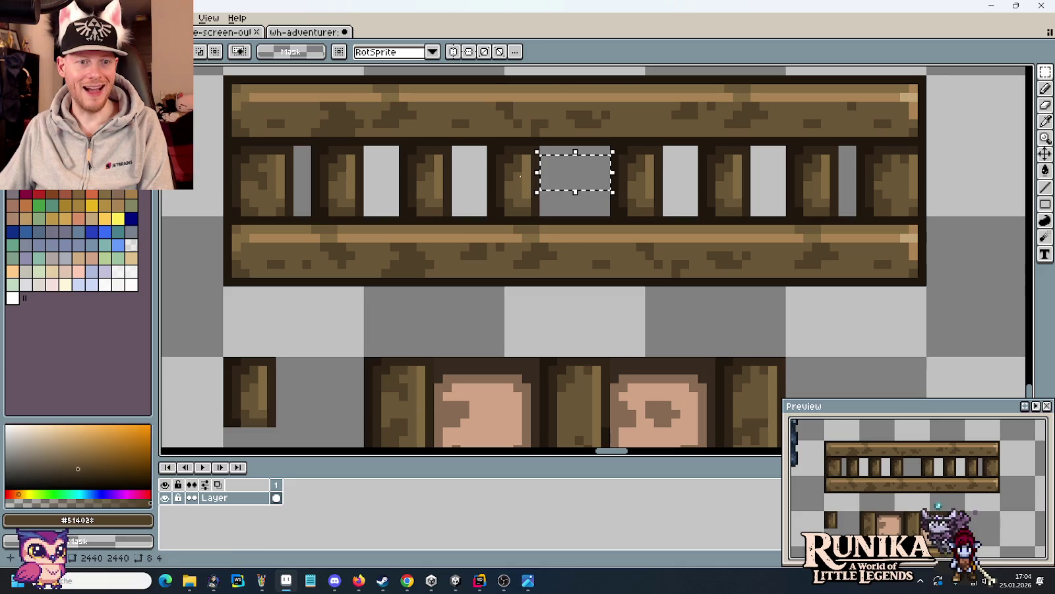
- Shift the right-side bars of the timber band left so the window gaps are even
{"action": "left_click_drag", "start_coordinate": [457, 168], "coordinate": [487, 182]}
{"action": "mouse_move", "coordinate": [310, 145]}
{"action": "left_mouse_down"}
{"action": "mouse_move", "coordinate": [540, 221]}
{"action": "mouse_move", "coordinate": [560, 218]}
{"action": "left_mouse_up"}
{"action": "mouse_move", "coordinate": [605, 140]}
{"action": "left_mouse_down"}
{"action": "mouse_move", "coordinate": [785, 185]}
{"action": "mouse_move", "coordinate": [836, 217]}
{"action": "mouse_move", "coordinate": [815, 210]}
{"action": "left_mouse_up"}
{"action": "left_click", "coordinate": [650, 308]}
{"action": "scroll", "coordinate": [649, 308], "scroll_direction": "down", "scroll_amount": 1}
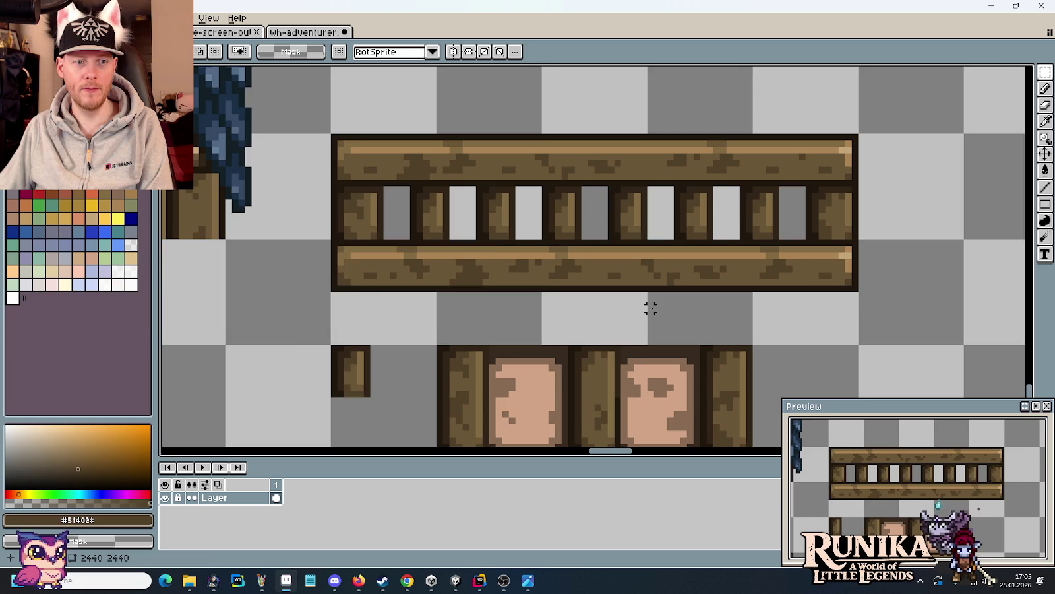
{"action": "scroll", "coordinate": [651, 308], "scroll_direction": "down", "scroll_amount": 1}
- Try selecting individual window slots along the band, undoing each and deselecting
{"action": "left_click_drag", "start_coordinate": [761, 209], "coordinate": [784, 250]}
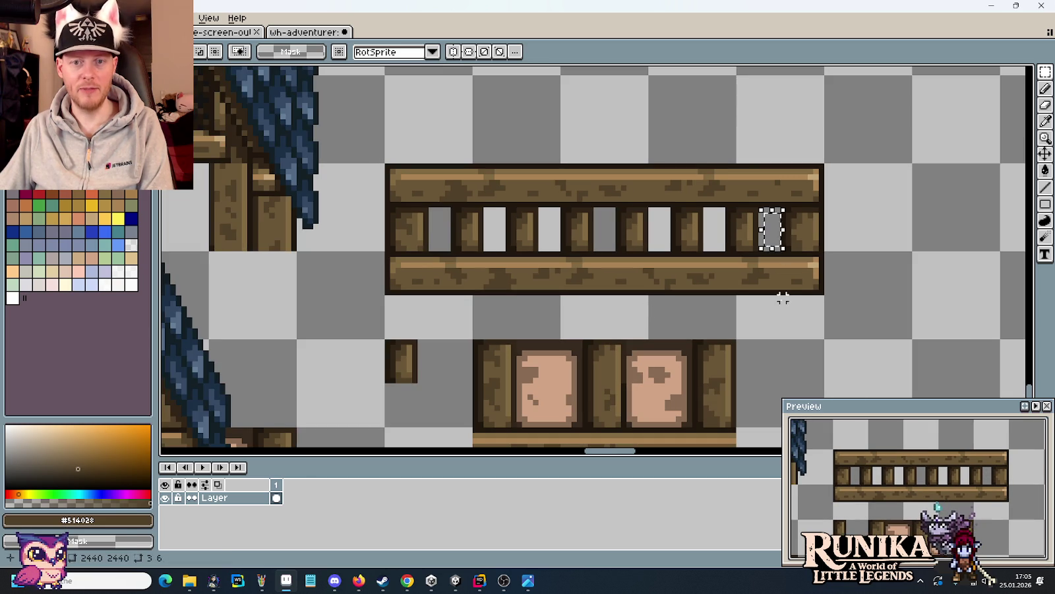
{"action": "left_click_drag", "start_coordinate": [491, 222], "coordinate": [502, 229]}
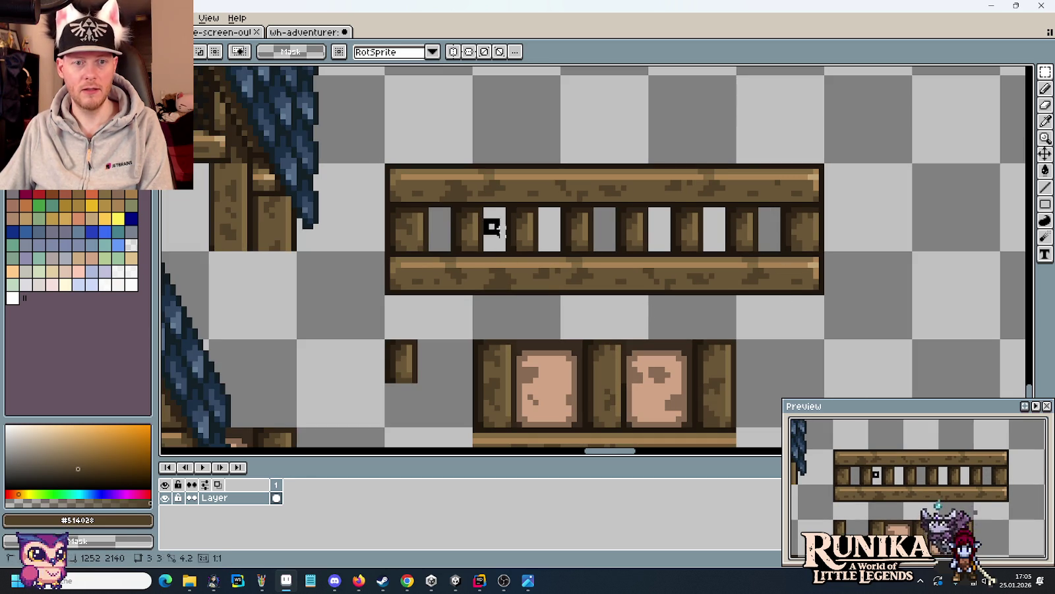
{"action": "key", "text": "ctrl+z"}
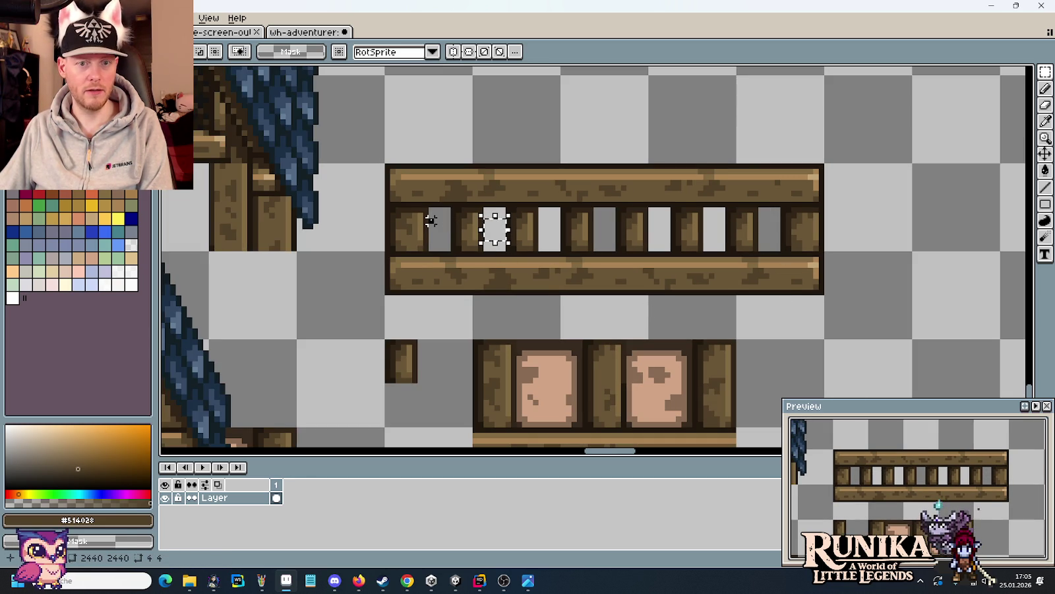
{"action": "left_click_drag", "start_coordinate": [430, 221], "coordinate": [449, 229]}
{"action": "key", "text": "ctrl+z"}
{"action": "left_click_drag", "start_coordinate": [540, 215], "coordinate": [553, 226]}
{"action": "key", "text": "ctrl+z"}
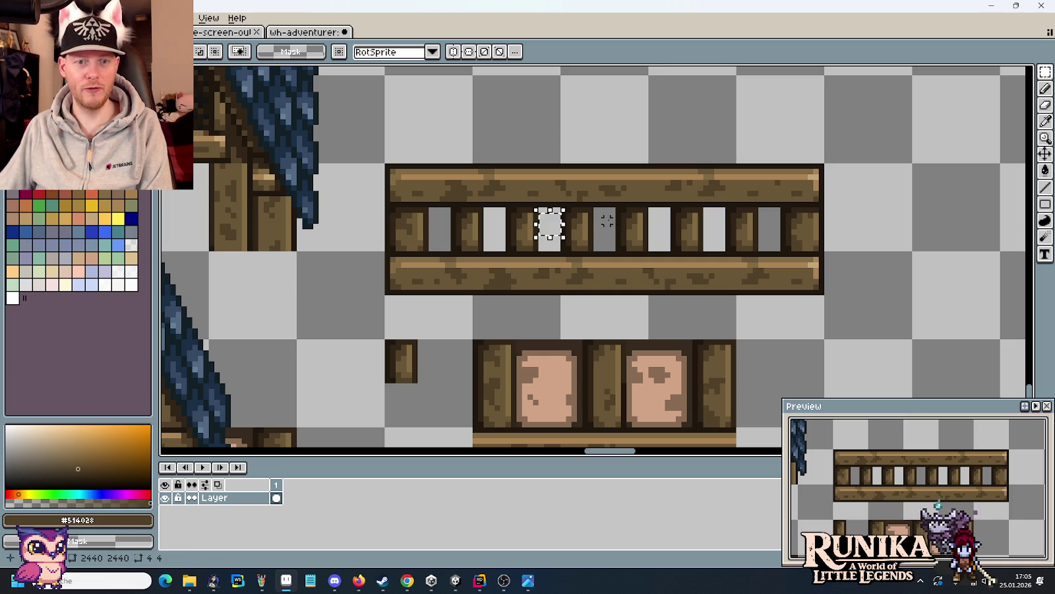
{"action": "mouse_move", "coordinate": [590, 209]}
{"action": "left_mouse_down"}
{"action": "mouse_move", "coordinate": [618, 237]}
{"action": "mouse_move", "coordinate": [667, 229]}
{"action": "left_mouse_up"}
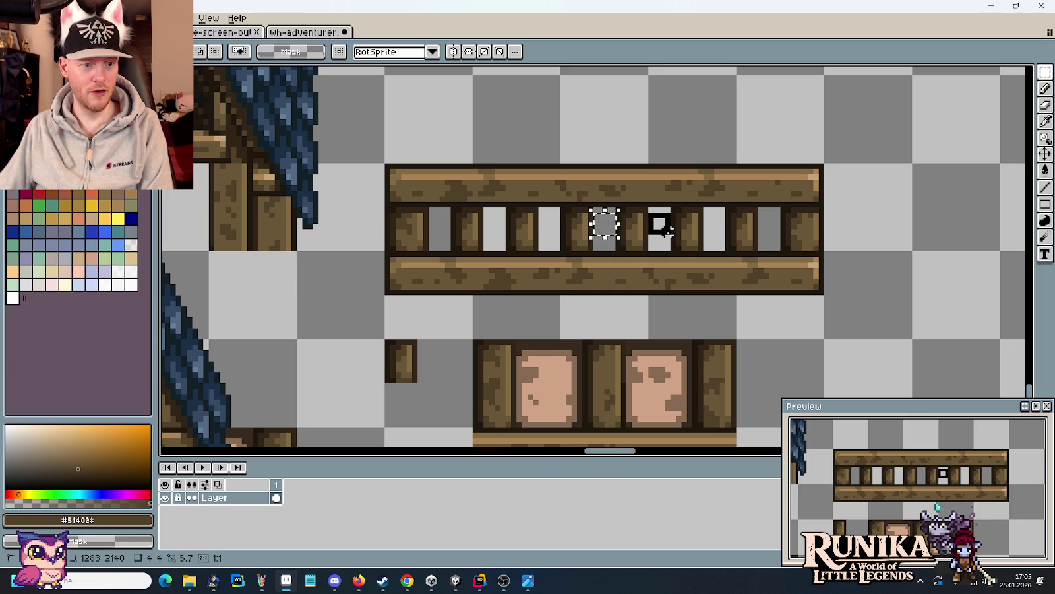
{"action": "key", "text": "ctrl+z"}
{"action": "left_click_drag", "start_coordinate": [701, 210], "coordinate": [728, 237]}
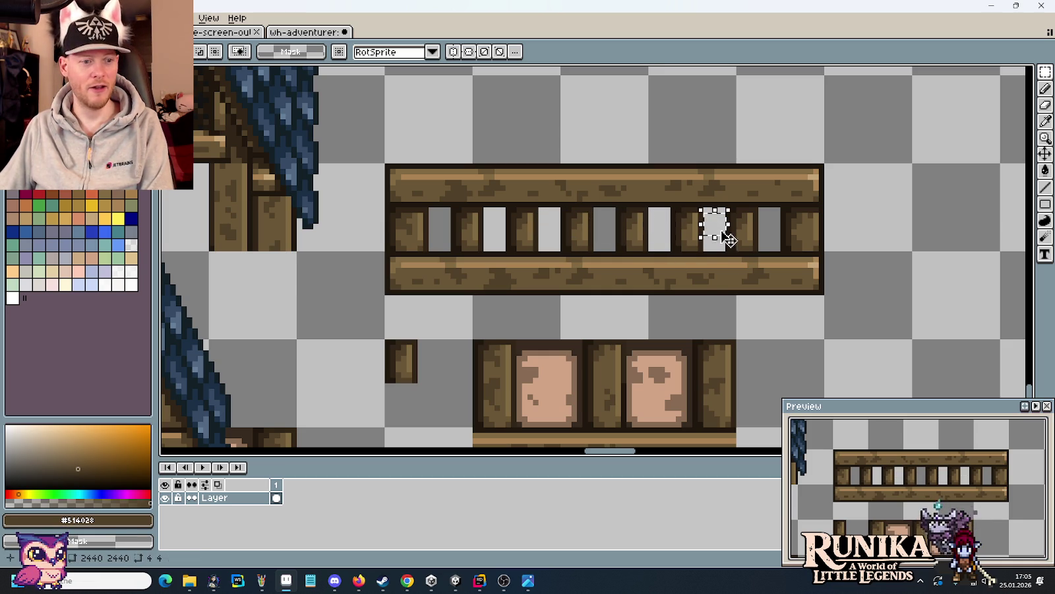
{"action": "key", "text": "ctrl+d"}
- Grab a small patch from the lower door and bring it toward a slot
{"action": "scroll", "coordinate": [540, 334], "scroll_direction": "down", "scroll_amount": 1}
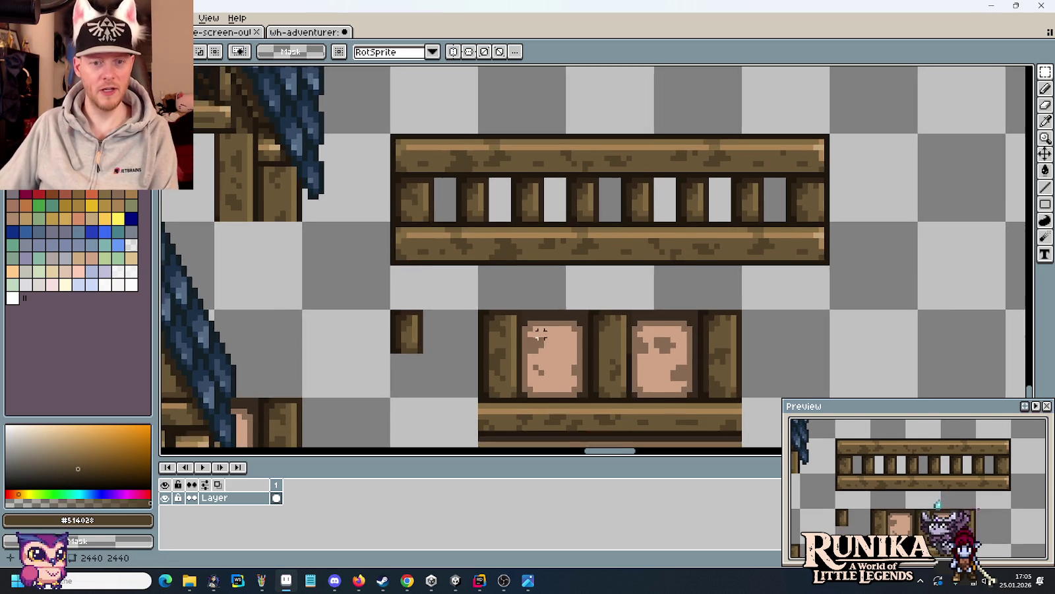
{"action": "scroll", "coordinate": [540, 334], "scroll_direction": "up", "scroll_amount": 1}
{"action": "mouse_move", "coordinate": [600, 306]}
{"action": "left_mouse_down"}
{"action": "mouse_move", "coordinate": [582, 331]}
{"action": "mouse_move", "coordinate": [593, 340]}
{"action": "mouse_move", "coordinate": [636, 118]}
{"action": "mouse_move", "coordinate": [648, 123]}
{"action": "mouse_move", "coordinate": [632, 122]}
{"action": "left_mouse_up"}
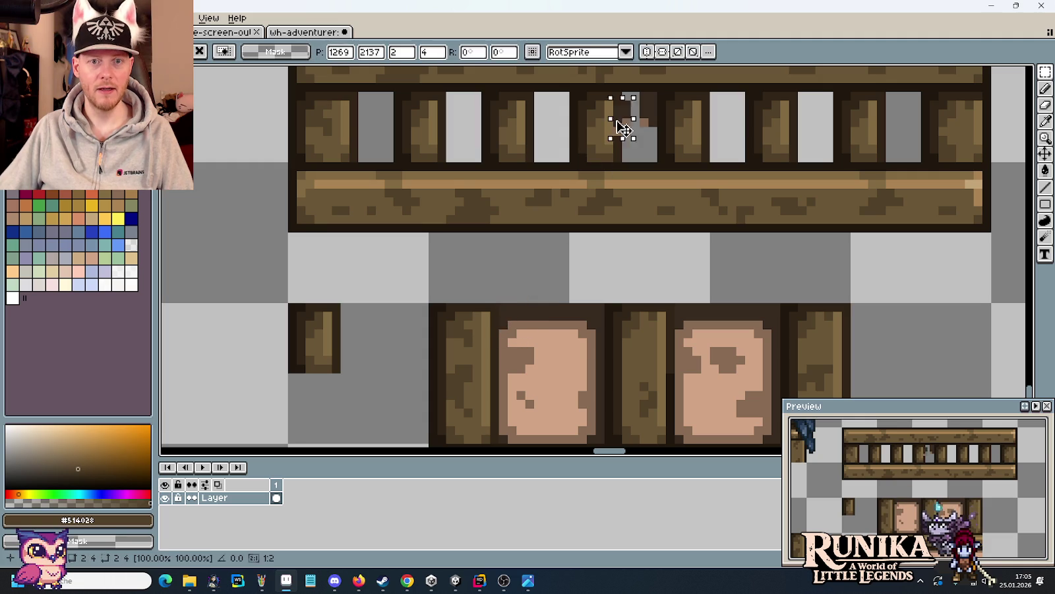
- Move two small wood patches from the door up into the middle slot
{"action": "left_click", "coordinate": [503, 422]}
{"action": "mouse_move", "coordinate": [500, 417]}
{"action": "left_mouse_down"}
{"action": "mouse_move", "coordinate": [509, 442]}
{"action": "mouse_move", "coordinate": [634, 160]}
{"action": "left_mouse_up"}
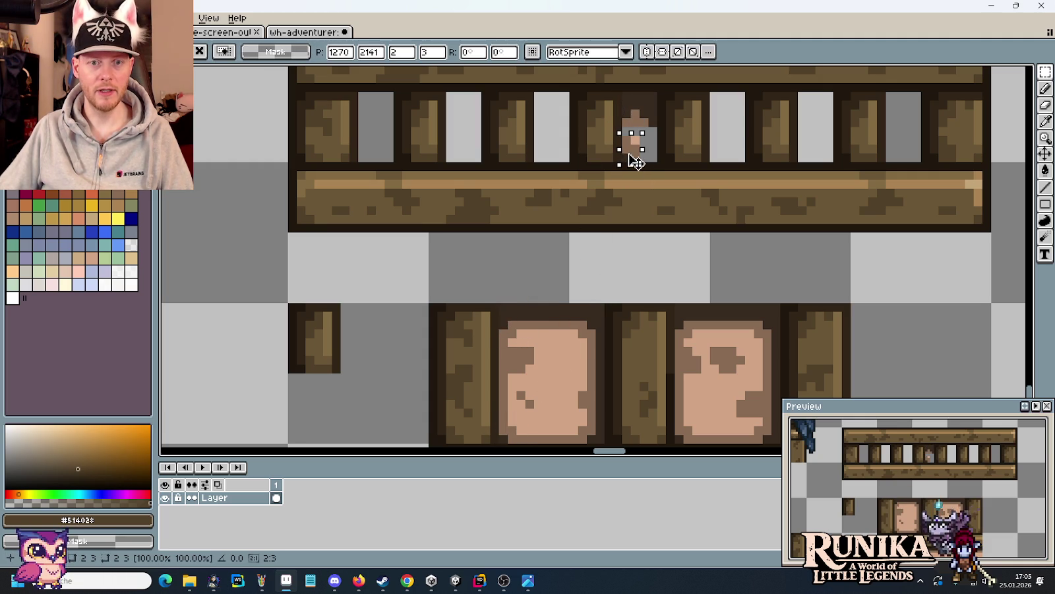
{"action": "left_click", "coordinate": [582, 430]}
{"action": "left_click_drag", "start_coordinate": [602, 440], "coordinate": [647, 160]}
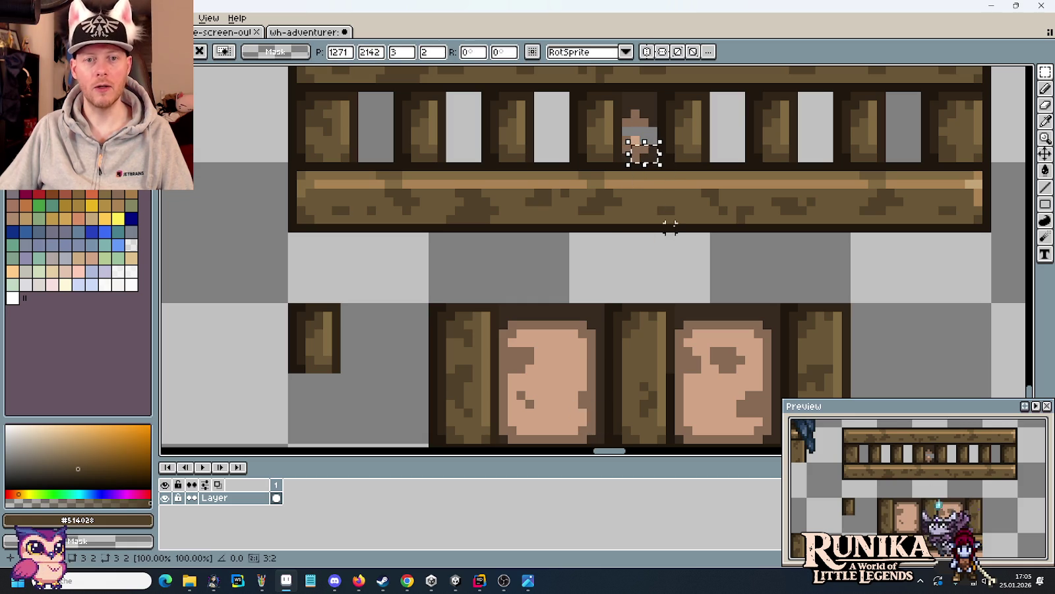
{"action": "key", "text": "ctrl+d"}
{"action": "scroll", "coordinate": [666, 224], "scroll_direction": "up", "scroll_amount": 1}
{"action": "scroll", "coordinate": [655, 189], "scroll_direction": "up", "scroll_amount": 1}
- Pick the browns from the slot and paint over the grey patch on the figure
{"action": "key", "text": "i"}
{"action": "left_click", "coordinate": [657, 251]}
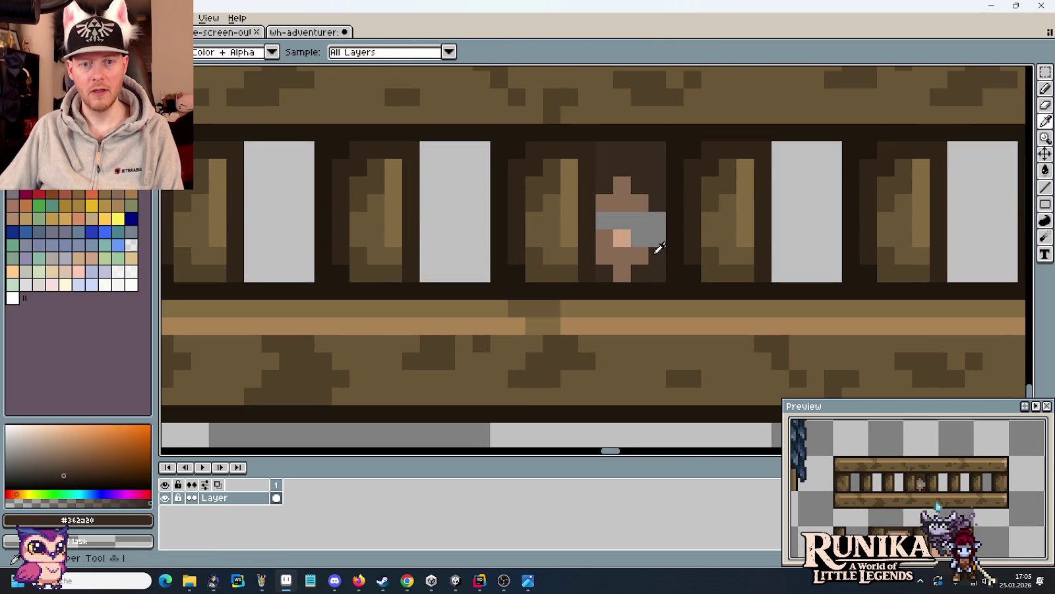
{"action": "left_click", "coordinate": [640, 253]}
{"action": "key", "text": "b"}
{"action": "left_click_drag", "start_coordinate": [601, 220], "coordinate": [627, 220]}
{"action": "scroll", "coordinate": [643, 340], "scroll_direction": "down", "scroll_amount": 3}
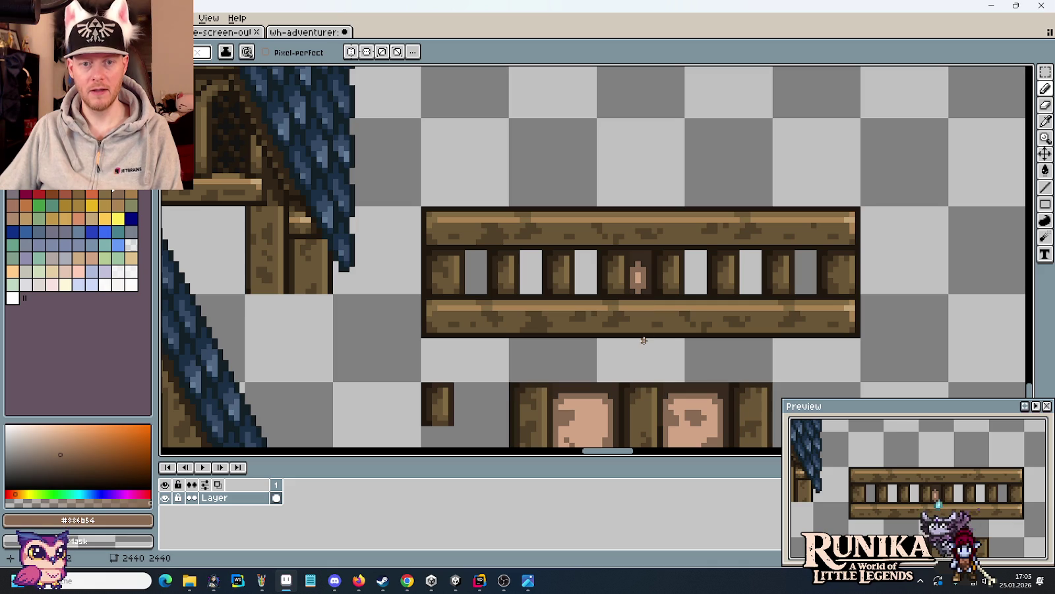
{"action": "scroll", "coordinate": [647, 313], "scroll_direction": "up", "scroll_amount": 1}
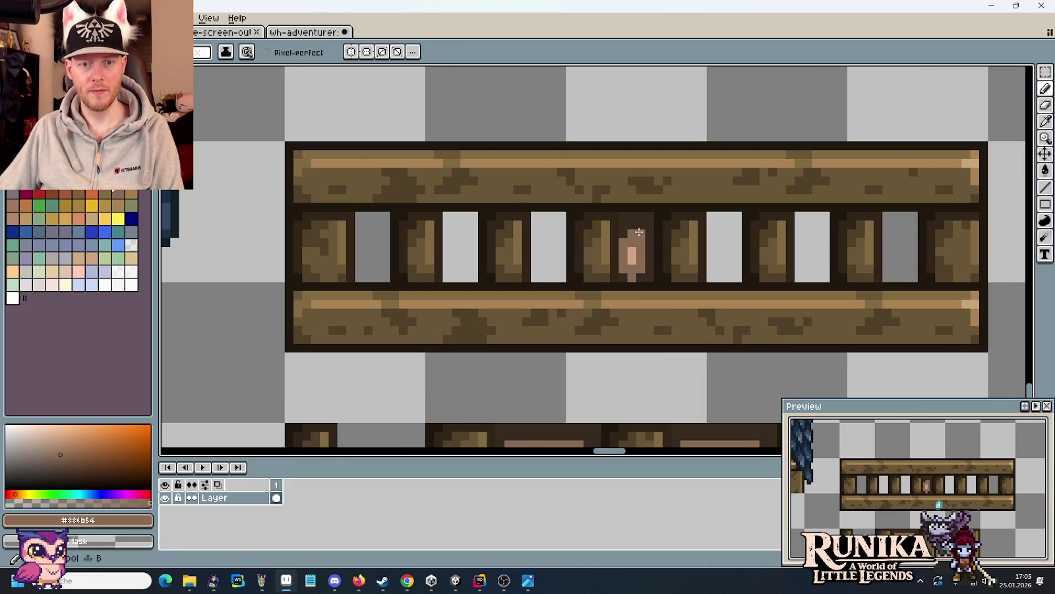
- Try adding brown pixels beside the face and on the stripe, undoing both
{"action": "left_click", "coordinate": [633, 256], "text": "alt"}
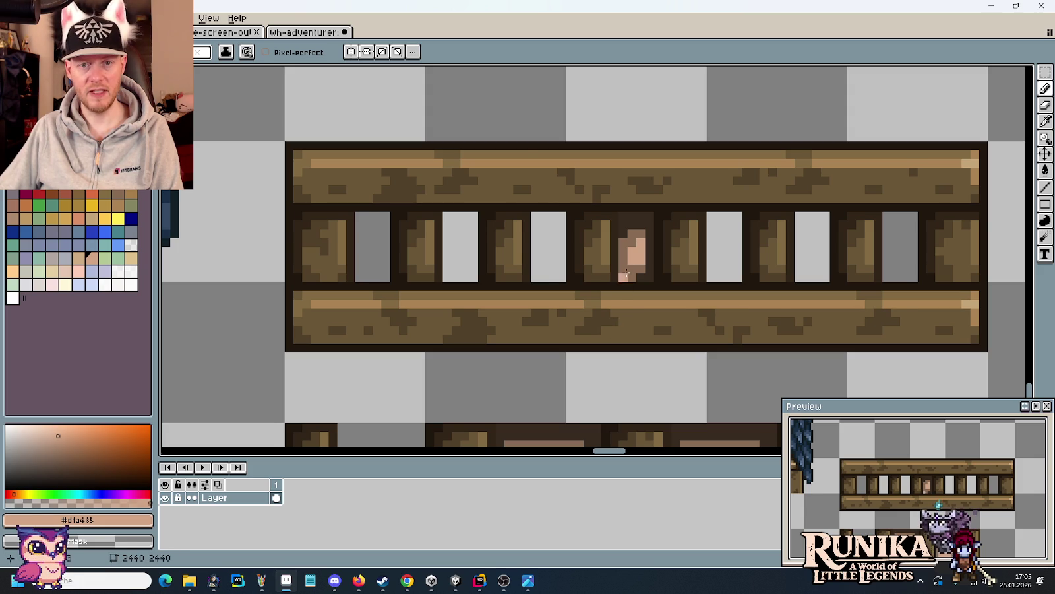
{"action": "scroll", "coordinate": [626, 272], "scroll_direction": "up", "scroll_amount": 1}
{"action": "left_click", "coordinate": [624, 247], "text": "alt"}
{"action": "left_click", "coordinate": [658, 238]}
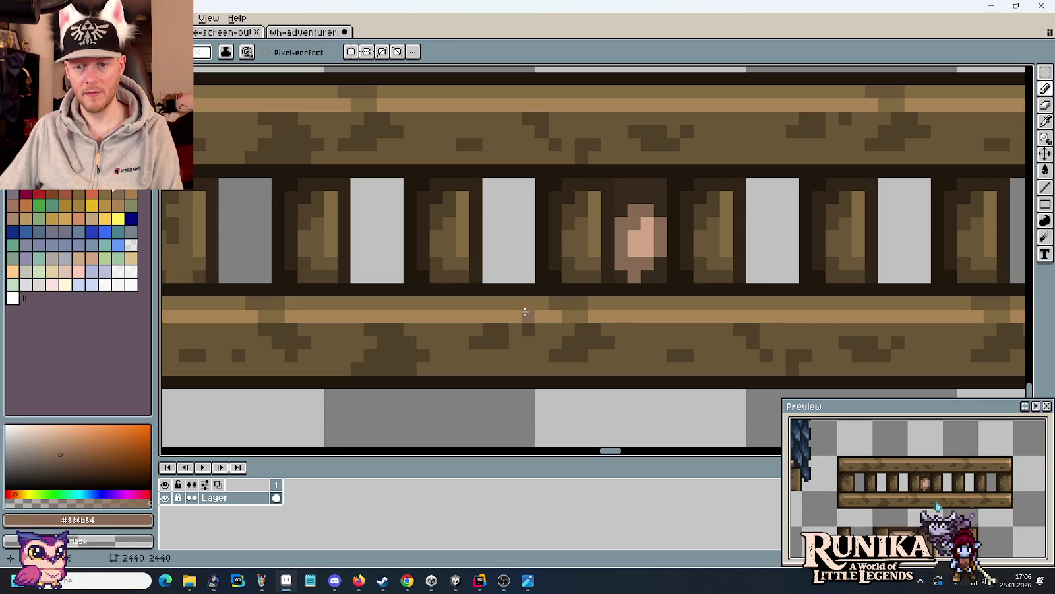
{"action": "key", "text": "ctrl+z"}
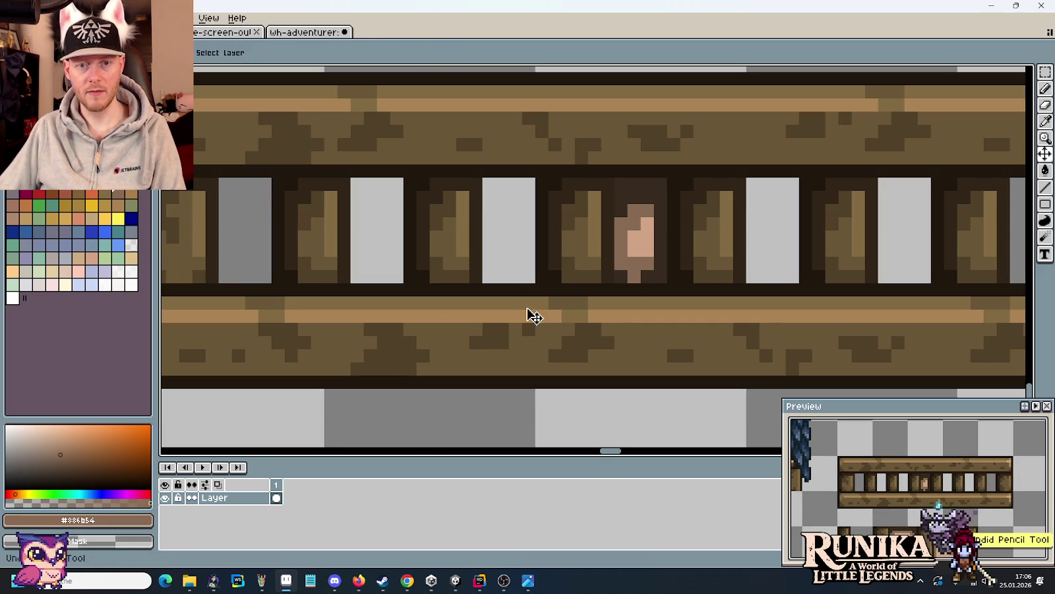
{"action": "left_click", "coordinate": [603, 319]}
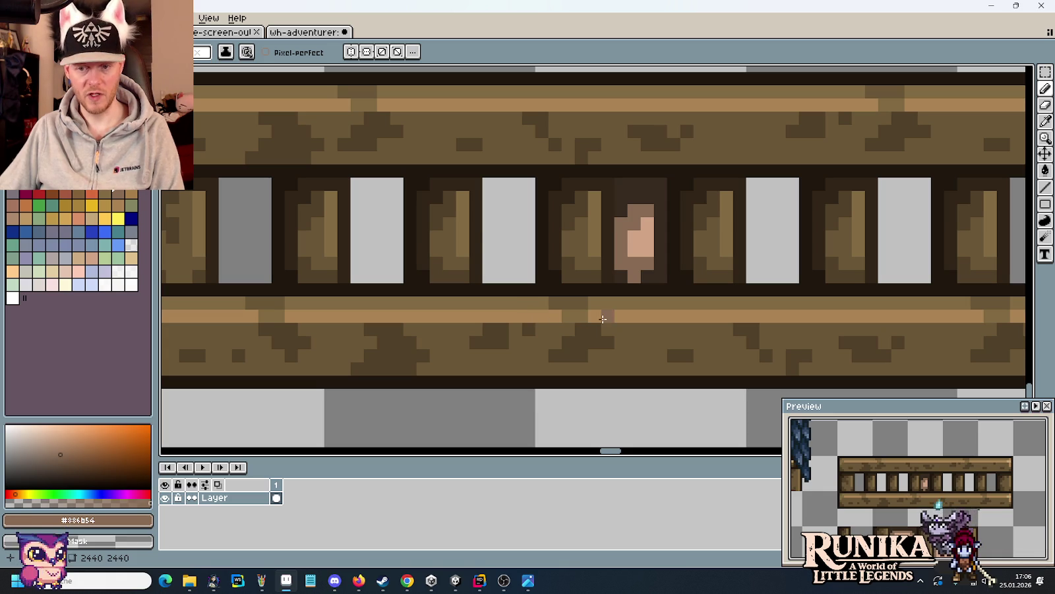
{"action": "key", "text": "ctrl+z"}
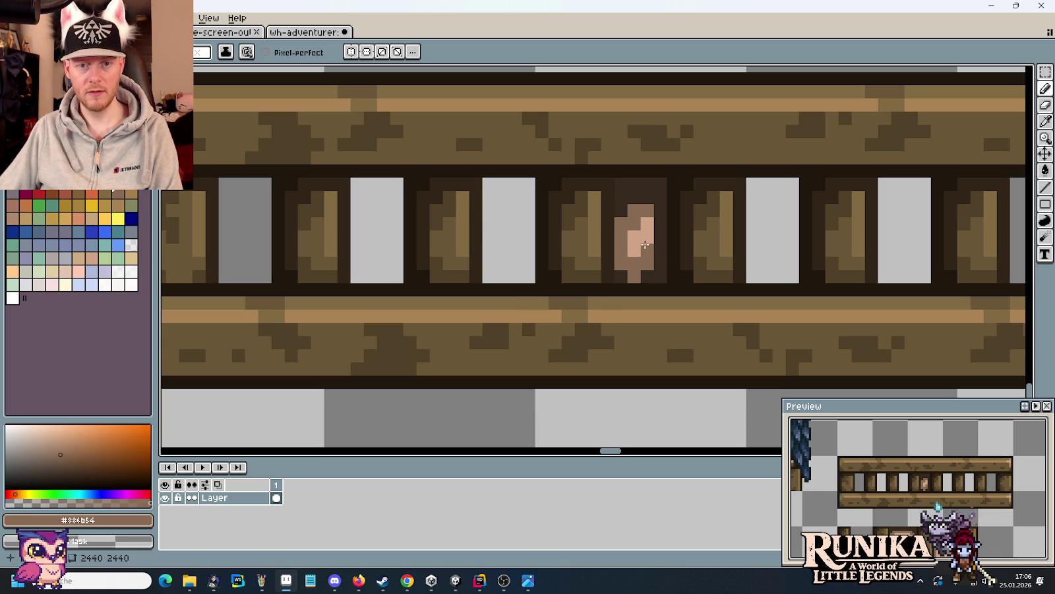
- Add a brown pixel at the top of the face and undo a stray skin-tone pixel
{"action": "left_click", "coordinate": [649, 239], "text": "alt"}
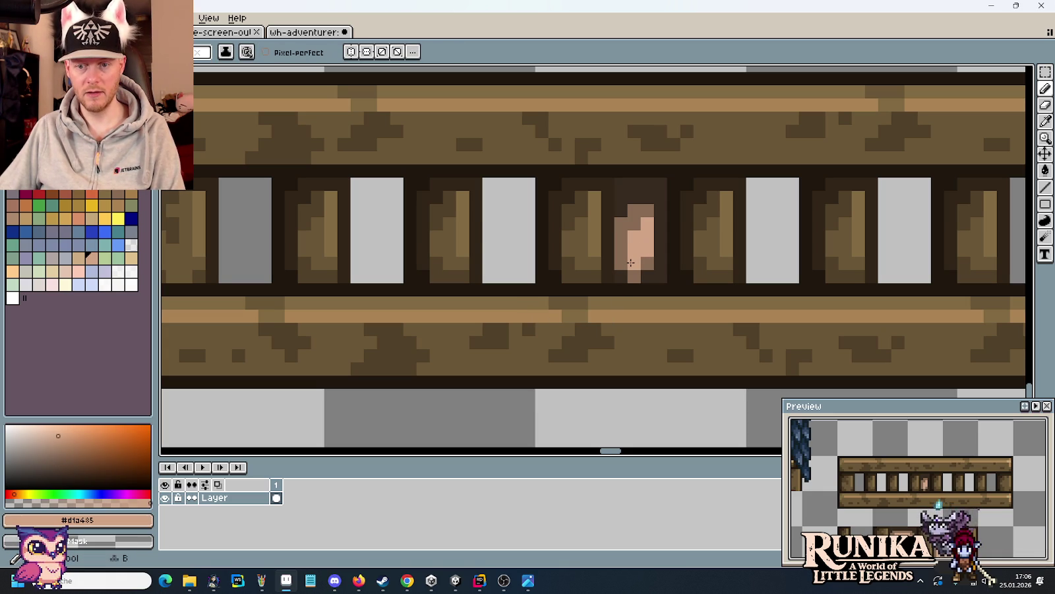
{"action": "left_click", "coordinate": [645, 256], "text": "alt"}
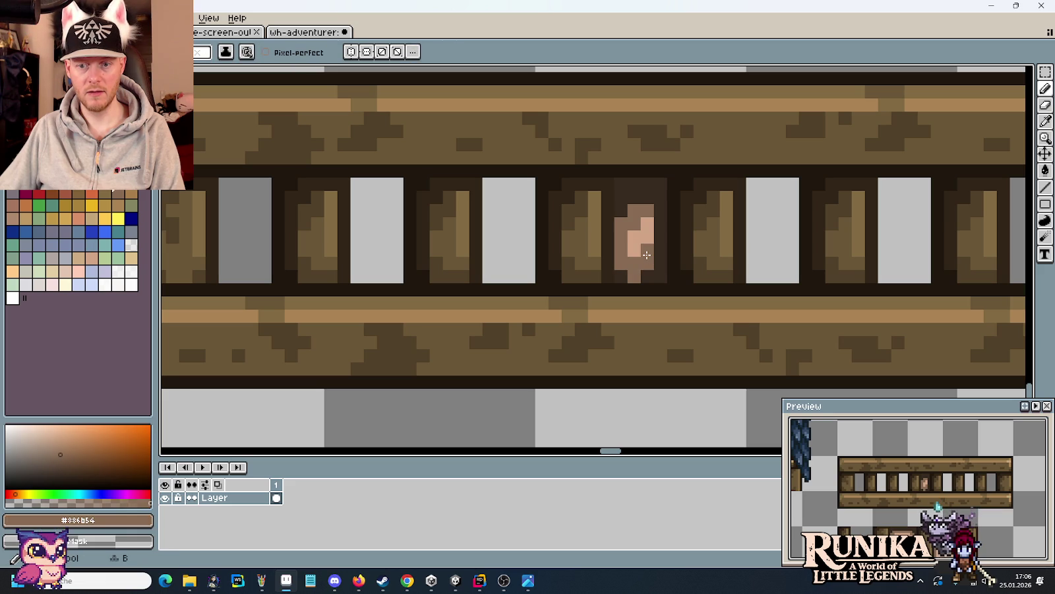
{"action": "left_click", "coordinate": [646, 198]}
{"action": "left_click", "coordinate": [636, 229], "text": "alt"}
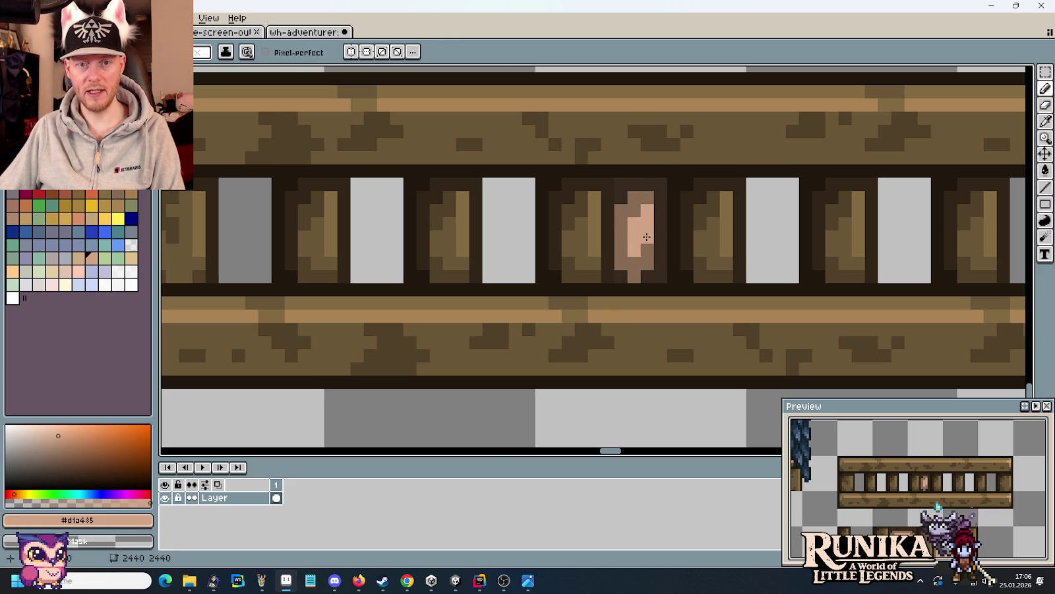
{"action": "scroll", "coordinate": [635, 184], "scroll_direction": "down", "scroll_amount": 2}
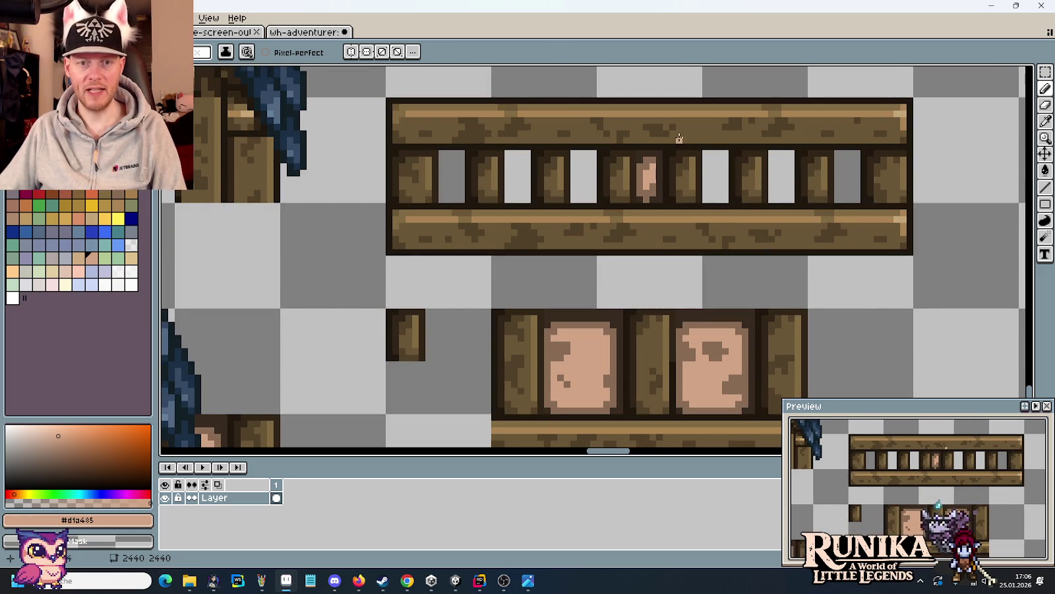
{"action": "key", "text": "ctrl+z"}
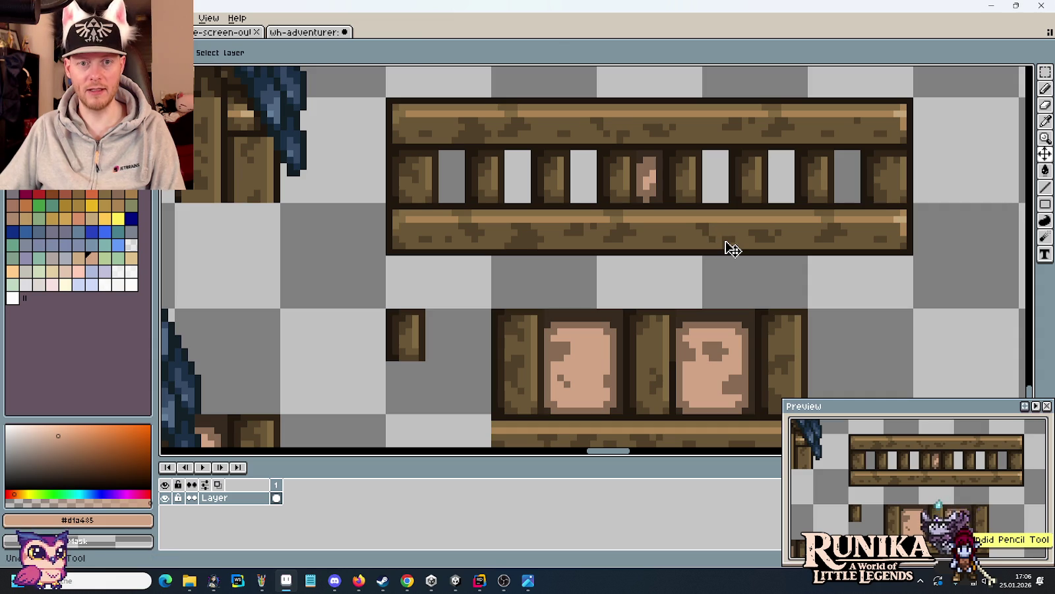
- Select the skin-coloured slot, then clear the selection
{"action": "key", "text": "m"}
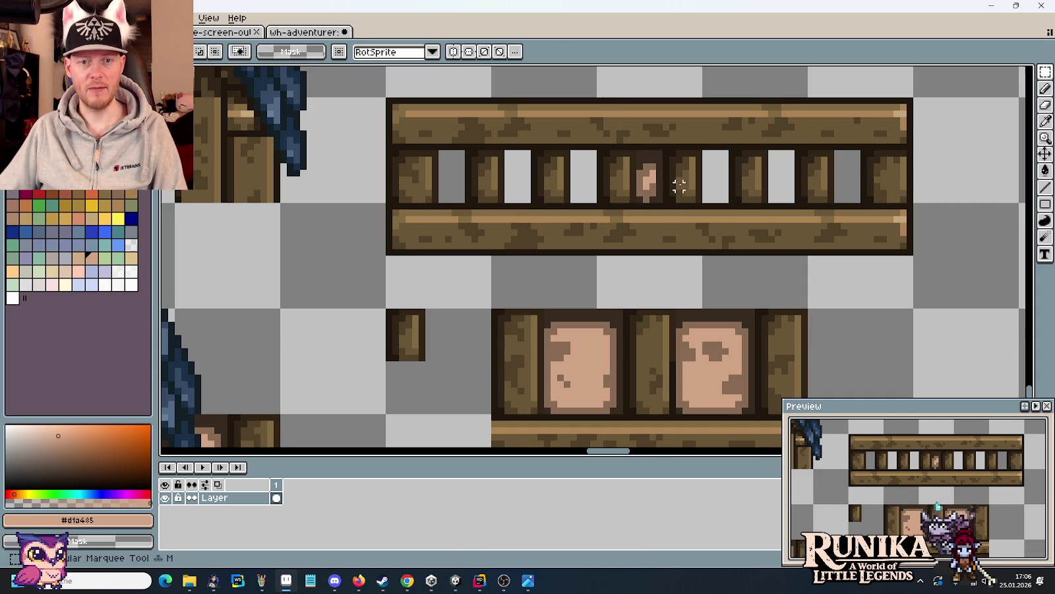
{"action": "scroll", "coordinate": [680, 184], "scroll_direction": "up", "scroll_amount": 1}
{"action": "left_click_drag", "start_coordinate": [651, 204], "coordinate": [625, 132]}
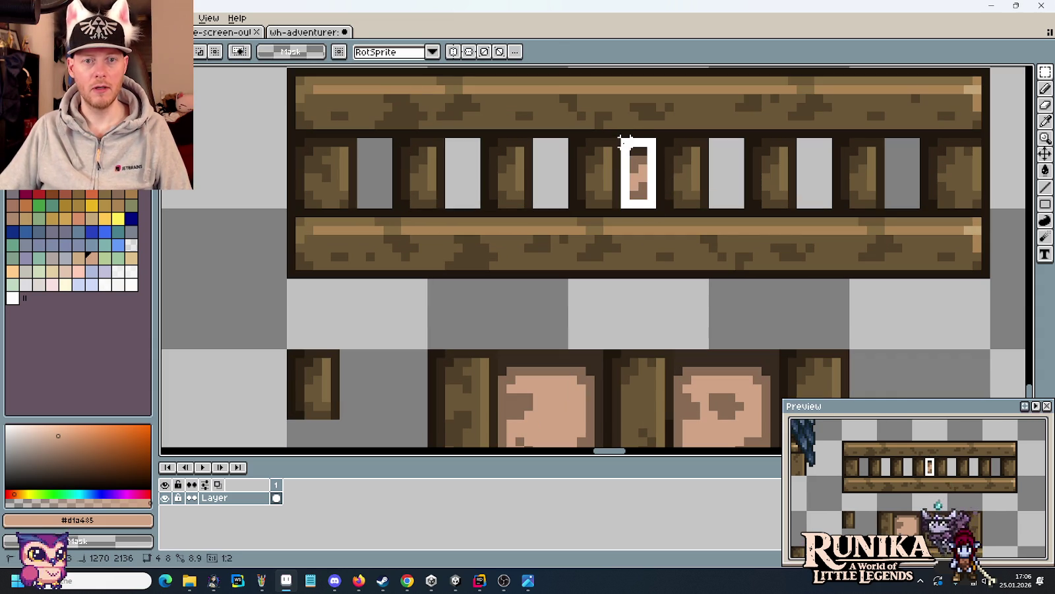
{"action": "left_click", "coordinate": [707, 178]}
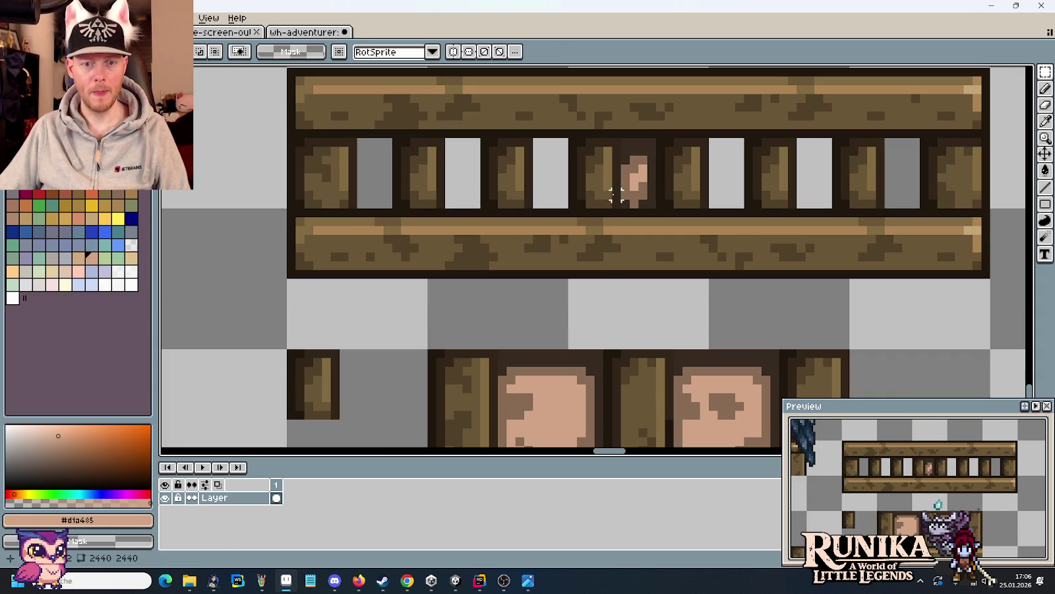
{"action": "scroll", "coordinate": [670, 384], "scroll_direction": "down", "scroll_amount": 3}
{"action": "scroll", "coordinate": [571, 366], "scroll_direction": "up", "scroll_amount": 1}
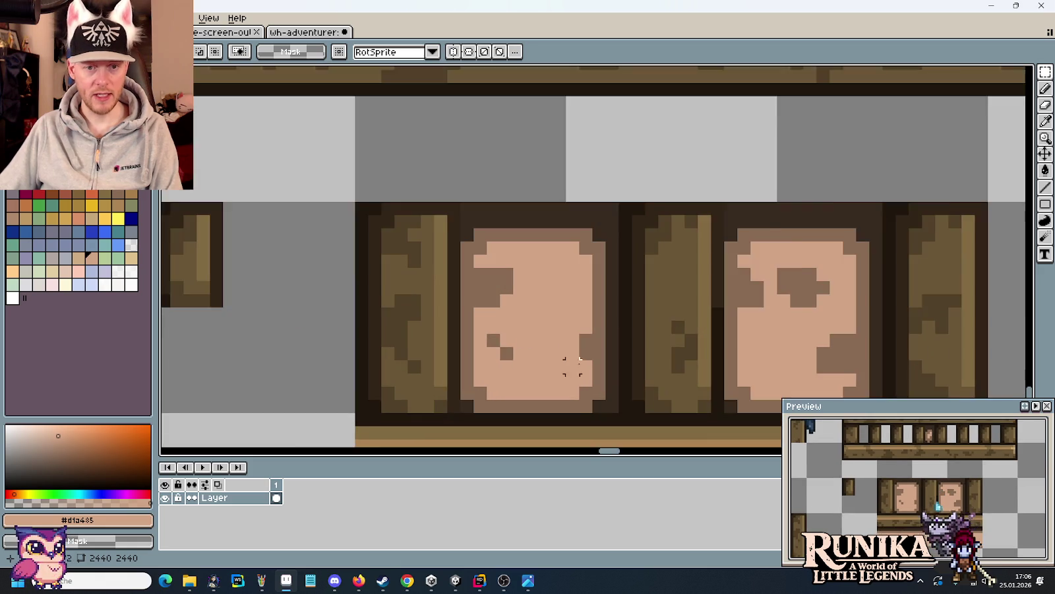
{"action": "scroll", "coordinate": [571, 366], "scroll_direction": "up", "scroll_amount": 1}
- Pick the dark outline colour and darken the second and third doors' edges
{"action": "key", "text": "i"}
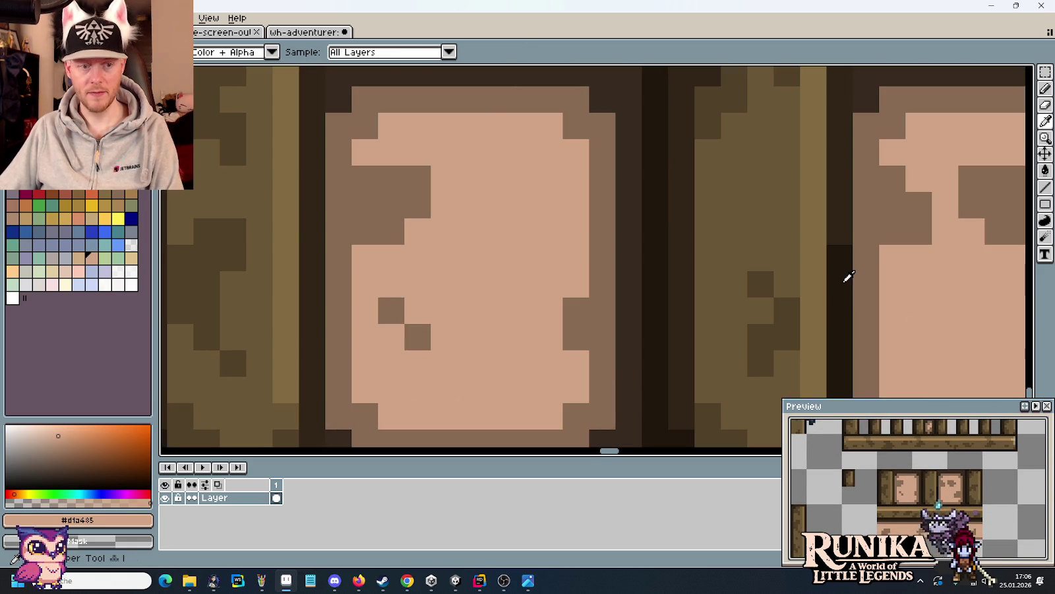
{"action": "left_click", "coordinate": [843, 283]}
{"action": "scroll", "coordinate": [843, 282], "scroll_direction": "down", "scroll_amount": 2}
{"action": "scroll", "coordinate": [761, 184], "scroll_direction": "up", "scroll_amount": 3}
{"action": "scroll", "coordinate": [600, 276], "scroll_direction": "up", "scroll_amount": 2}
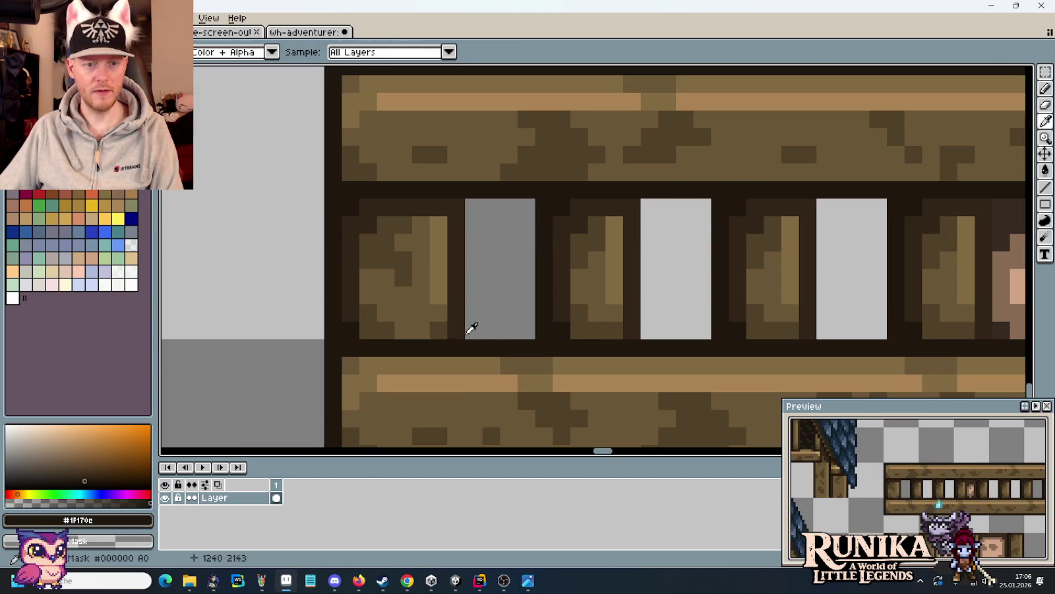
{"action": "key", "text": "b"}
{"action": "mouse_move", "coordinate": [603, 214]}
{"action": "left_mouse_down"}
{"action": "mouse_move", "coordinate": [629, 207]}
{"action": "mouse_move", "coordinate": [631, 325]}
{"action": "left_mouse_up"}
{"action": "left_click_drag", "start_coordinate": [789, 314], "coordinate": [804, 330]}
{"action": "left_click", "coordinate": [803, 198], "text": "shift"}
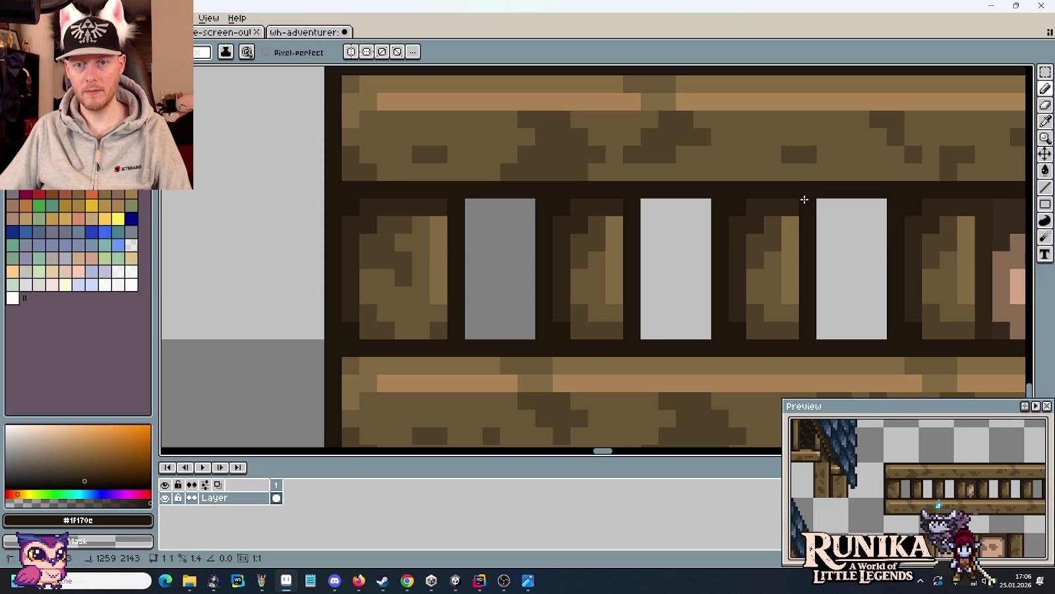
- Draw dark vertical lines beside the face door and the other doors along the railing
{"action": "left_click_drag", "start_coordinate": [983, 238], "coordinate": [626, 271]}
{"action": "left_click_drag", "start_coordinate": [624, 234], "coordinate": [626, 358]}
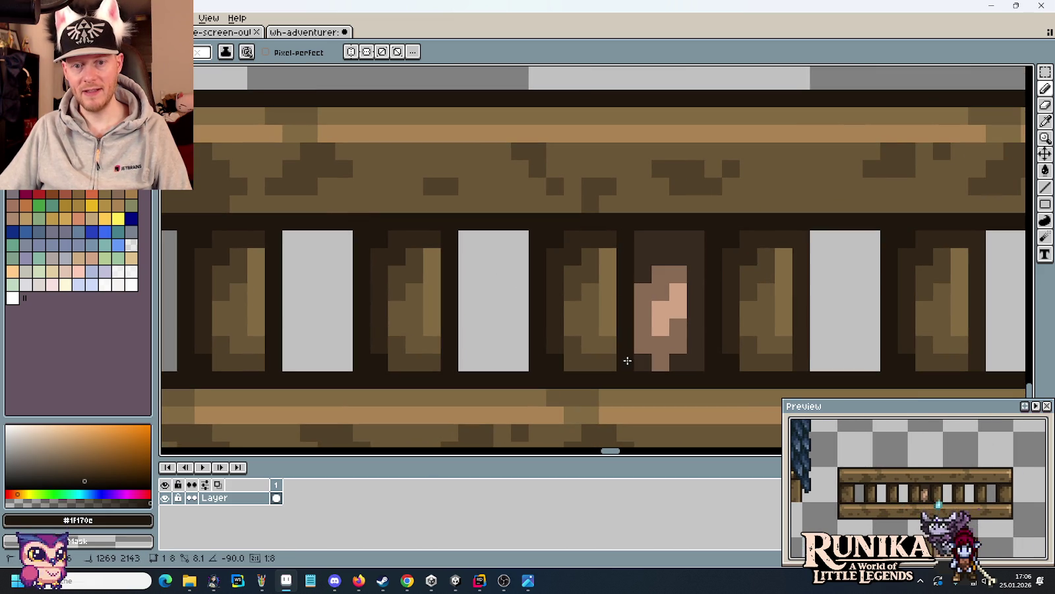
{"action": "left_click_drag", "start_coordinate": [803, 362], "coordinate": [801, 235]}
{"action": "left_click_drag", "start_coordinate": [879, 295], "coordinate": [564, 282]}
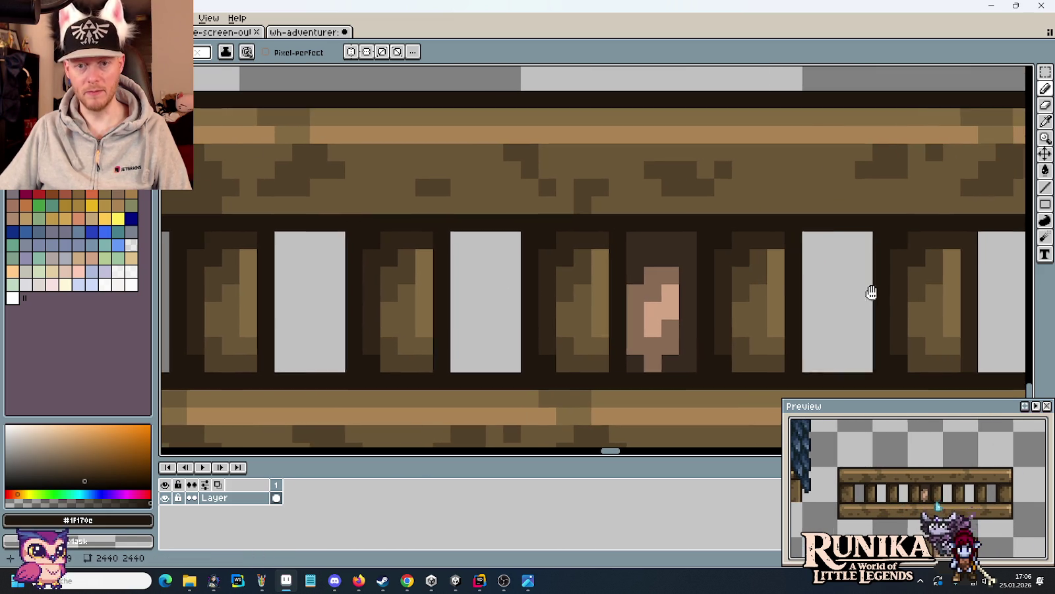
{"action": "left_click_drag", "start_coordinate": [664, 349], "coordinate": [666, 237]}
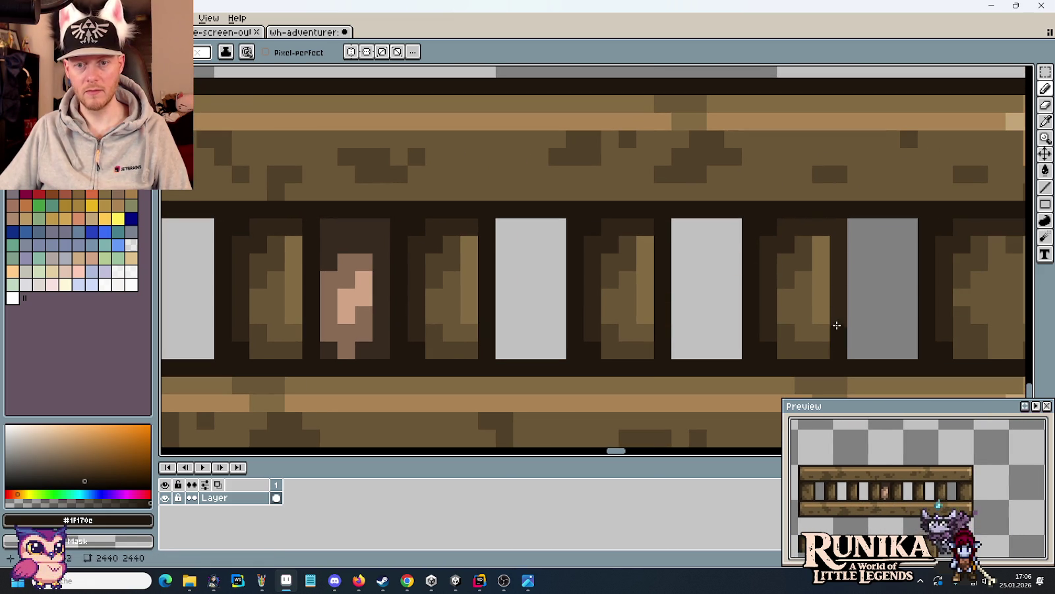
{"action": "left_click_drag", "start_coordinate": [837, 326], "coordinate": [834, 231]}
- Copy the face door and place the copy into the grey slot on the column
{"action": "left_click_drag", "start_coordinate": [471, 354], "coordinate": [897, 283]}
{"action": "key", "text": "m"}
{"action": "left_click_drag", "start_coordinate": [817, 290], "coordinate": [746, 144]}
{"action": "mouse_move", "coordinate": [772, 195]}
{"action": "left_mouse_down"}
{"action": "mouse_move", "coordinate": [424, 193]}
{"action": "mouse_move", "coordinate": [554, 193]}
{"action": "mouse_move", "coordinate": [454, 189]}
{"action": "mouse_move", "coordinate": [391, 198]}
{"action": "mouse_move", "coordinate": [1029, 198]}
{"action": "mouse_move", "coordinate": [523, 184]}
{"action": "mouse_move", "coordinate": [660, 207]}
{"action": "mouse_move", "coordinate": [800, 207]}
{"action": "mouse_move", "coordinate": [933, 189]}
{"action": "left_mouse_up"}
{"action": "left_click", "coordinate": [776, 224]}
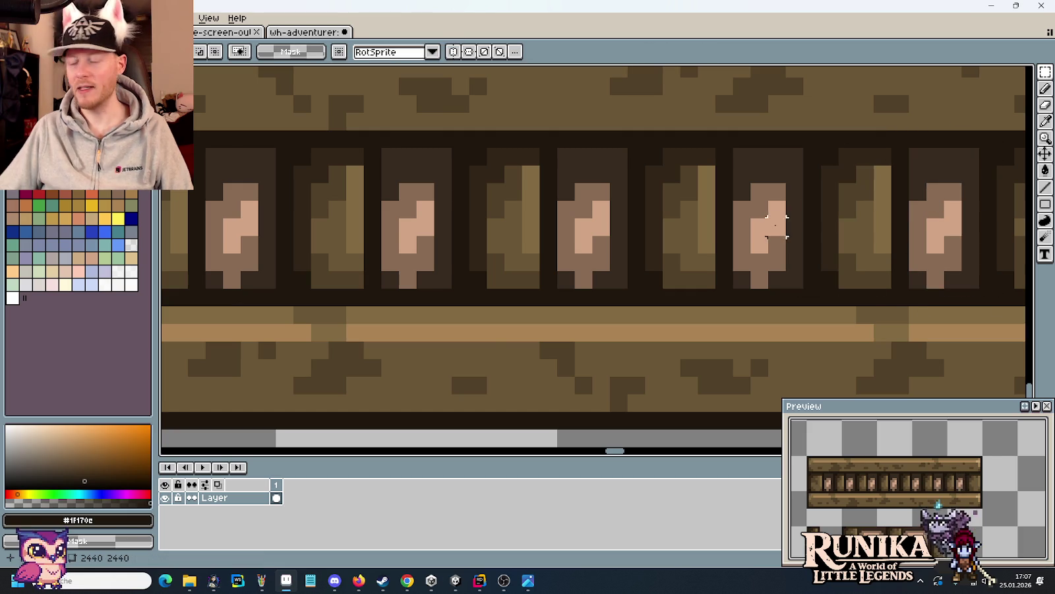
- Delete the spare lower fence piece and small block
{"action": "scroll", "coordinate": [776, 283], "scroll_direction": "down", "scroll_amount": 3}
{"action": "scroll", "coordinate": [766, 313], "scroll_direction": "down", "scroll_amount": 1}
{"action": "scroll", "coordinate": [732, 294], "scroll_direction": "down", "scroll_amount": 1}
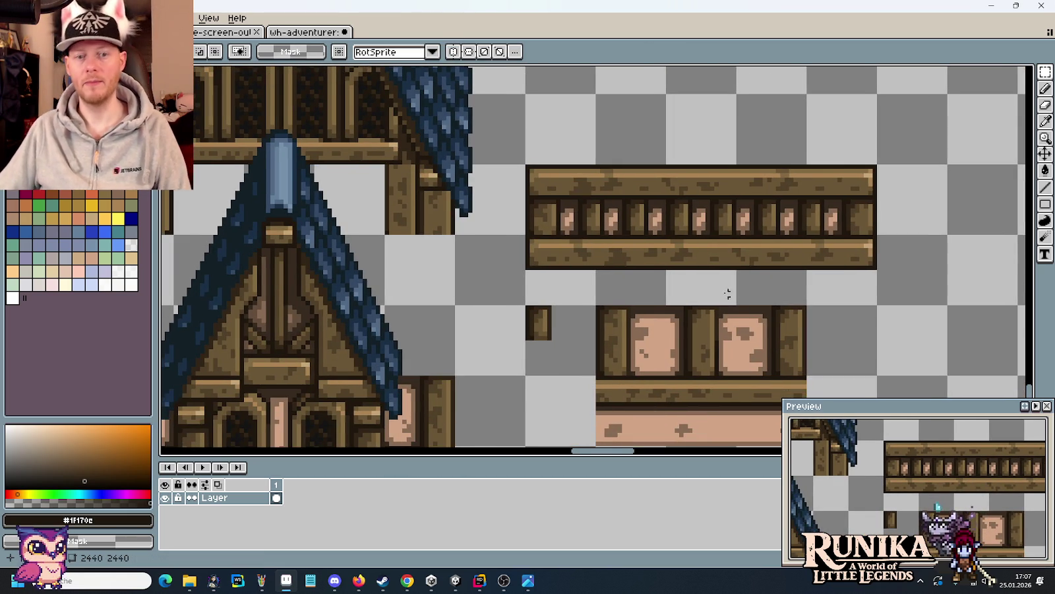
{"action": "scroll", "coordinate": [728, 294], "scroll_direction": "down", "scroll_amount": 1}
{"action": "left_click_drag", "start_coordinate": [556, 297], "coordinate": [818, 429]}
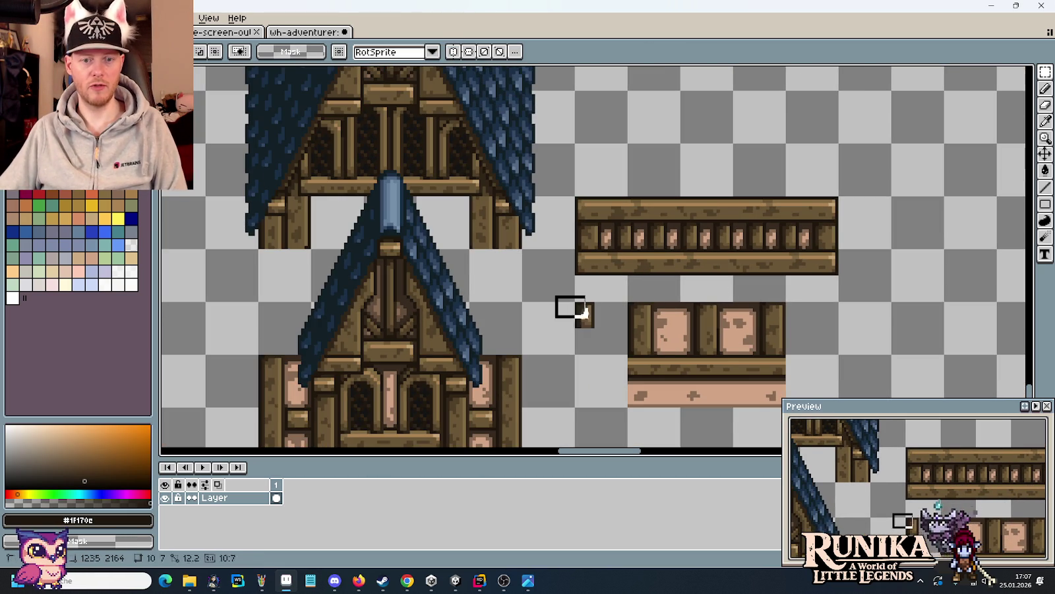
{"action": "key", "text": "Delete"}
- Move the tall blue tower beside the other tall tower
{"action": "left_click_drag", "start_coordinate": [583, 266], "coordinate": [680, 277]}
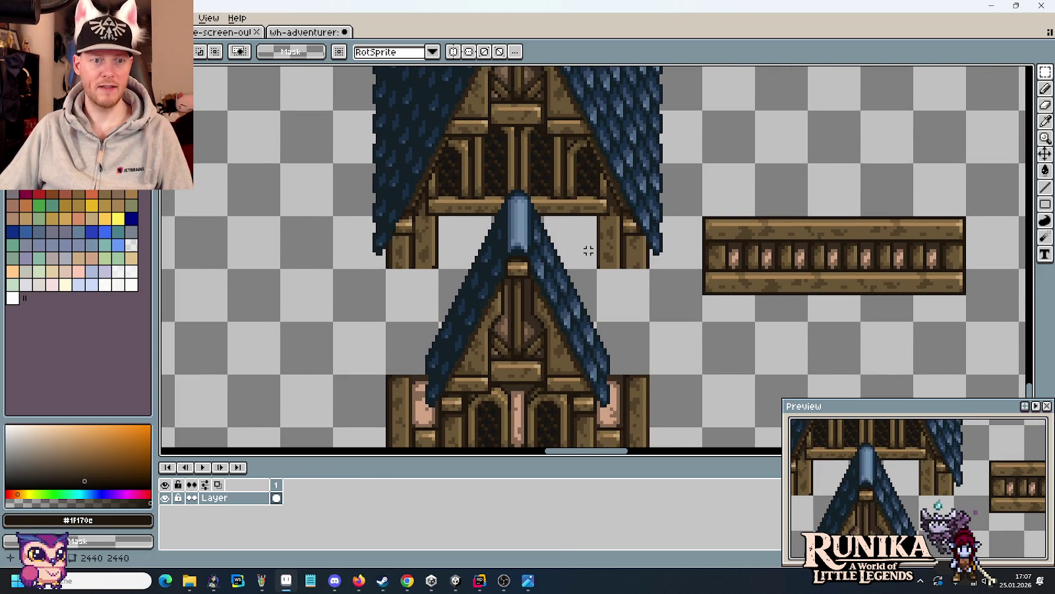
{"action": "scroll", "coordinate": [588, 251], "scroll_direction": "down", "scroll_amount": 1}
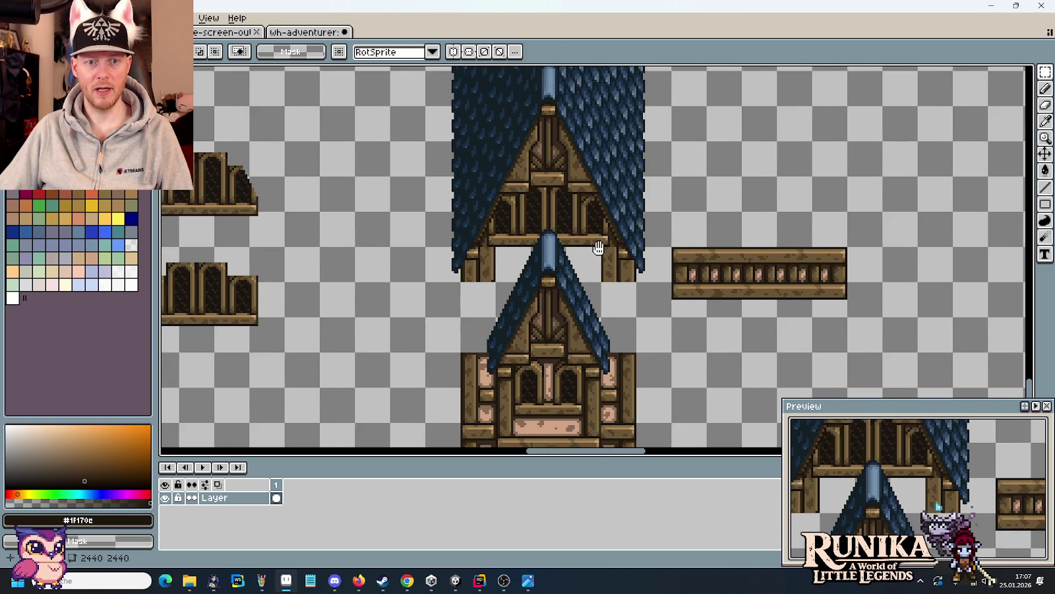
{"action": "scroll", "coordinate": [591, 227], "scroll_direction": "down", "scroll_amount": 2}
{"action": "mouse_move", "coordinate": [592, 156]}
{"action": "left_mouse_down"}
{"action": "mouse_move", "coordinate": [668, 288]}
{"action": "mouse_move", "coordinate": [828, 373]}
{"action": "left_mouse_up"}
{"action": "left_click_drag", "start_coordinate": [531, 307], "coordinate": [403, 91]}
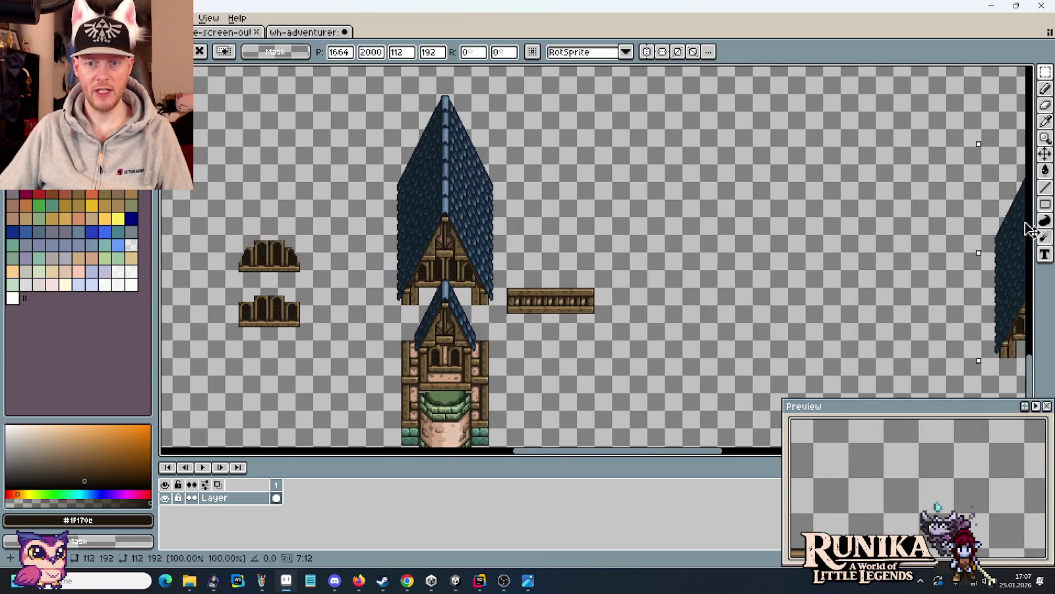
{"action": "left_click_drag", "start_coordinate": [459, 183], "coordinate": [647, 189]}
- Look over the sheet and save houses.png with Ctrl+S
{"action": "scroll", "coordinate": [773, 211], "scroll_direction": "down", "scroll_amount": 3}
{"action": "scroll", "coordinate": [773, 211], "scroll_direction": "up", "scroll_amount": 2}
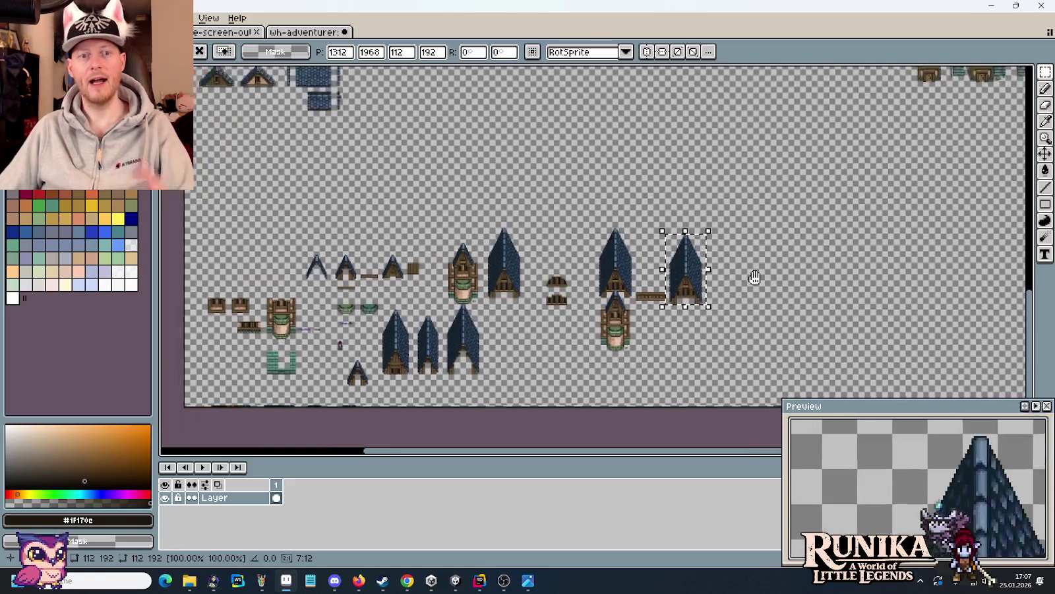
{"action": "scroll", "coordinate": [758, 251], "scroll_direction": "right", "scroll_amount": 2}
{"action": "scroll", "coordinate": [692, 218], "scroll_direction": "up", "scroll_amount": 3}
{"action": "scroll", "coordinate": [640, 150], "scroll_direction": "right", "scroll_amount": 2}
{"action": "scroll", "coordinate": [640, 150], "scroll_direction": "down", "scroll_amount": 2}
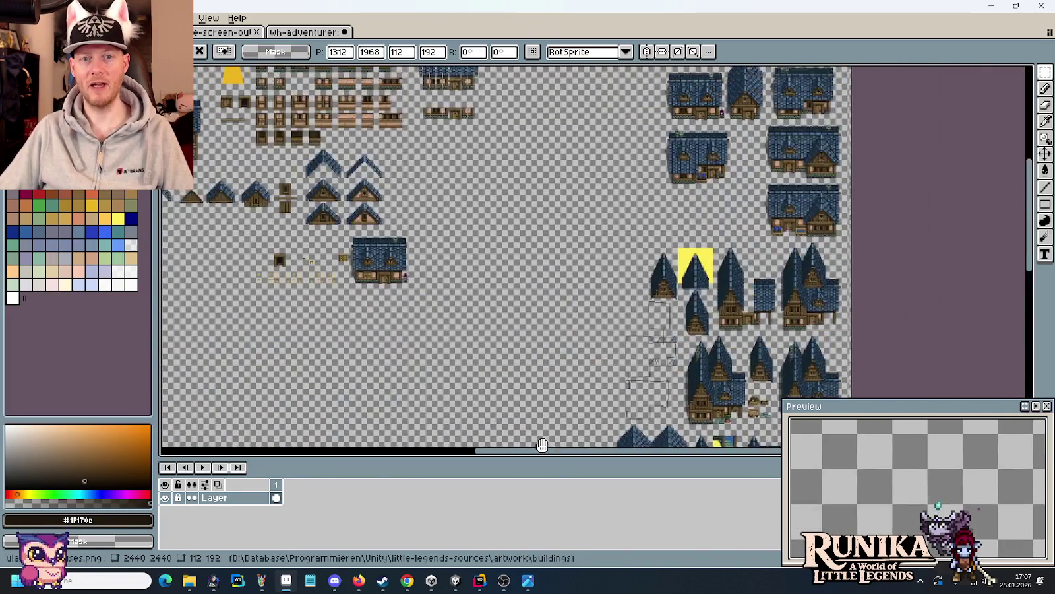
{"action": "scroll", "coordinate": [575, 348], "scroll_direction": "down", "scroll_amount": 1}
{"action": "scroll", "coordinate": [582, 281], "scroll_direction": "up", "scroll_amount": 3}
{"action": "scroll", "coordinate": [581, 281], "scroll_direction": "down", "scroll_amount": 2}
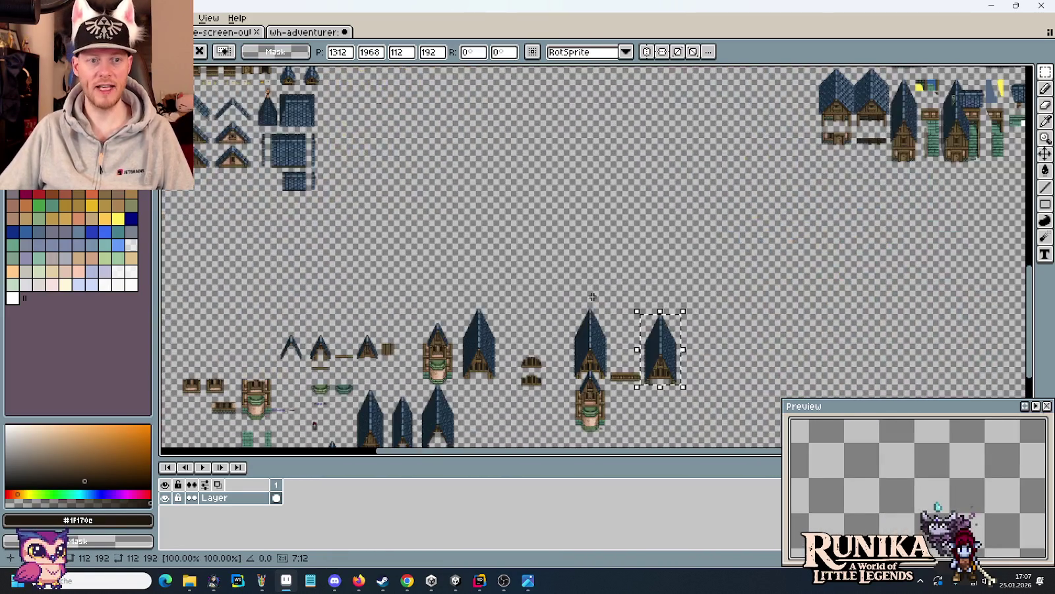
{"action": "scroll", "coordinate": [581, 281], "scroll_direction": "down", "scroll_amount": 2}
{"action": "key", "text": "ctrl+s"}
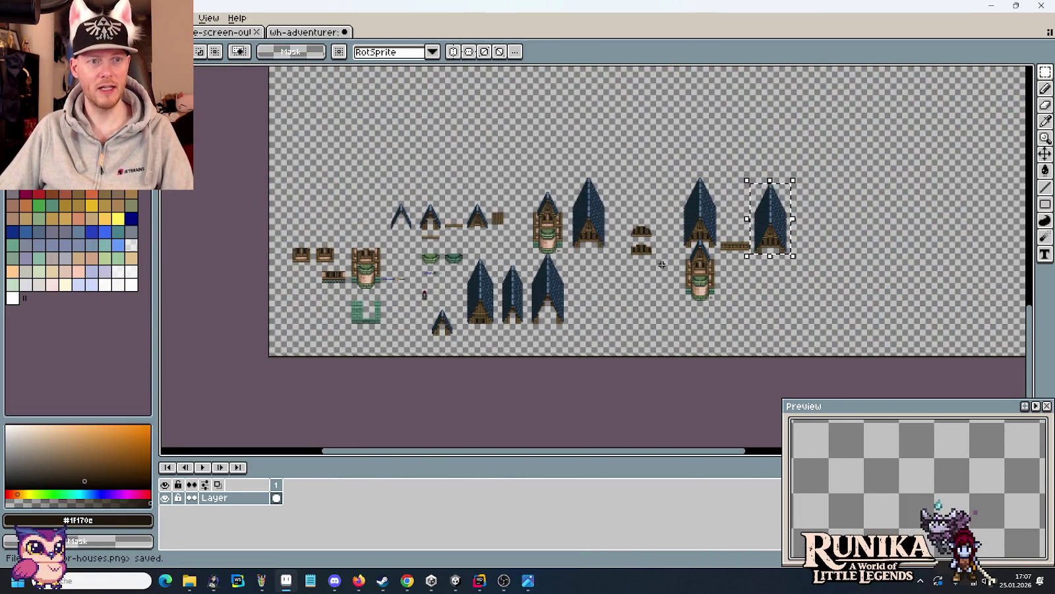
{"action": "scroll", "coordinate": [812, 249], "scroll_direction": "up", "scroll_amount": 4}
{"action": "scroll", "coordinate": [513, 234], "scroll_direction": "up", "scroll_amount": 1}
- Erase the pillars beside the left and right doors under the gable
{"action": "mouse_move", "coordinate": [384, 217]}
{"action": "left_mouse_down"}
{"action": "mouse_move", "coordinate": [426, 182]}
{"action": "mouse_move", "coordinate": [466, 269]}
{"action": "left_mouse_up"}
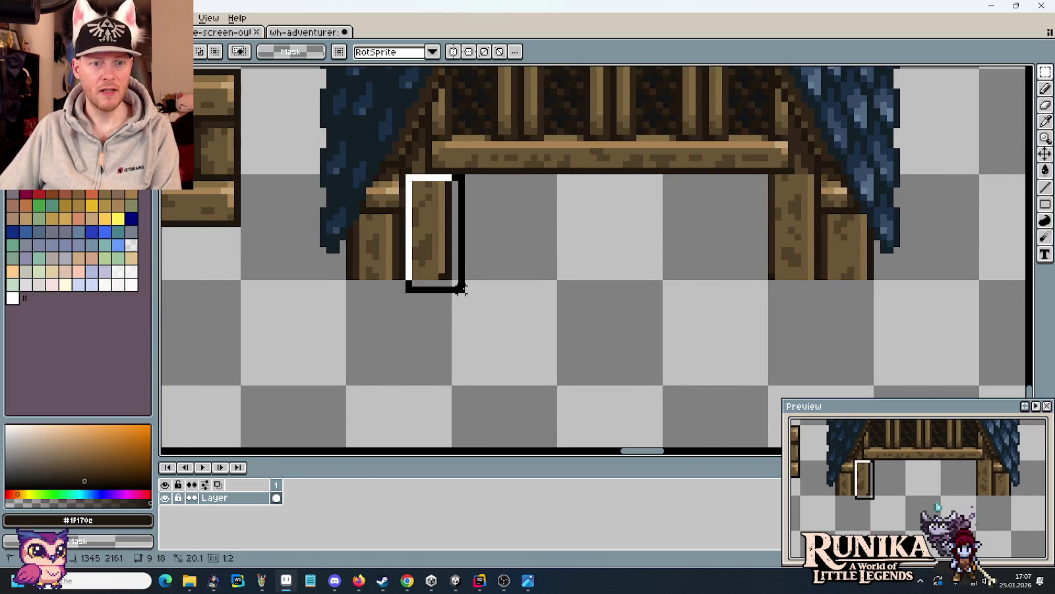
{"action": "key", "text": "Delete"}
{"action": "left_click_drag", "start_coordinate": [810, 177], "coordinate": [745, 307]}
{"action": "key", "text": "Delete"}
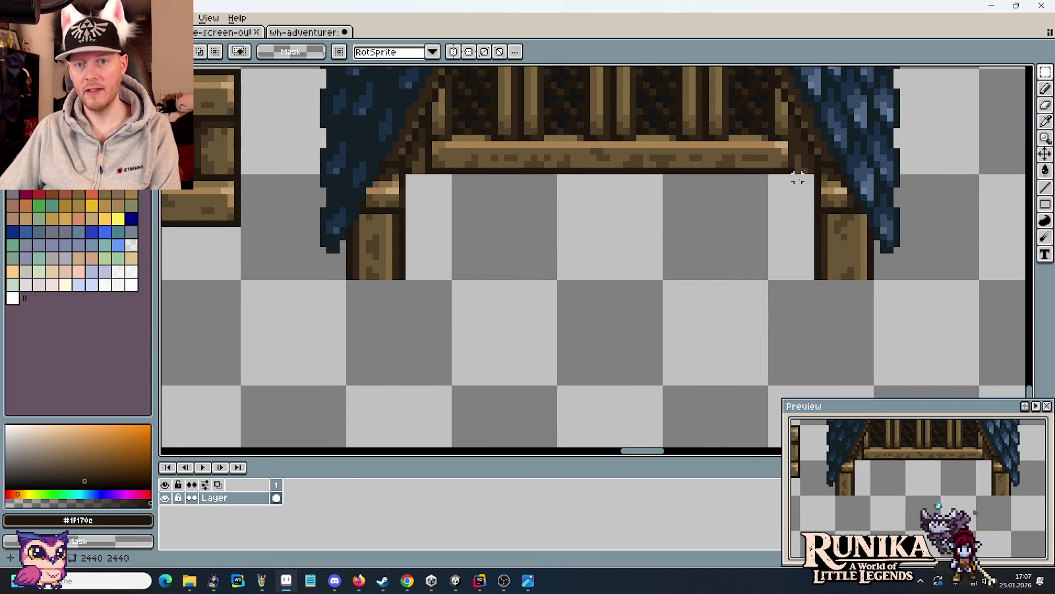
{"action": "left_click_drag", "start_coordinate": [863, 218], "coordinate": [789, 311]}
{"action": "key", "text": "Delete"}
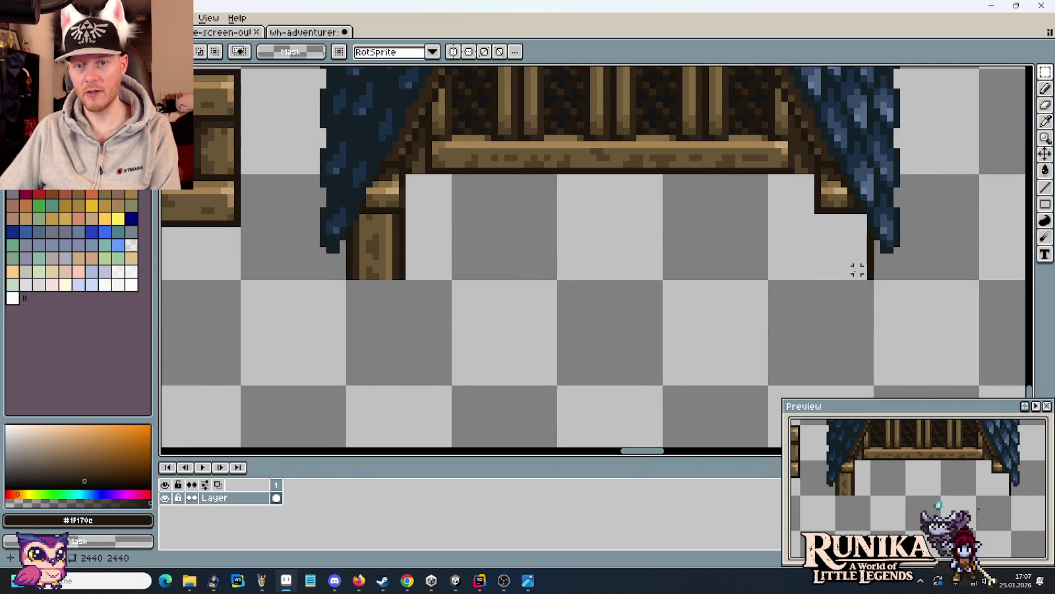
- Erase the dark pillar strip and the lower wooden pillar on the gable's other side
{"action": "scroll", "coordinate": [858, 235], "scroll_direction": "up", "scroll_amount": 2}
{"action": "left_click_drag", "start_coordinate": [850, 230], "coordinate": [791, 389]}
{"action": "key", "text": "Delete"}
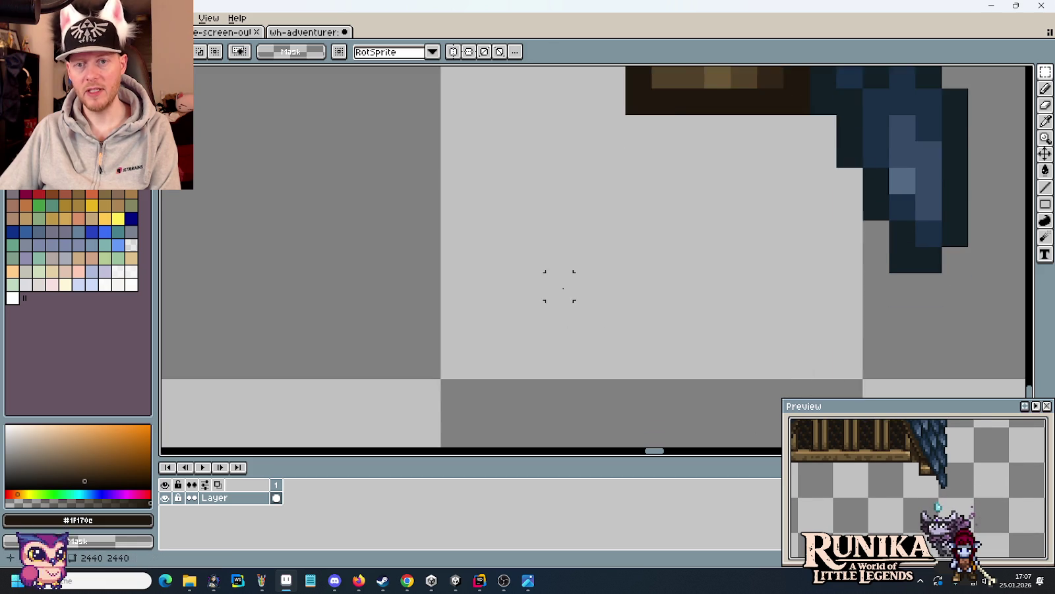
{"action": "scroll", "coordinate": [561, 285], "scroll_direction": "down", "scroll_amount": 4}
{"action": "scroll", "coordinate": [560, 285], "scroll_direction": "up", "scroll_amount": 1}
{"action": "mouse_move", "coordinate": [561, 285]}
{"action": "left_mouse_down"}
{"action": "mouse_move", "coordinate": [817, 213]}
{"action": "mouse_move", "coordinate": [614, 290]}
{"action": "left_mouse_up"}
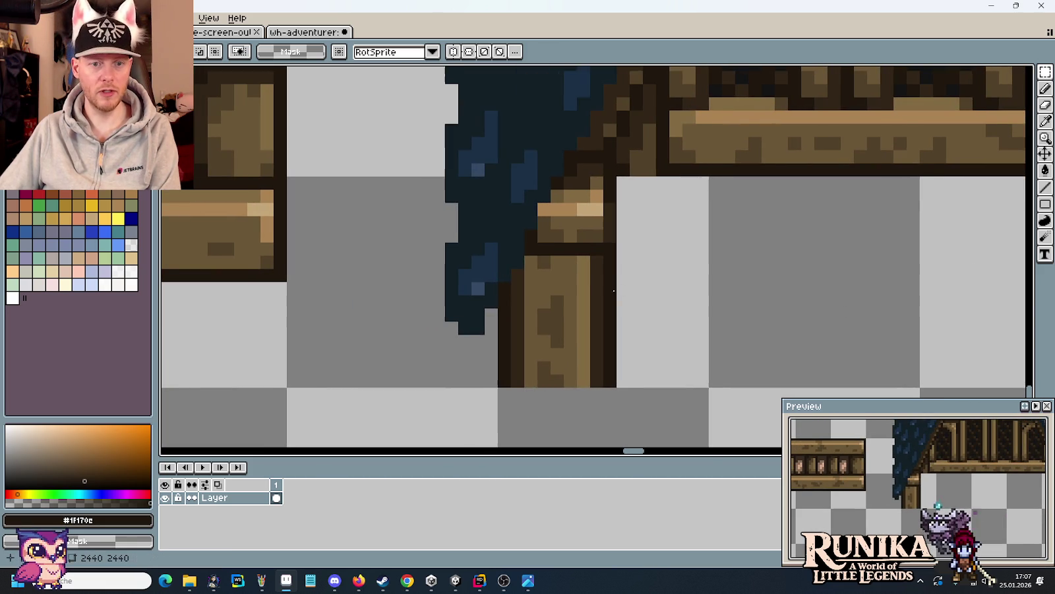
{"action": "left_click_drag", "start_coordinate": [544, 261], "coordinate": [635, 394]}
{"action": "key", "text": "Delete"}
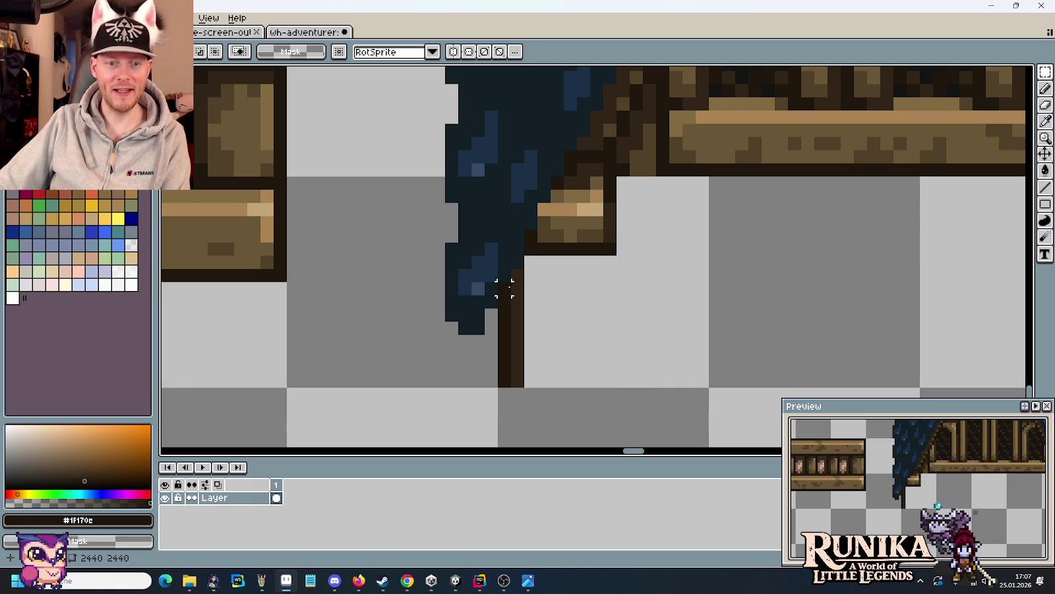
- Clear both remaining pole columns, then switch over to the Unity editor
{"action": "left_click_drag", "start_coordinate": [513, 273], "coordinate": [556, 391]}
{"action": "key", "text": "Delete"}
{"action": "scroll", "coordinate": [499, 298], "scroll_direction": "up", "scroll_amount": 3}
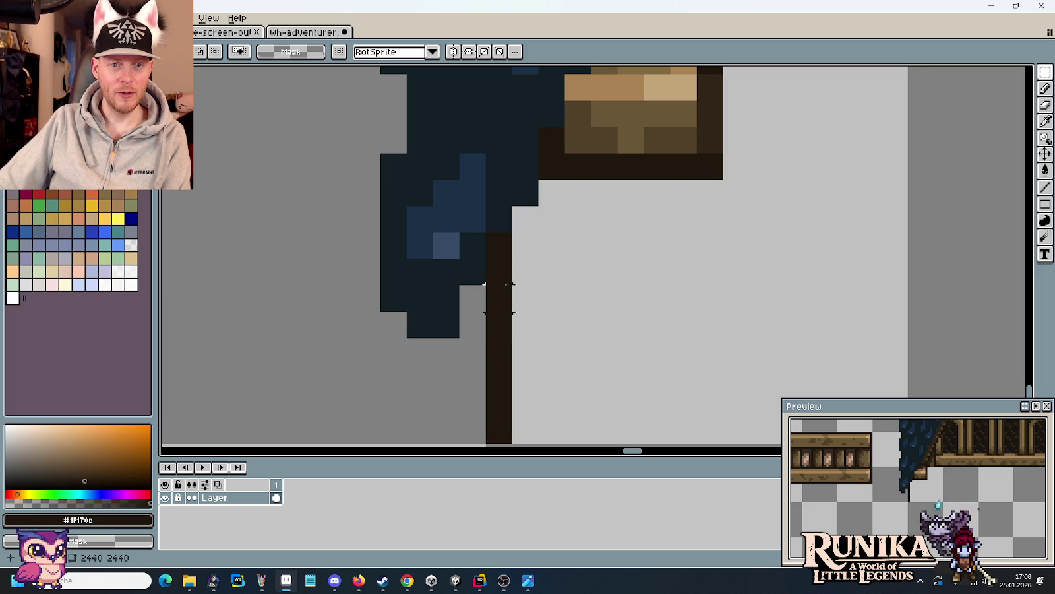
{"action": "left_click_drag", "start_coordinate": [485, 230], "coordinate": [594, 442]}
{"action": "key", "text": "Delete"}
{"action": "scroll", "coordinate": [547, 377], "scroll_direction": "down", "scroll_amount": 3}
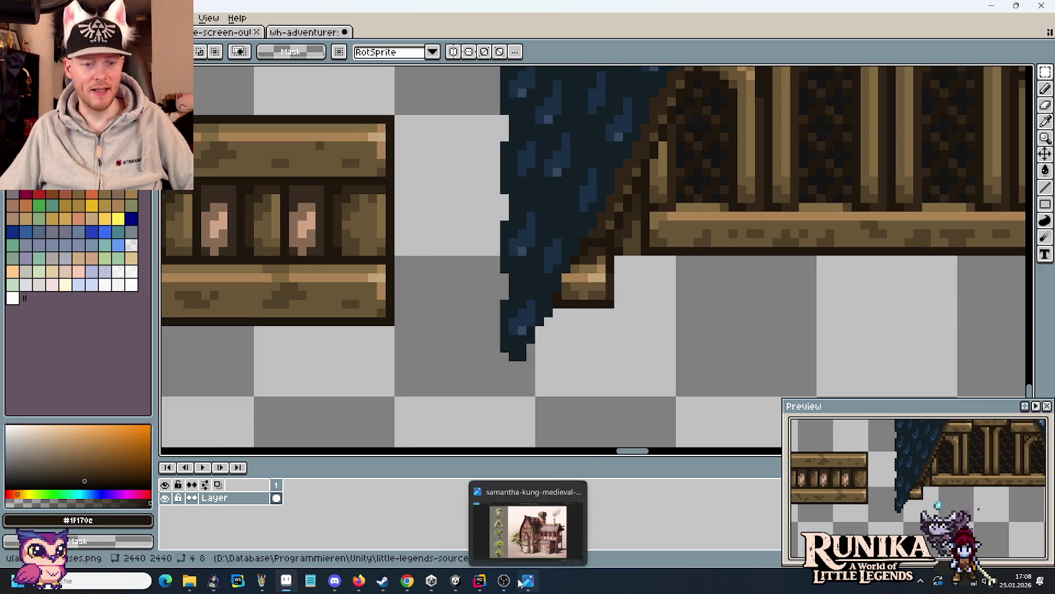
{"action": "mouse_move", "coordinate": [189, 581]}
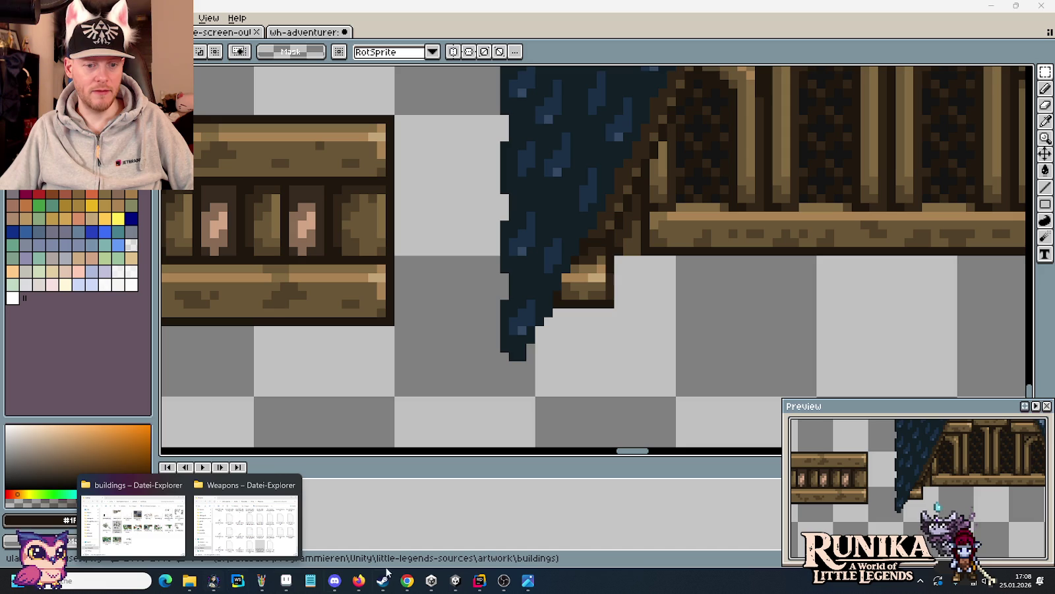
{"action": "left_click", "coordinate": [454, 580]}
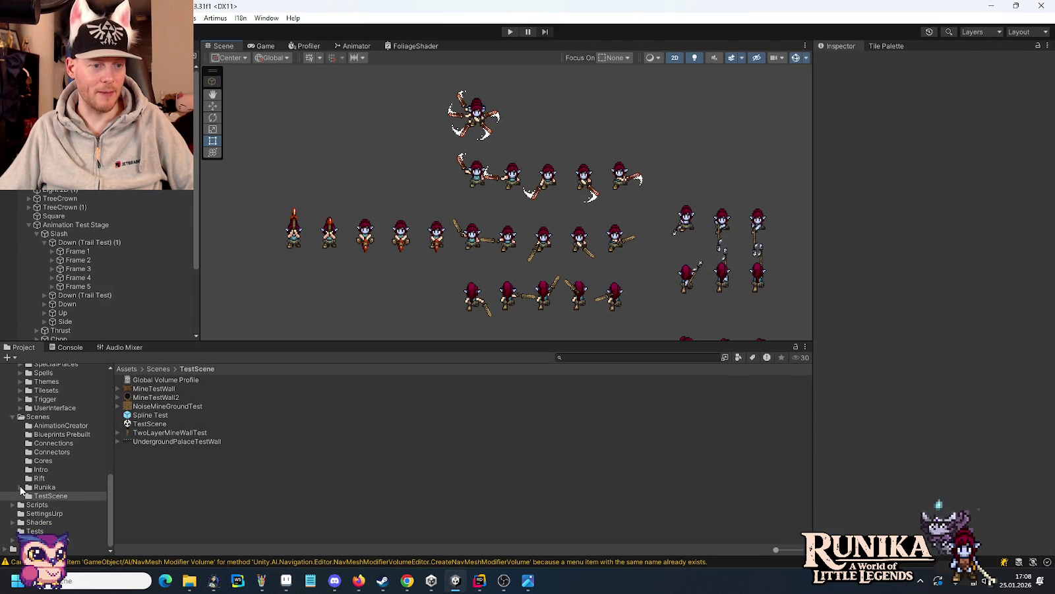
- Open Intro Scene from the Assets/Scenes/Intro folder and press Play
{"action": "left_click", "coordinate": [30, 470]}
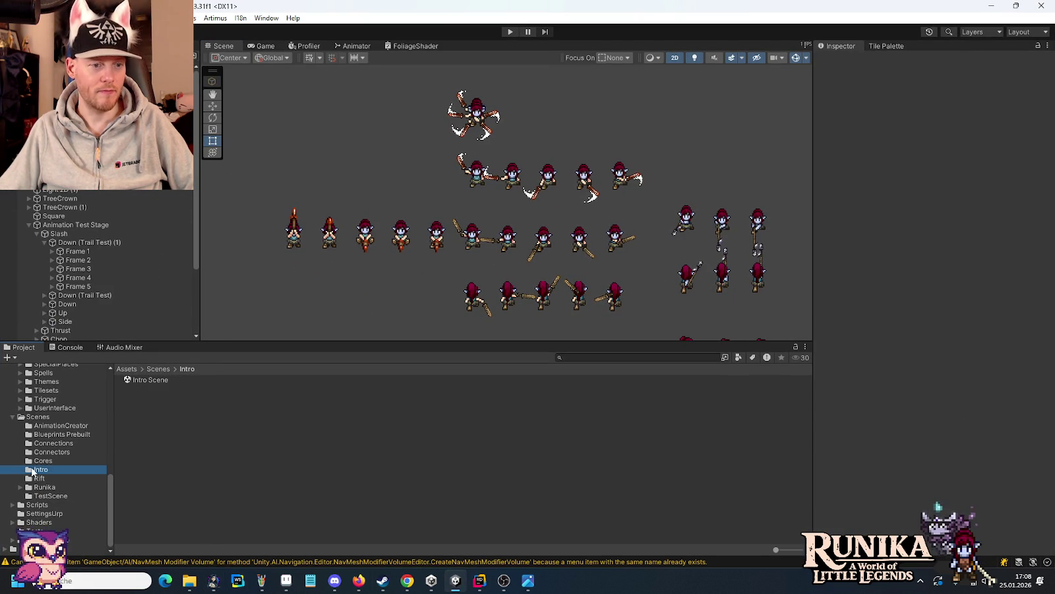
{"action": "left_click", "coordinate": [125, 381]}
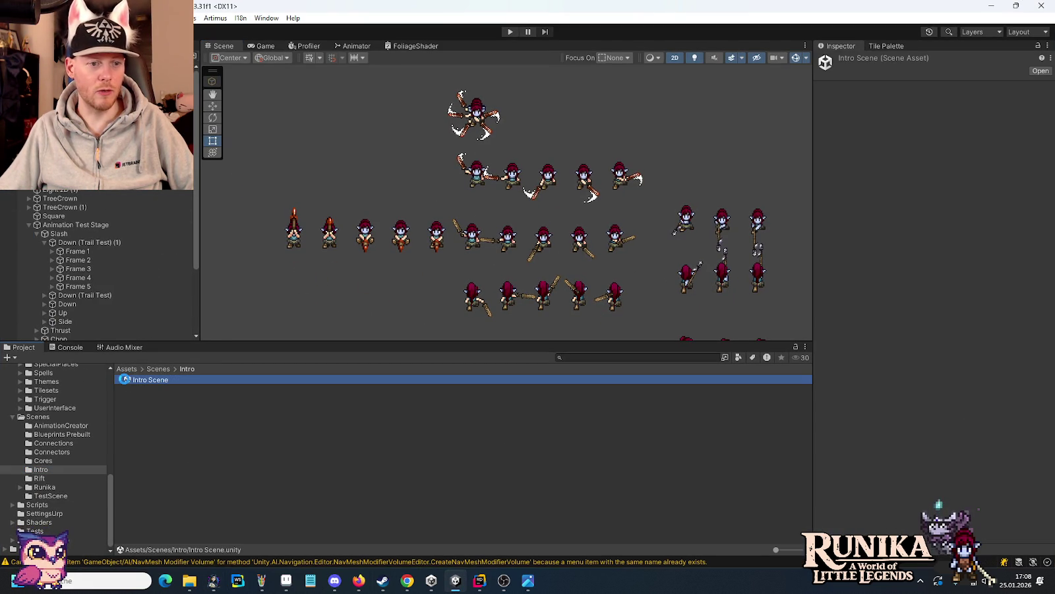
{"action": "double_click", "coordinate": [126, 380]}
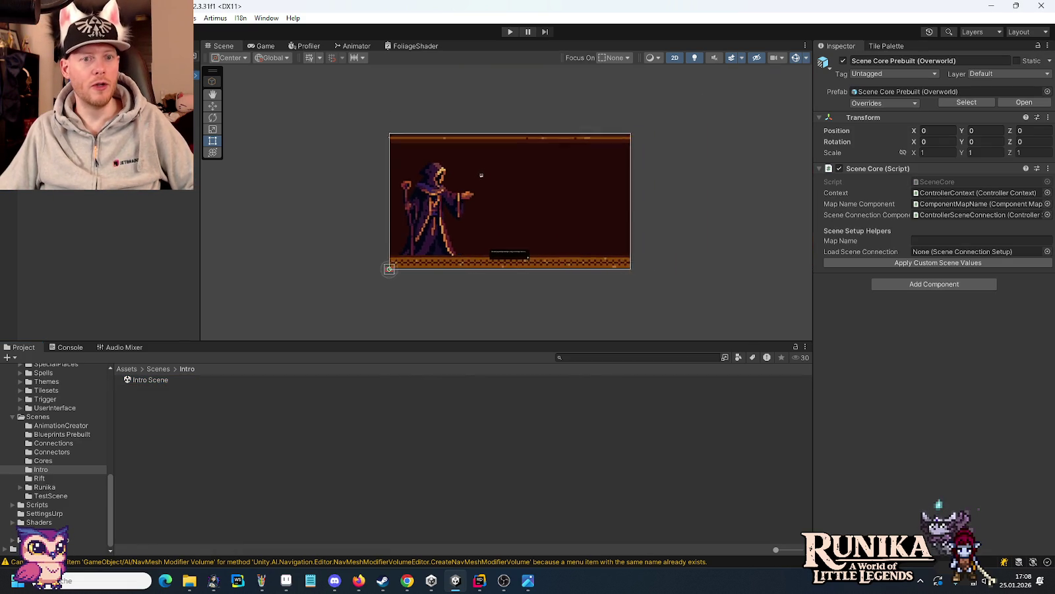
{"action": "left_click", "coordinate": [508, 31]}
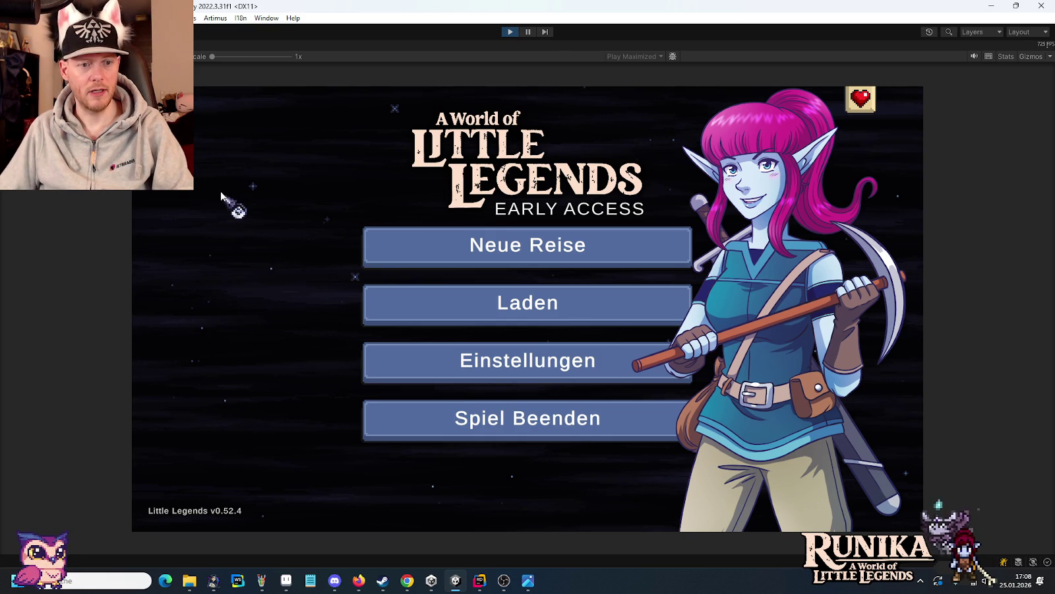
- Choose Neue Reise from the main menu and let the intro cutscene play
{"action": "key", "text": "Return"}
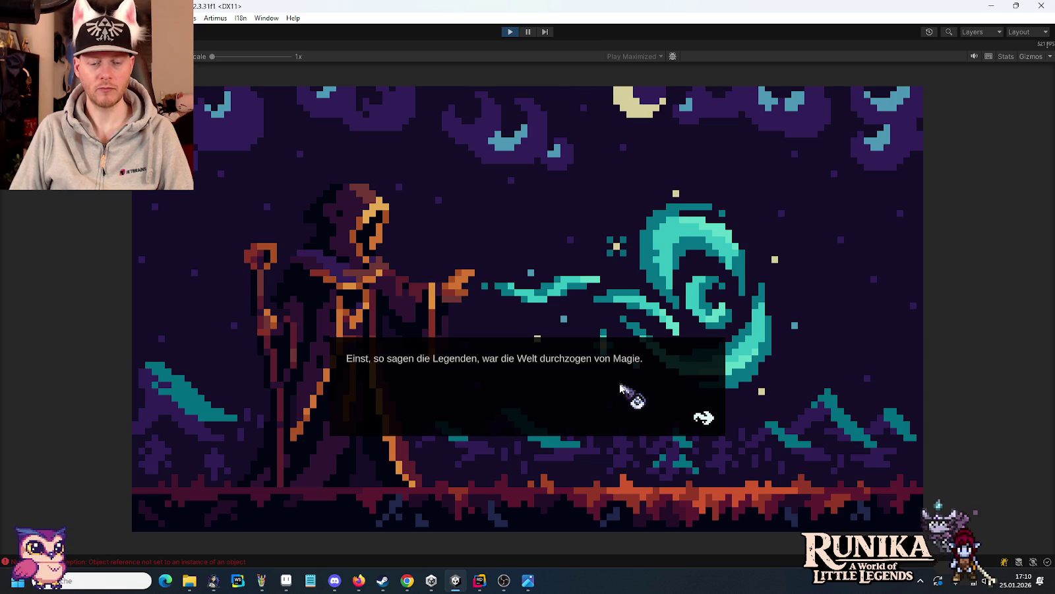
- Advance the intro dialogue through Slide 2, then stop Play mode
{"action": "left_click", "coordinate": [745, 362]}
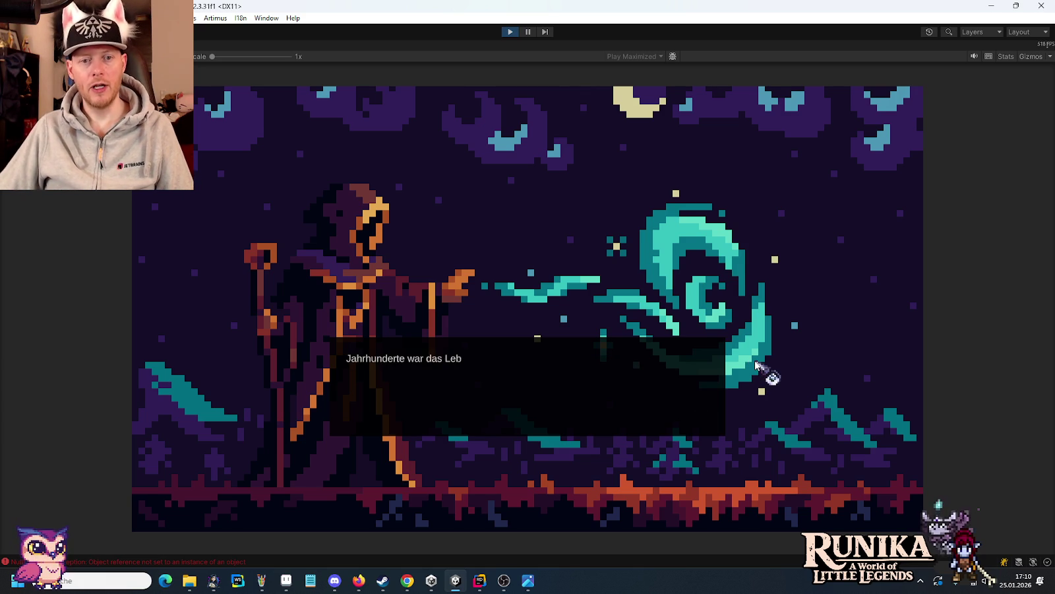
{"action": "left_click", "coordinate": [756, 363]}
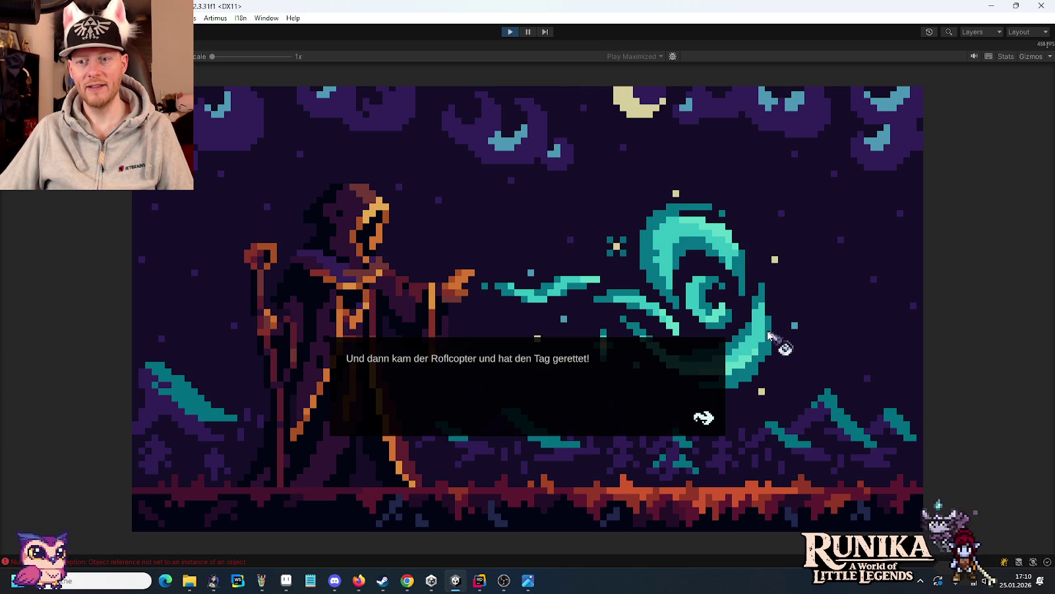
{"action": "left_click", "coordinate": [780, 389]}
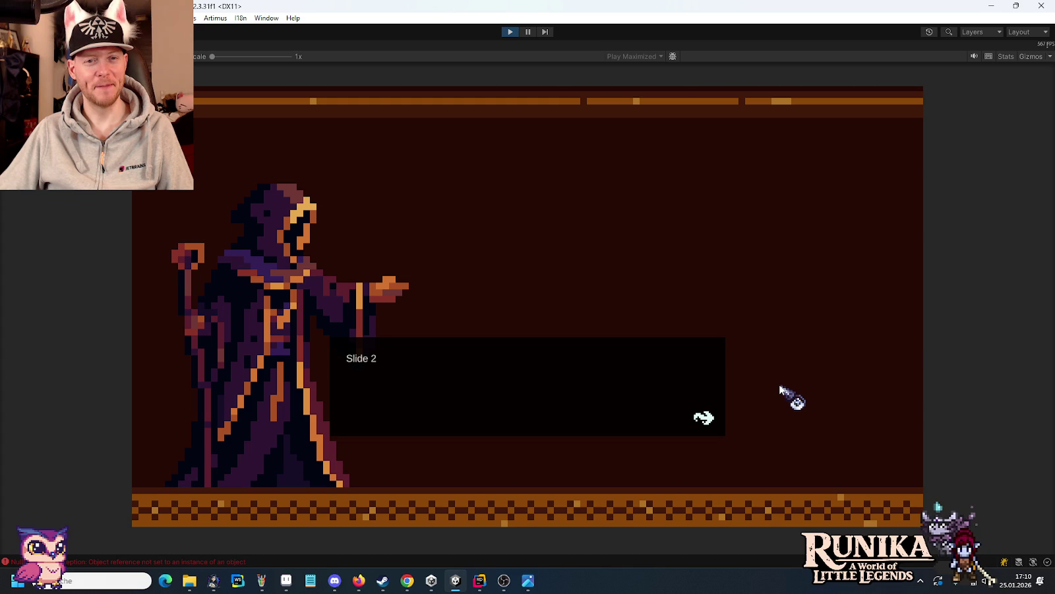
{"action": "left_click", "coordinate": [780, 389]}
{"action": "left_click", "coordinate": [513, 33]}
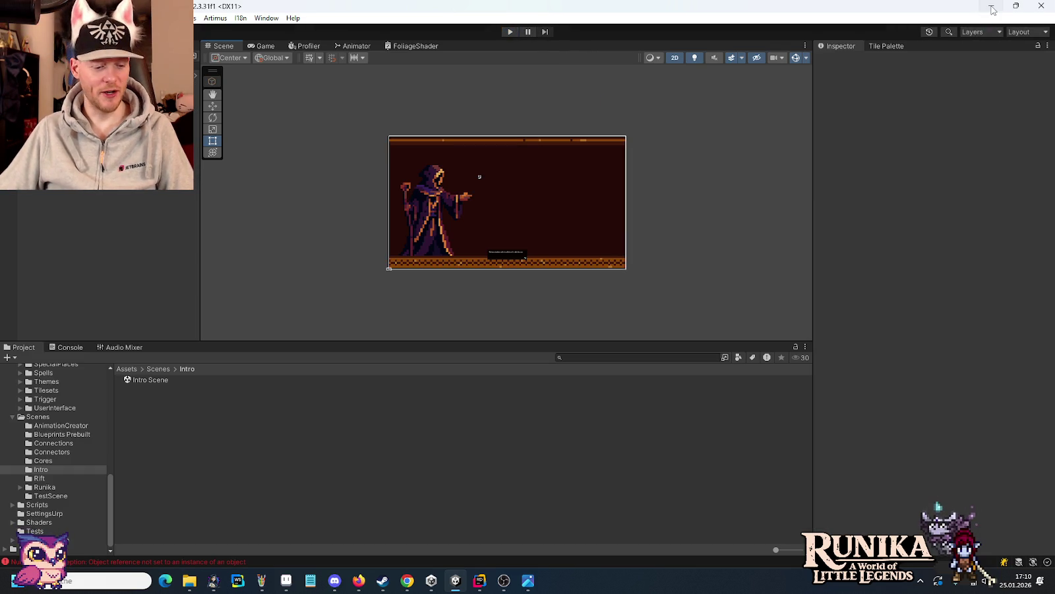
- Hide Unity to show the Aseprite tileset and drop the copied wooden railing in place
{"action": "left_click", "coordinate": [992, 5]}
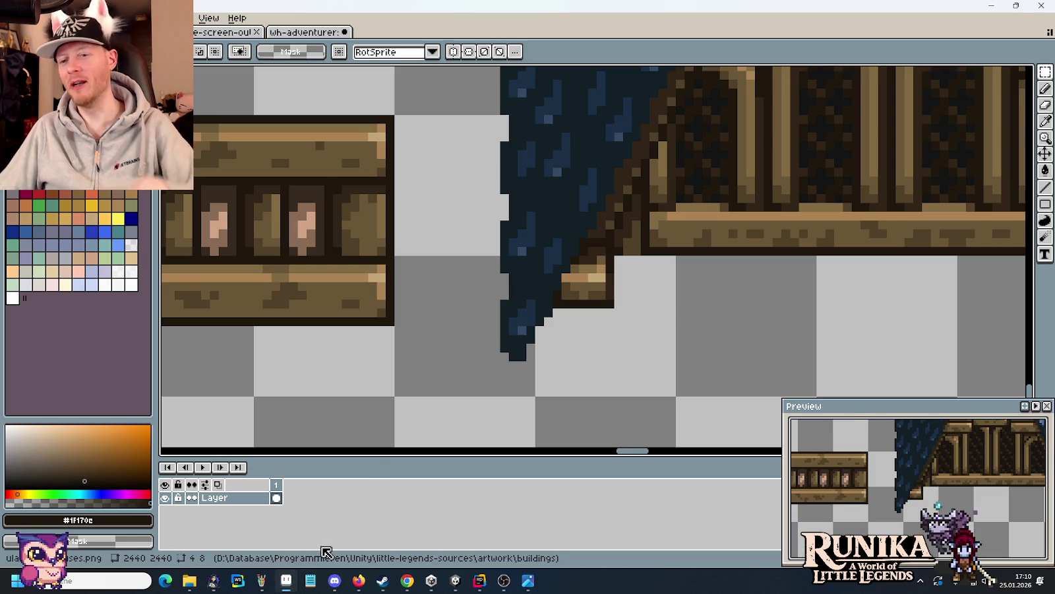
{"action": "scroll", "coordinate": [440, 337], "scroll_direction": "down", "scroll_amount": 2}
{"action": "scroll", "coordinate": [431, 353], "scroll_direction": "down", "scroll_amount": 1}
{"action": "scroll", "coordinate": [428, 353], "scroll_direction": "down", "scroll_amount": 1}
{"action": "mouse_move", "coordinate": [429, 353]}
{"action": "left_mouse_down"}
{"action": "mouse_move", "coordinate": [492, 343]}
{"action": "mouse_move", "coordinate": [354, 301]}
{"action": "mouse_move", "coordinate": [839, 362]}
{"action": "left_mouse_up"}
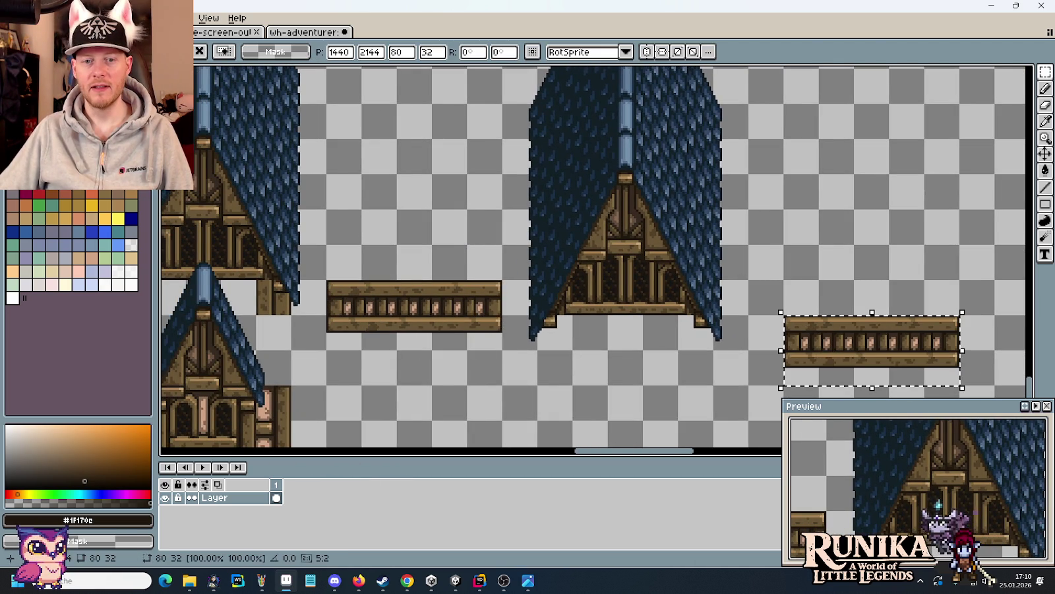
{"action": "left_click", "coordinate": [717, 340]}
- Select the large blue roof gable and place a copy of it further right
{"action": "scroll", "coordinate": [593, 198], "scroll_direction": "up", "scroll_amount": 5}
{"action": "left_click_drag", "start_coordinate": [538, 104], "coordinate": [528, 104]}
{"action": "scroll", "coordinate": [573, 145], "scroll_direction": "down", "scroll_amount": 2}
{"action": "left_click_drag", "start_coordinate": [589, 201], "coordinate": [729, 259]}
{"action": "key", "text": "Return"}
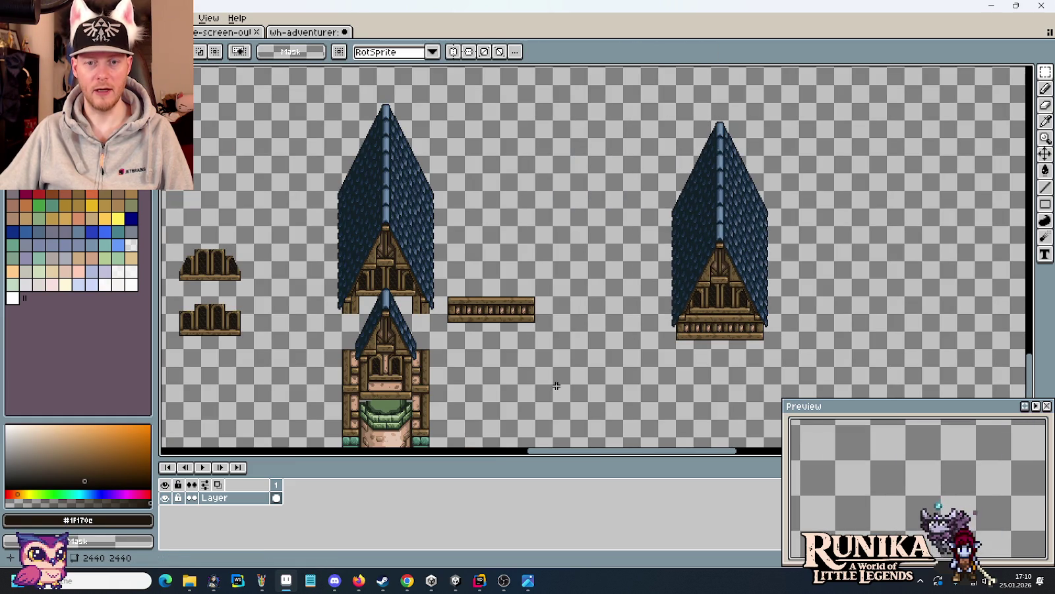
{"action": "scroll", "coordinate": [724, 347], "scroll_direction": "up", "scroll_amount": 3}
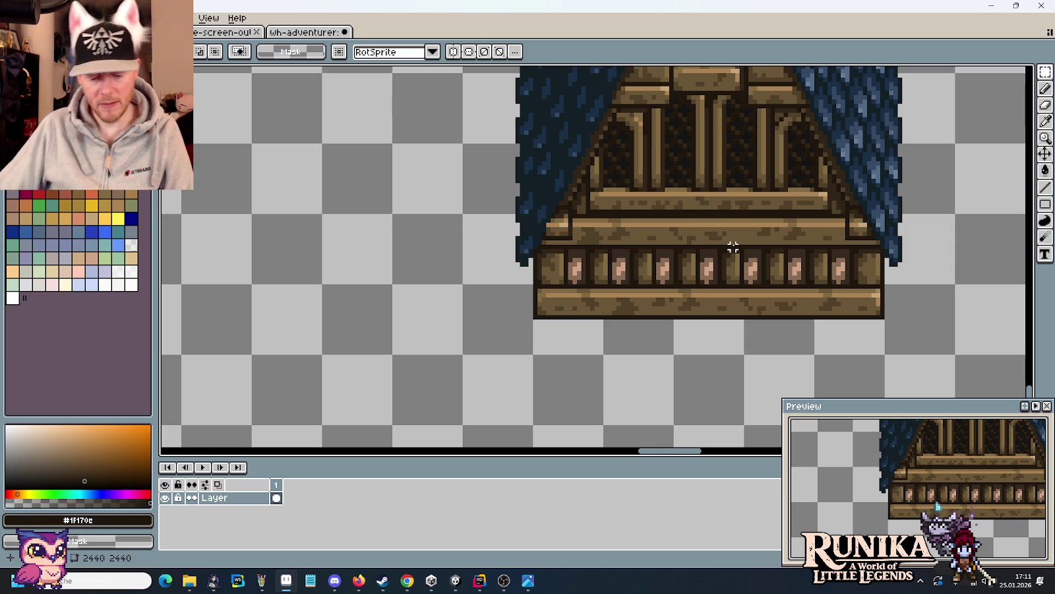
{"action": "scroll", "coordinate": [662, 250], "scroll_direction": "down", "scroll_amount": 3}
{"action": "left_click_drag", "start_coordinate": [662, 254], "coordinate": [538, 254]}
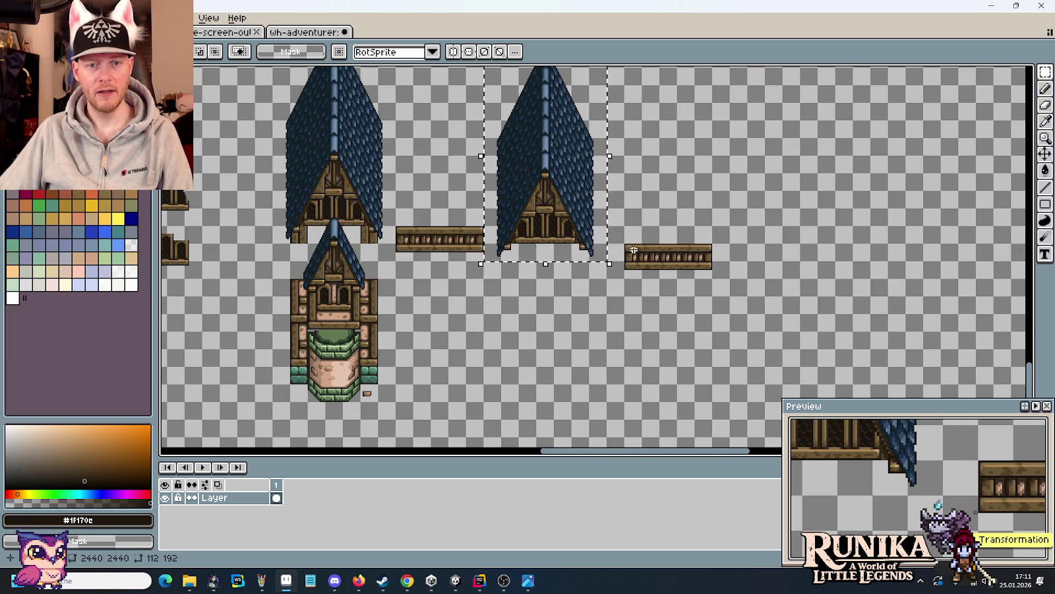
- Drag the roof gable copy onto the wooden railing and nudge it down and right into alignment
{"action": "left_click_drag", "start_coordinate": [542, 212], "coordinate": [689, 204]}
{"action": "scroll", "coordinate": [658, 213], "scroll_direction": "up", "scroll_amount": 3}
{"action": "key", "text": "Down"}
{"action": "key", "text": "Down"}
{"action": "key", "text": "Right"}
{"action": "key", "text": "Down"}
{"action": "key", "text": "Down"}
{"action": "key", "text": "Down"}
{"action": "key", "text": "Down"}
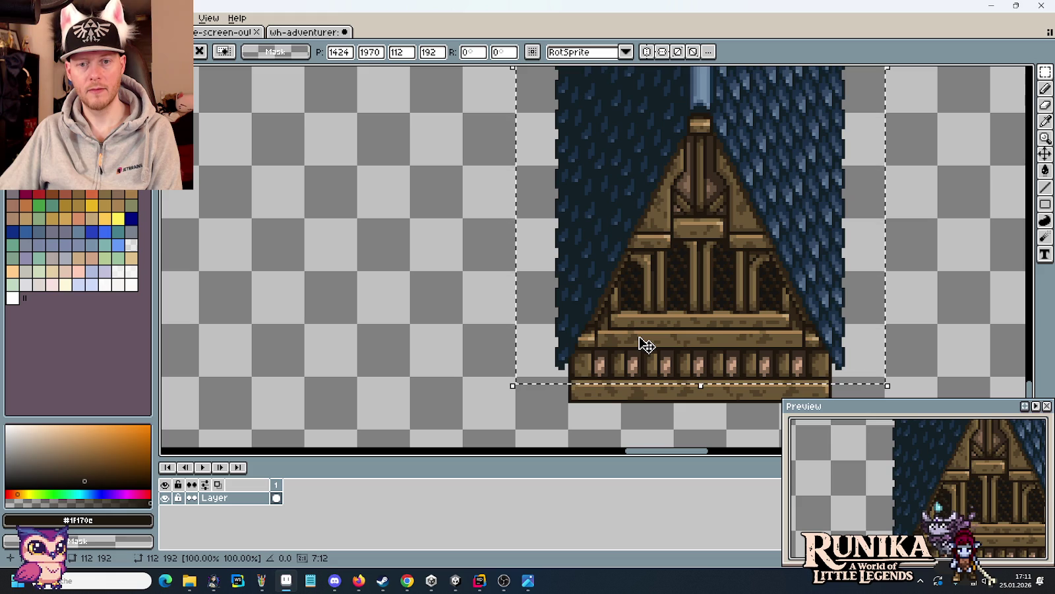
- Pan away to other tiles and back to check the aligned roof pieces
{"action": "scroll", "coordinate": [646, 344], "scroll_direction": "down", "scroll_amount": 1}
{"action": "scroll", "coordinate": [646, 344], "scroll_direction": "down", "scroll_amount": 2}
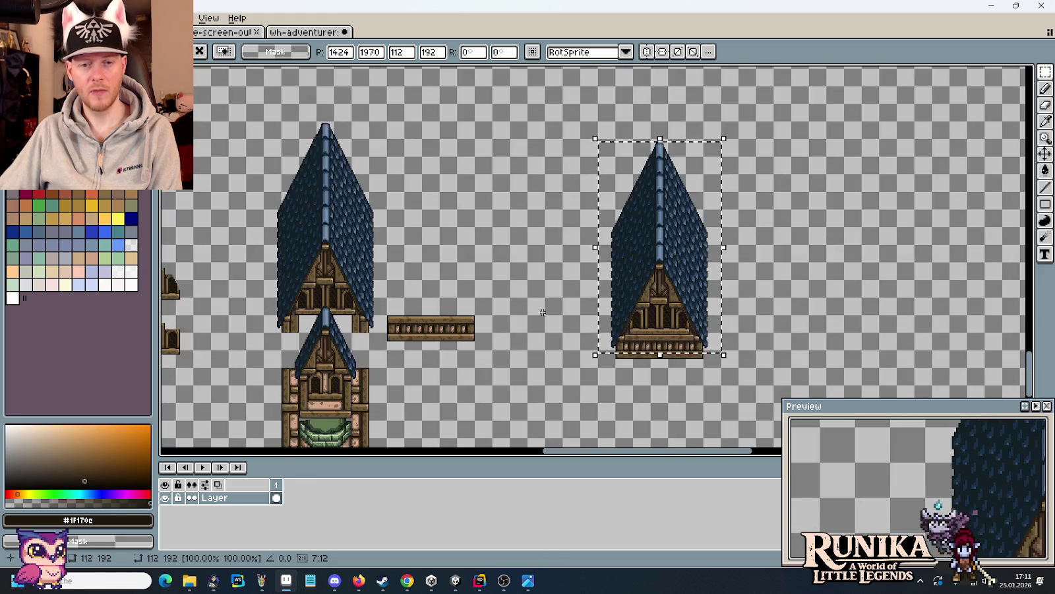
{"action": "left_click_drag", "start_coordinate": [406, 168], "coordinate": [624, 364]}
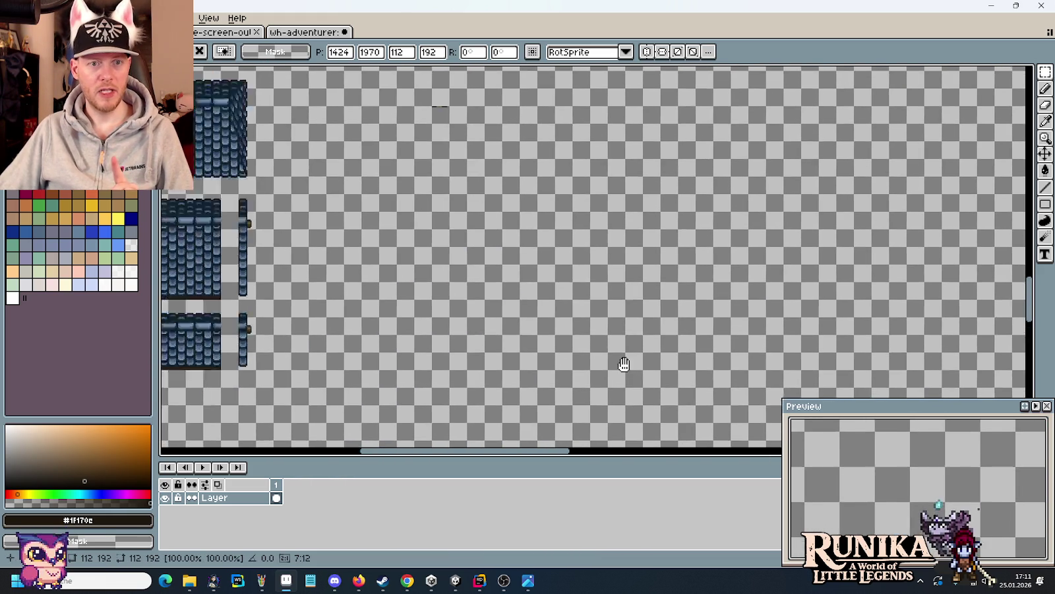
{"action": "left_click_drag", "start_coordinate": [422, 198], "coordinate": [804, 400]}
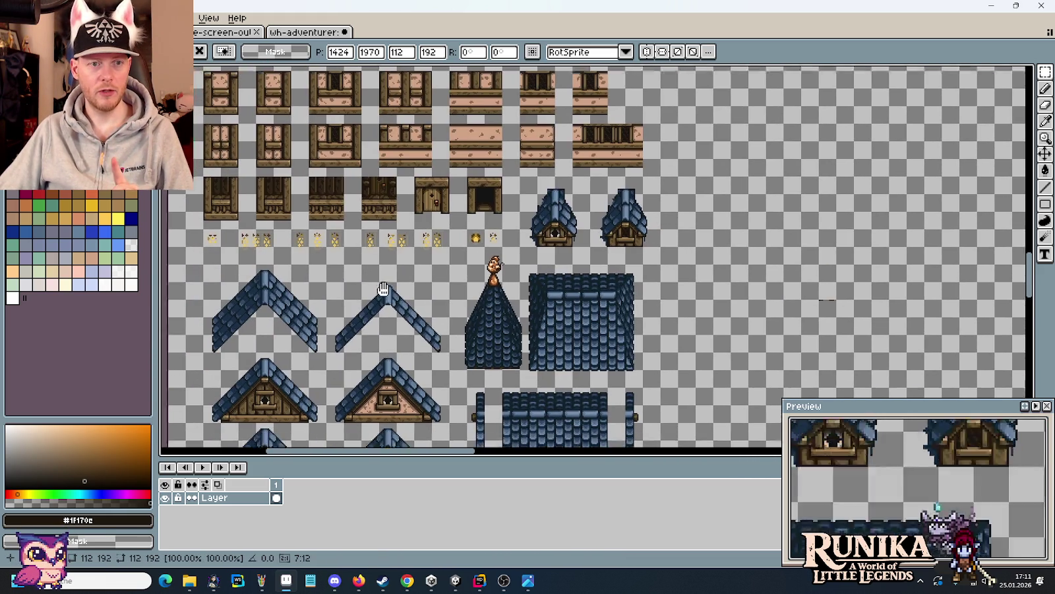
{"action": "mouse_move", "coordinate": [405, 461]}
{"action": "left_mouse_down"}
{"action": "mouse_move", "coordinate": [495, 278]}
{"action": "mouse_move", "coordinate": [478, 170]}
{"action": "mouse_move", "coordinate": [544, 212]}
{"action": "mouse_move", "coordinate": [541, 301]}
{"action": "mouse_move", "coordinate": [434, 339]}
{"action": "left_mouse_up"}
{"action": "scroll", "coordinate": [433, 339], "scroll_direction": "up", "scroll_amount": 3}
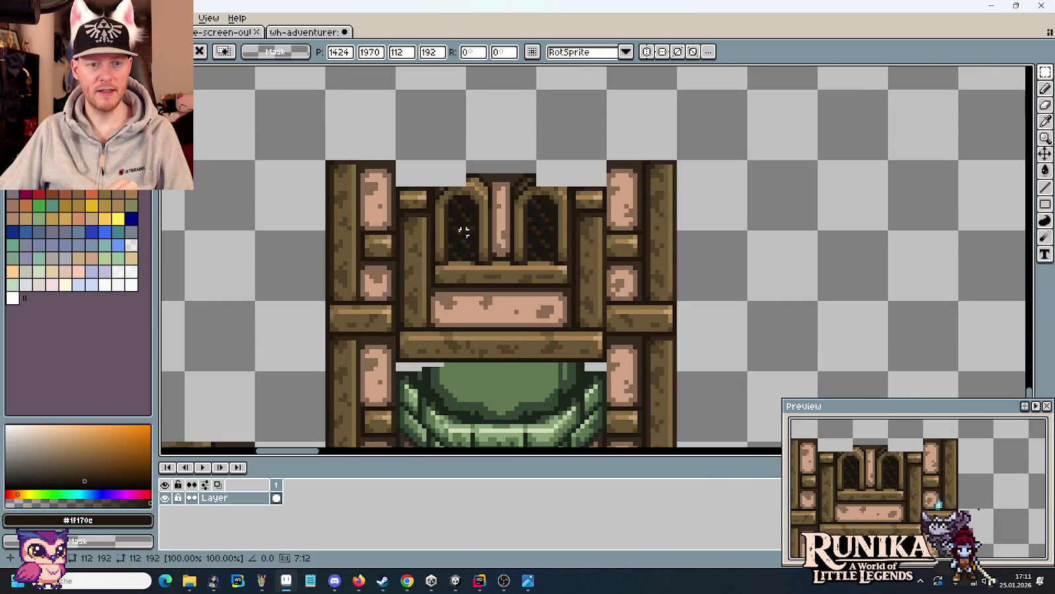
- Look over the other blue roof tiles and the wooden wall tile rows
{"action": "scroll", "coordinate": [494, 262], "scroll_direction": "up", "scroll_amount": 1}
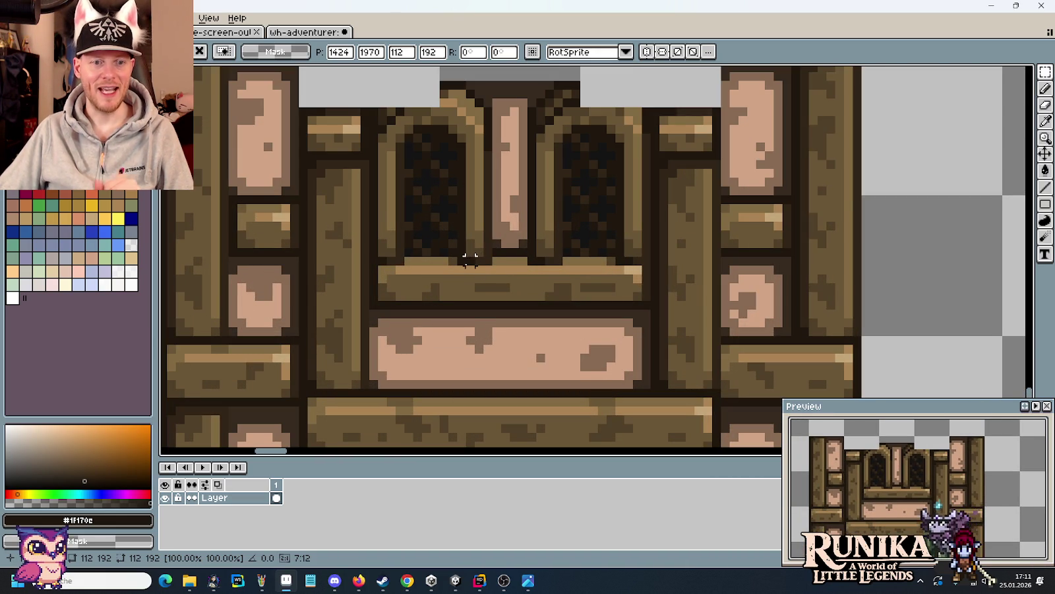
{"action": "scroll", "coordinate": [468, 263], "scroll_direction": "down", "scroll_amount": 1}
{"action": "scroll", "coordinate": [467, 267], "scroll_direction": "down", "scroll_amount": 1}
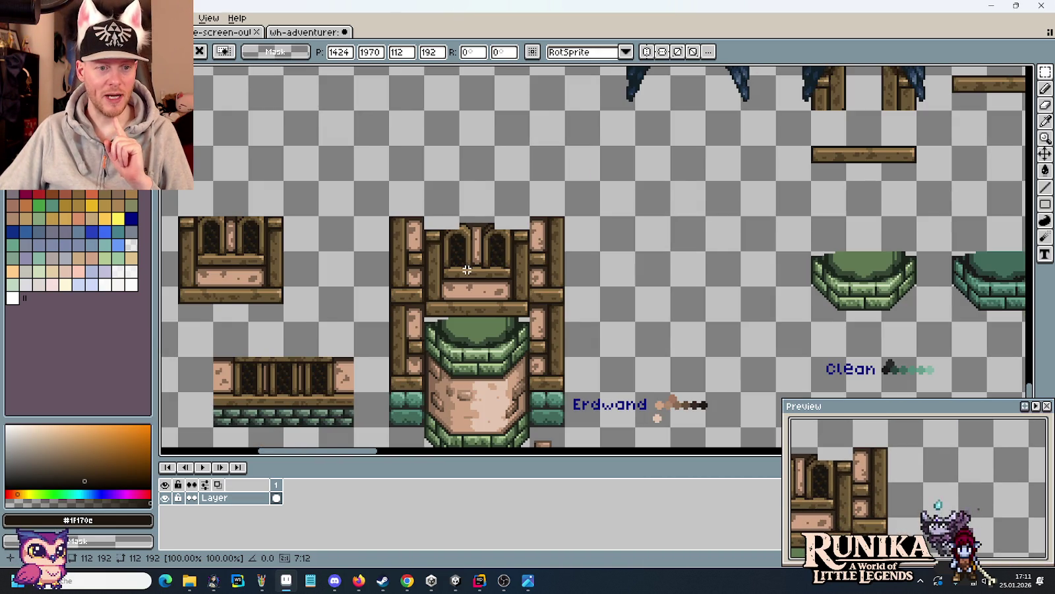
{"action": "scroll", "coordinate": [467, 269], "scroll_direction": "down", "scroll_amount": 1}
{"action": "left_click_drag", "start_coordinate": [480, 119], "coordinate": [488, 389]}
{"action": "mouse_move", "coordinate": [560, 185]}
{"action": "left_mouse_down"}
{"action": "mouse_move", "coordinate": [560, 348]}
{"action": "mouse_move", "coordinate": [587, 337]}
{"action": "left_mouse_up"}
{"action": "left_click_drag", "start_coordinate": [544, 211], "coordinate": [544, 310]}
{"action": "left_click_drag", "start_coordinate": [538, 244], "coordinate": [538, 314]}
{"action": "left_click_drag", "start_coordinate": [533, 262], "coordinate": [546, 416]}
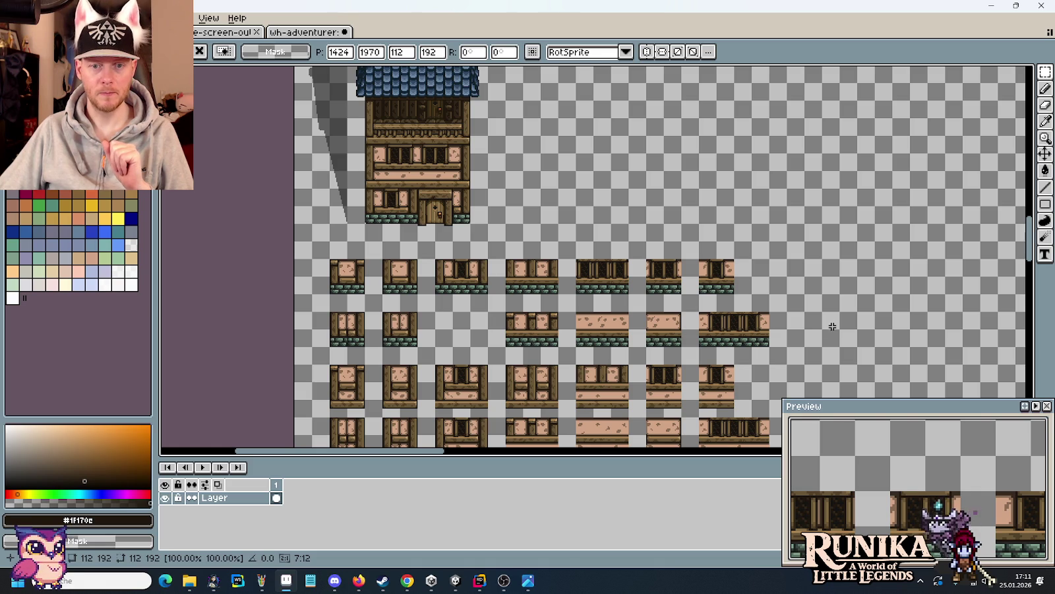
- Pan across the blue-roofed house, then switch to the wh-adventurer mansion document
{"action": "scroll", "coordinate": [833, 326], "scroll_direction": "right", "scroll_amount": 5}
{"action": "scroll", "coordinate": [631, 353], "scroll_direction": "down", "scroll_amount": 5}
{"action": "scroll", "coordinate": [653, 271], "scroll_direction": "down", "scroll_amount": 5}
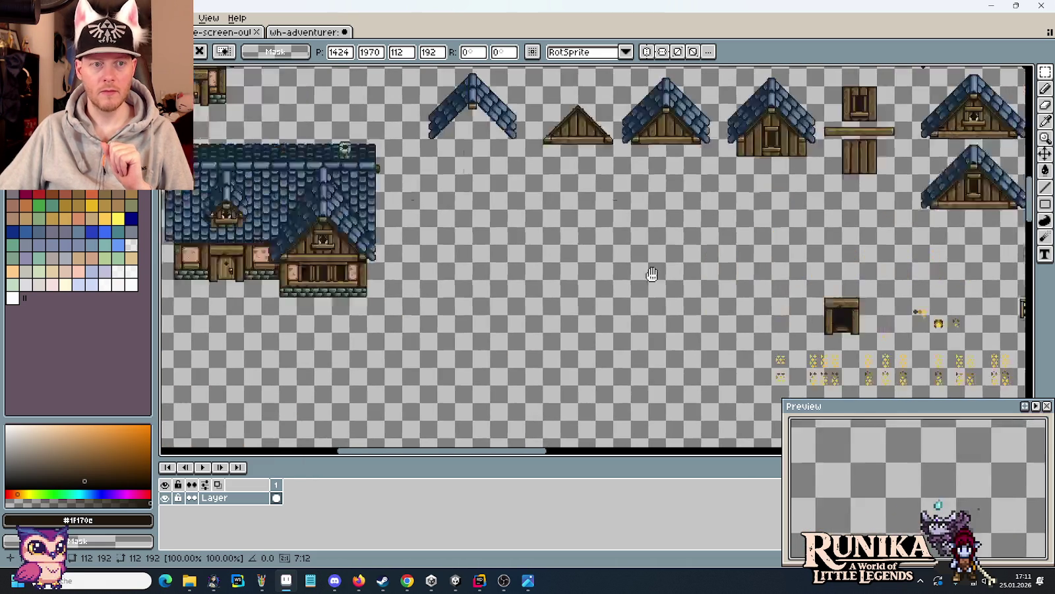
{"action": "scroll", "coordinate": [391, 302], "scroll_direction": "up", "scroll_amount": 2}
{"action": "left_click_drag", "start_coordinate": [389, 302], "coordinate": [754, 289]}
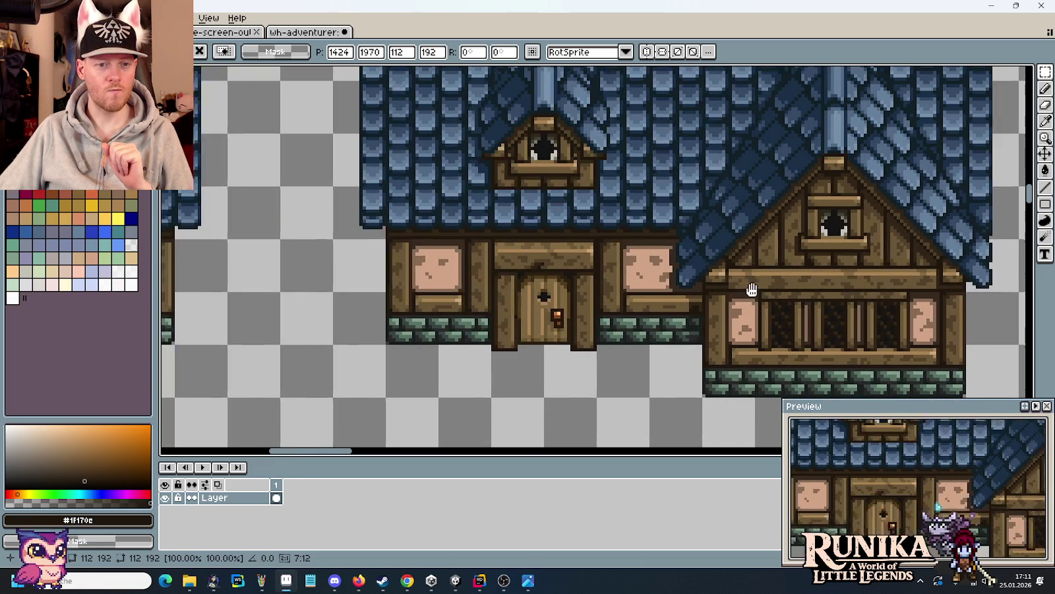
{"action": "scroll", "coordinate": [509, 244], "scroll_direction": "down", "scroll_amount": 1}
{"action": "scroll", "coordinate": [620, 232], "scroll_direction": "left", "scroll_amount": 3}
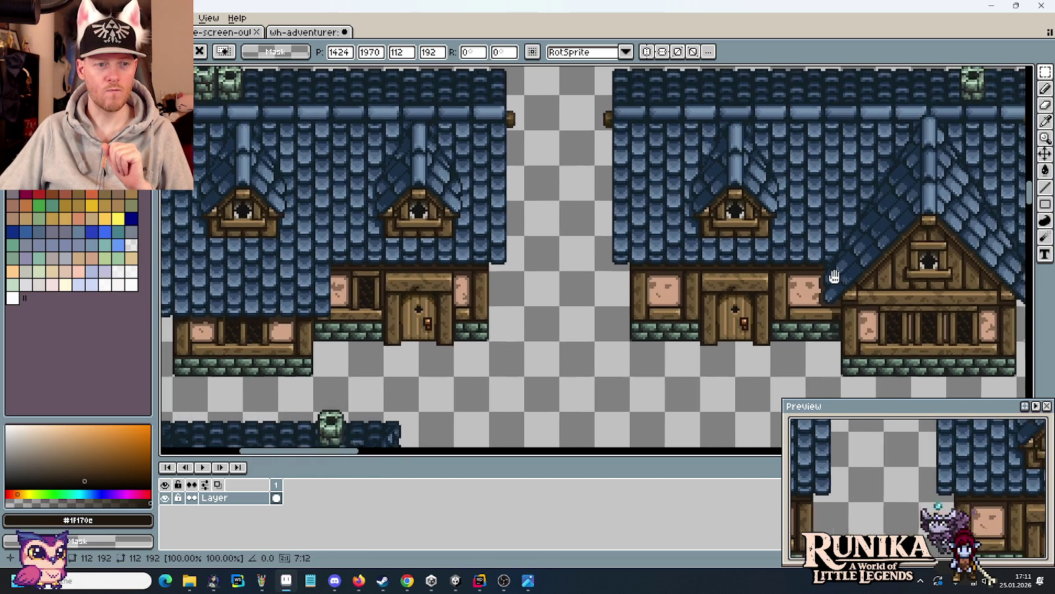
{"action": "scroll", "coordinate": [594, 277], "scroll_direction": "down", "scroll_amount": 1}
{"action": "scroll", "coordinate": [555, 357], "scroll_direction": "right", "scroll_amount": 4}
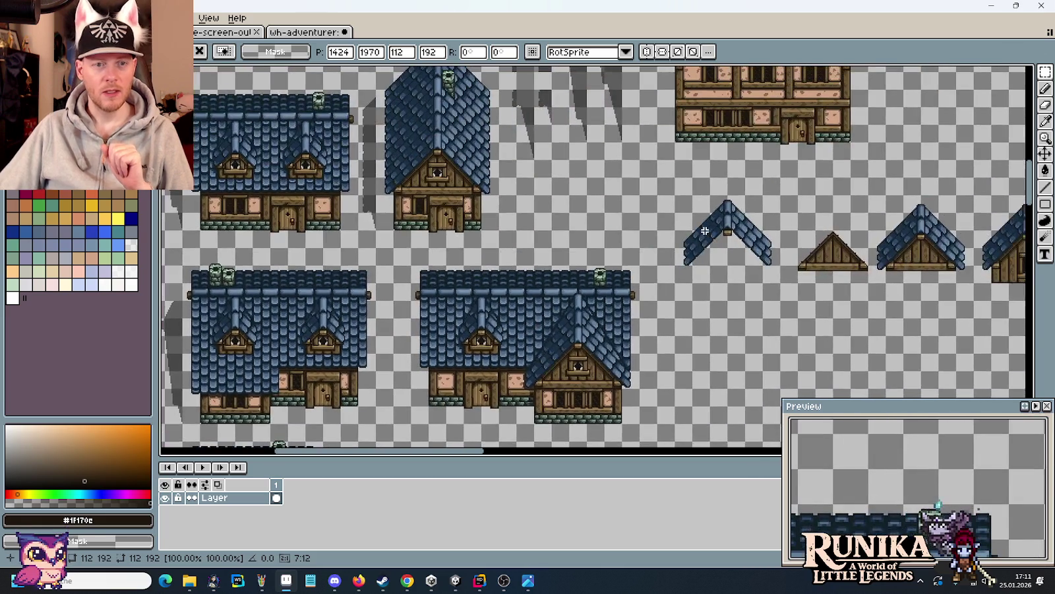
{"action": "scroll", "coordinate": [704, 230], "scroll_direction": "up", "scroll_amount": 2}
{"action": "scroll", "coordinate": [646, 282], "scroll_direction": "right", "scroll_amount": 4}
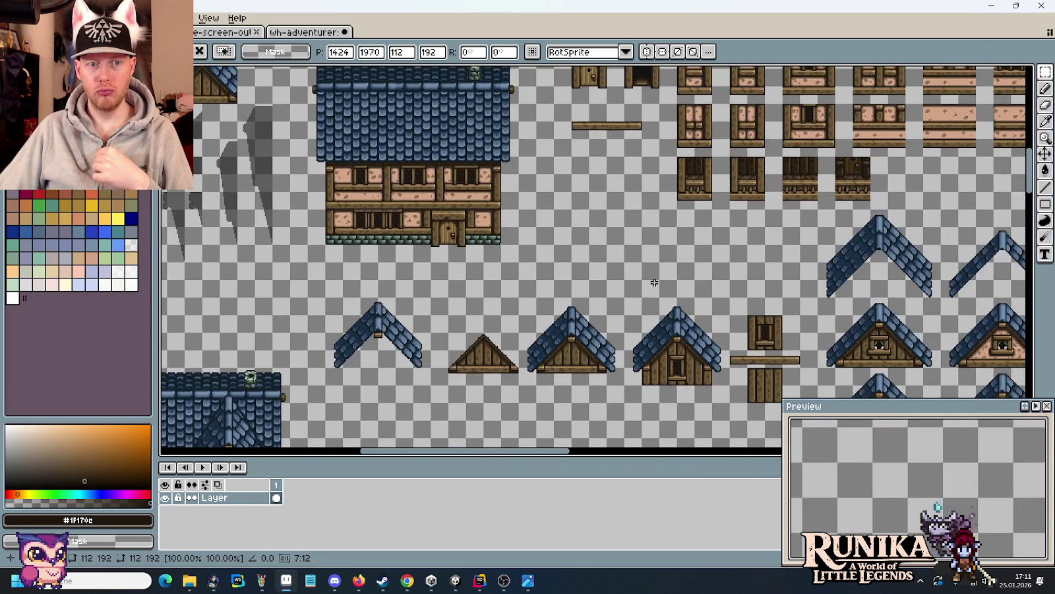
{"action": "scroll", "coordinate": [654, 282], "scroll_direction": "right", "scroll_amount": 4}
{"action": "scroll", "coordinate": [594, 284], "scroll_direction": "down", "scroll_amount": 3}
{"action": "scroll", "coordinate": [407, 277], "scroll_direction": "right", "scroll_amount": 4}
{"action": "scroll", "coordinate": [407, 277], "scroll_direction": "down", "scroll_amount": 1}
{"action": "scroll", "coordinate": [461, 263], "scroll_direction": "right", "scroll_amount": 3}
{"action": "left_click", "coordinate": [308, 31]}
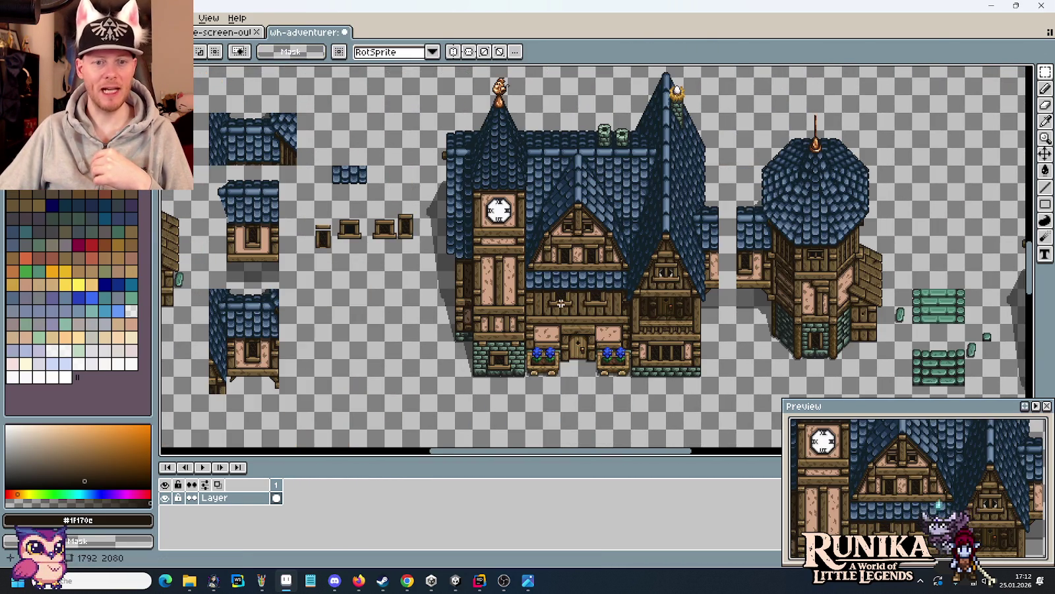
- Zoom in on the mansion's timber walls, then raise the tileset's roof gable copy by one pixel
{"action": "scroll", "coordinate": [737, 266], "scroll_direction": "up", "scroll_amount": 2}
{"action": "scroll", "coordinate": [752, 227], "scroll_direction": "up", "scroll_amount": 2}
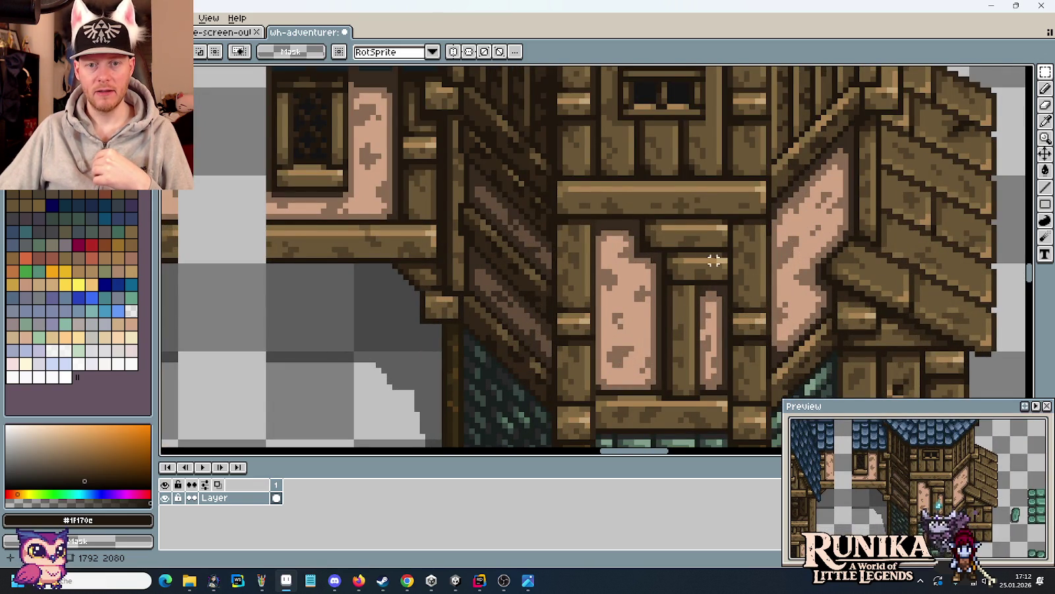
{"action": "scroll", "coordinate": [719, 254], "scroll_direction": "down", "scroll_amount": 1}
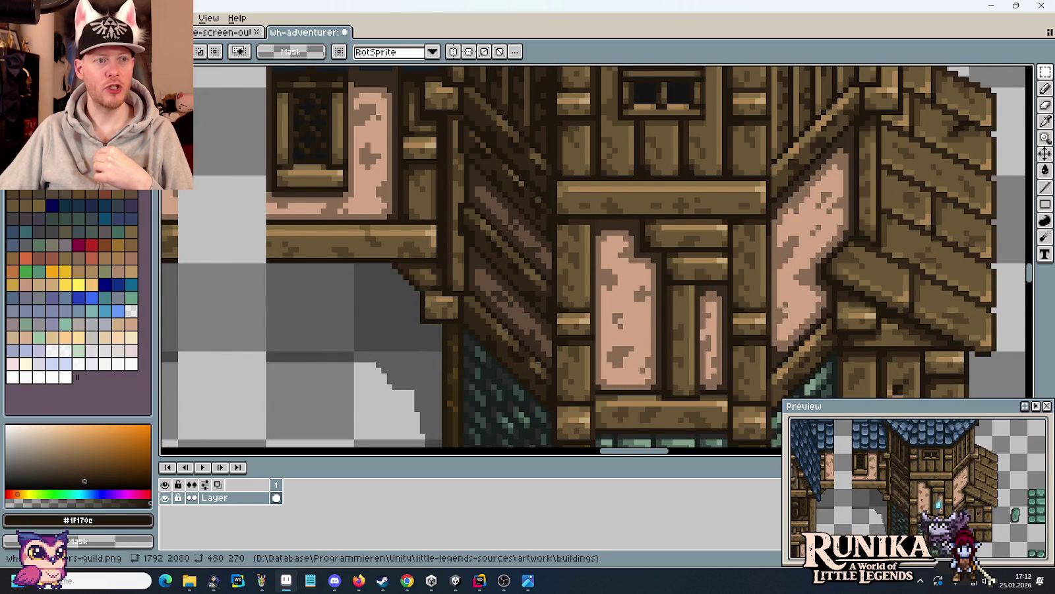
{"action": "scroll", "coordinate": [719, 254], "scroll_direction": "down", "scroll_amount": 2}
{"action": "scroll", "coordinate": [660, 224], "scroll_direction": "down", "scroll_amount": 2}
{"action": "scroll", "coordinate": [616, 192], "scroll_direction": "up", "scroll_amount": 1}
{"action": "scroll", "coordinate": [584, 366], "scroll_direction": "up", "scroll_amount": 1}
{"action": "scroll", "coordinate": [660, 343], "scroll_direction": "up", "scroll_amount": 1}
{"action": "scroll", "coordinate": [738, 337], "scroll_direction": "up", "scroll_amount": 2}
{"action": "scroll", "coordinate": [812, 325], "scroll_direction": "up", "scroll_amount": 1}
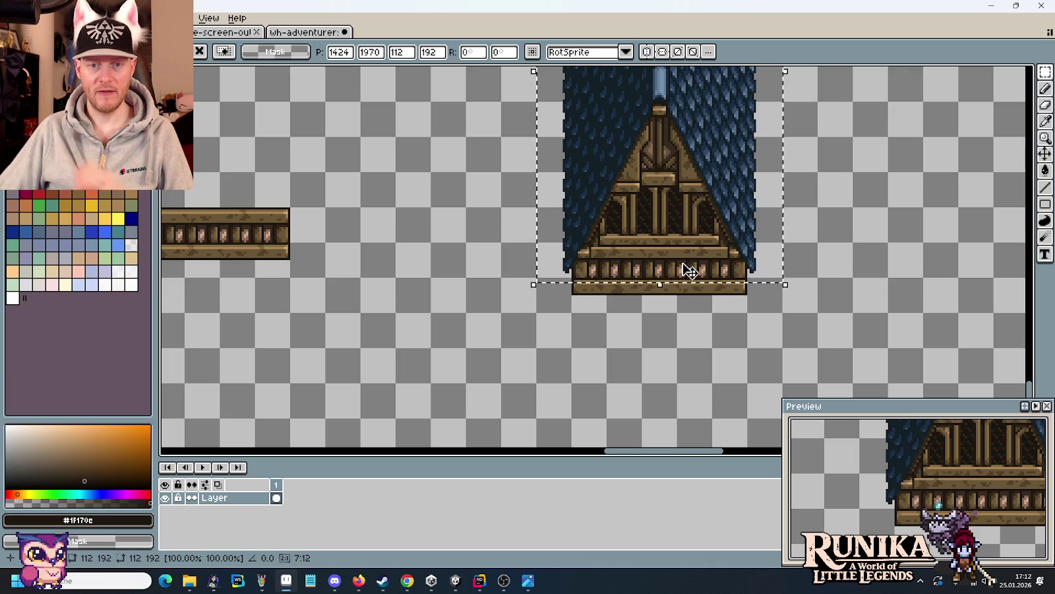
{"action": "scroll", "coordinate": [667, 205], "scroll_direction": "up", "scroll_amount": 1}
{"action": "key", "text": "Up"}
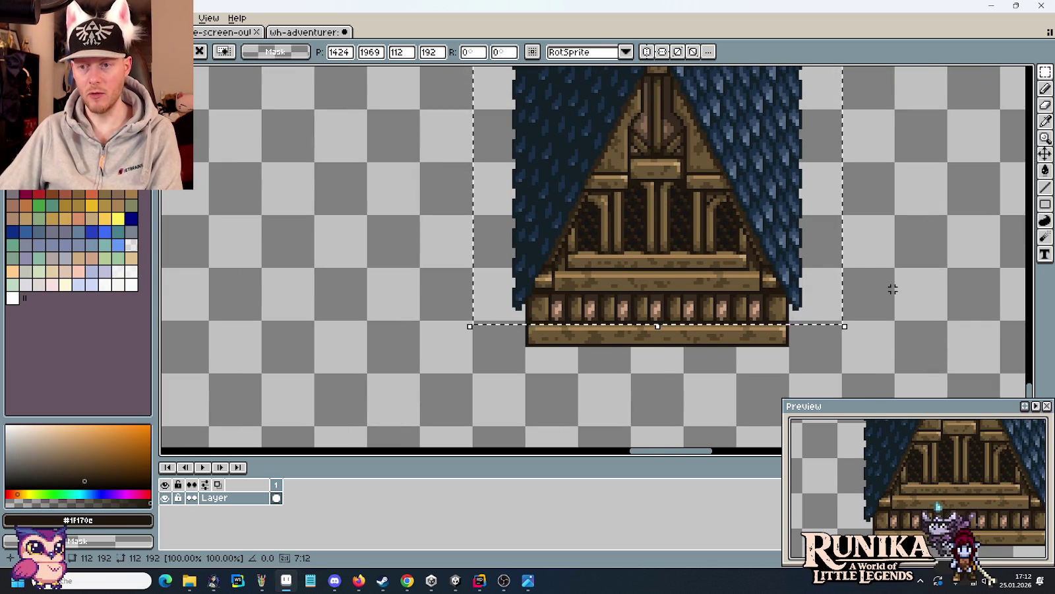
- Confirm the roof gable's placement and move the view to the roof's left end
{"action": "key", "text": "Return"}
{"action": "scroll", "coordinate": [732, 271], "scroll_direction": "up", "scroll_amount": 2}
{"action": "key", "text": "i"}
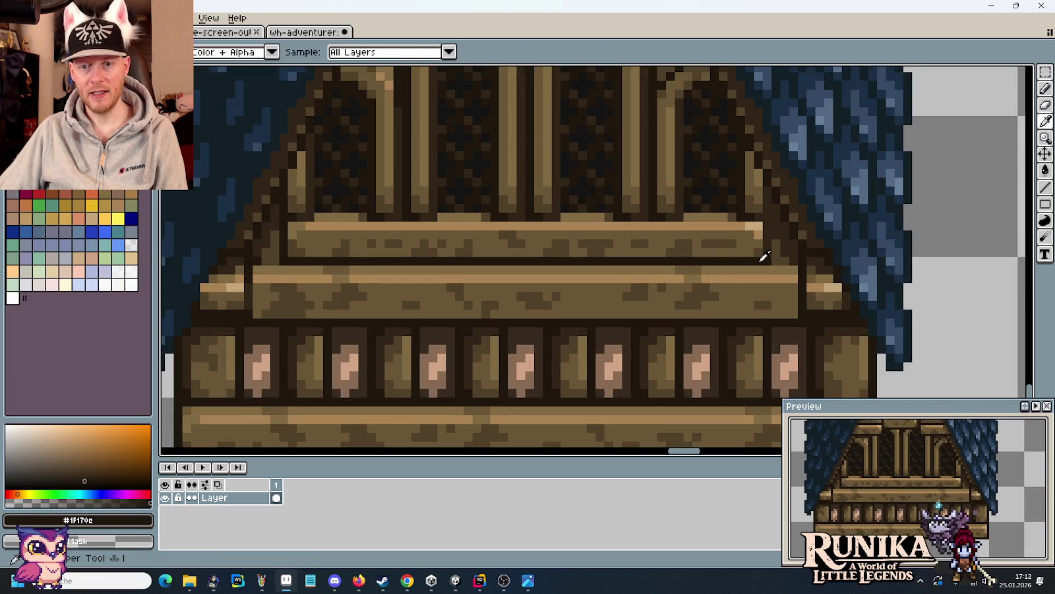
{"action": "scroll", "coordinate": [764, 257], "scroll_direction": "down", "scroll_amount": 4}
{"action": "scroll", "coordinate": [723, 285], "scroll_direction": "up", "scroll_amount": 3}
{"action": "scroll", "coordinate": [568, 173], "scroll_direction": "up", "scroll_amount": 1}
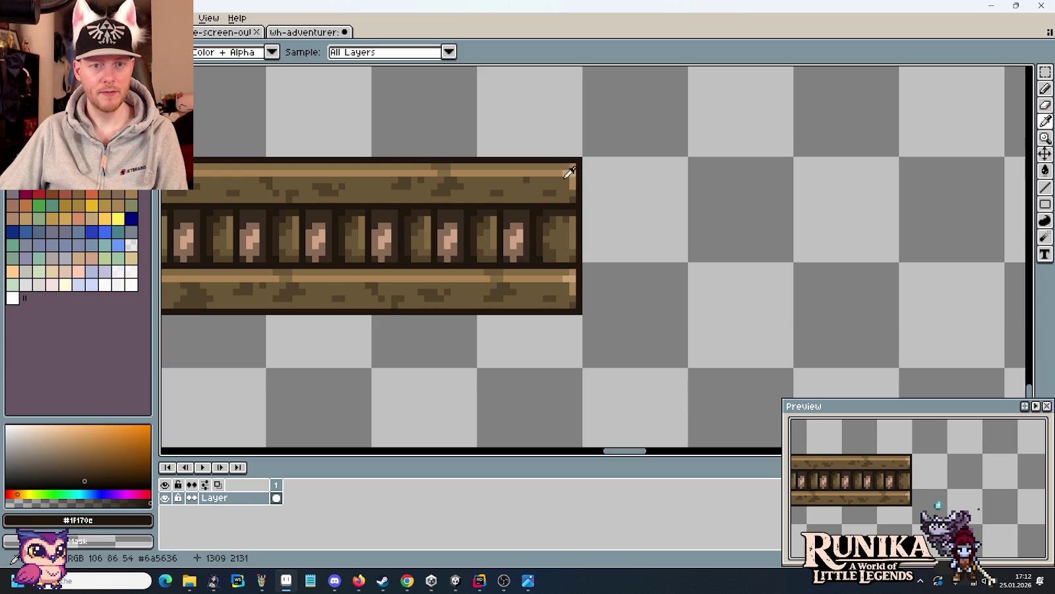
{"action": "left_click_drag", "start_coordinate": [799, 211], "coordinate": [290, 265]}
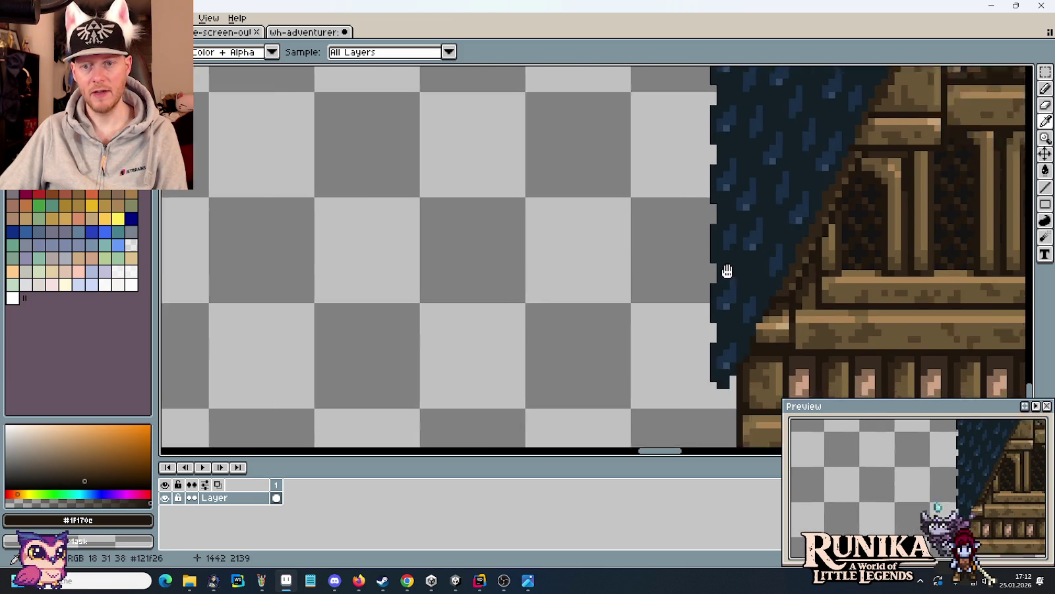
{"action": "scroll", "coordinate": [725, 271], "scroll_direction": "up", "scroll_amount": 1}
{"action": "key", "text": "b"}
{"action": "scroll", "coordinate": [801, 294], "scroll_direction": "right", "scroll_amount": 2}
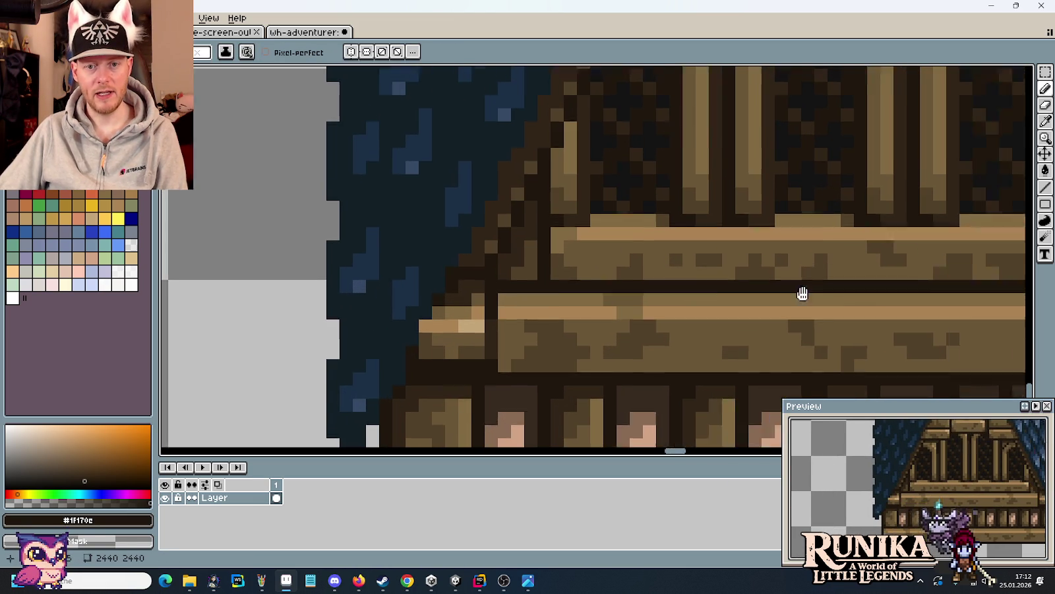
{"action": "scroll", "coordinate": [934, 291], "scroll_direction": "right", "scroll_amount": 5}
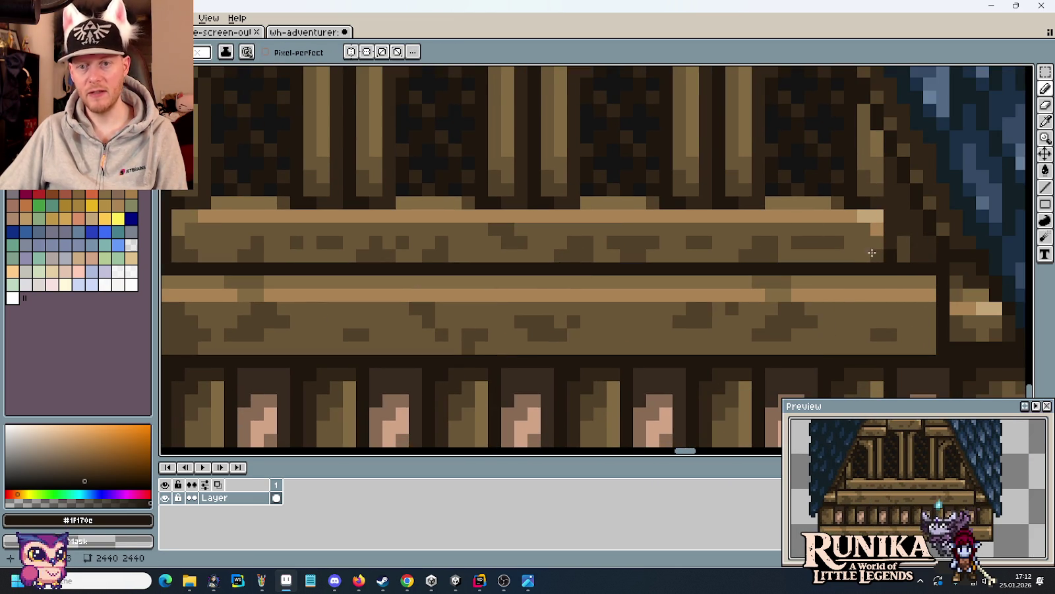
- In the timbered house document, sample the beam's dark brown and mid brown wood colours
{"action": "left_click", "coordinate": [310, 32]}
{"action": "scroll", "coordinate": [703, 331], "scroll_direction": "up", "scroll_amount": 1}
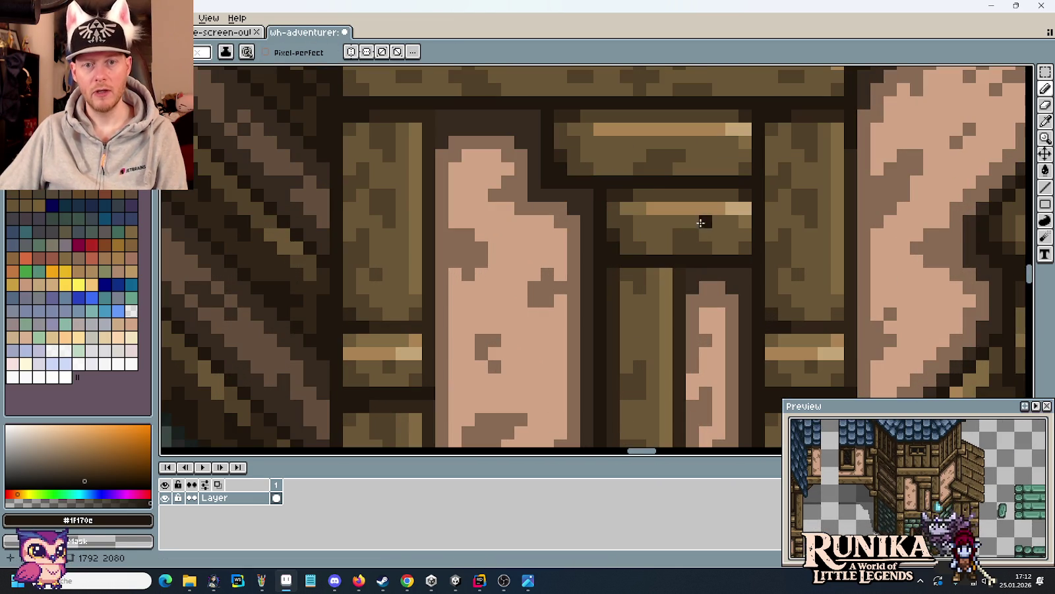
{"action": "key", "text": "i"}
{"action": "left_click", "coordinate": [631, 194]}
{"action": "left_click", "coordinate": [663, 192]}
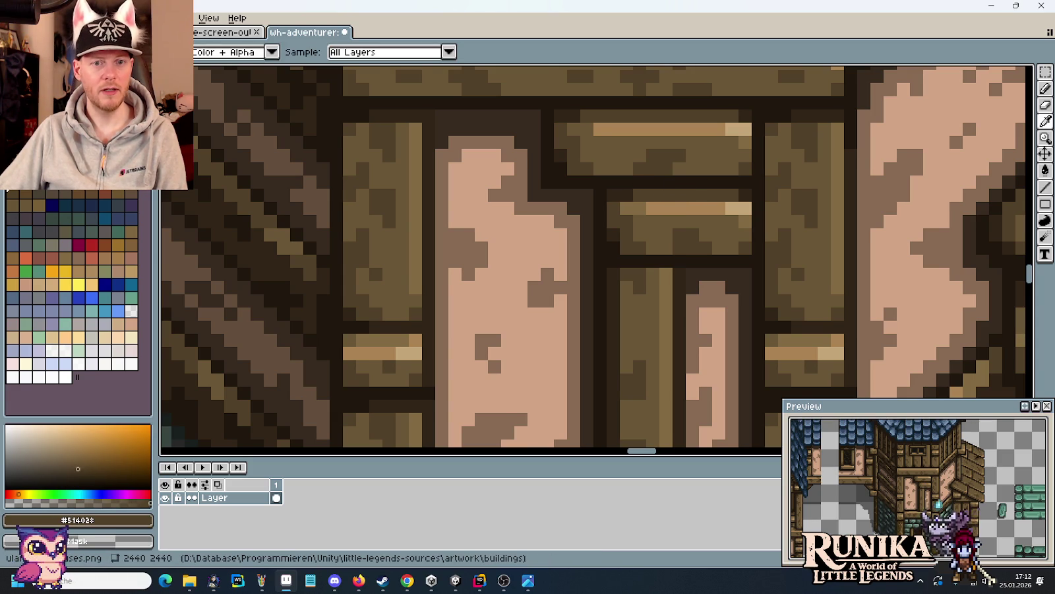
{"action": "key", "text": "b"}
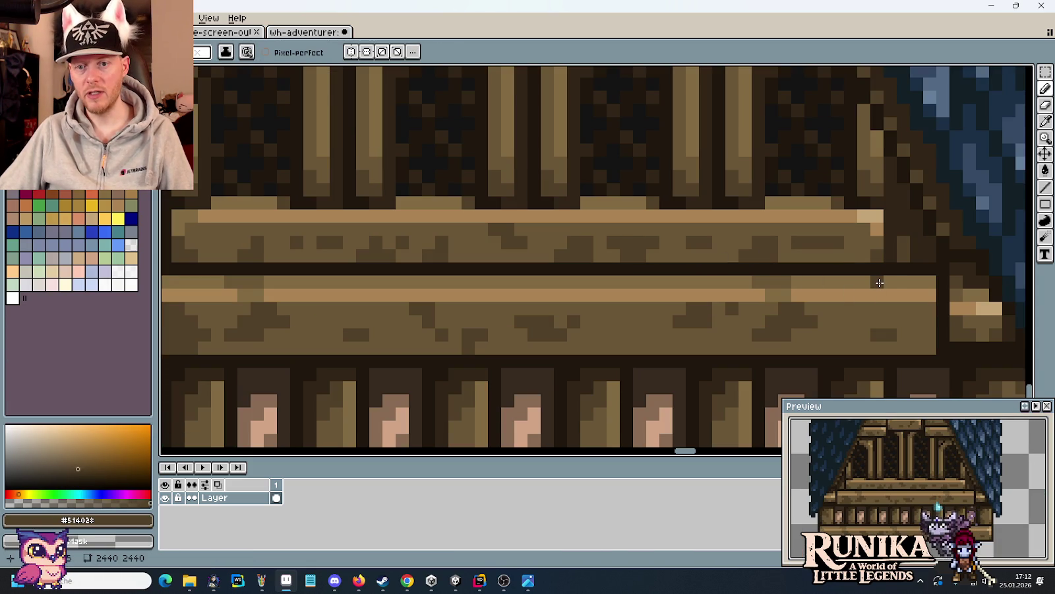
- Sample the dark brown beam edge and near-black outline brown, then inspect the roof edges
{"action": "scroll", "coordinate": [523, 283], "scroll_direction": "left", "scroll_amount": 5}
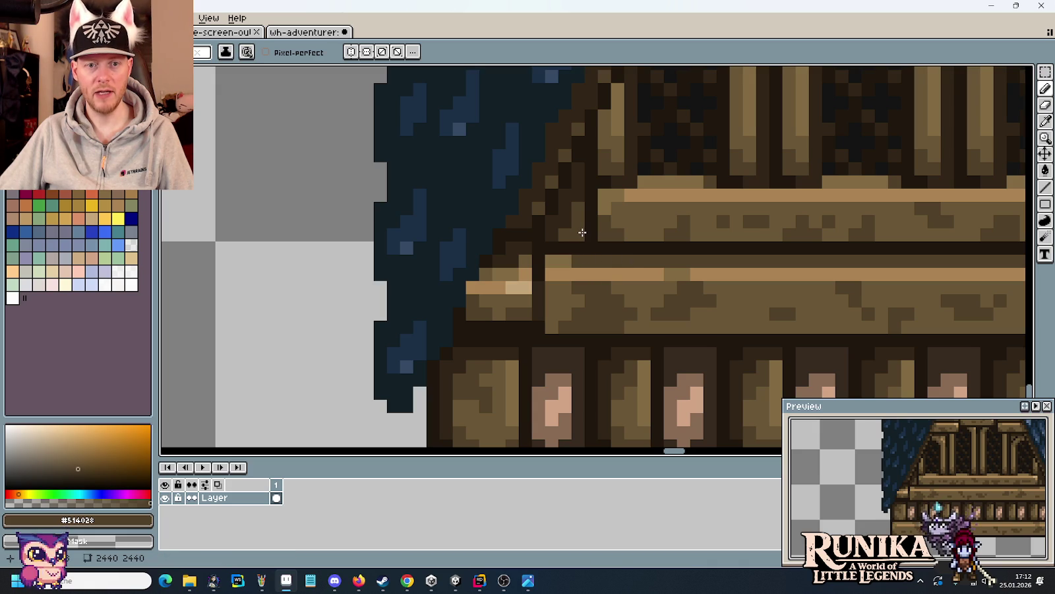
{"action": "left_click", "coordinate": [578, 211], "text": "alt"}
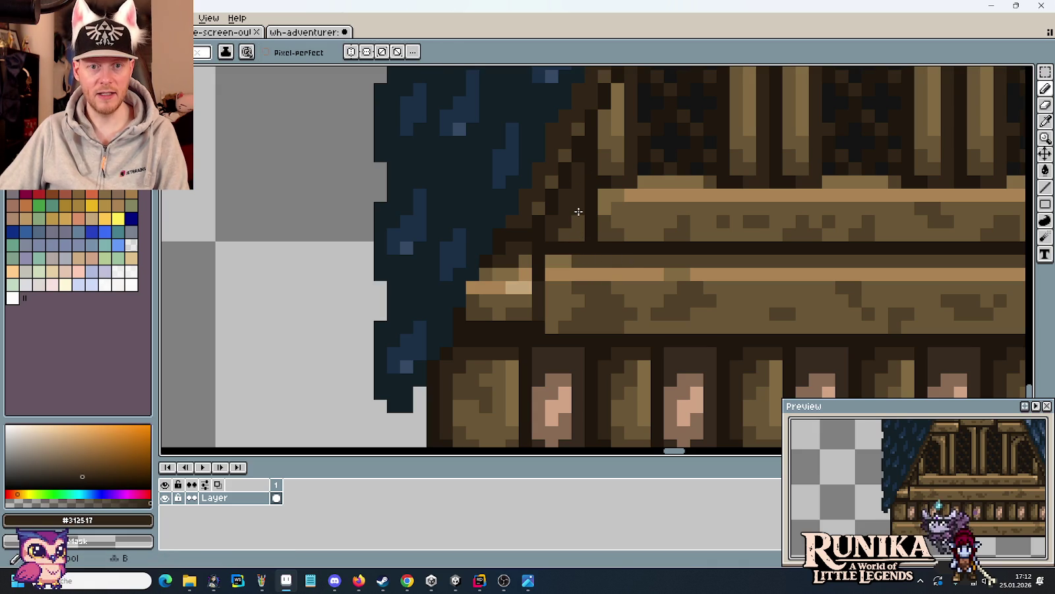
{"action": "scroll", "coordinate": [349, 236], "scroll_direction": "right", "scroll_amount": 5}
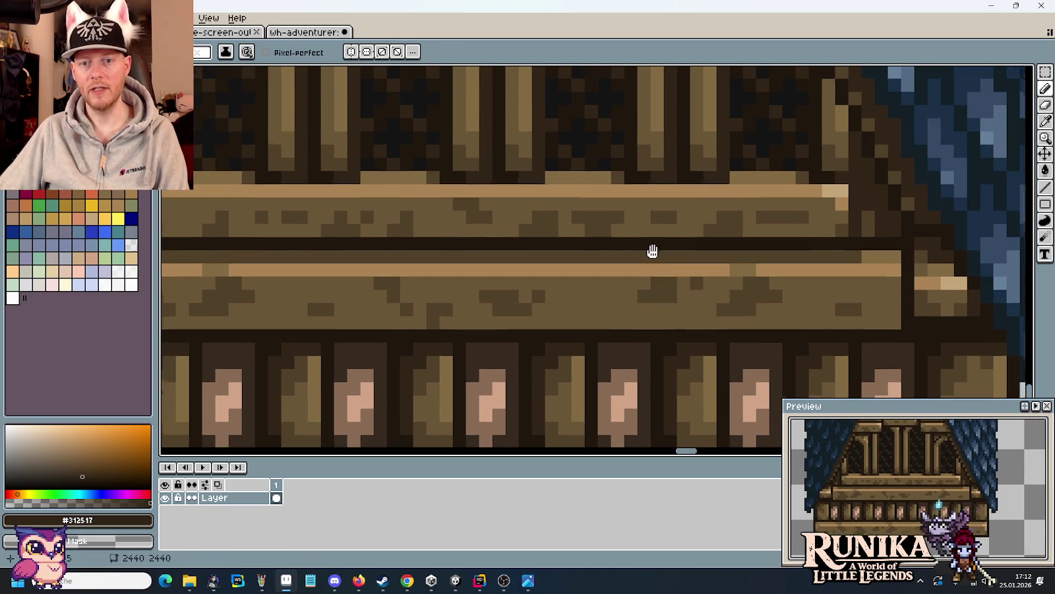
{"action": "scroll", "coordinate": [726, 249], "scroll_direction": "right", "scroll_amount": 3}
{"action": "left_click", "coordinate": [806, 237], "text": "alt"}
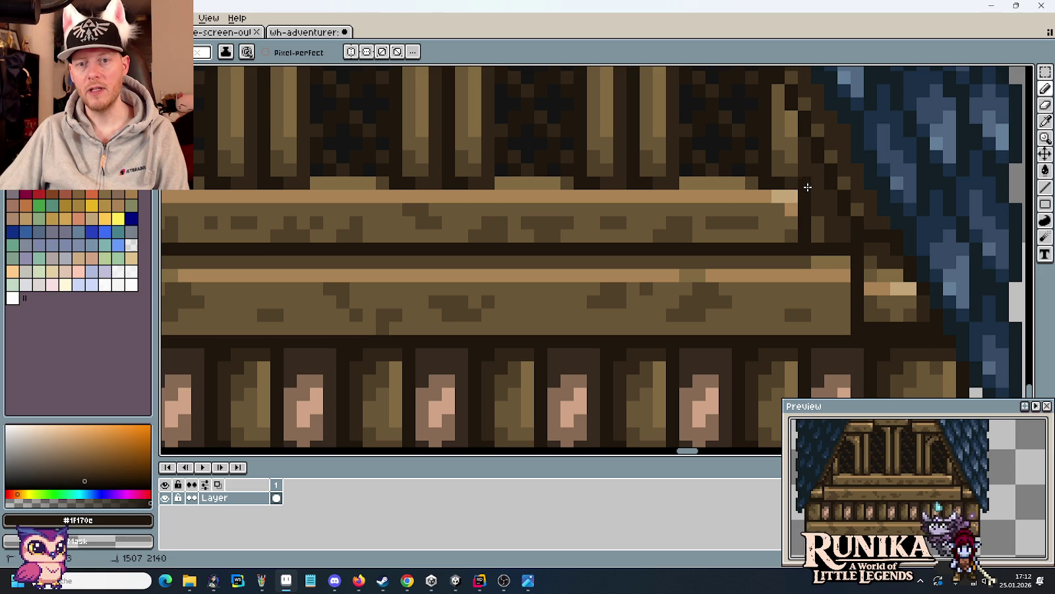
{"action": "scroll", "coordinate": [852, 244], "scroll_direction": "down", "scroll_amount": 4}
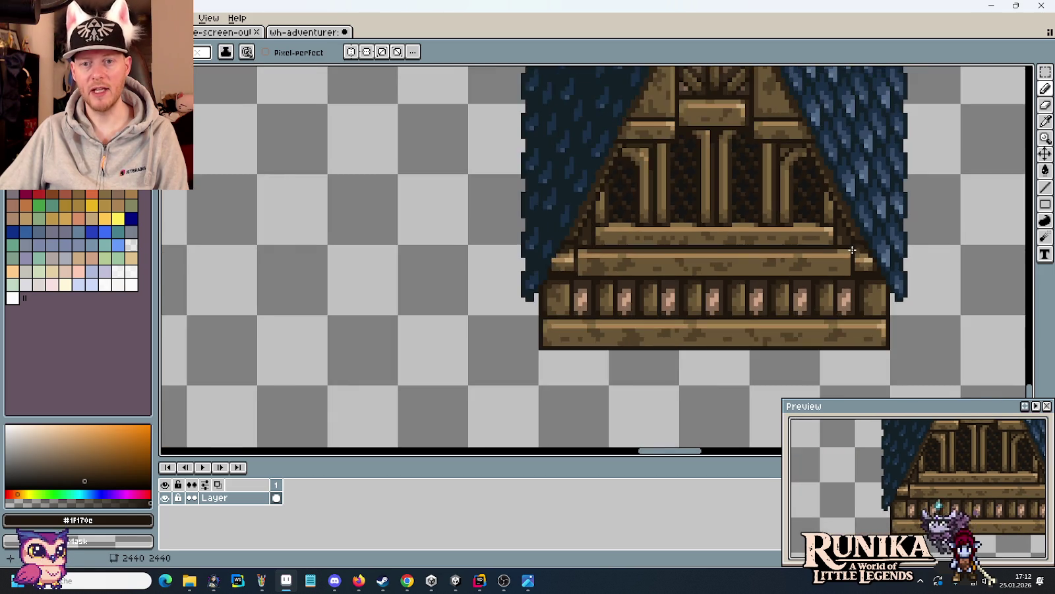
{"action": "scroll", "coordinate": [852, 254], "scroll_direction": "down", "scroll_amount": 1}
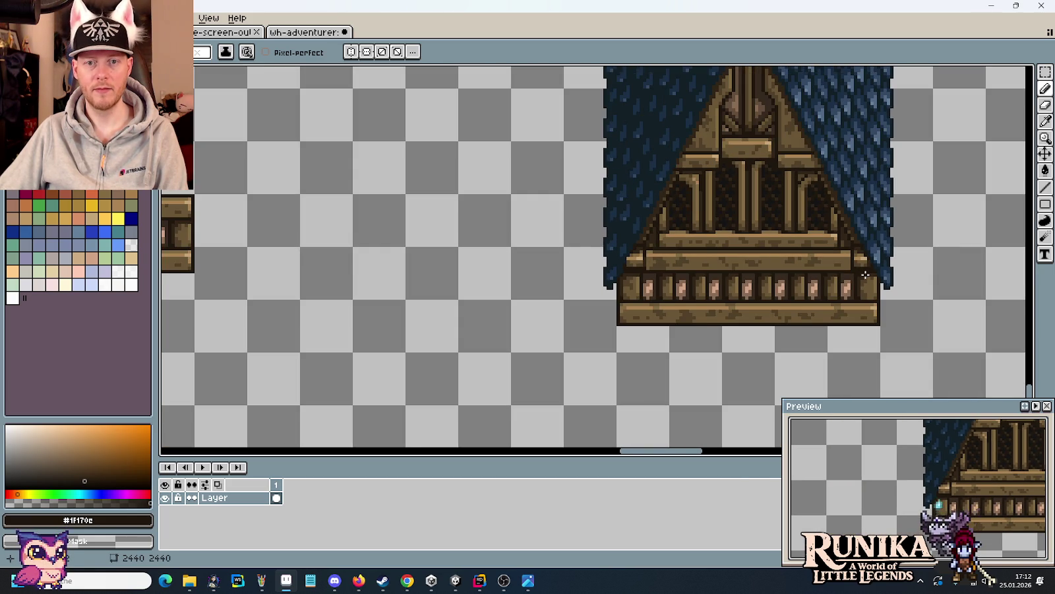
{"action": "scroll", "coordinate": [866, 274], "scroll_direction": "down", "scroll_amount": 1}
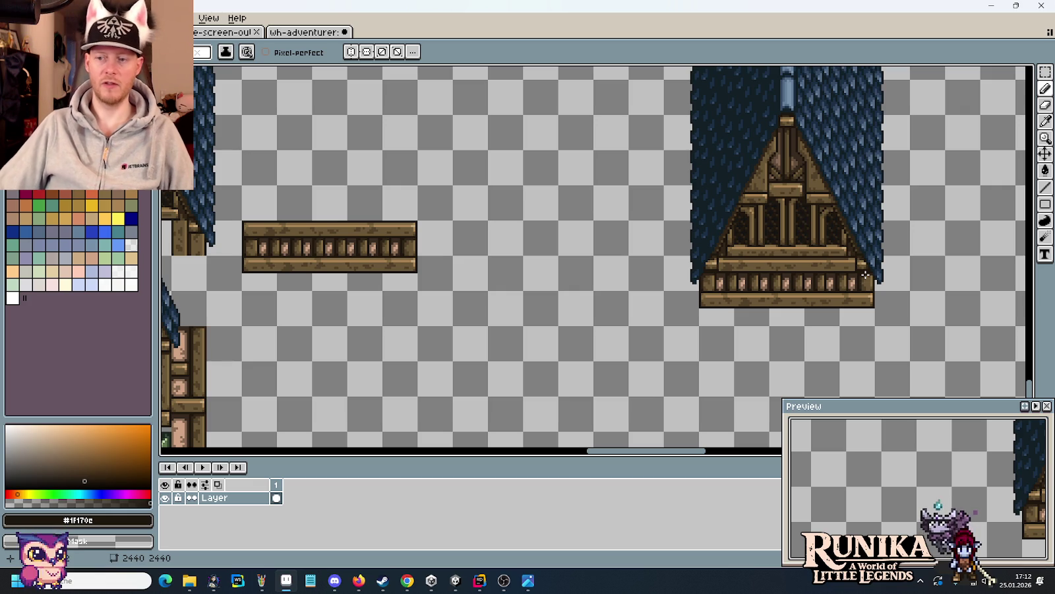
{"action": "scroll", "coordinate": [833, 217], "scroll_direction": "up", "scroll_amount": 3}
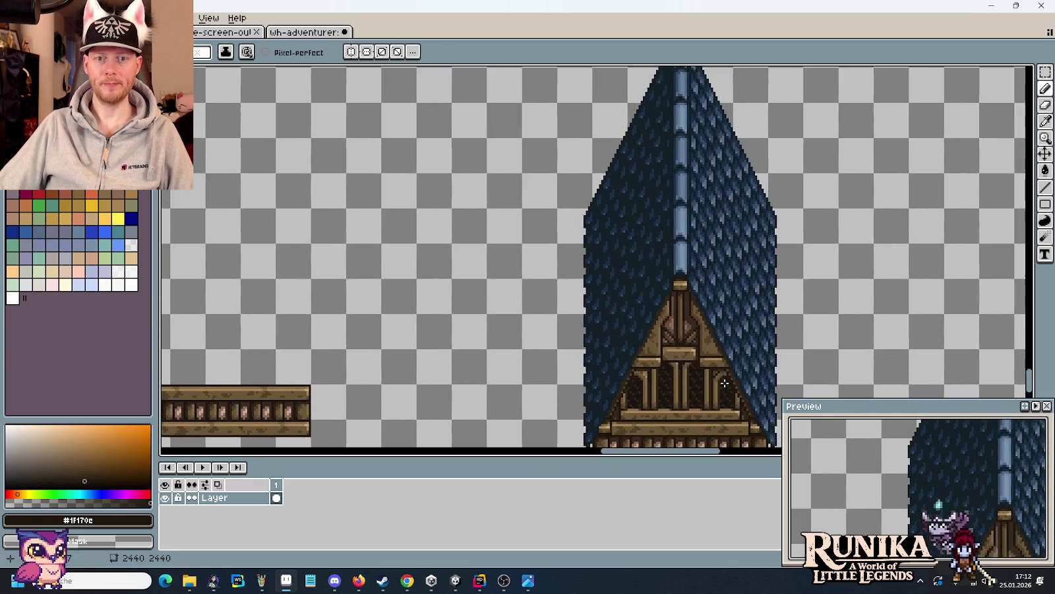
{"action": "scroll", "coordinate": [841, 207], "scroll_direction": "down", "scroll_amount": 3}
- Move the loose railing piece over beside the other railing tiles
{"action": "left_click_drag", "start_coordinate": [511, 276], "coordinate": [729, 261]}
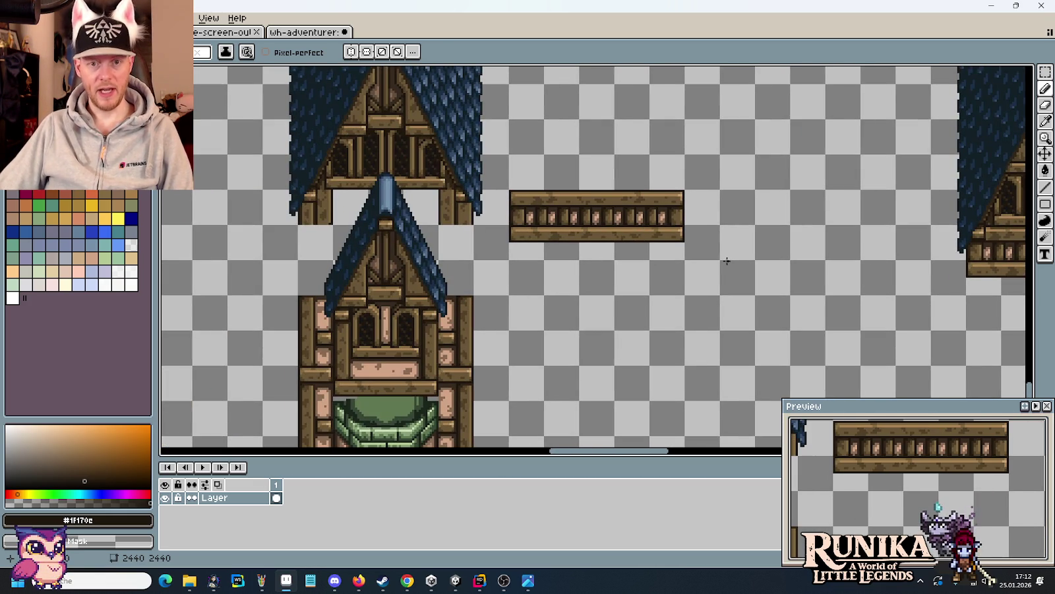
{"action": "key", "text": "m"}
{"action": "left_click_drag", "start_coordinate": [688, 259], "coordinate": [509, 189]}
{"action": "mouse_move", "coordinate": [542, 248]}
{"action": "left_mouse_down"}
{"action": "mouse_move", "coordinate": [850, 212]}
{"action": "mouse_move", "coordinate": [823, 224]}
{"action": "mouse_move", "coordinate": [377, 252]}
{"action": "left_mouse_up"}
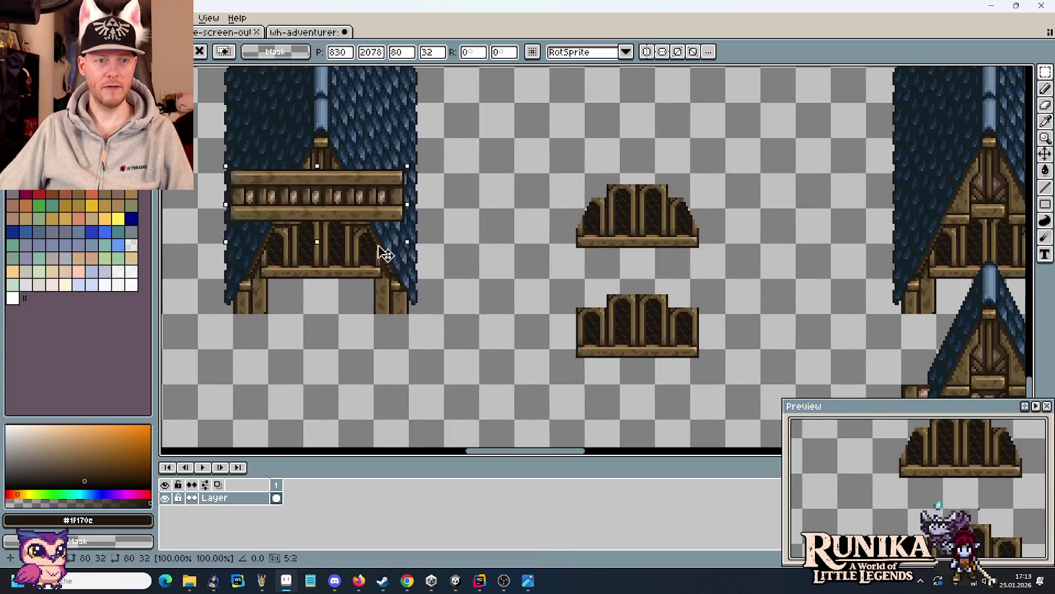
{"action": "scroll", "coordinate": [376, 252], "scroll_direction": "down", "scroll_amount": 3}
{"action": "left_click_drag", "start_coordinate": [579, 377], "coordinate": [416, 153]}
{"action": "scroll", "coordinate": [417, 153], "scroll_direction": "up", "scroll_amount": 3}
{"action": "left_click_drag", "start_coordinate": [178, 86], "coordinate": [556, 202]}
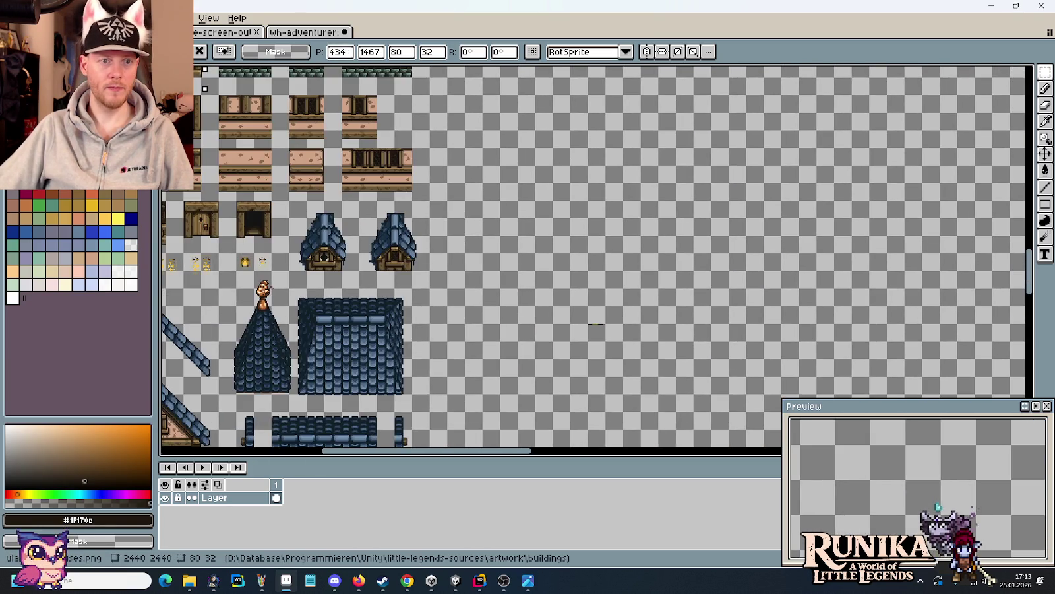
{"action": "left_click", "coordinate": [638, 338]}
- Place a copy of the gable-capped tower beneath the right-hand large roof
{"action": "scroll", "coordinate": [638, 338], "scroll_direction": "up", "scroll_amount": 3}
{"action": "scroll", "coordinate": [638, 338], "scroll_direction": "down", "scroll_amount": 2}
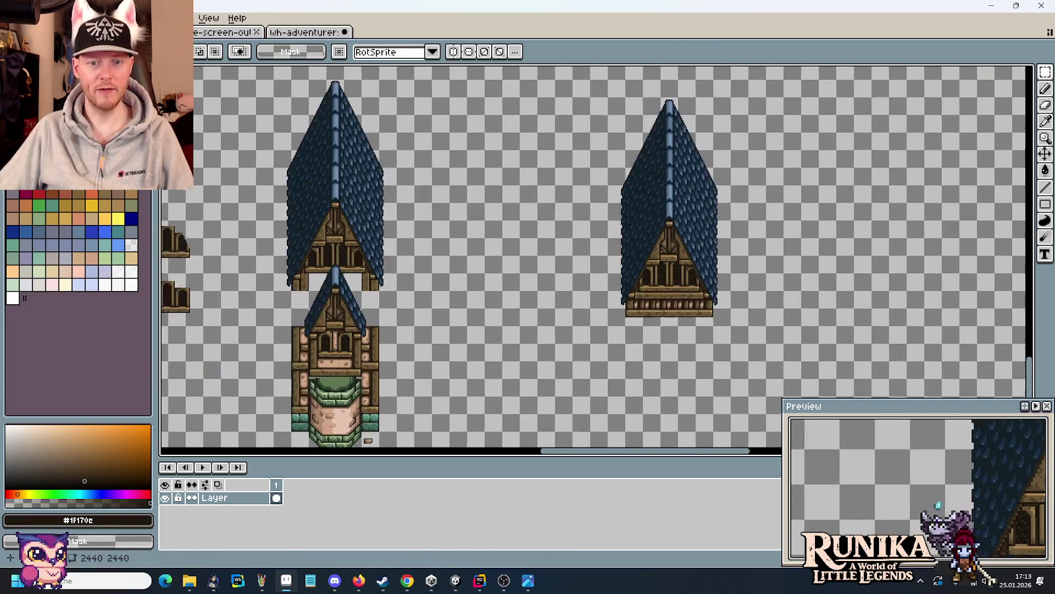
{"action": "left_click_drag", "start_coordinate": [448, 332], "coordinate": [675, 300]}
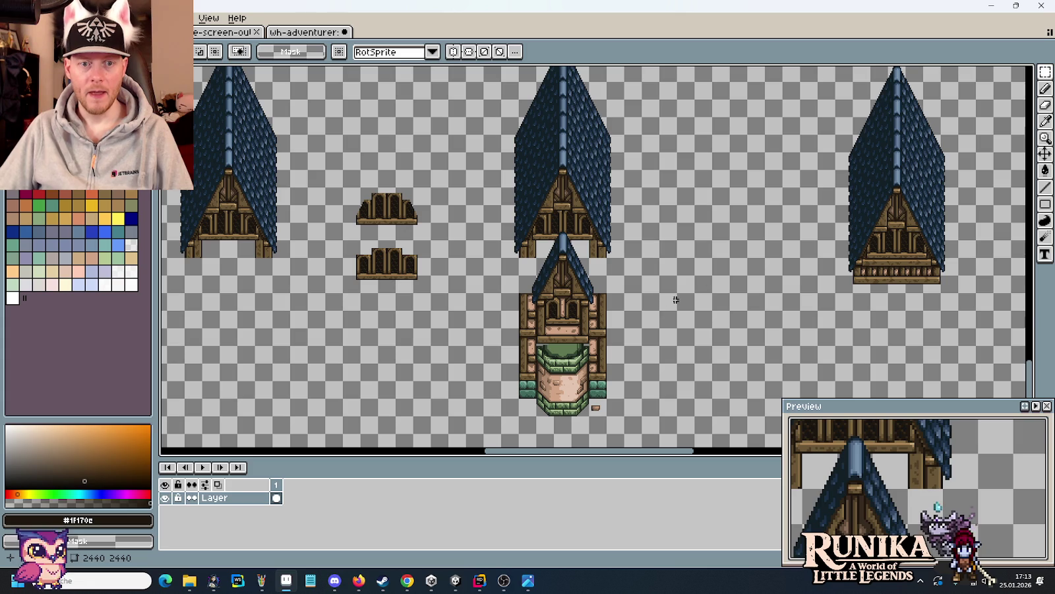
{"action": "mouse_move", "coordinate": [566, 314]}
{"action": "left_mouse_down"}
{"action": "mouse_move", "coordinate": [673, 304]}
{"action": "mouse_move", "coordinate": [585, 119]}
{"action": "left_mouse_up"}
{"action": "mouse_move", "coordinate": [627, 211]}
{"action": "left_mouse_down"}
{"action": "mouse_move", "coordinate": [1032, 449]}
{"action": "mouse_move", "coordinate": [763, 353]}
{"action": "mouse_move", "coordinate": [671, 391]}
{"action": "left_mouse_up"}
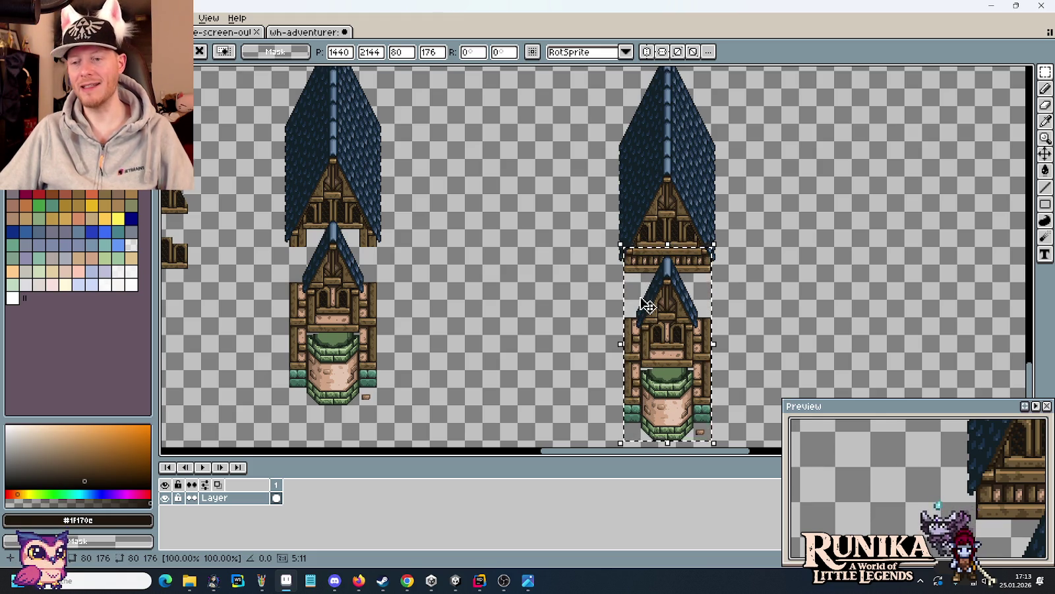
- Delete the tower copy from beneath the right-hand roof
{"action": "key", "text": "Delete"}
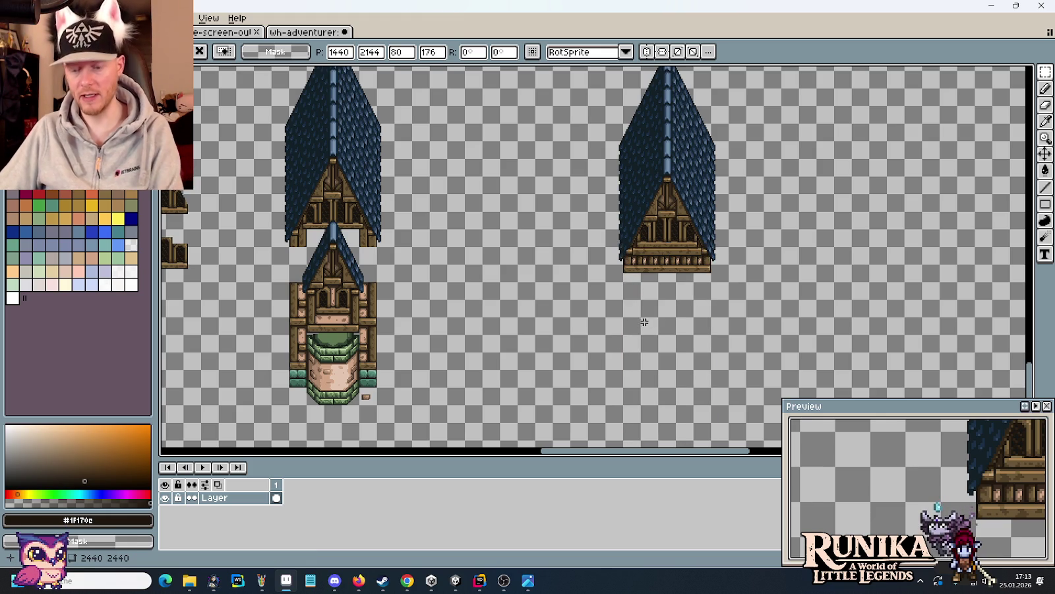
{"action": "scroll", "coordinate": [645, 322], "scroll_direction": "down", "scroll_amount": 3}
{"action": "mouse_move", "coordinate": [461, 164]}
{"action": "left_mouse_down"}
{"action": "mouse_move", "coordinate": [513, 275]}
{"action": "mouse_move", "coordinate": [532, 143]}
{"action": "left_mouse_up"}
{"action": "scroll", "coordinate": [624, 289], "scroll_direction": "up", "scroll_amount": 5}
- Select the upper tower section and bring the blue roof tiles into view
{"action": "mouse_move", "coordinate": [421, 129]}
{"action": "left_mouse_down"}
{"action": "mouse_move", "coordinate": [558, 264]}
{"action": "mouse_move", "coordinate": [631, 270]}
{"action": "left_mouse_up"}
{"action": "scroll", "coordinate": [744, 263], "scroll_direction": "down", "scroll_amount": 2}
{"action": "scroll", "coordinate": [746, 265], "scroll_direction": "down", "scroll_amount": 3}
{"action": "left_click_drag", "start_coordinate": [746, 264], "coordinate": [523, 199]}
{"action": "scroll", "coordinate": [419, 196], "scroll_direction": "up", "scroll_amount": 3}
{"action": "left_click_drag", "start_coordinate": [420, 195], "coordinate": [493, 300]}
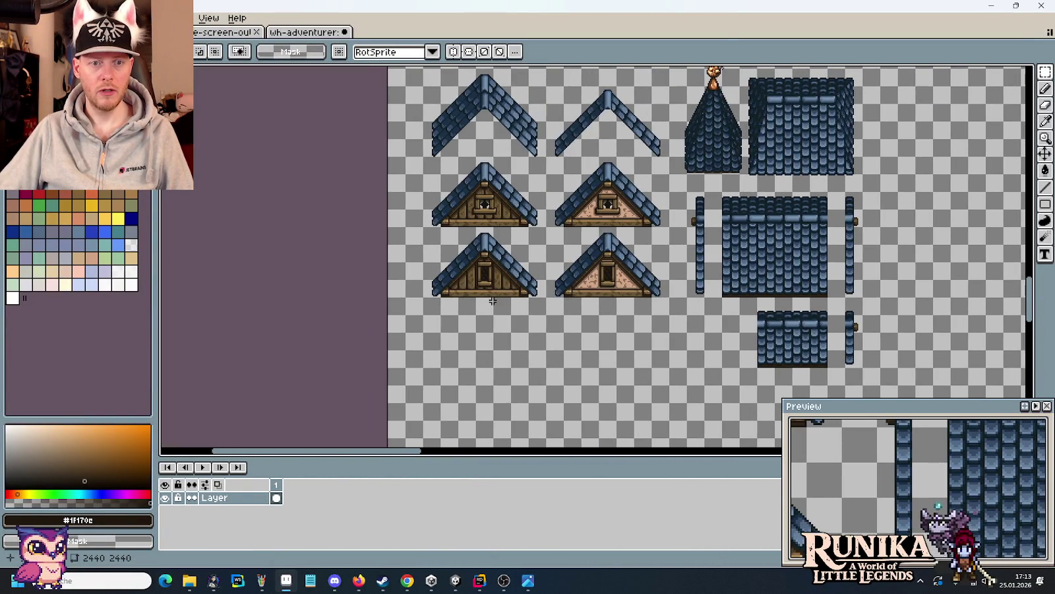
{"action": "scroll", "coordinate": [626, 261], "scroll_direction": "up", "scroll_amount": 2}
{"action": "scroll", "coordinate": [653, 238], "scroll_direction": "up", "scroll_amount": 2}
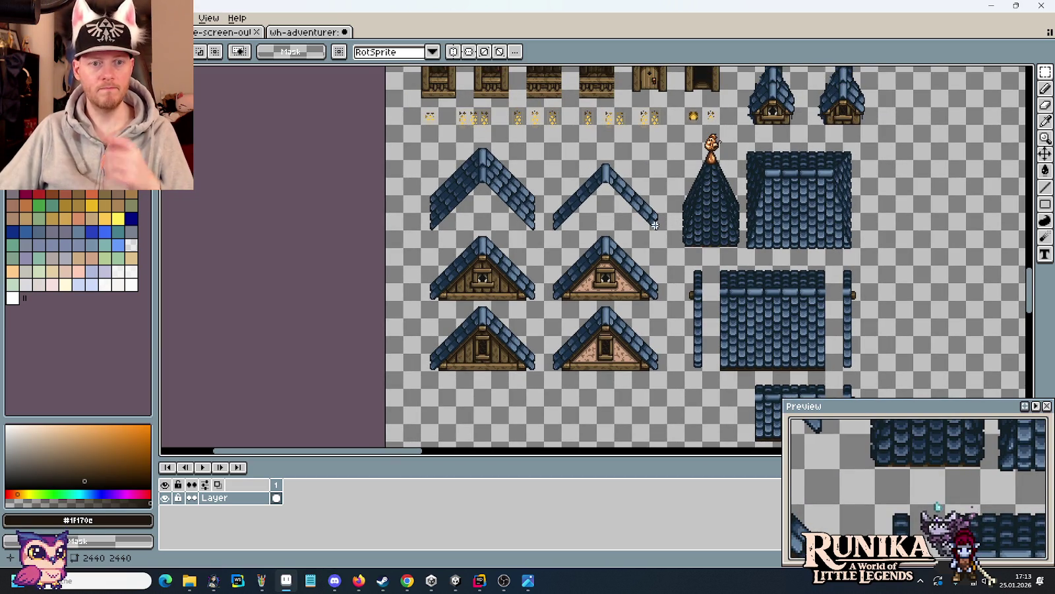
{"action": "scroll", "coordinate": [655, 225], "scroll_direction": "down", "scroll_amount": 1}
{"action": "scroll", "coordinate": [442, 276], "scroll_direction": "down", "scroll_amount": 5}
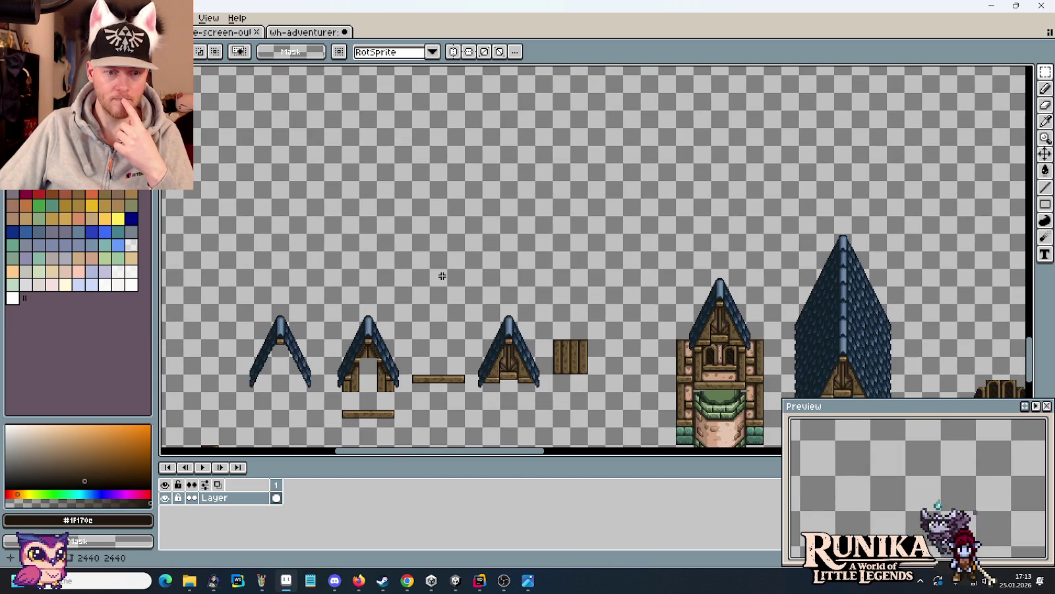
{"action": "scroll", "coordinate": [356, 151], "scroll_direction": "down", "scroll_amount": 2}
{"action": "scroll", "coordinate": [572, 278], "scroll_direction": "up", "scroll_amount": 3}
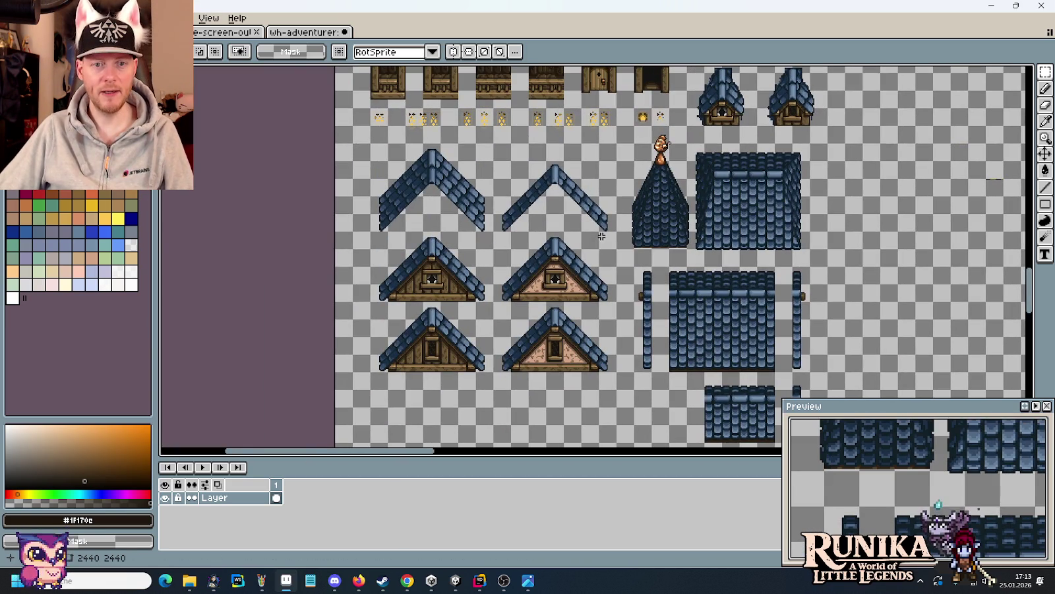
- Lift the bare roof chevron above the tower piece and show the full roof peak
{"action": "mouse_move", "coordinate": [607, 225]}
{"action": "left_mouse_down"}
{"action": "mouse_move", "coordinate": [505, 168]}
{"action": "mouse_move", "coordinate": [1031, 454]}
{"action": "mouse_move", "coordinate": [920, 310]}
{"action": "mouse_move", "coordinate": [918, 198]}
{"action": "mouse_move", "coordinate": [892, 222]}
{"action": "left_mouse_up"}
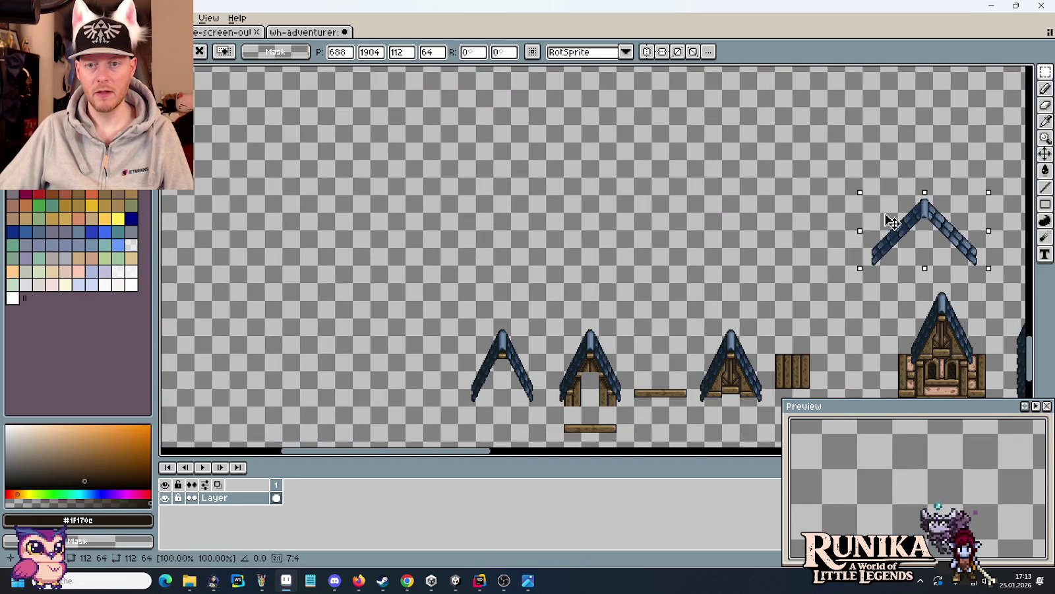
{"action": "mouse_move", "coordinate": [802, 246]}
{"action": "left_mouse_down"}
{"action": "mouse_move", "coordinate": [565, 177]}
{"action": "mouse_move", "coordinate": [419, 117]}
{"action": "left_mouse_up"}
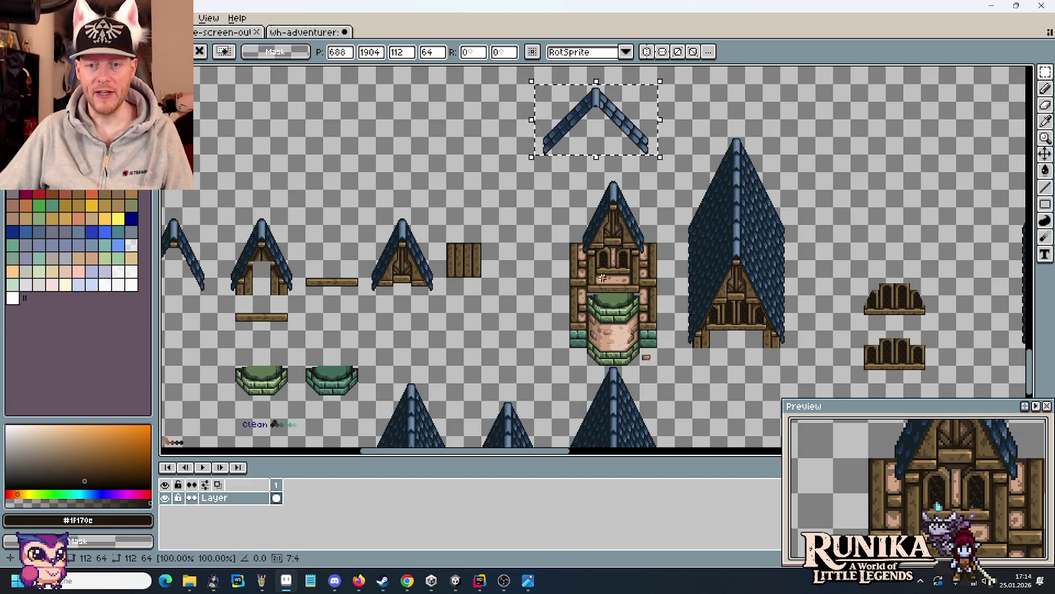
{"action": "scroll", "coordinate": [618, 257], "scroll_direction": "up", "scroll_amount": 2}
{"action": "left_click_drag", "start_coordinate": [615, 206], "coordinate": [611, 309]}
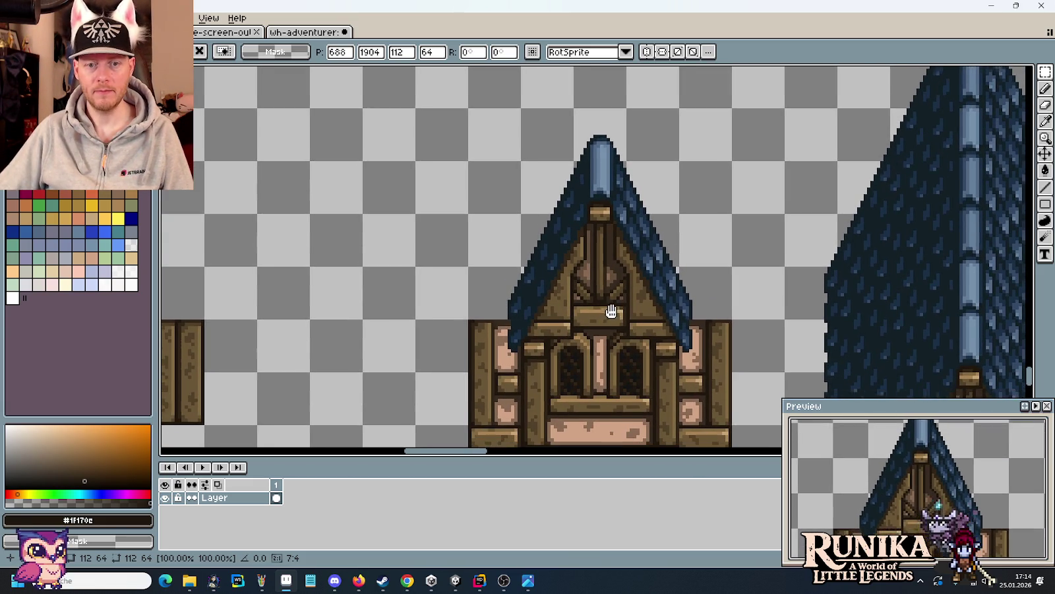
- Zoom in on the chevron and tower gable, then start selecting the roof tip
{"action": "scroll", "coordinate": [696, 332], "scroll_direction": "down", "scroll_amount": 1}
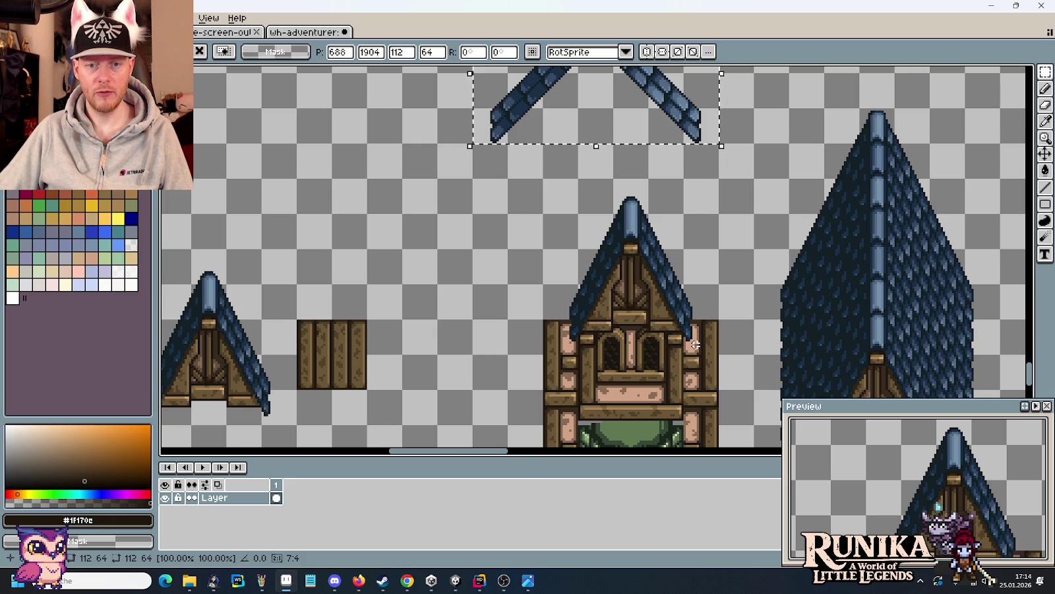
{"action": "scroll", "coordinate": [696, 344], "scroll_direction": "down", "scroll_amount": 2}
{"action": "scroll", "coordinate": [696, 333], "scroll_direction": "up", "scroll_amount": 2}
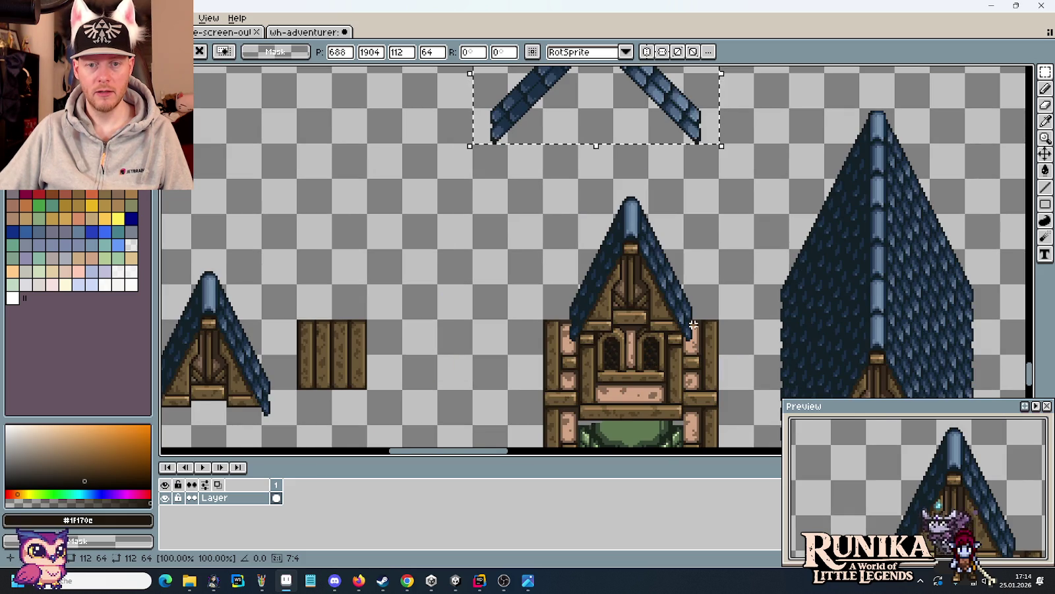
{"action": "mouse_move", "coordinate": [667, 227]}
{"action": "left_mouse_down"}
{"action": "mouse_move", "coordinate": [655, 376]}
{"action": "mouse_move", "coordinate": [664, 254]}
{"action": "left_mouse_up"}
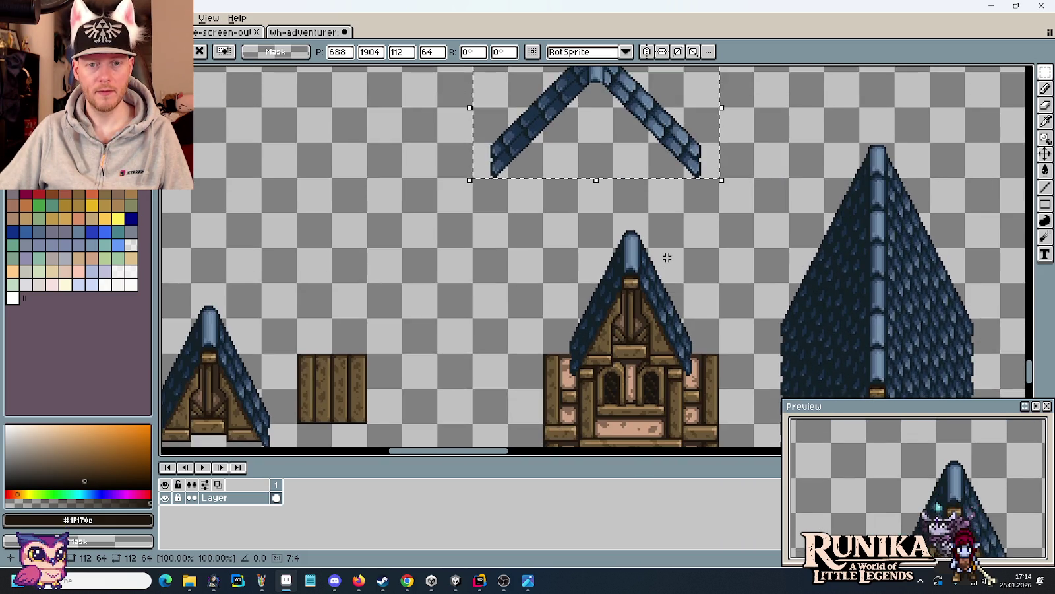
{"action": "scroll", "coordinate": [664, 255], "scroll_direction": "up", "scroll_amount": 2}
{"action": "scroll", "coordinate": [665, 265], "scroll_direction": "down", "scroll_amount": 1}
{"action": "scroll", "coordinate": [665, 266], "scroll_direction": "down", "scroll_amount": 1}
{"action": "scroll", "coordinate": [662, 264], "scroll_direction": "up", "scroll_amount": 2}
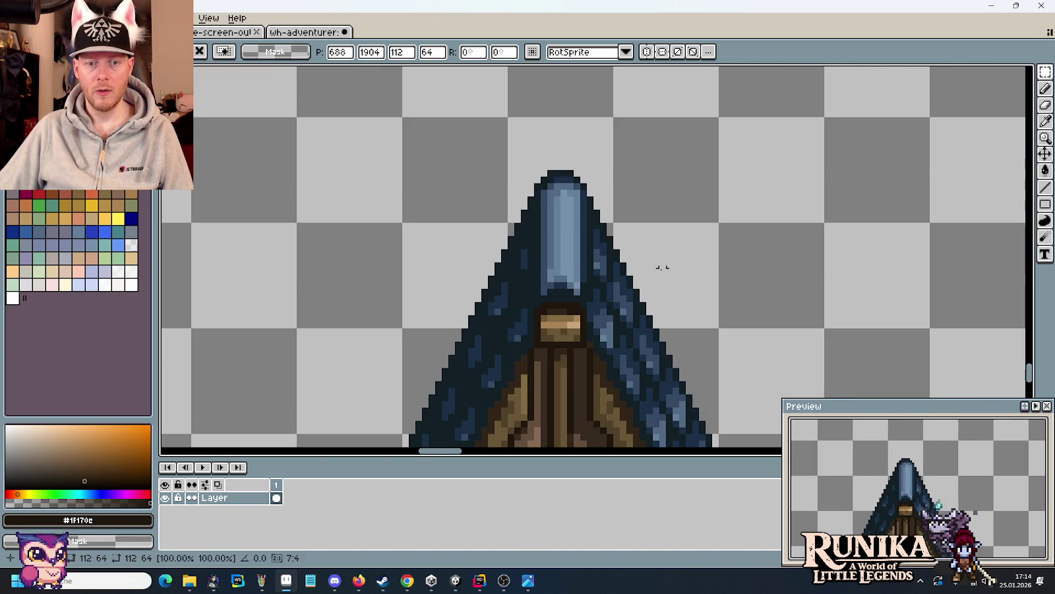
{"action": "scroll", "coordinate": [603, 296], "scroll_direction": "up", "scroll_amount": 1}
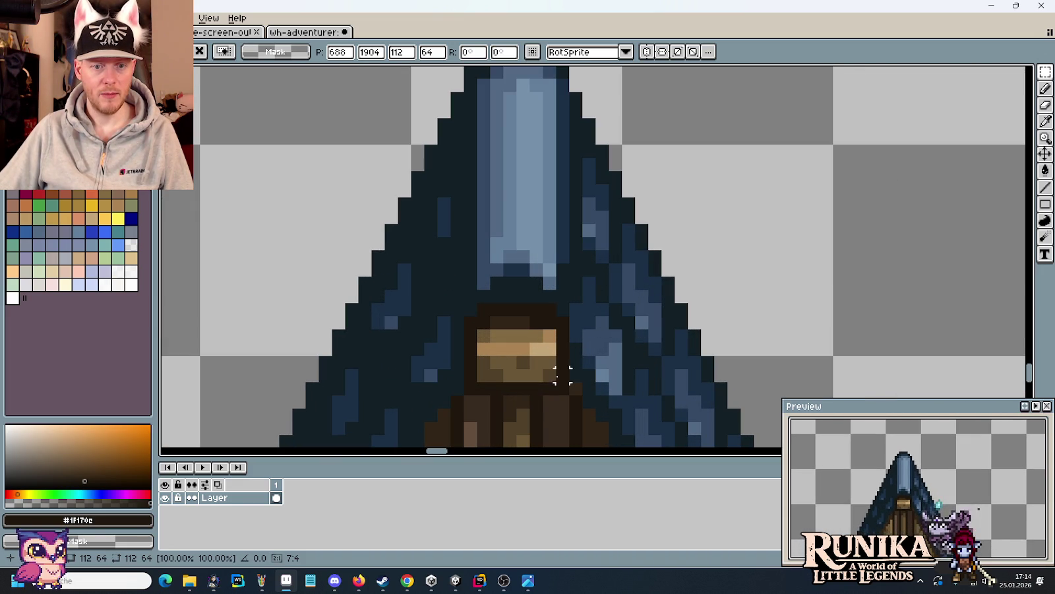
{"action": "scroll", "coordinate": [560, 384], "scroll_direction": "down", "scroll_amount": 1}
{"action": "scroll", "coordinate": [559, 370], "scroll_direction": "down", "scroll_amount": 1}
{"action": "mouse_move", "coordinate": [563, 386]}
{"action": "left_mouse_down"}
{"action": "mouse_move", "coordinate": [521, 257]}
{"action": "mouse_move", "coordinate": [515, 185]}
{"action": "left_mouse_up"}
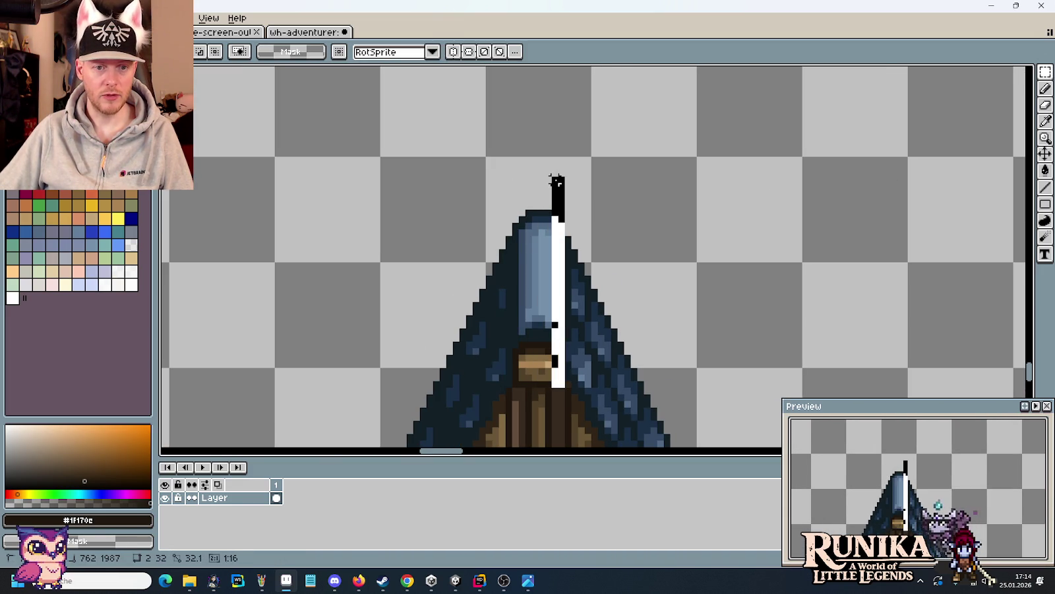
- Select the small tower's ridge cap and bring the large tower roof into view
{"action": "left_click_drag", "start_coordinate": [515, 185], "coordinate": [515, 173]}
{"action": "scroll", "coordinate": [530, 169], "scroll_direction": "down", "scroll_amount": 1}
{"action": "scroll", "coordinate": [554, 185], "scroll_direction": "down", "scroll_amount": 1}
{"action": "left_click_drag", "start_coordinate": [577, 198], "coordinate": [558, 384]}
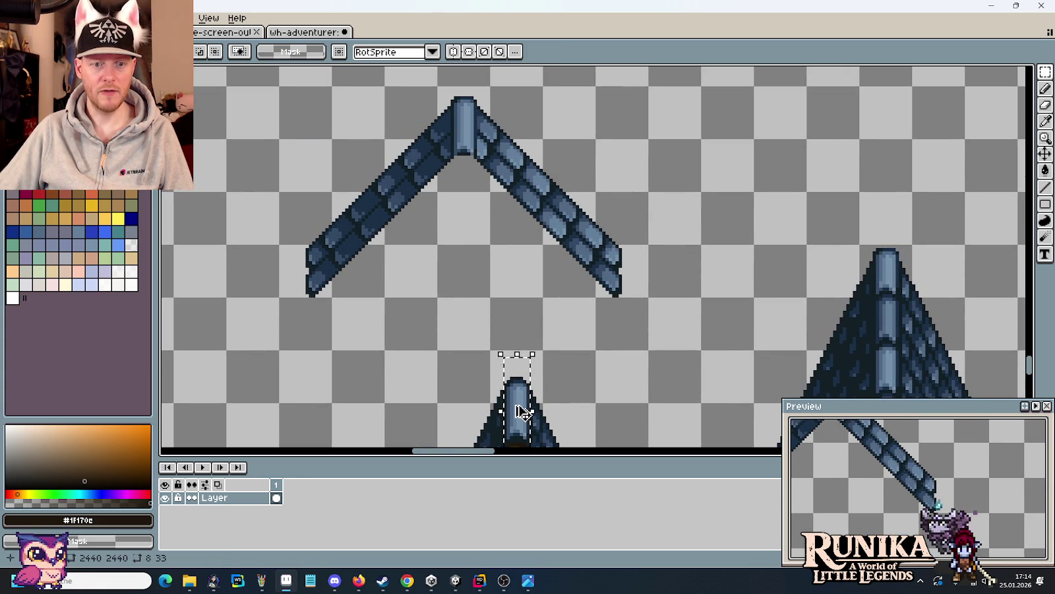
{"action": "scroll", "coordinate": [436, 146], "scroll_direction": "up", "scroll_amount": 1}
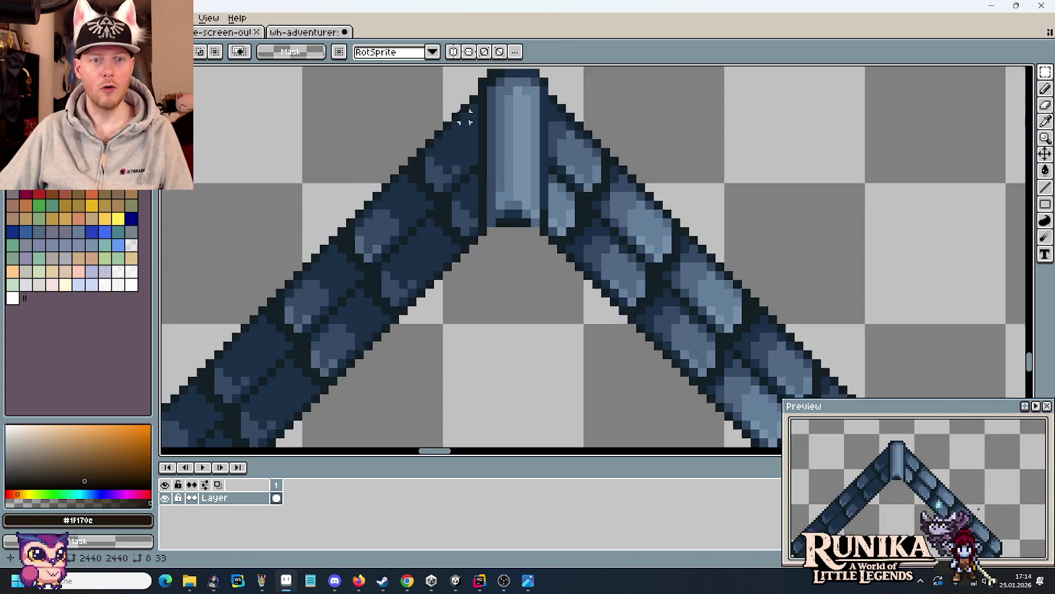
{"action": "scroll", "coordinate": [436, 145], "scroll_direction": "up", "scroll_amount": 1}
{"action": "scroll", "coordinate": [437, 207], "scroll_direction": "up", "scroll_amount": 1}
{"action": "scroll", "coordinate": [436, 207], "scroll_direction": "down", "scroll_amount": 2}
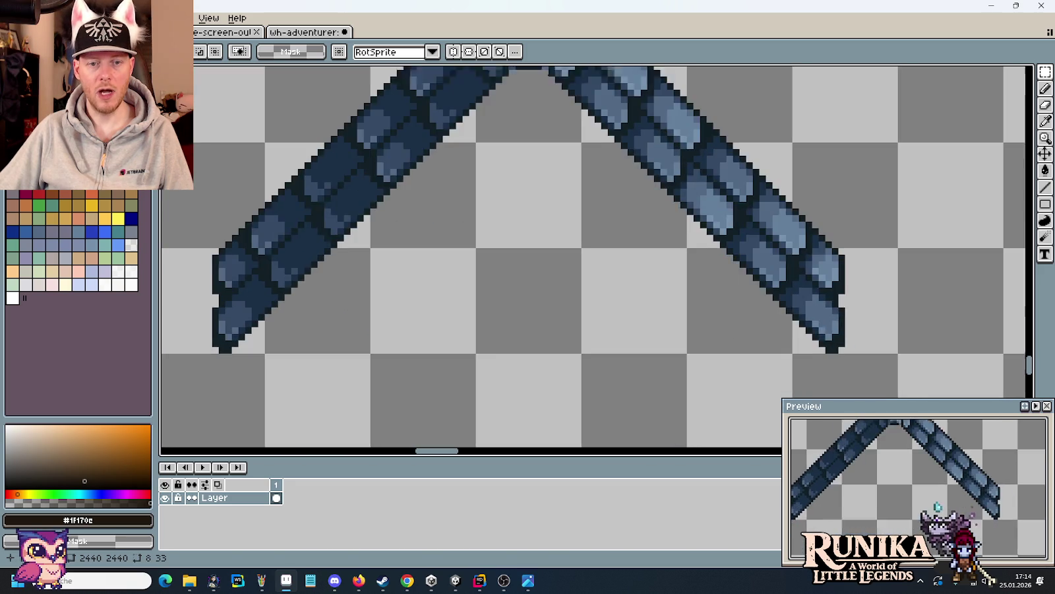
{"action": "scroll", "coordinate": [636, 301], "scroll_direction": "up", "scroll_amount": 3}
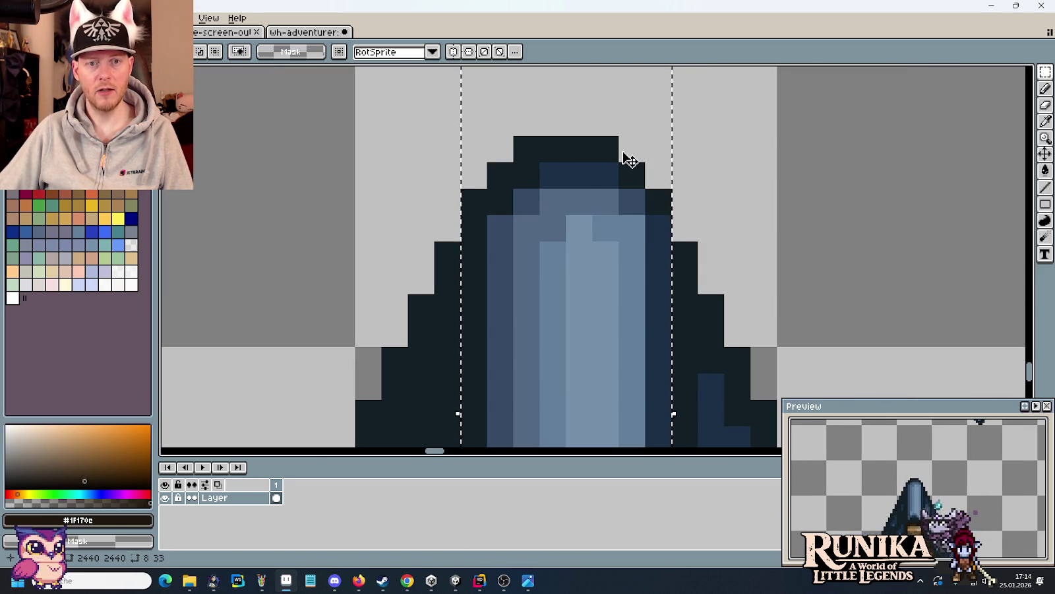
{"action": "scroll", "coordinate": [624, 158], "scroll_direction": "down", "scroll_amount": 3}
{"action": "left_click_drag", "start_coordinate": [712, 173], "coordinate": [494, 272]}
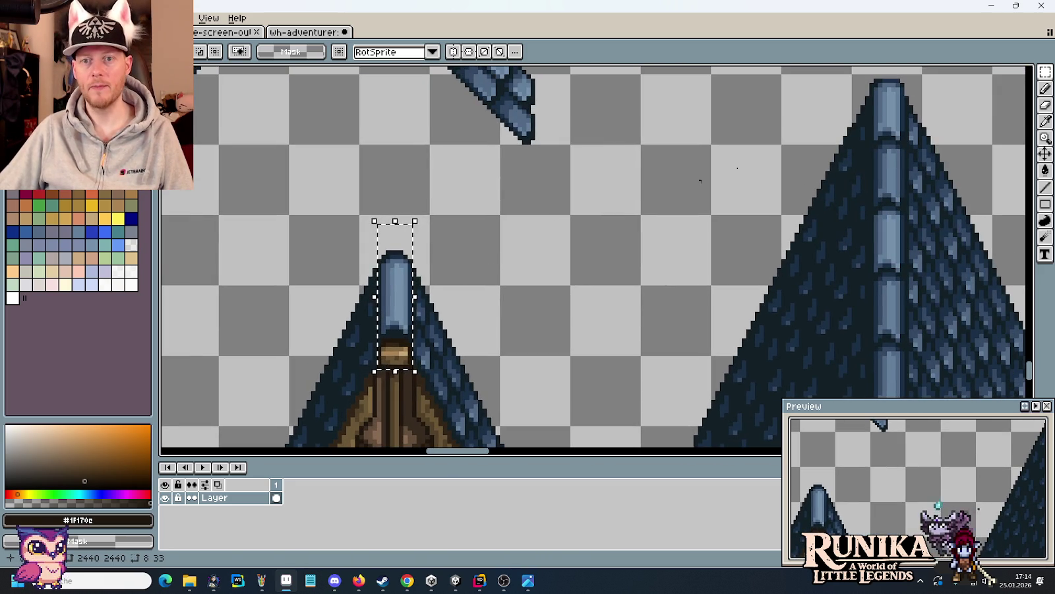
- Place a copy of the ridge cap and timber block in empty space above the V roof
{"action": "left_click_drag", "start_coordinate": [420, 285], "coordinate": [459, 394]}
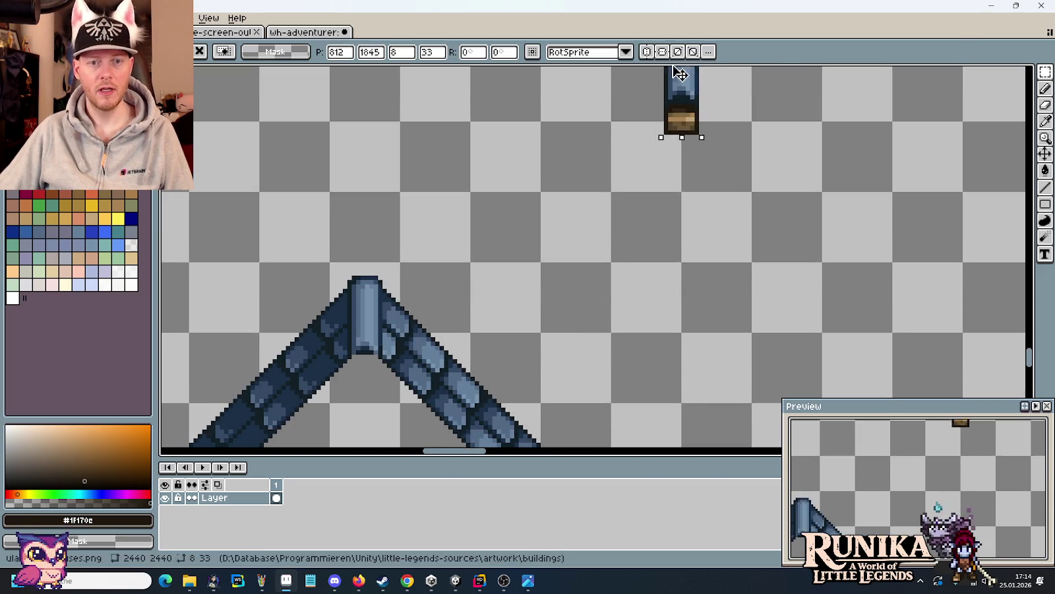
{"action": "left_click_drag", "start_coordinate": [674, 99], "coordinate": [674, 242]}
{"action": "scroll", "coordinate": [674, 242], "scroll_direction": "down", "scroll_amount": 5}
{"action": "left_click_drag", "start_coordinate": [640, 422], "coordinate": [437, 308]}
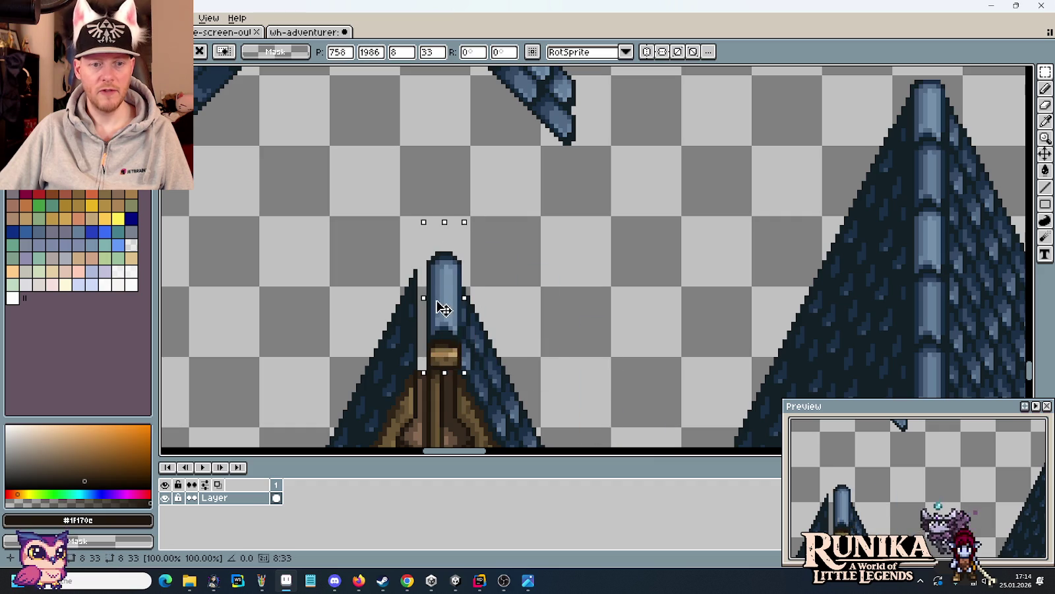
{"action": "scroll", "coordinate": [435, 320], "scroll_direction": "up", "scroll_amount": 5}
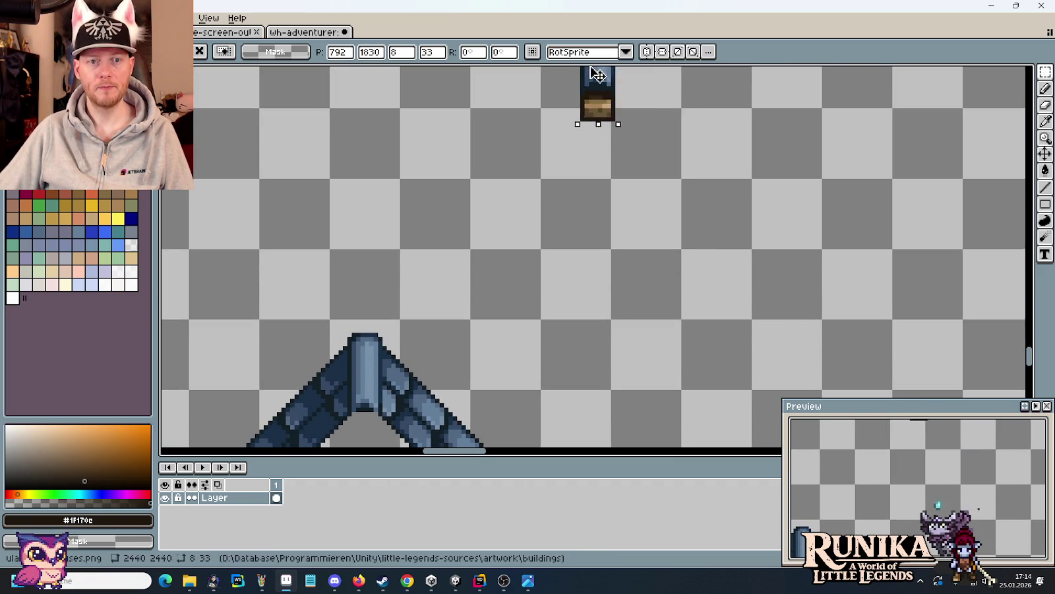
{"action": "left_click_drag", "start_coordinate": [435, 319], "coordinate": [643, 253]}
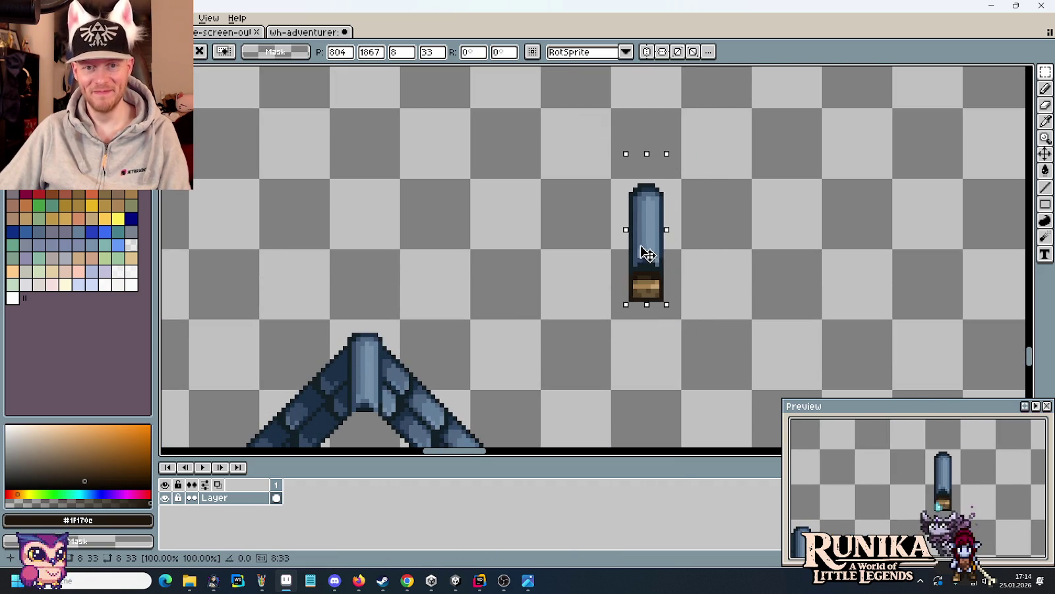
{"action": "left_click_drag", "start_coordinate": [590, 150], "coordinate": [680, 180]}
{"action": "key", "text": "Escape"}
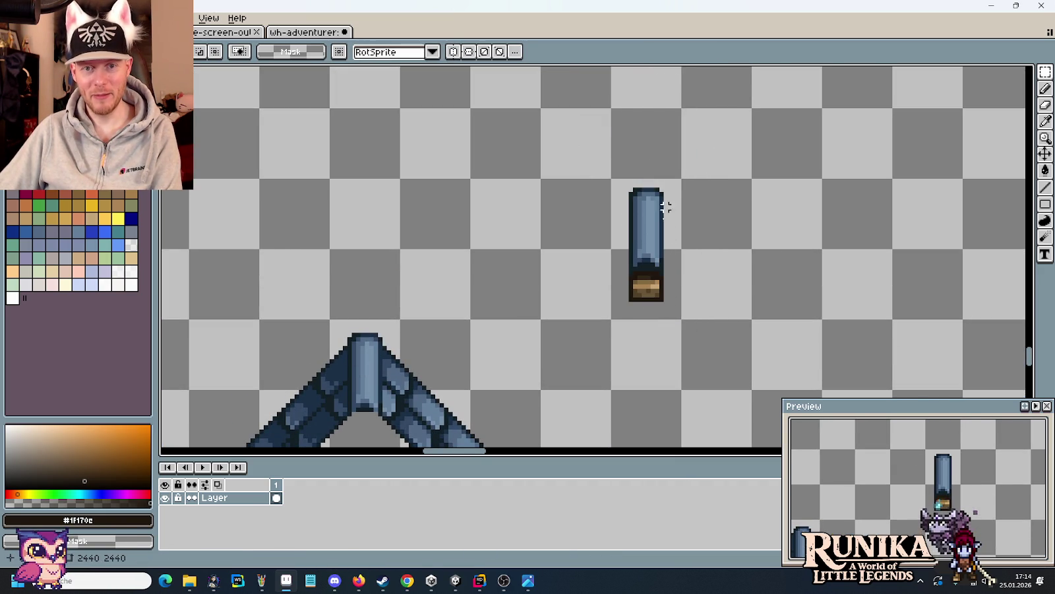
- Check the placed cap piece by selecting and deselecting the tower roof top and cap
{"action": "scroll", "coordinate": [589, 123], "scroll_direction": "down", "scroll_amount": 3}
{"action": "scroll", "coordinate": [499, 252], "scroll_direction": "down", "scroll_amount": 2}
{"action": "left_click_drag", "start_coordinate": [417, 293], "coordinate": [490, 308]}
{"action": "key", "text": "Escape"}
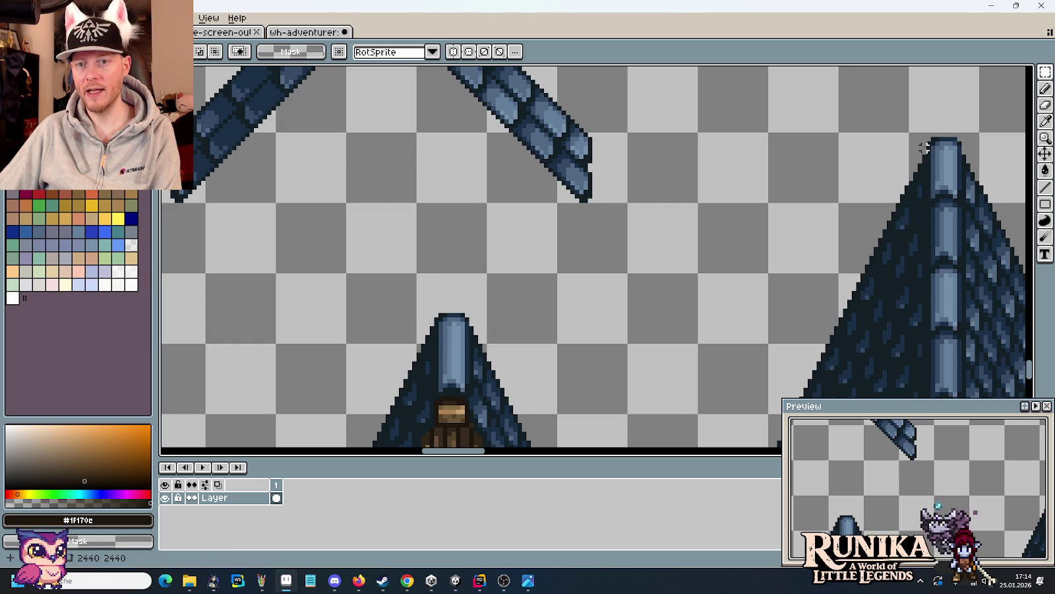
{"action": "scroll", "coordinate": [510, 328], "scroll_direction": "up", "scroll_amount": 1}
{"action": "left_click_drag", "start_coordinate": [418, 254], "coordinate": [494, 311]}
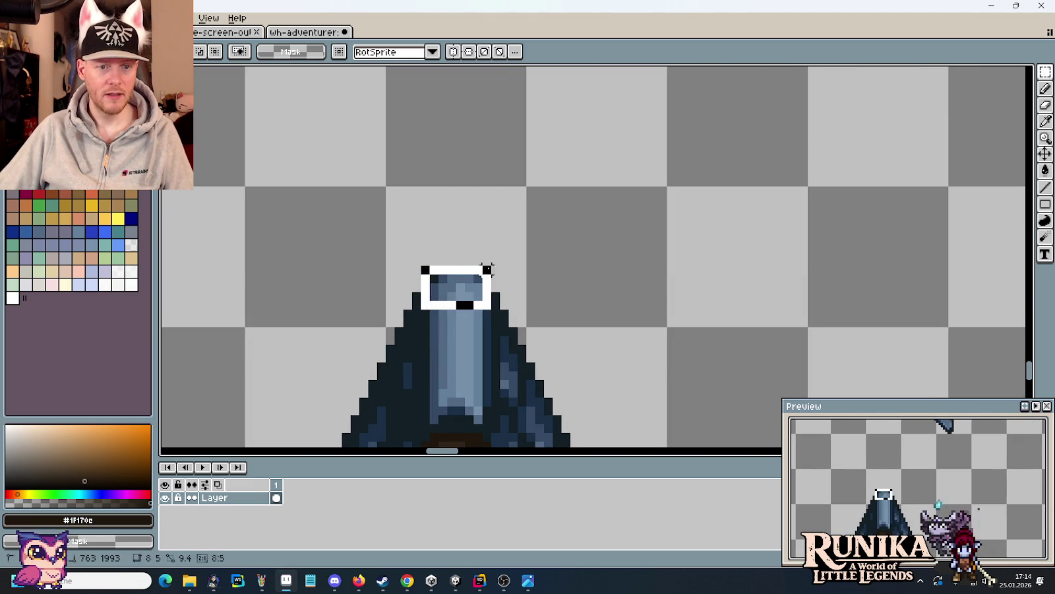
{"action": "left_click", "coordinate": [547, 295]}
{"action": "scroll", "coordinate": [610, 296], "scroll_direction": "down", "scroll_amount": 3}
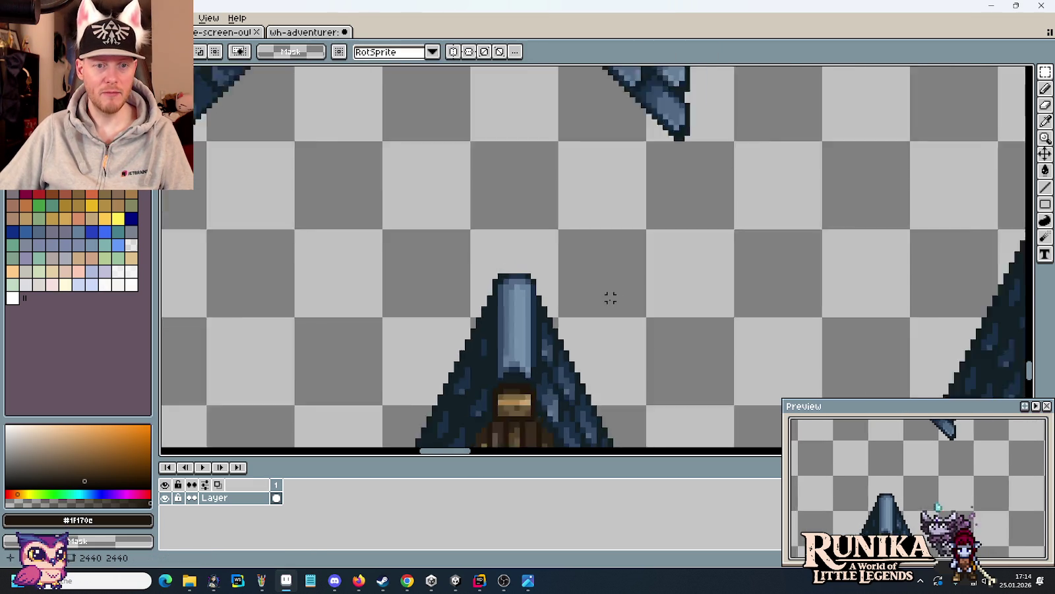
{"action": "scroll", "coordinate": [666, 137], "scroll_direction": "up", "scroll_amount": 3}
{"action": "left_click_drag", "start_coordinate": [573, 183], "coordinate": [684, 267]}
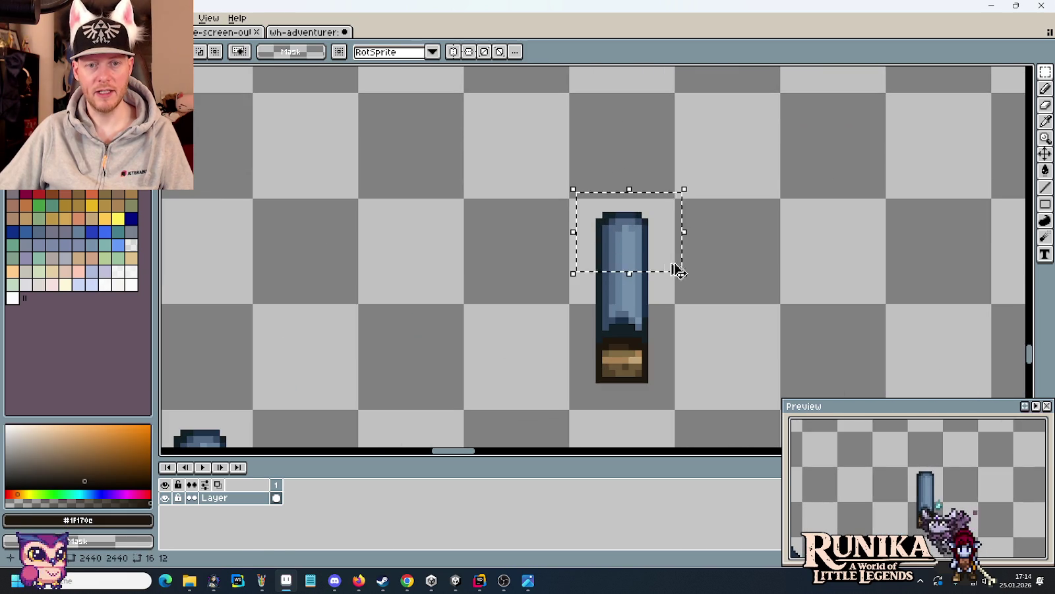
{"action": "left_click", "coordinate": [777, 280]}
{"action": "scroll", "coordinate": [777, 280], "scroll_direction": "down", "scroll_amount": 2}
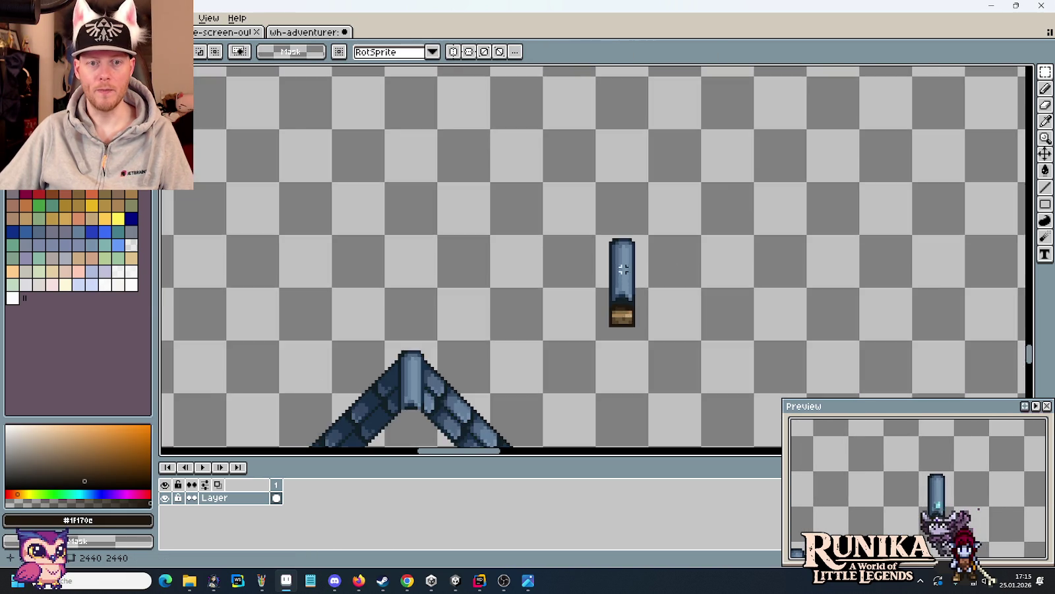
{"action": "scroll", "coordinate": [607, 182], "scroll_direction": "up", "scroll_amount": 2}
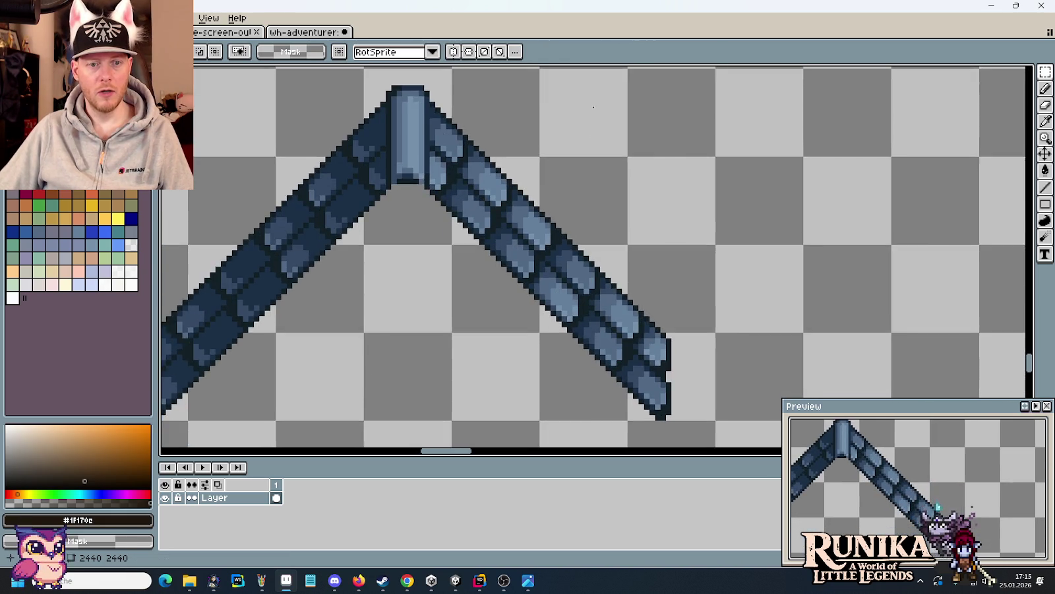
{"action": "scroll", "coordinate": [624, 250], "scroll_direction": "down", "scroll_amount": 2}
- Copy a section of the right roof arm beside the standalone cap piece
{"action": "left_click_drag", "start_coordinate": [574, 141], "coordinate": [575, 88]}
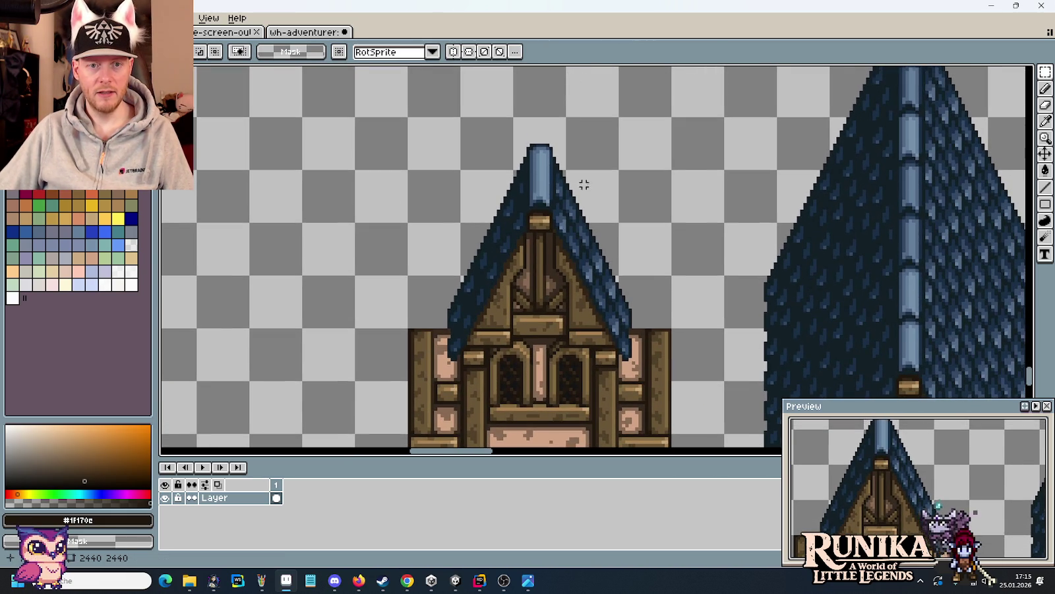
{"action": "left_click_drag", "start_coordinate": [580, 188], "coordinate": [619, 323]}
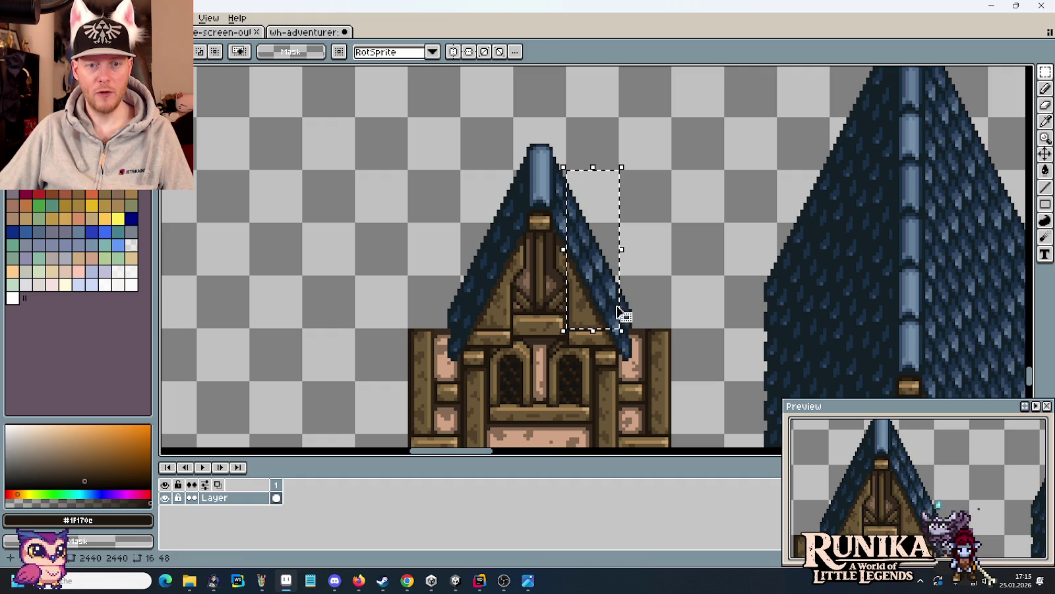
{"action": "left_click_drag", "start_coordinate": [620, 275], "coordinate": [671, 329]}
{"action": "left_click_drag", "start_coordinate": [627, 146], "coordinate": [651, 315]}
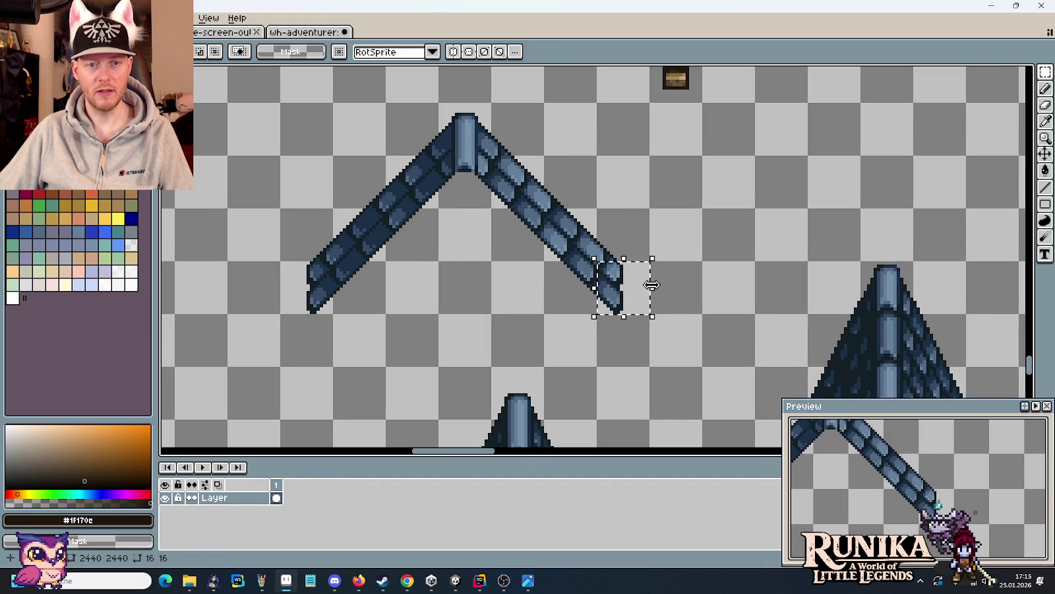
{"action": "left_click_drag", "start_coordinate": [591, 160], "coordinate": [585, 234]}
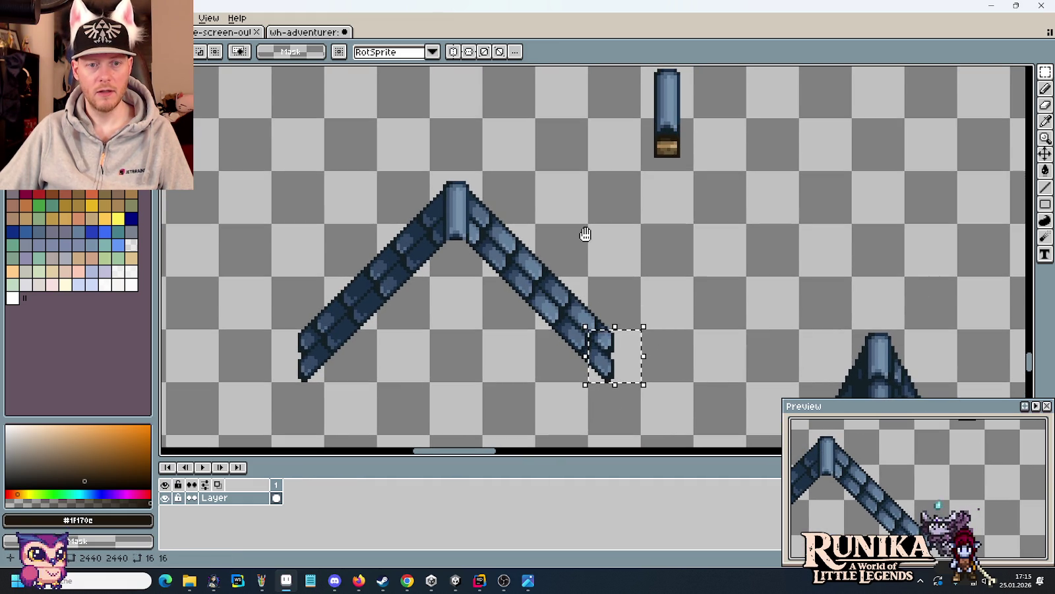
{"action": "key", "text": "ctrl+d"}
{"action": "left_click_drag", "start_coordinate": [532, 325], "coordinate": [483, 172]}
{"action": "left_click_drag", "start_coordinate": [513, 306], "coordinate": [721, 200]}
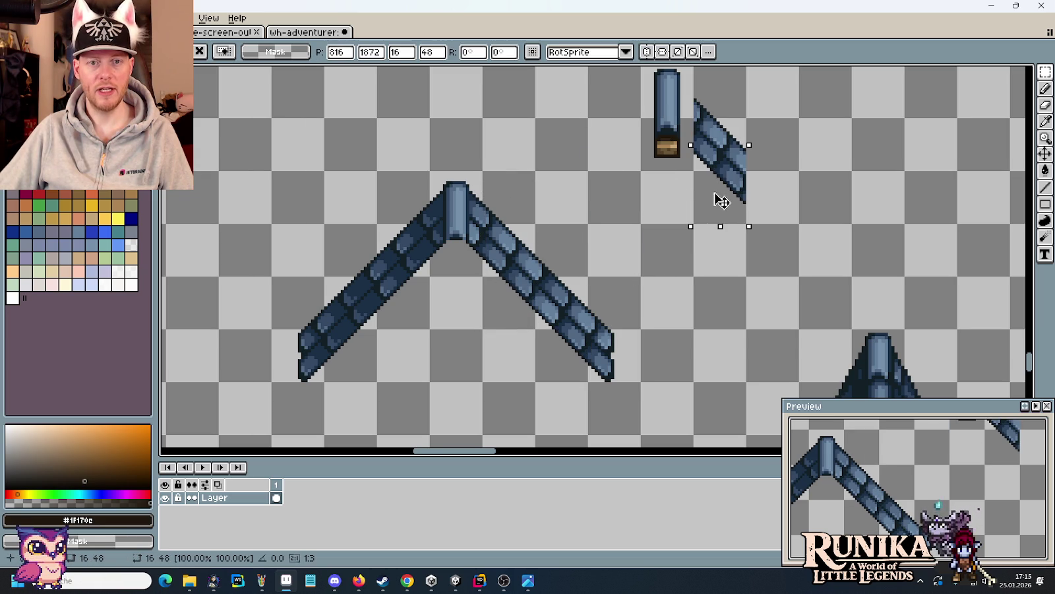
{"action": "mouse_move", "coordinate": [616, 325]}
{"action": "left_mouse_down"}
{"action": "mouse_move", "coordinate": [621, 383]}
{"action": "mouse_move", "coordinate": [792, 215]}
{"action": "left_mouse_up"}
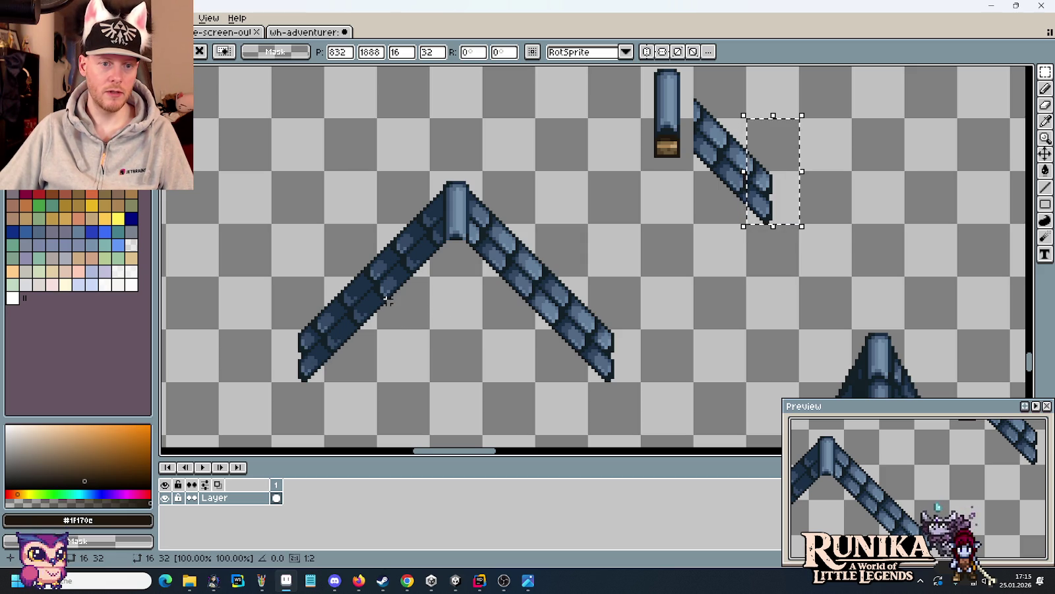
- Copy a section of the left roof arm beside the cap, then select the join
{"action": "left_click_drag", "start_coordinate": [388, 299], "coordinate": [398, 242]}
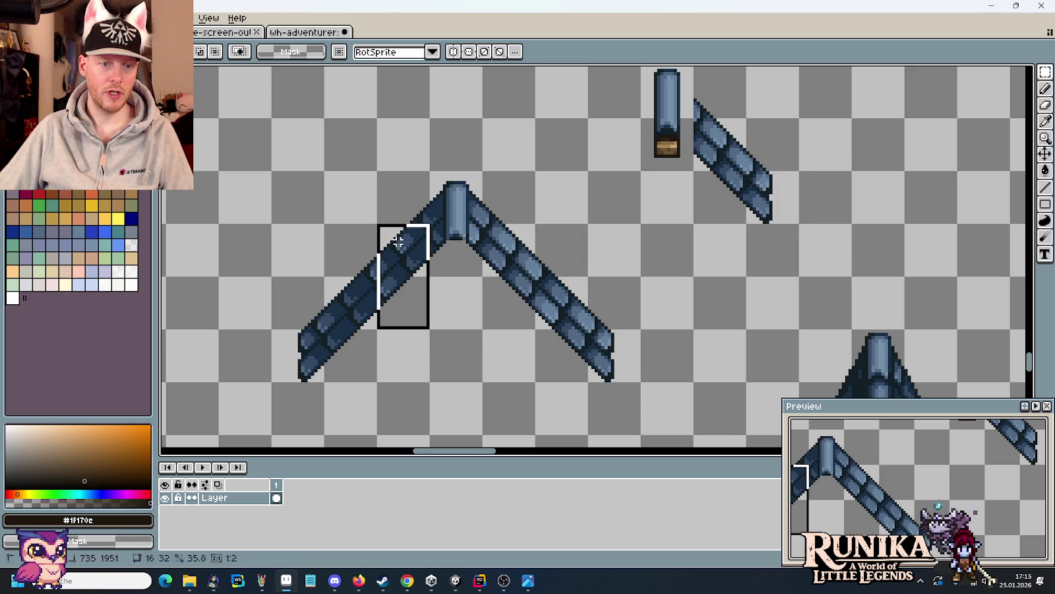
{"action": "left_click_drag", "start_coordinate": [346, 360], "coordinate": [302, 244]}
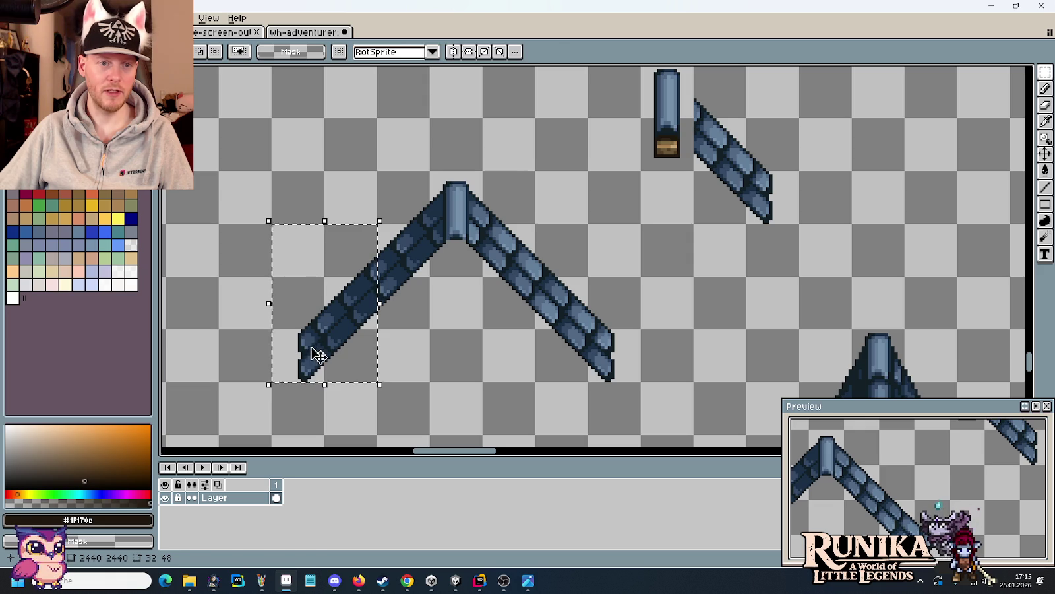
{"action": "left_click_drag", "start_coordinate": [317, 355], "coordinate": [567, 199]}
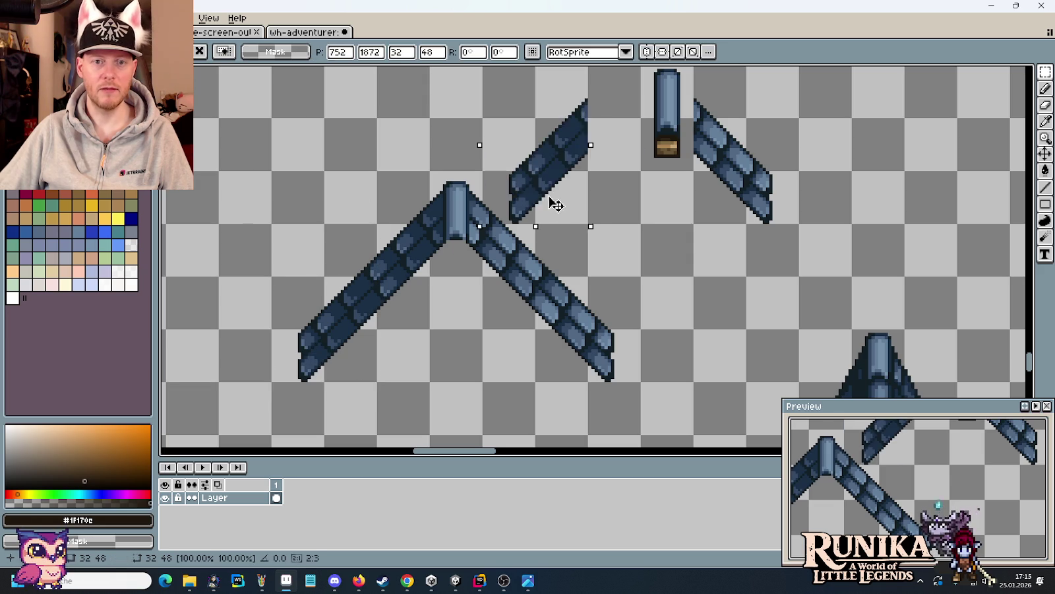
{"action": "left_click", "coordinate": [701, 245]}
{"action": "scroll", "coordinate": [475, 162], "scroll_direction": "up", "scroll_amount": 1}
{"action": "scroll", "coordinate": [429, 224], "scroll_direction": "up", "scroll_amount": 1}
{"action": "mouse_move", "coordinate": [419, 240]}
{"action": "left_mouse_down"}
{"action": "mouse_move", "coordinate": [438, 387]}
{"action": "mouse_move", "coordinate": [787, 204]}
{"action": "left_mouse_up"}
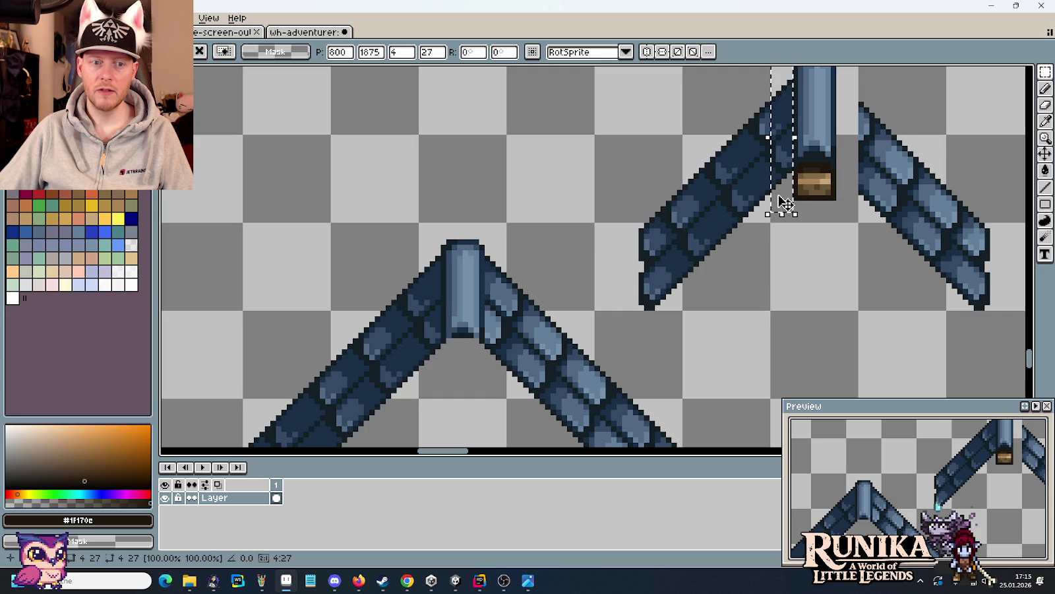
- Sample the dark blue and navy shingle colours from the roof
{"action": "key", "text": "Return"}
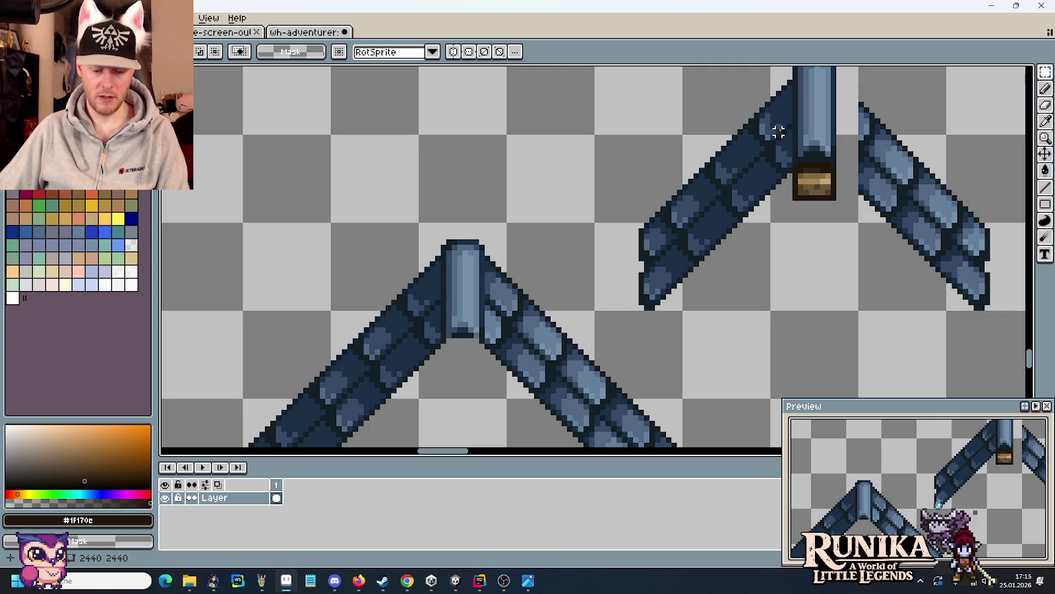
{"action": "key", "text": "i"}
{"action": "left_click", "coordinate": [790, 110]}
{"action": "key", "text": "b"}
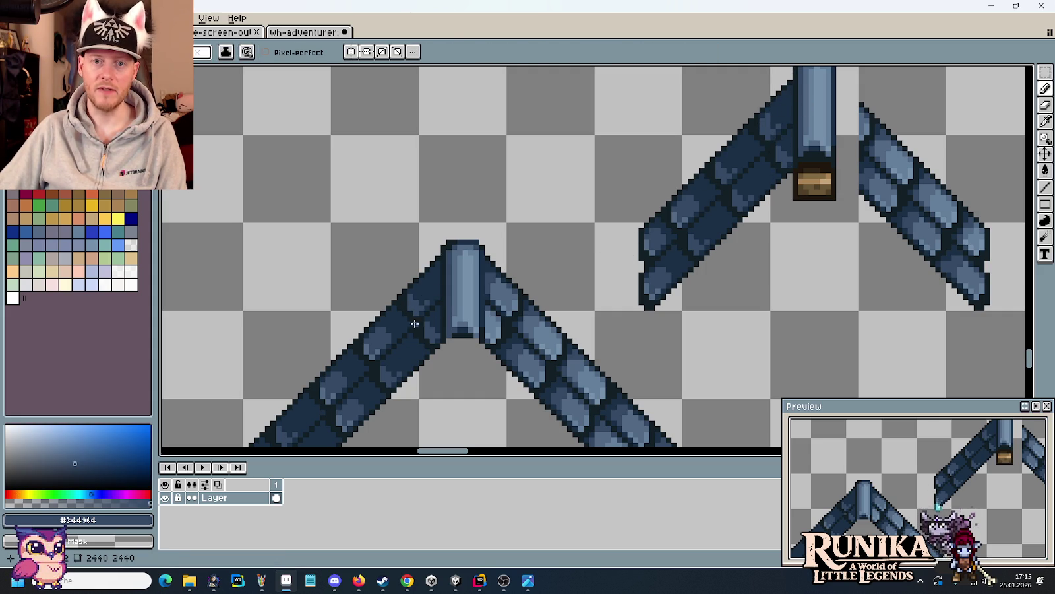
{"action": "scroll", "coordinate": [742, 153], "scroll_direction": "up", "scroll_amount": 2}
{"action": "left_click", "coordinate": [766, 120], "text": "alt"}
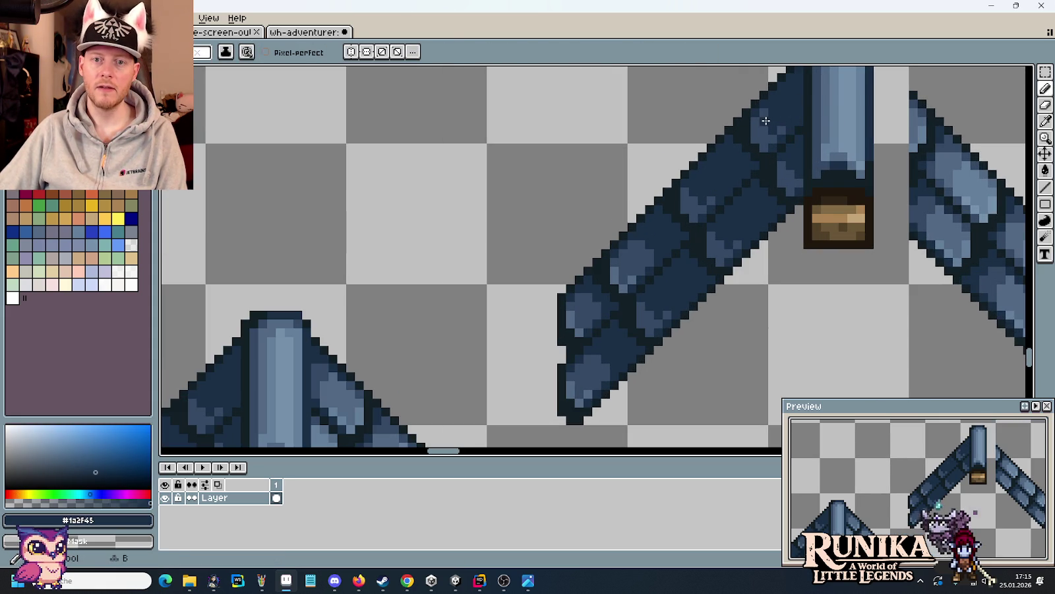
{"action": "scroll", "coordinate": [726, 225], "scroll_direction": "down", "scroll_amount": 2}
{"action": "left_click_drag", "start_coordinate": [710, 248], "coordinate": [606, 203]}
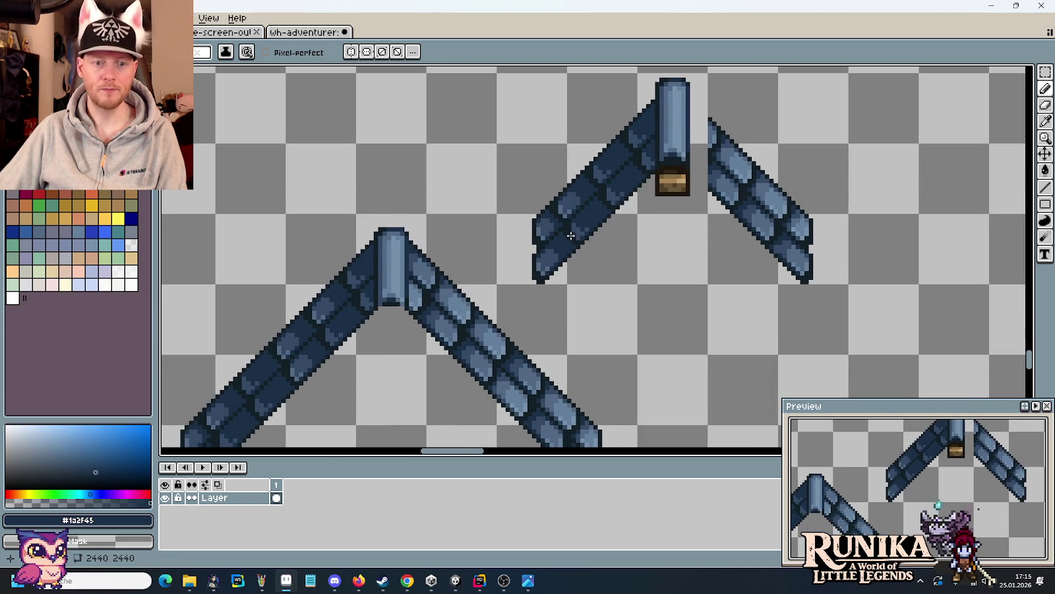
- Shift the slope strip against the ridge and lower the ridge cap 2 px
{"action": "key", "text": "m"}
{"action": "mouse_move", "coordinate": [411, 232]}
{"action": "left_mouse_down"}
{"action": "mouse_move", "coordinate": [423, 357]}
{"action": "mouse_move", "coordinate": [704, 223]}
{"action": "left_mouse_up"}
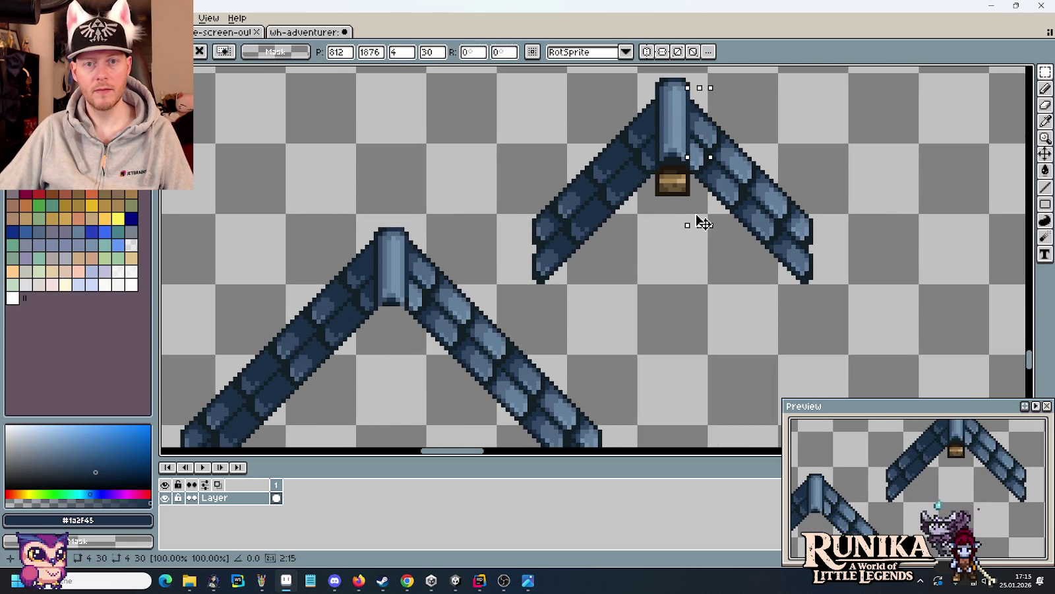
{"action": "left_click", "coordinate": [626, 277]}
{"action": "scroll", "coordinate": [704, 206], "scroll_direction": "up", "scroll_amount": 2}
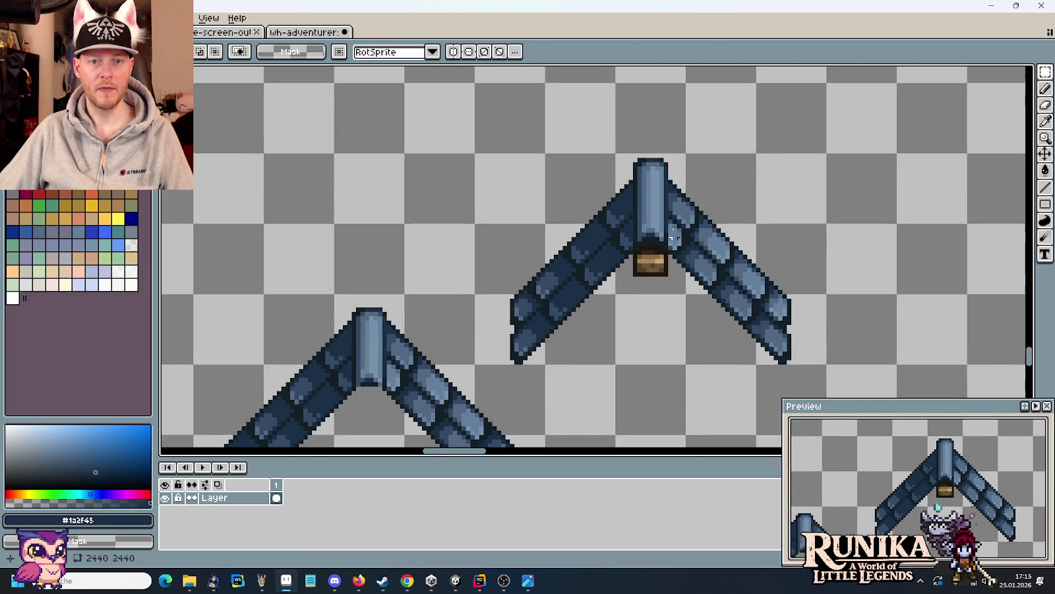
{"action": "scroll", "coordinate": [633, 142], "scroll_direction": "up", "scroll_amount": 2}
{"action": "left_click_drag", "start_coordinate": [624, 145], "coordinate": [667, 349]}
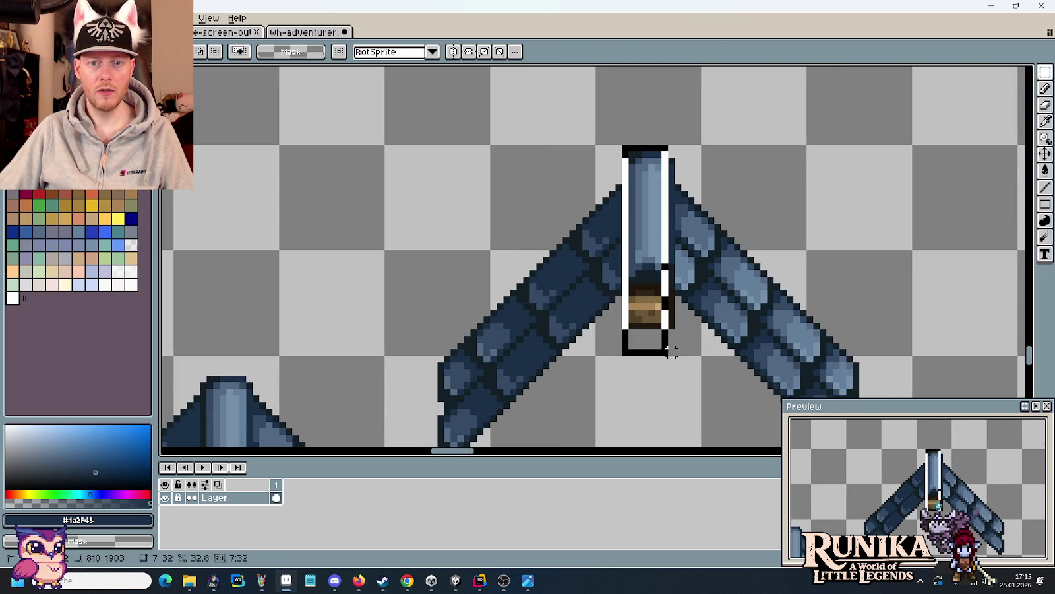
{"action": "left_click_drag", "start_coordinate": [666, 306], "coordinate": [665, 318]}
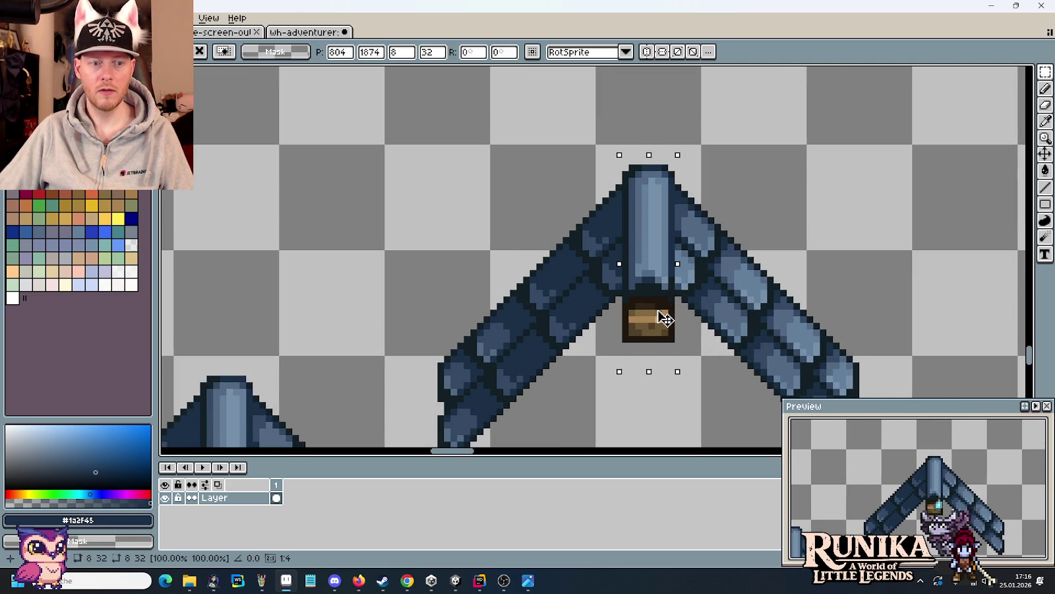
{"action": "left_click", "coordinate": [617, 173]}
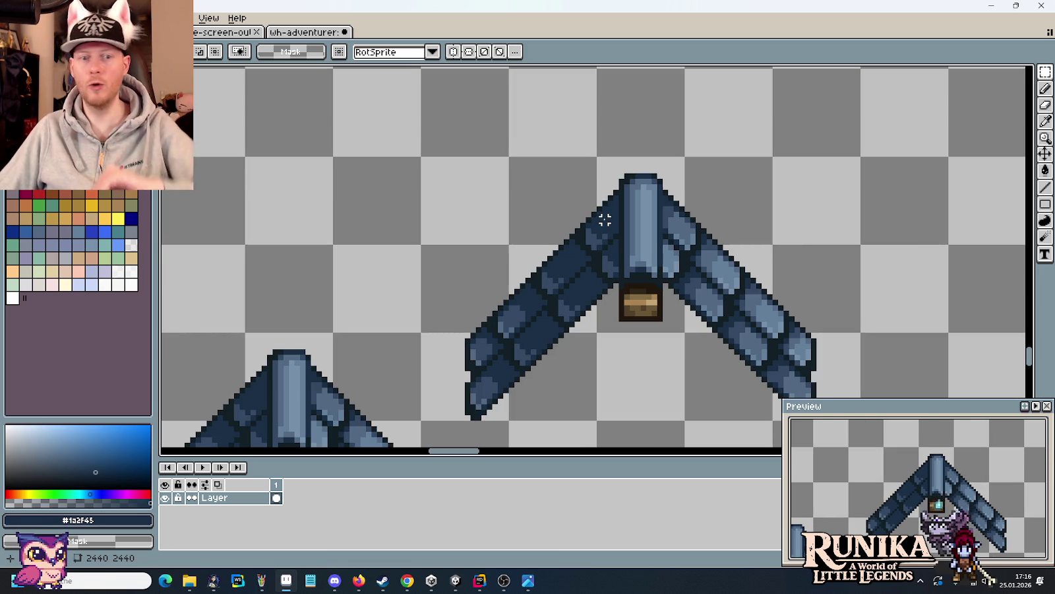
- Delete both slopes and the peak of the spare lower V roof
{"action": "scroll", "coordinate": [597, 211], "scroll_direction": "down", "scroll_amount": 1}
{"action": "left_click_drag", "start_coordinate": [533, 302], "coordinate": [617, 199]}
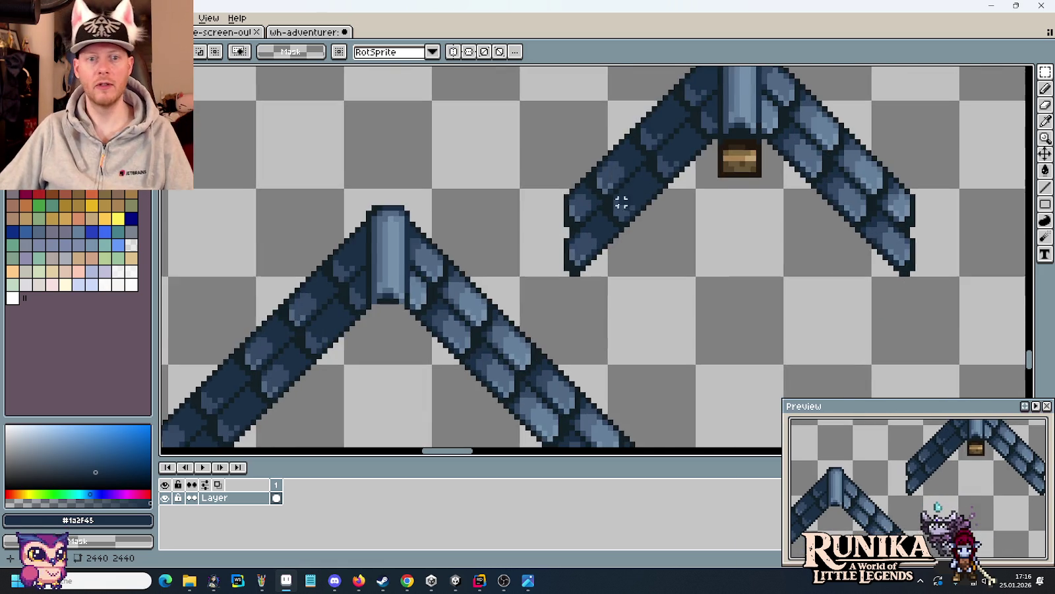
{"action": "scroll", "coordinate": [616, 200], "scroll_direction": "down", "scroll_amount": 1}
{"action": "scroll", "coordinate": [594, 229], "scroll_direction": "down", "scroll_amount": 1}
{"action": "left_click_drag", "start_coordinate": [636, 401], "coordinate": [537, 302]}
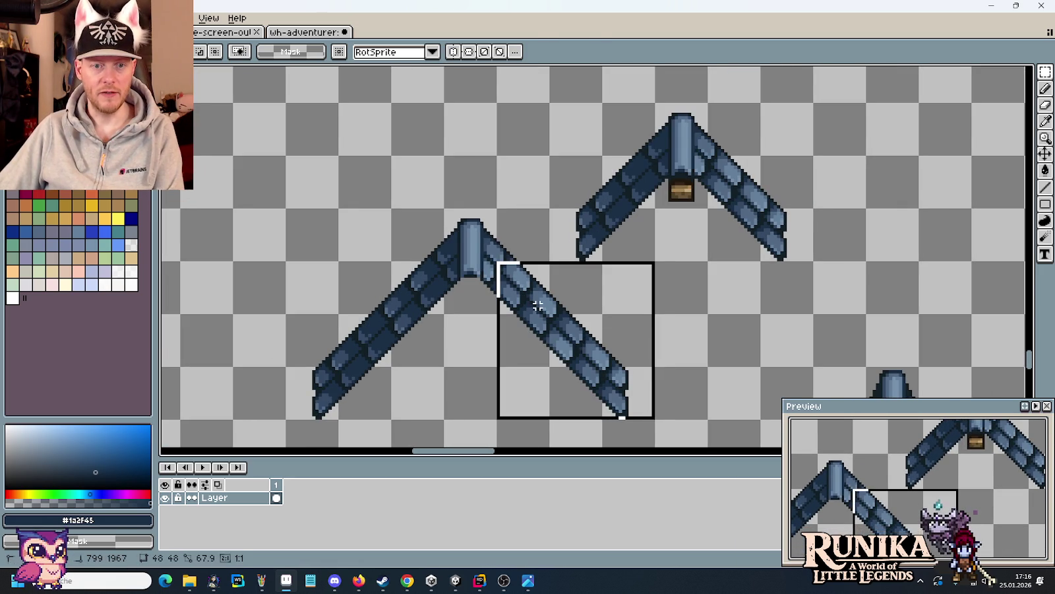
{"action": "key", "text": "Delete"}
{"action": "left_click_drag", "start_coordinate": [502, 223], "coordinate": [319, 359]}
{"action": "key", "text": "Delete"}
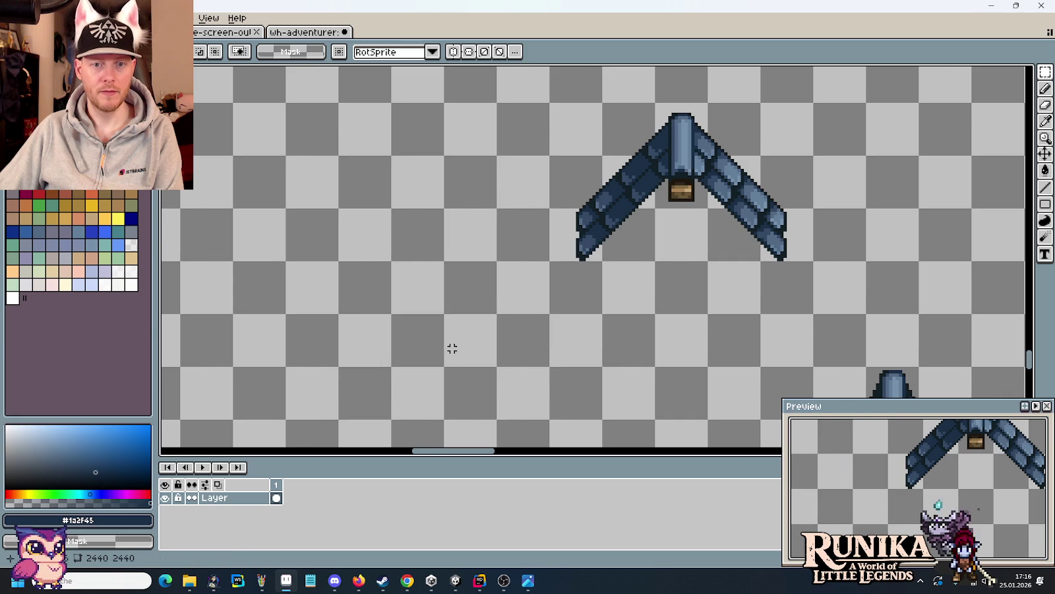
- Delete the spare wooden plank piece
{"action": "scroll", "coordinate": [452, 348], "scroll_direction": "down", "scroll_amount": 3}
{"action": "scroll", "coordinate": [510, 191], "scroll_direction": "up", "scroll_amount": 2}
{"action": "left_click_drag", "start_coordinate": [522, 157], "coordinate": [528, 124]}
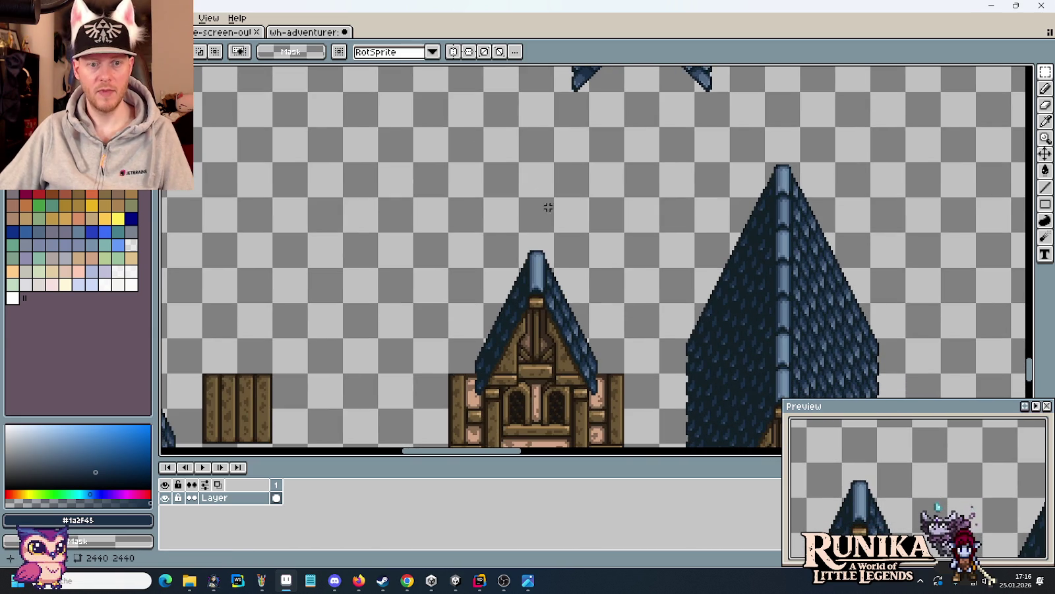
{"action": "scroll", "coordinate": [618, 243], "scroll_direction": "down", "scroll_amount": 1}
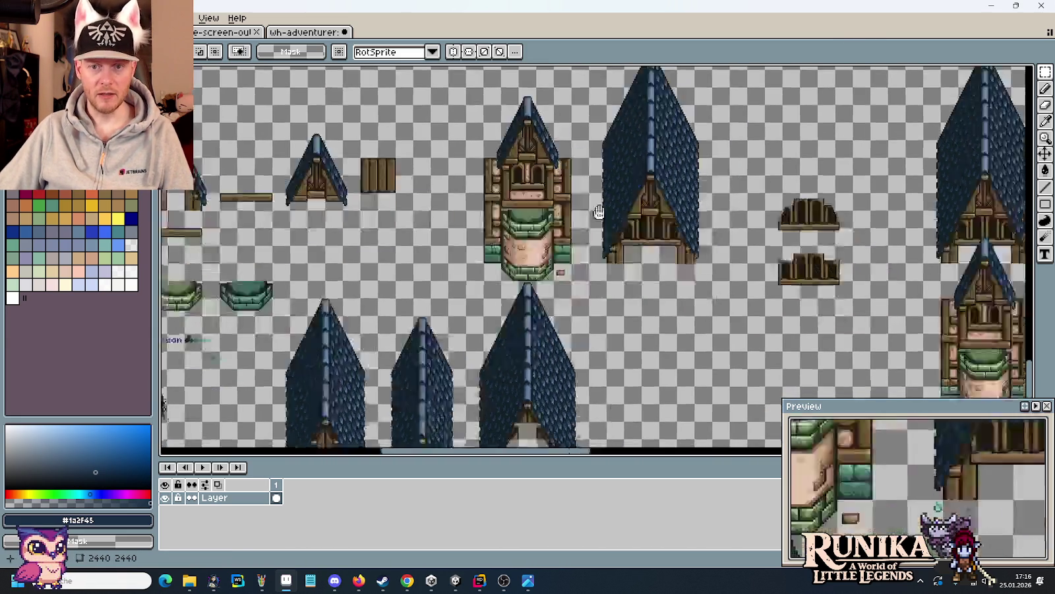
{"action": "left_click_drag", "start_coordinate": [618, 243], "coordinate": [651, 296]}
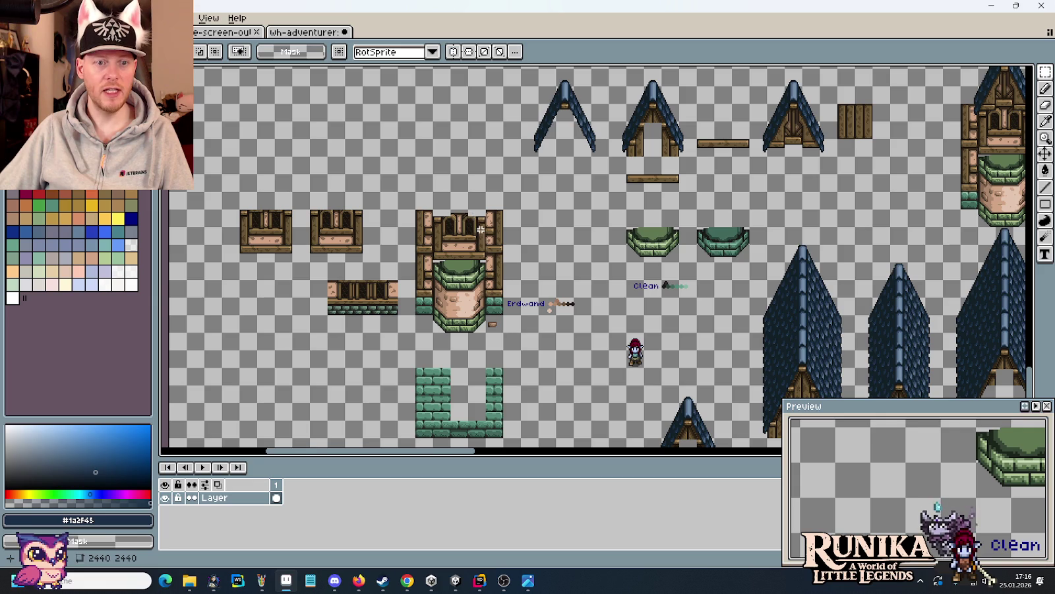
{"action": "left_click_drag", "start_coordinate": [517, 229], "coordinate": [456, 286]}
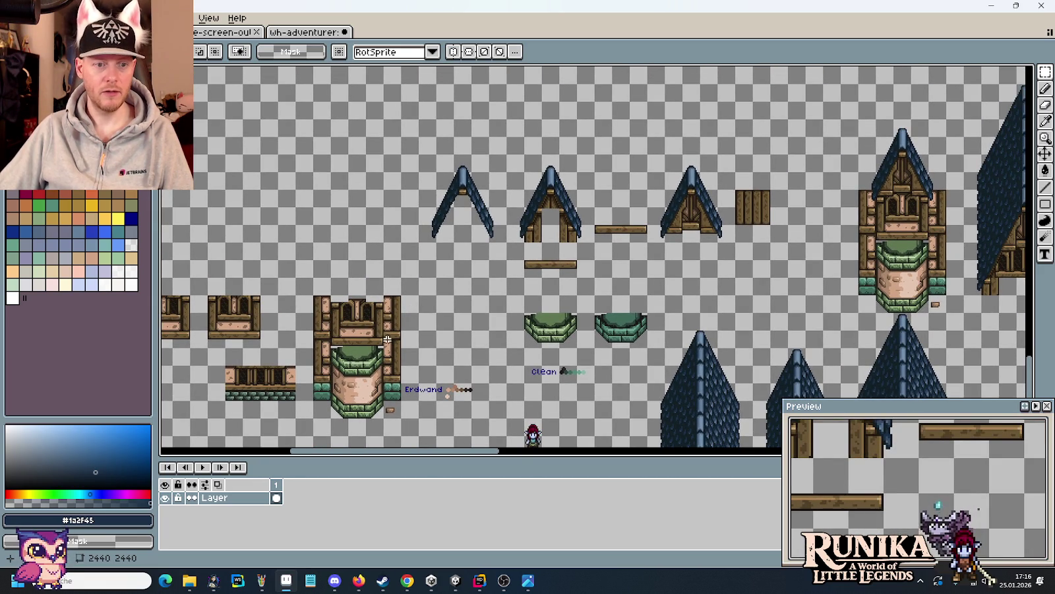
{"action": "left_click_drag", "start_coordinate": [689, 283], "coordinate": [597, 304]}
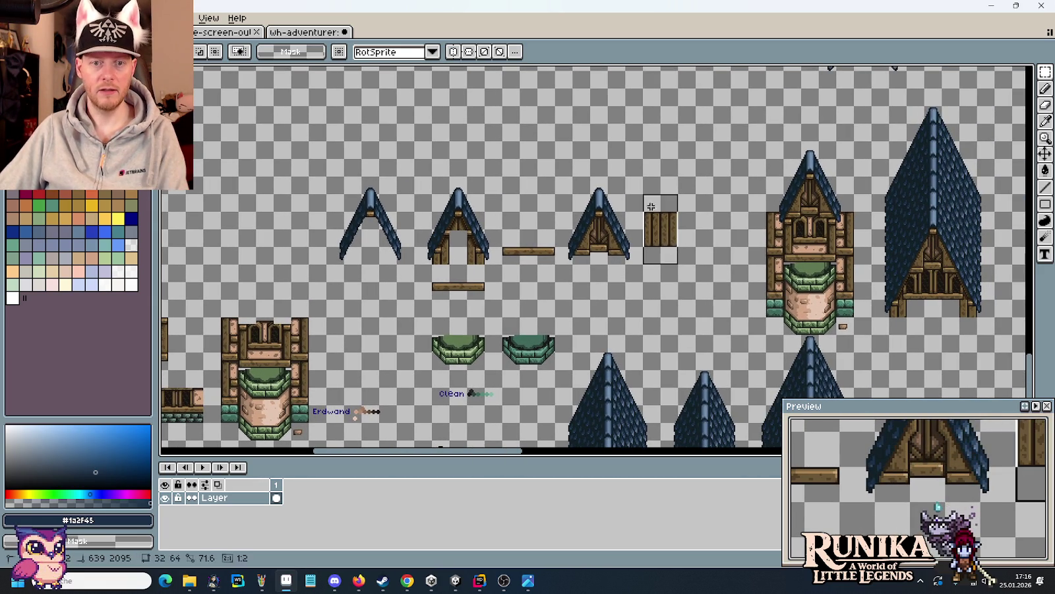
{"action": "key", "text": "Delete"}
- Duplicate the timber tower and place the copy beside the gabled tower
{"action": "mouse_move", "coordinate": [308, 438]}
{"action": "left_mouse_down"}
{"action": "mouse_move", "coordinate": [239, 336]}
{"action": "mouse_move", "coordinate": [309, 440]}
{"action": "left_mouse_up"}
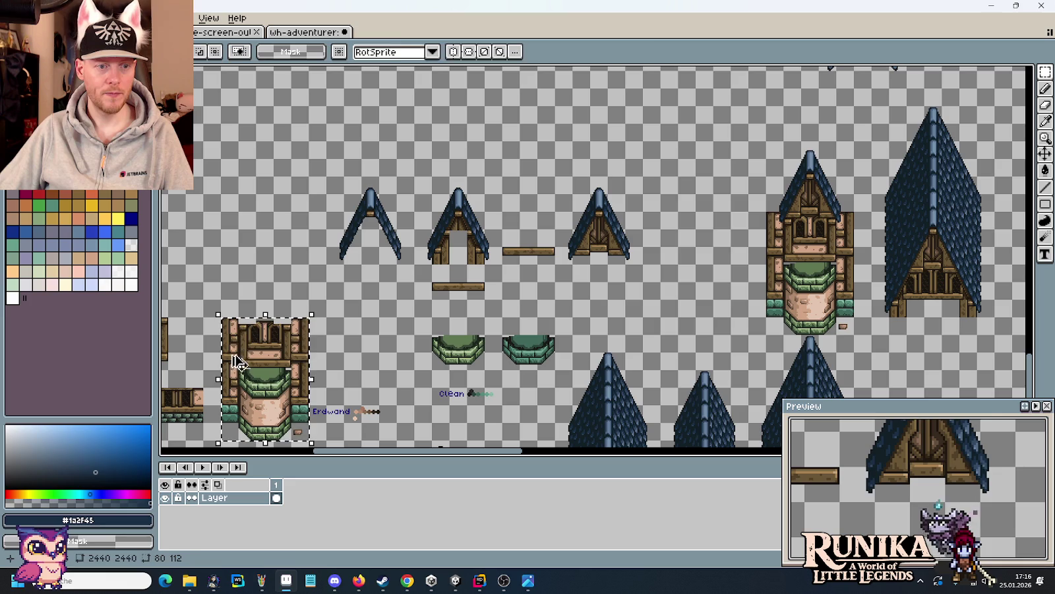
{"action": "key", "text": "ctrl+c"}
{"action": "key", "text": "ctrl+v"}
{"action": "left_click_drag", "start_coordinate": [441, 325], "coordinate": [705, 239]}
{"action": "key", "text": "Return"}
- Copy and paste the small ridged V roof into a new position
{"action": "scroll", "coordinate": [765, 186], "scroll_direction": "up", "scroll_amount": 3}
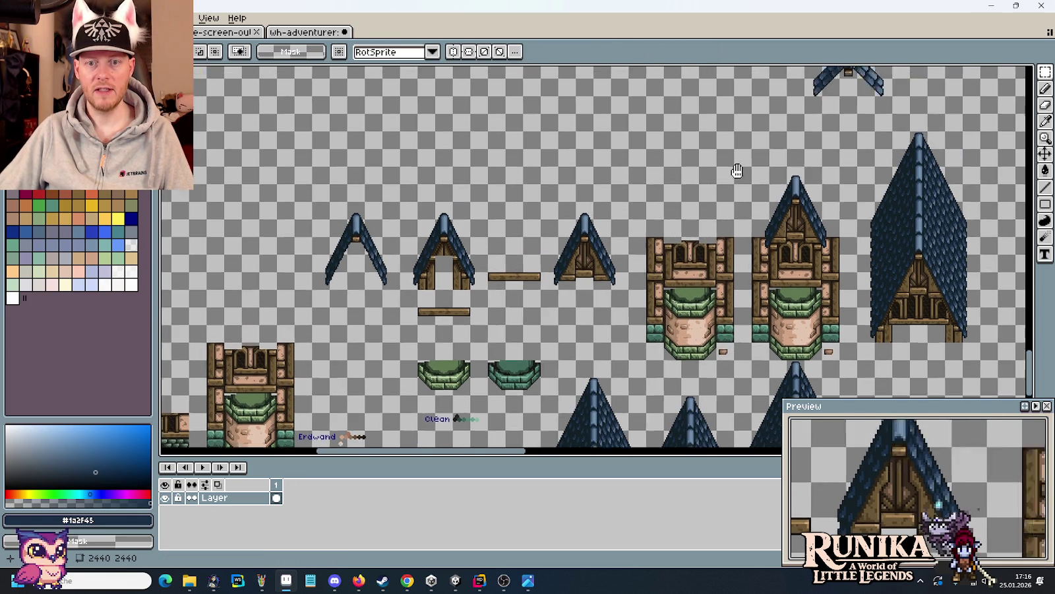
{"action": "left_click_drag", "start_coordinate": [837, 164], "coordinate": [757, 115]}
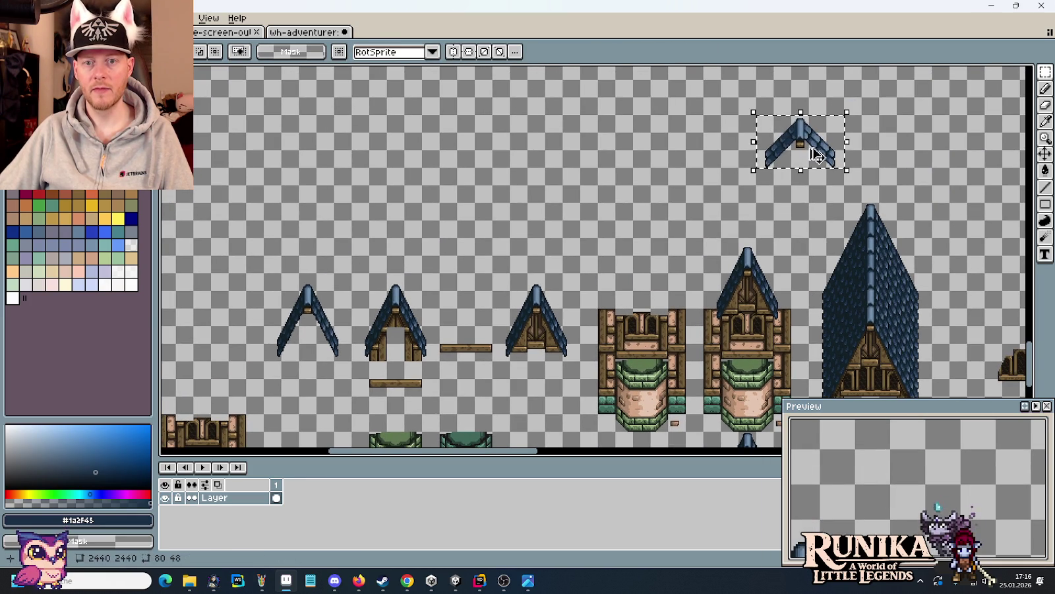
{"action": "key", "text": "ctrl+c"}
{"action": "key", "text": "ctrl+v"}
{"action": "left_click_drag", "start_coordinate": [748, 161], "coordinate": [642, 212]}
{"action": "key", "text": "Return"}
{"action": "scroll", "coordinate": [625, 320], "scroll_direction": "up", "scroll_amount": 2}
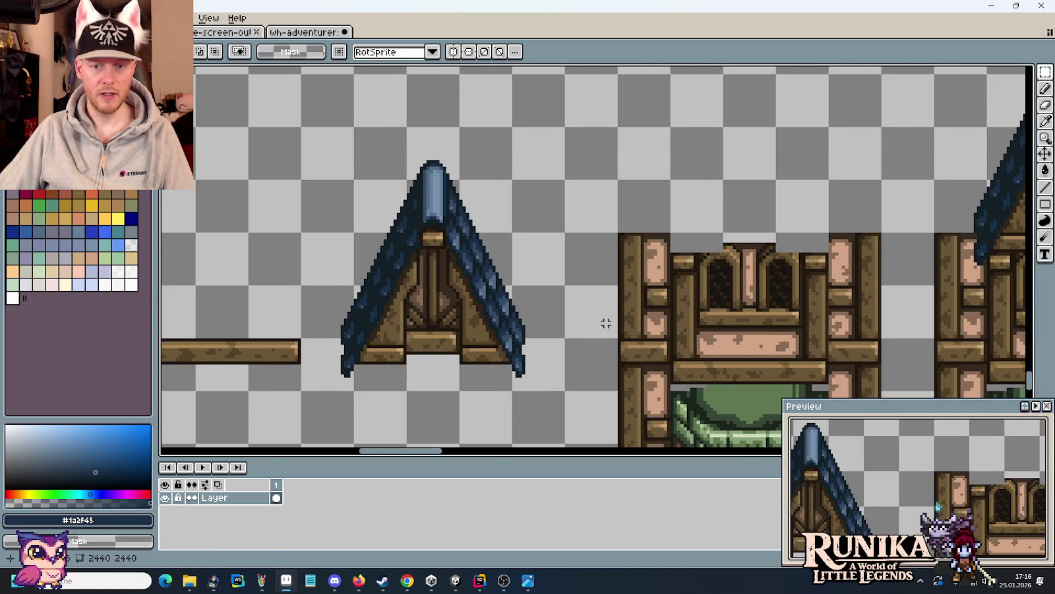
{"action": "mouse_move", "coordinate": [606, 323]}
{"action": "left_mouse_down"}
{"action": "mouse_move", "coordinate": [467, 297]}
{"action": "mouse_move", "coordinate": [614, 311]}
{"action": "left_mouse_up"}
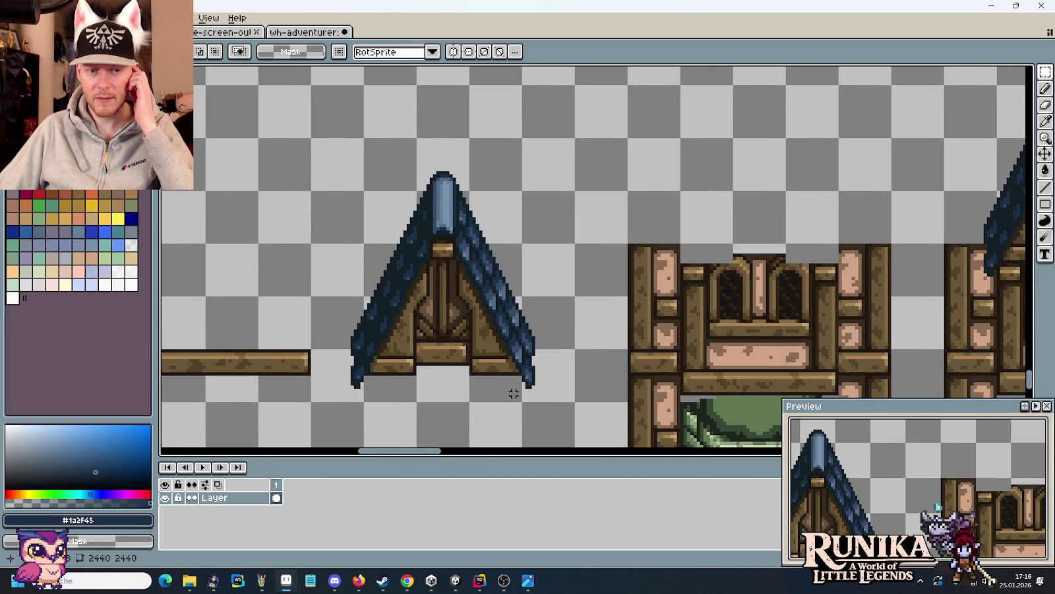
- Place a copy of the peaked timber gable atop the plain tower copy
{"action": "mouse_move", "coordinate": [525, 404]}
{"action": "left_mouse_down"}
{"action": "mouse_move", "coordinate": [469, 370]}
{"action": "mouse_move", "coordinate": [361, 242]}
{"action": "left_mouse_up"}
{"action": "mouse_move", "coordinate": [447, 329]}
{"action": "left_mouse_down"}
{"action": "mouse_move", "coordinate": [765, 106]}
{"action": "mouse_move", "coordinate": [769, 165]}
{"action": "left_mouse_up"}
{"action": "scroll", "coordinate": [829, 172], "scroll_direction": "up", "scroll_amount": 2}
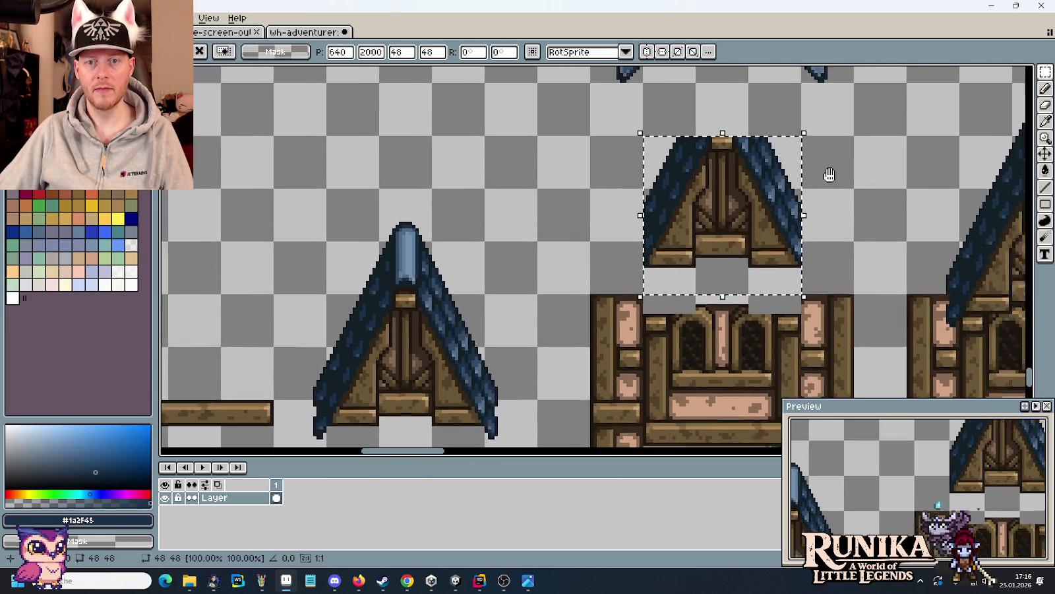
{"action": "scroll", "coordinate": [794, 233], "scroll_direction": "up", "scroll_amount": 2}
{"action": "left_click", "coordinate": [794, 132]}
- Copy the wide ridged V roof over the new gable and adjust its height
{"action": "scroll", "coordinate": [787, 196], "scroll_direction": "up", "scroll_amount": 2}
{"action": "mouse_move", "coordinate": [786, 195]}
{"action": "left_mouse_down"}
{"action": "mouse_move", "coordinate": [617, 90]}
{"action": "mouse_move", "coordinate": [567, 122]}
{"action": "left_mouse_up"}
{"action": "mouse_move", "coordinate": [662, 97]}
{"action": "left_mouse_down"}
{"action": "mouse_move", "coordinate": [676, 318]}
{"action": "mouse_move", "coordinate": [666, 325]}
{"action": "left_mouse_up"}
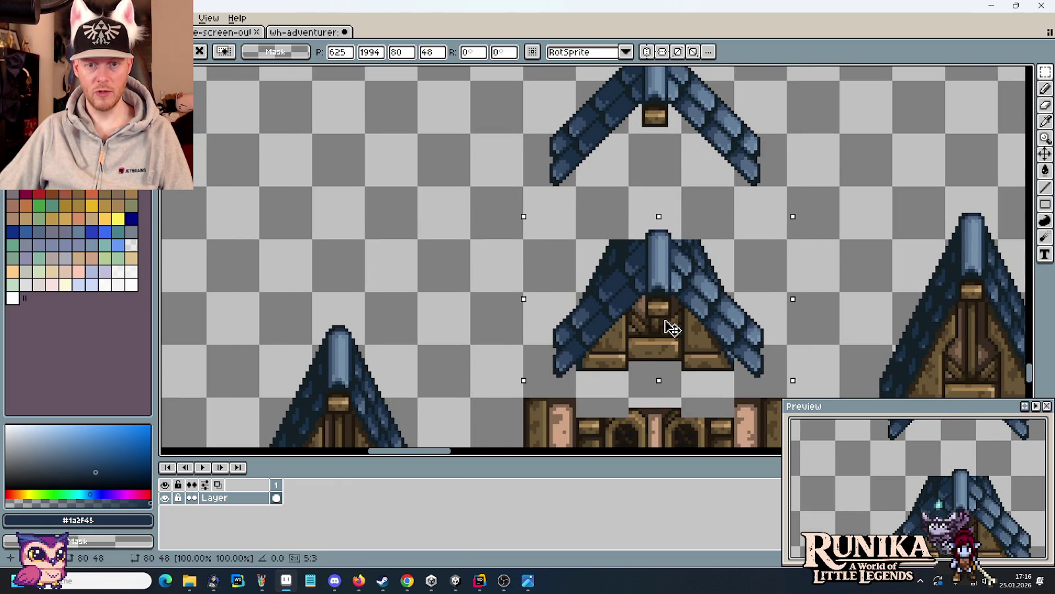
{"action": "scroll", "coordinate": [678, 342], "scroll_direction": "up", "scroll_amount": 2}
{"action": "scroll", "coordinate": [686, 172], "scroll_direction": "up", "scroll_amount": 1}
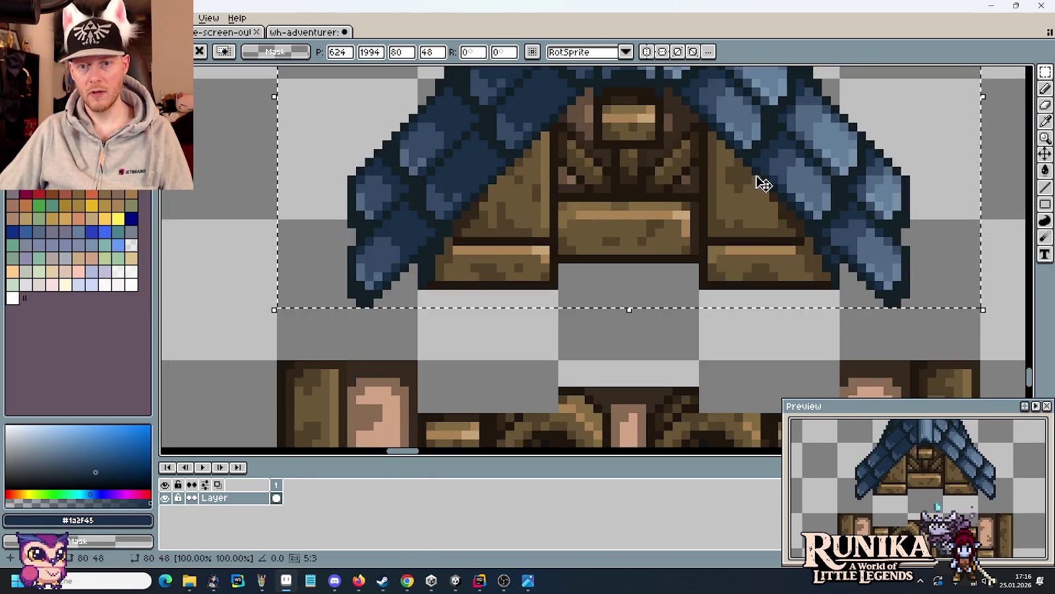
{"action": "scroll", "coordinate": [761, 184], "scroll_direction": "up", "scroll_amount": 1}
{"action": "scroll", "coordinate": [857, 257], "scroll_direction": "down", "scroll_amount": 1}
{"action": "scroll", "coordinate": [891, 267], "scroll_direction": "down", "scroll_amount": 1}
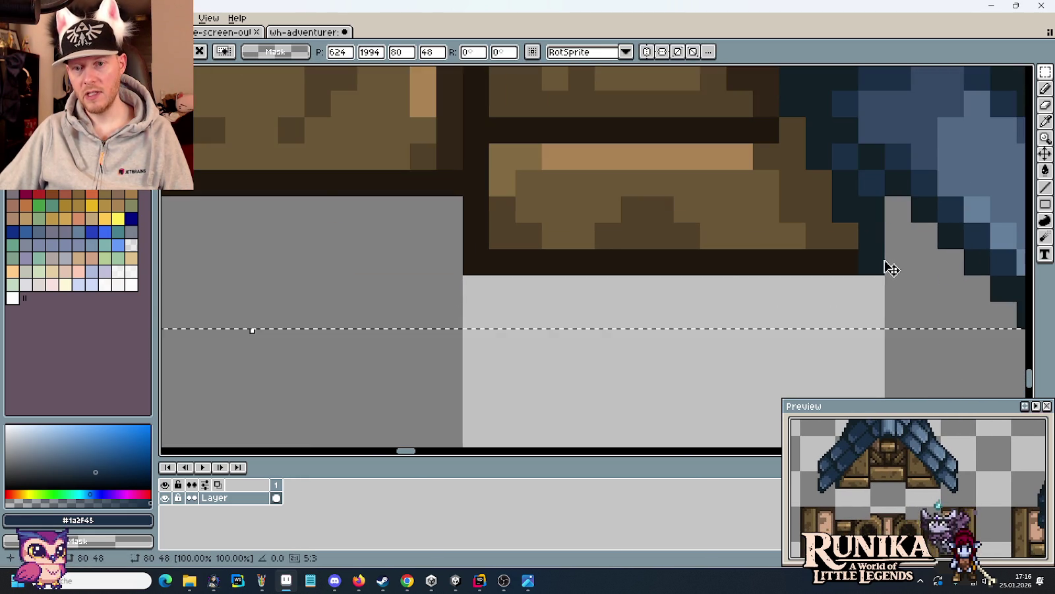
{"action": "scroll", "coordinate": [885, 266], "scroll_direction": "up", "scroll_amount": 1}
{"action": "scroll", "coordinate": [878, 259], "scroll_direction": "down", "scroll_amount": 2}
{"action": "scroll", "coordinate": [870, 252], "scroll_direction": "down", "scroll_amount": 1}
{"action": "scroll", "coordinate": [779, 216], "scroll_direction": "up", "scroll_amount": 1}
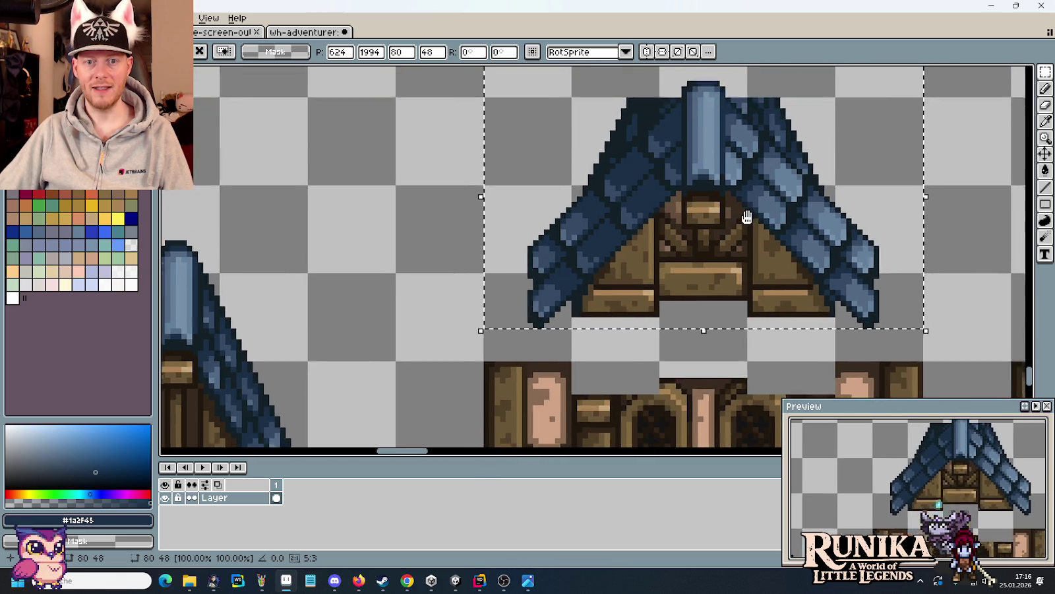
{"action": "scroll", "coordinate": [744, 216], "scroll_direction": "up", "scroll_amount": 1}
{"action": "mouse_move", "coordinate": [690, 167]}
{"action": "left_mouse_down"}
{"action": "mouse_move", "coordinate": [718, 169]}
{"action": "mouse_move", "coordinate": [719, 187]}
{"action": "left_mouse_up"}
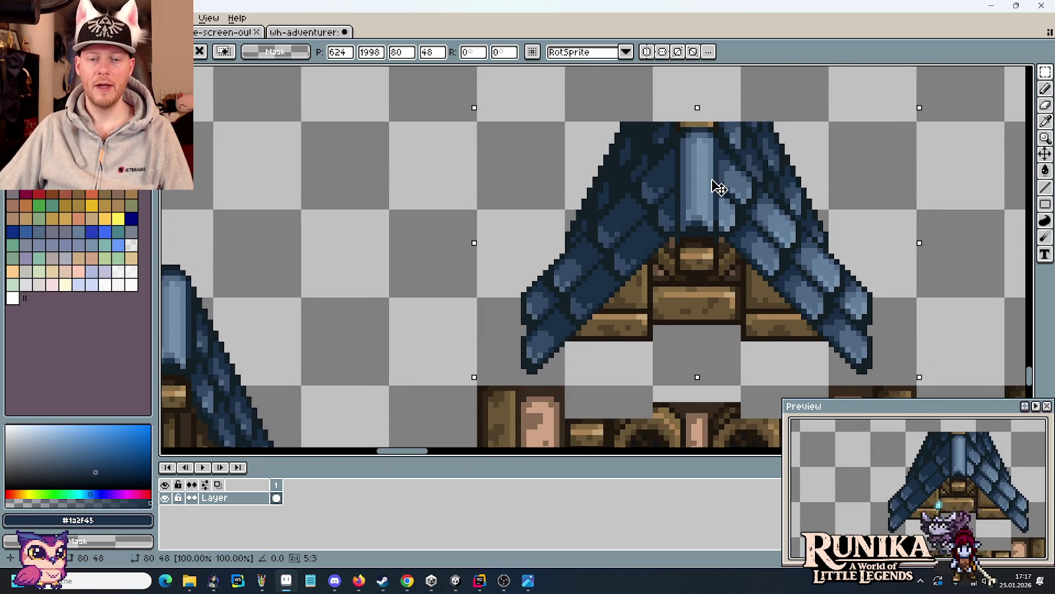
{"action": "scroll", "coordinate": [719, 188], "scroll_direction": "down", "scroll_amount": 2}
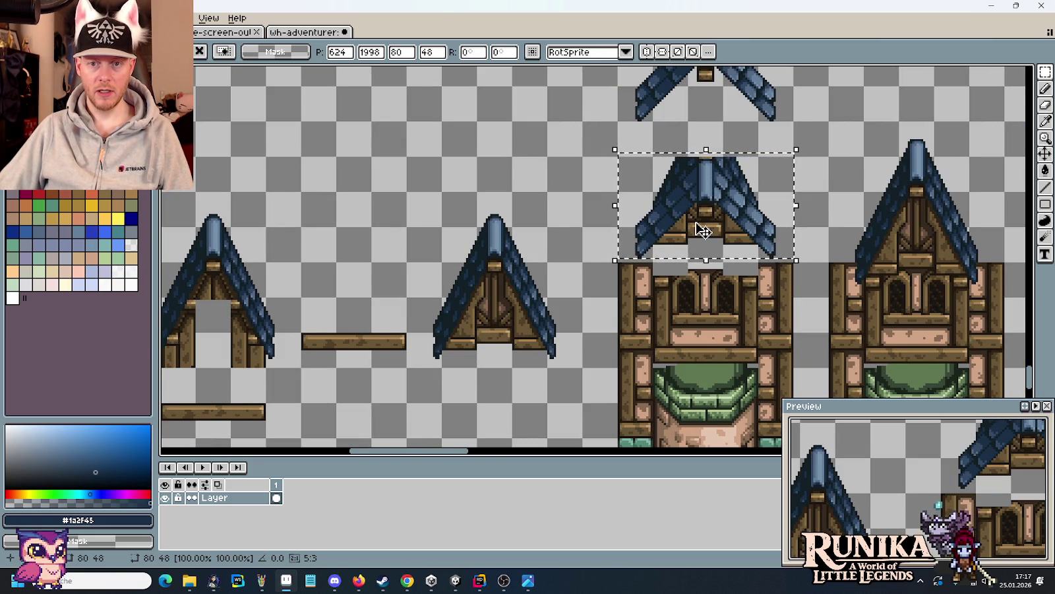
{"action": "mouse_move", "coordinate": [717, 209]}
{"action": "left_mouse_down"}
{"action": "mouse_move", "coordinate": [717, 200]}
{"action": "mouse_move", "coordinate": [717, 208]}
{"action": "left_mouse_up"}
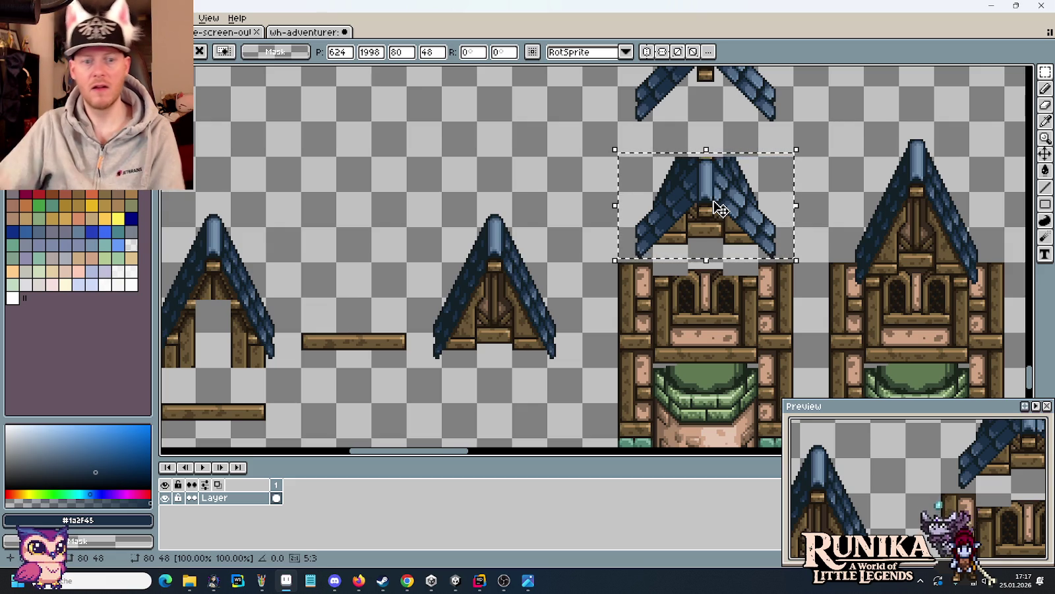
{"action": "scroll", "coordinate": [721, 208], "scroll_direction": "down", "scroll_amount": 3}
- Nudge the floating shingle roof piece pixel by pixel above the timbered tower and drop it
{"action": "scroll", "coordinate": [573, 223], "scroll_direction": "down", "scroll_amount": 2}
{"action": "scroll", "coordinate": [573, 224], "scroll_direction": "up", "scroll_amount": 5}
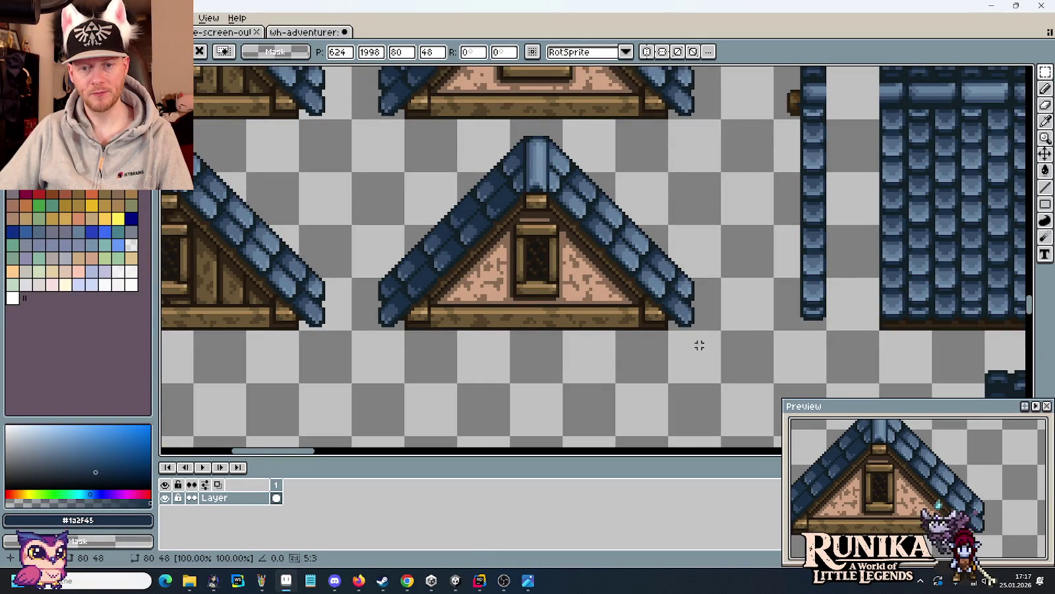
{"action": "scroll", "coordinate": [669, 318], "scroll_direction": "down", "scroll_amount": 3}
{"action": "scroll", "coordinate": [669, 318], "scroll_direction": "down", "scroll_amount": 2}
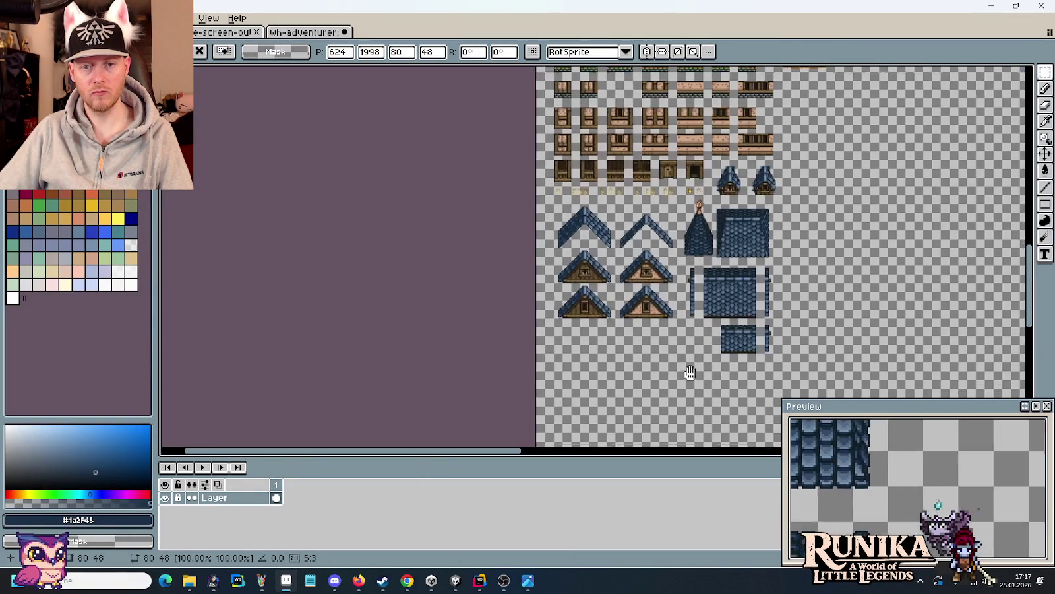
{"action": "scroll", "coordinate": [688, 382], "scroll_direction": "up", "scroll_amount": 2}
{"action": "left_click_drag", "start_coordinate": [701, 372], "coordinate": [688, 381]}
{"action": "scroll", "coordinate": [688, 381], "scroll_direction": "up", "scroll_amount": 1}
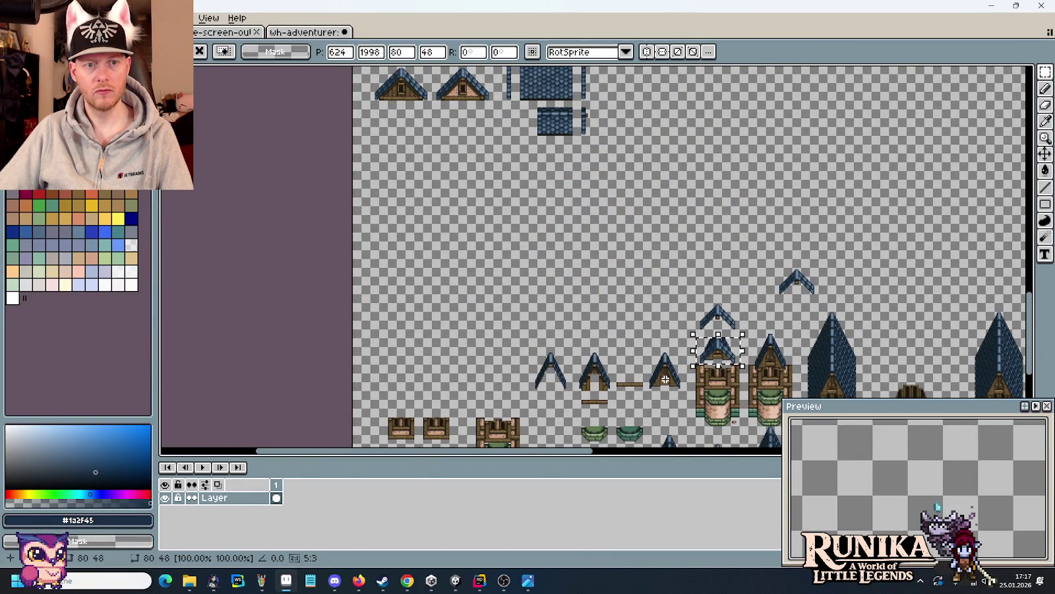
{"action": "scroll", "coordinate": [666, 379], "scroll_direction": "up", "scroll_amount": 2}
{"action": "scroll", "coordinate": [633, 277], "scroll_direction": "up", "scroll_amount": 3}
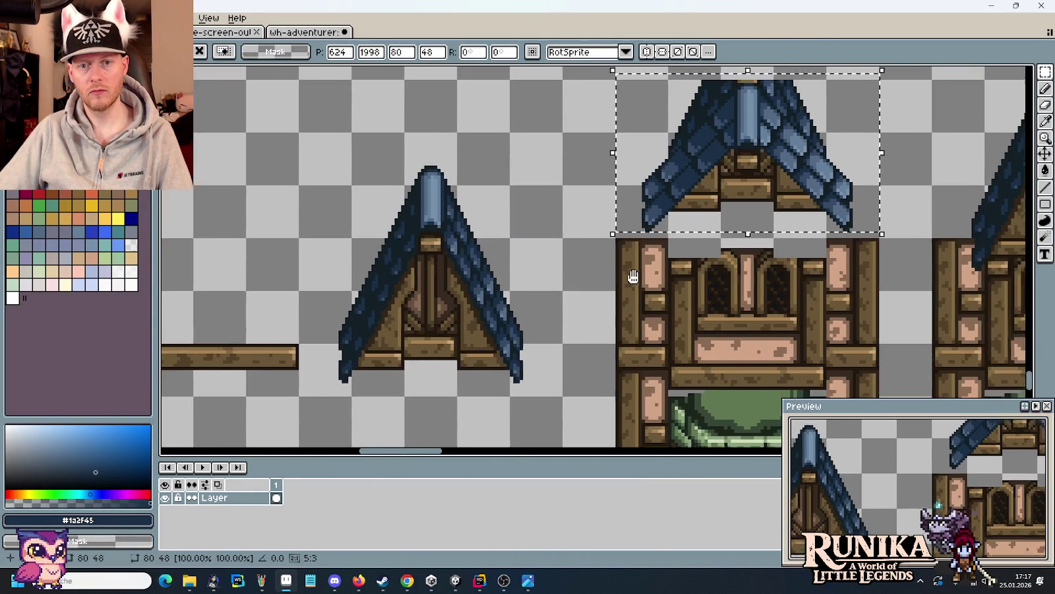
{"action": "left_click_drag", "start_coordinate": [633, 277], "coordinate": [545, 330]}
{"action": "mouse_move", "coordinate": [664, 224]}
{"action": "left_mouse_down"}
{"action": "mouse_move", "coordinate": [671, 244]}
{"action": "mouse_move", "coordinate": [675, 229]}
{"action": "left_mouse_up"}
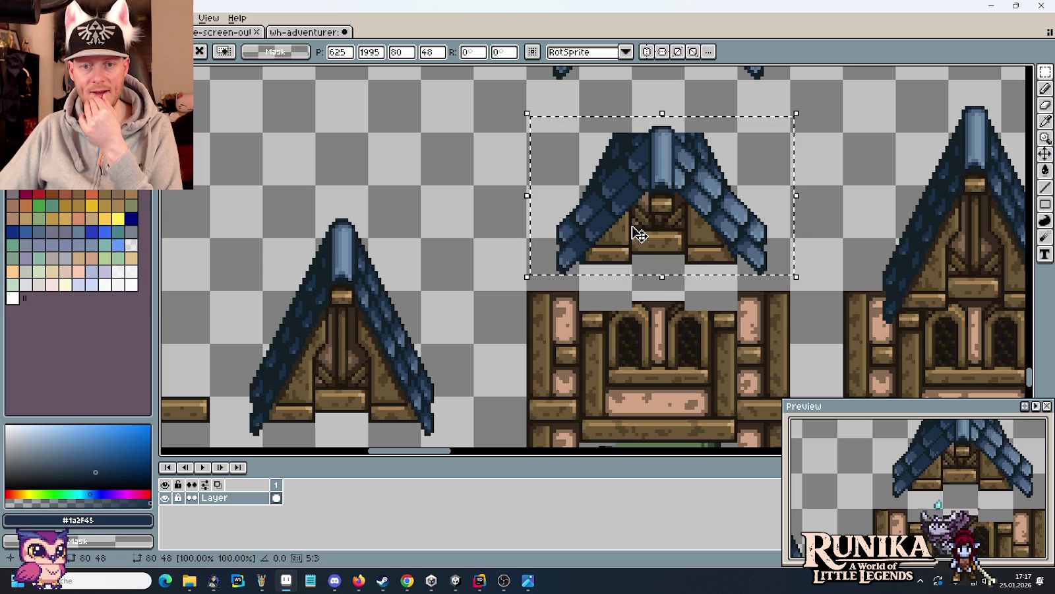
{"action": "left_click_drag", "start_coordinate": [636, 223], "coordinate": [638, 227]}
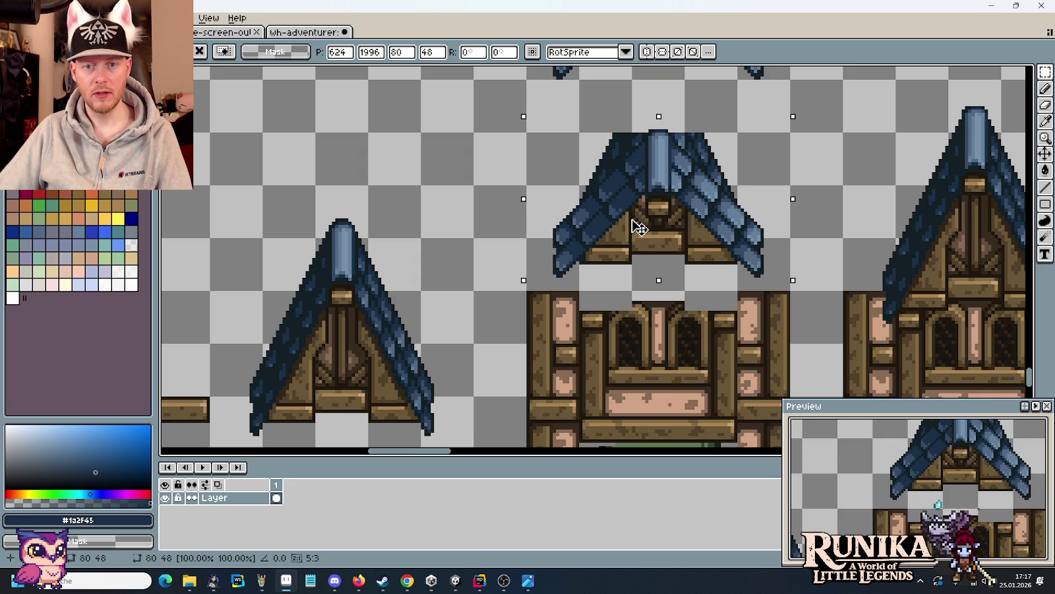
{"action": "left_click_drag", "start_coordinate": [639, 228], "coordinate": [638, 224]}
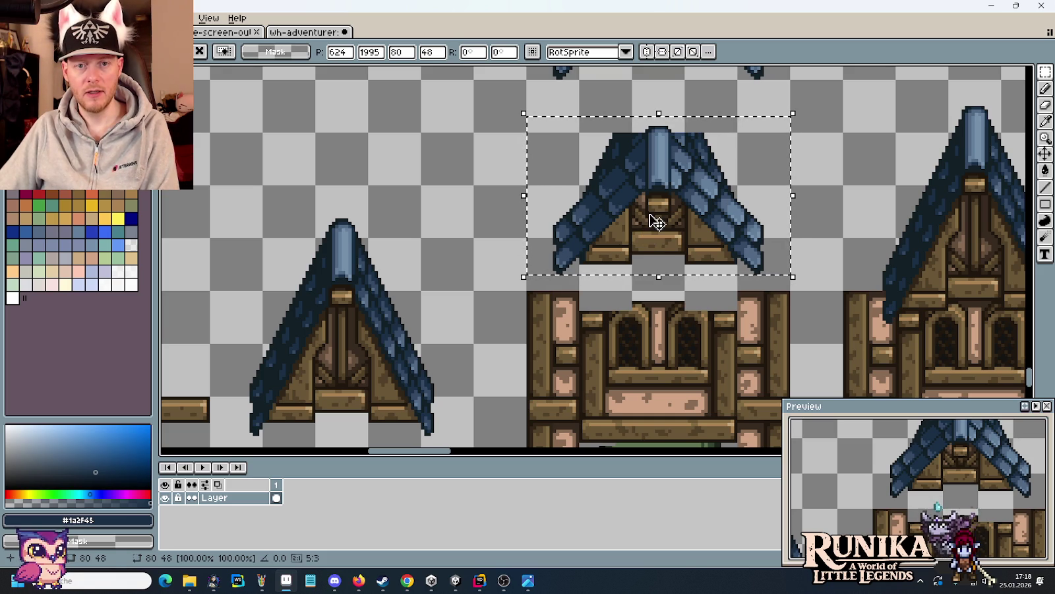
{"action": "key", "text": "Escape"}
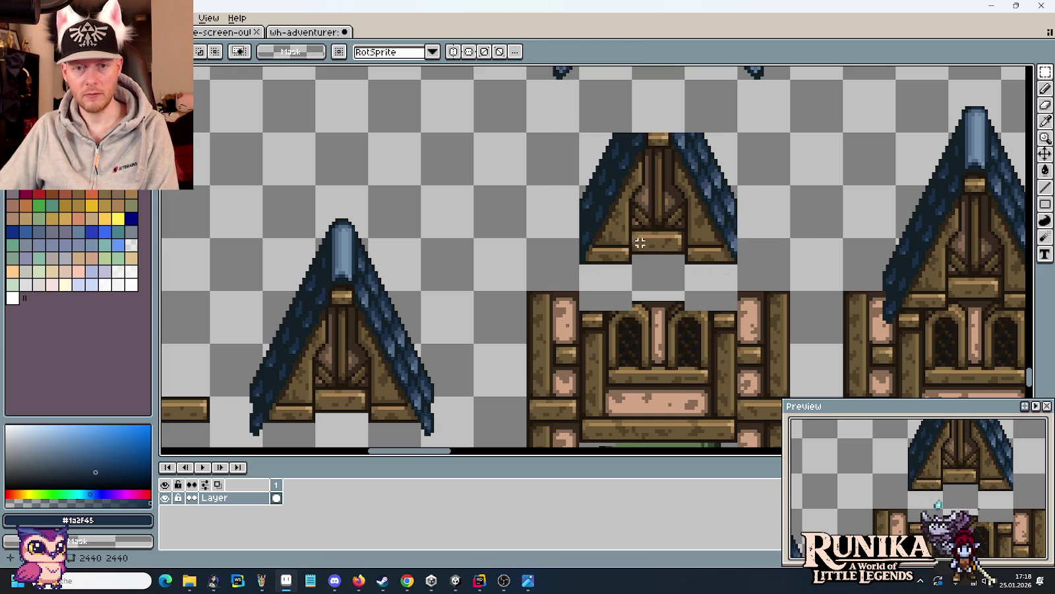
- Try raising the gable's central door column one pixel, then revert it to its original height
{"action": "scroll", "coordinate": [640, 243], "scroll_direction": "up", "scroll_amount": 2}
{"action": "mouse_move", "coordinate": [640, 235]}
{"action": "left_mouse_down"}
{"action": "mouse_move", "coordinate": [598, 282]}
{"action": "mouse_move", "coordinate": [608, 270]}
{"action": "left_mouse_up"}
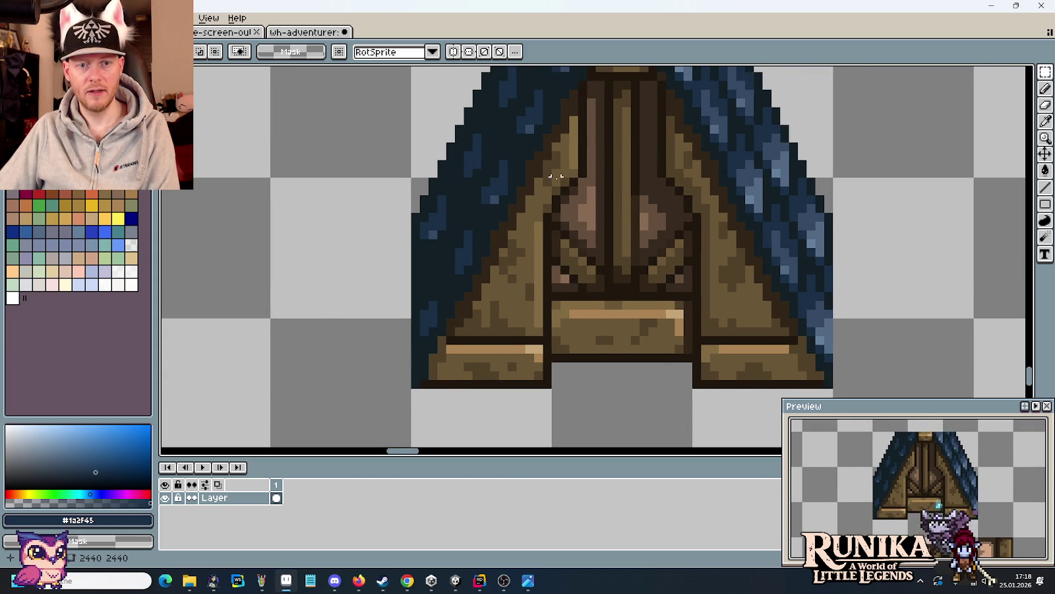
{"action": "scroll", "coordinate": [556, 177], "scroll_direction": "down", "scroll_amount": 1}
{"action": "left_click_drag", "start_coordinate": [551, 191], "coordinate": [546, 245]}
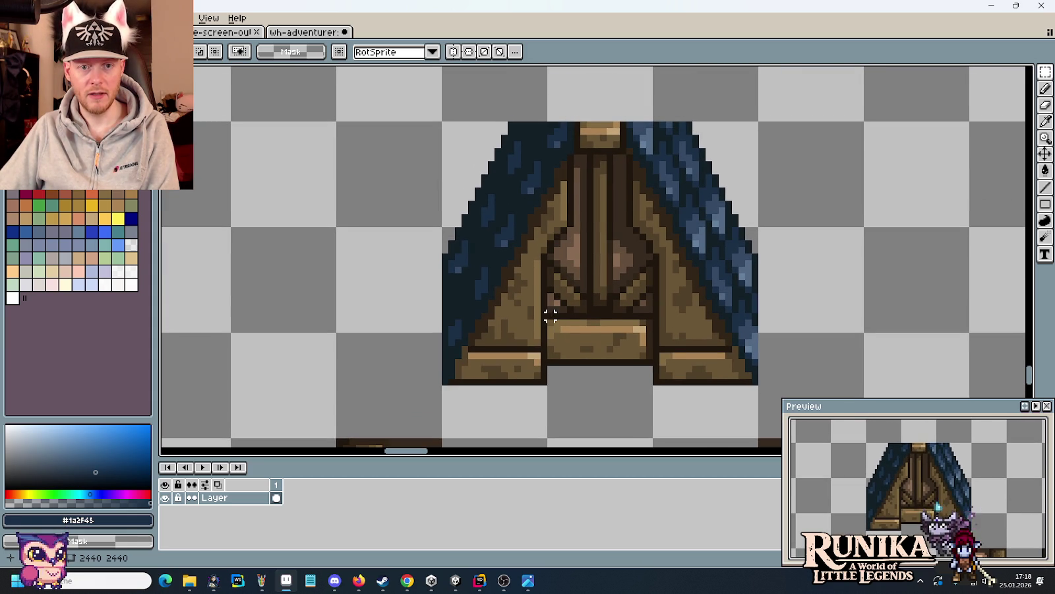
{"action": "left_click_drag", "start_coordinate": [550, 316], "coordinate": [649, 112]}
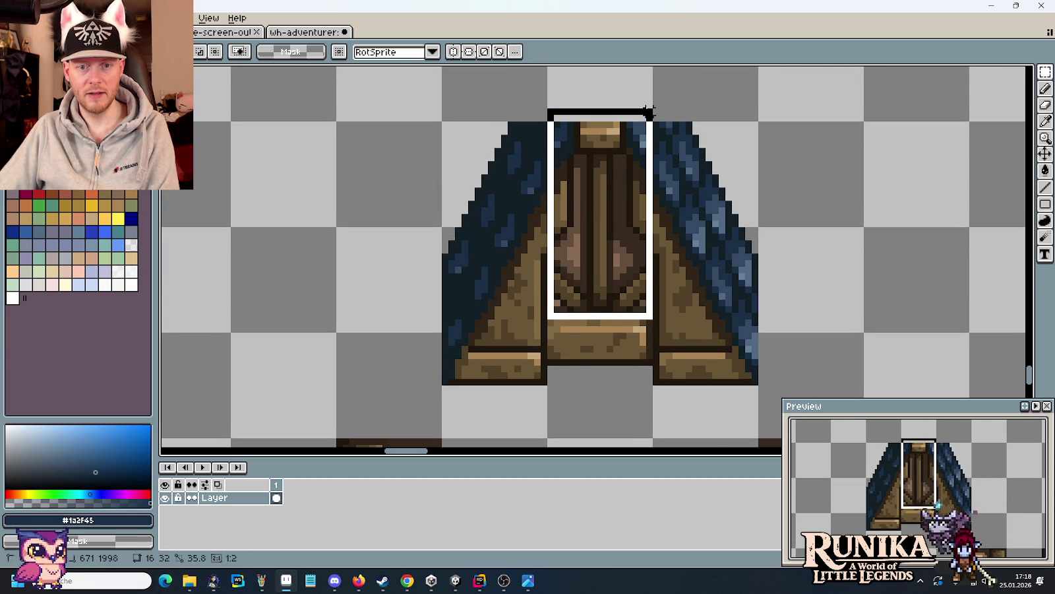
{"action": "left_click", "coordinate": [622, 169]}
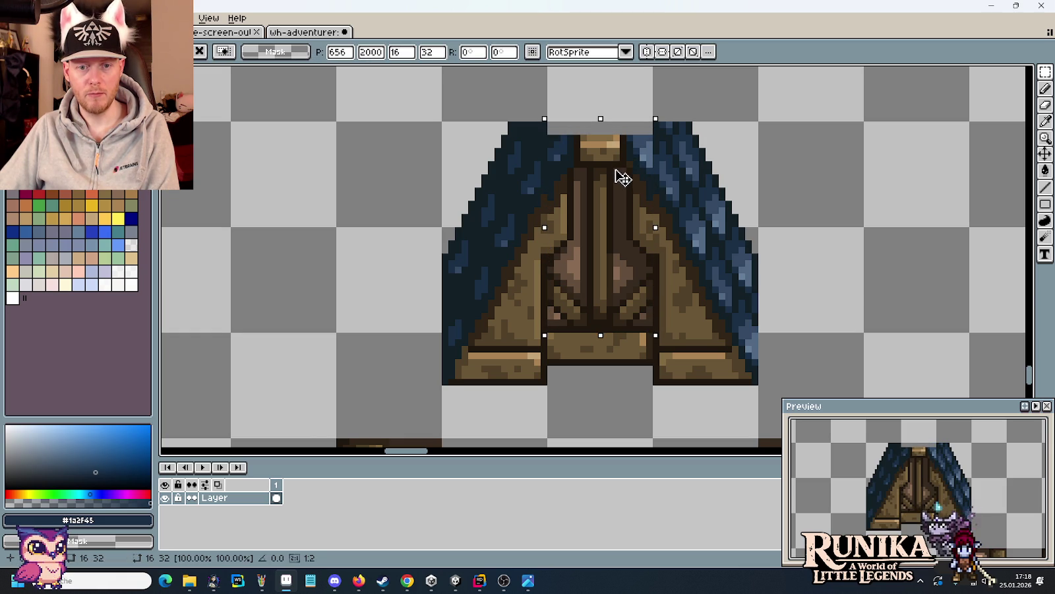
{"action": "left_click_drag", "start_coordinate": [616, 170], "coordinate": [617, 177]}
{"action": "key", "text": "Return"}
{"action": "left_click", "coordinate": [632, 373]}
- Paint a light-brown highlight along the top row of the gable's crossbeam
{"action": "scroll", "coordinate": [630, 375], "scroll_direction": "down", "scroll_amount": 1}
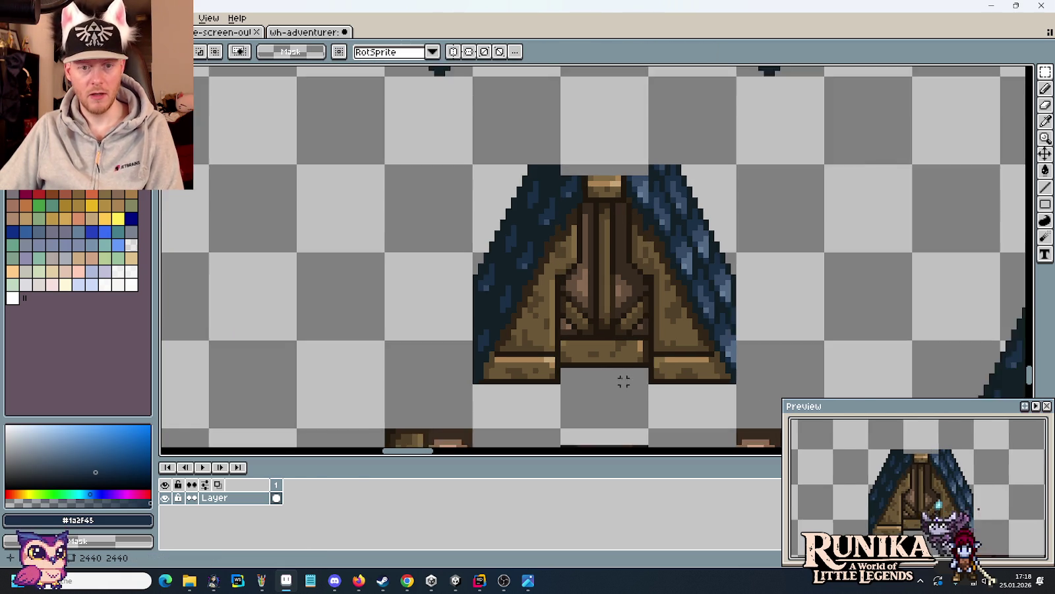
{"action": "scroll", "coordinate": [720, 342], "scroll_direction": "down", "scroll_amount": 3}
{"action": "key", "text": "i"}
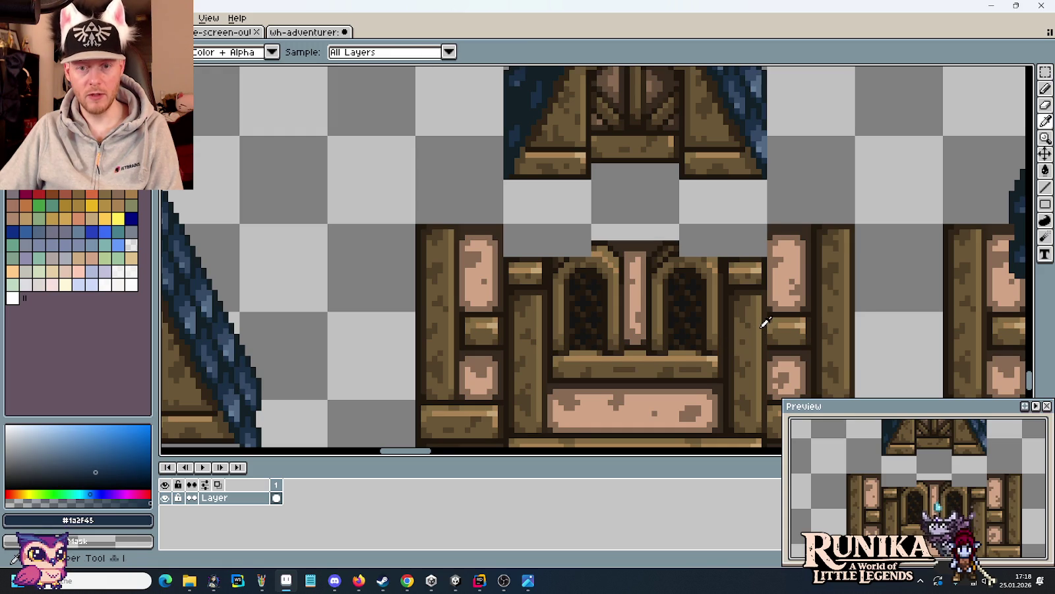
{"action": "left_click", "coordinate": [762, 325]}
{"action": "scroll", "coordinate": [686, 224], "scroll_direction": "up", "scroll_amount": 2}
{"action": "scroll", "coordinate": [674, 221], "scroll_direction": "up", "scroll_amount": 2}
{"action": "key", "text": "b"}
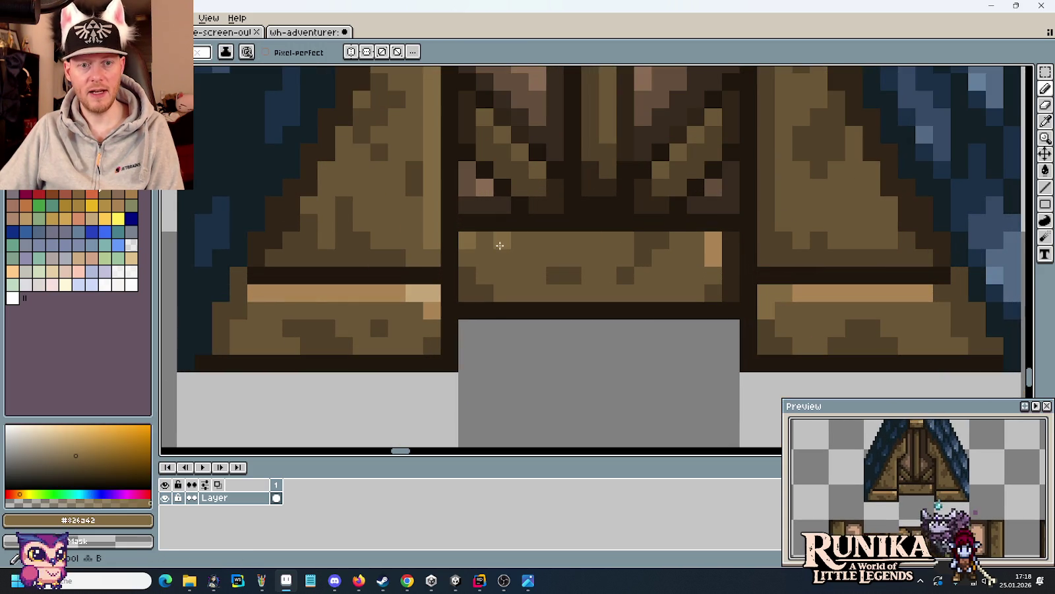
{"action": "left_click_drag", "start_coordinate": [514, 242], "coordinate": [711, 243]}
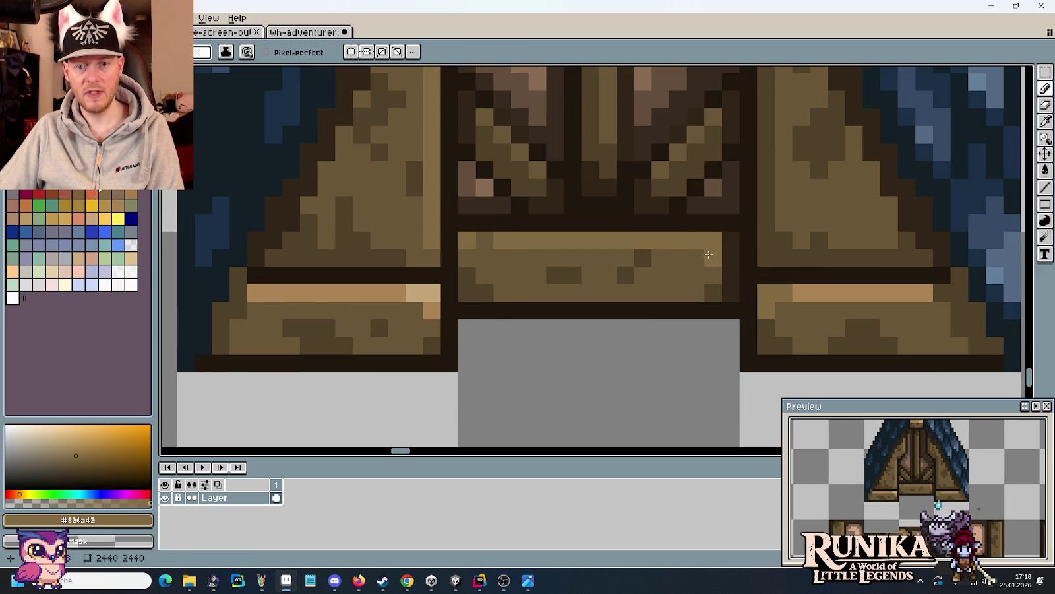
{"action": "left_click", "coordinate": [466, 247], "text": "alt"}
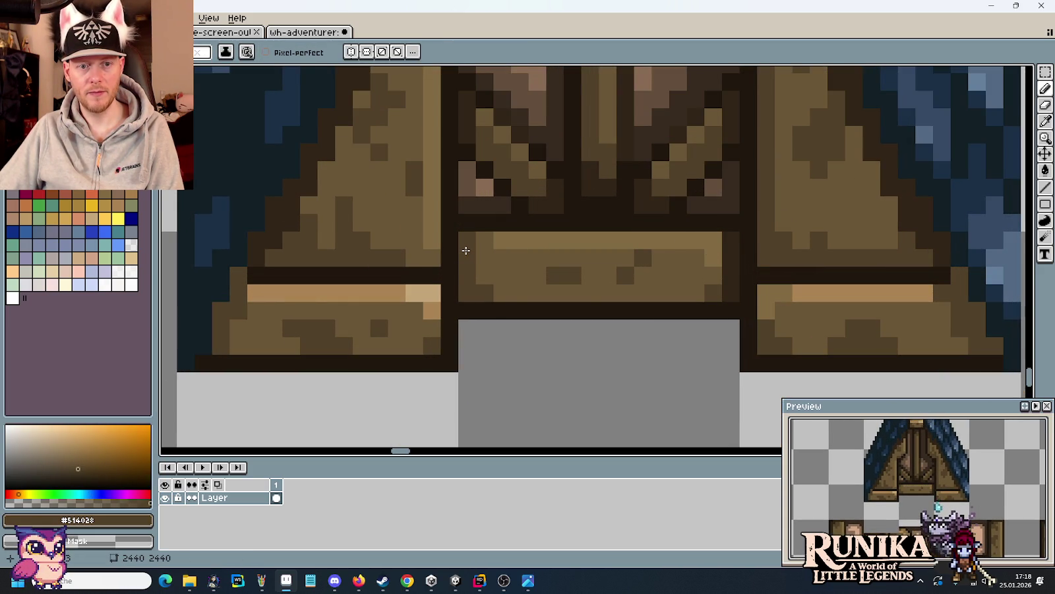
- Lower the right blue roof flank by one pixel
{"action": "scroll", "coordinate": [550, 285], "scroll_direction": "down", "scroll_amount": 2}
{"action": "scroll", "coordinate": [549, 285], "scroll_direction": "down", "scroll_amount": 3}
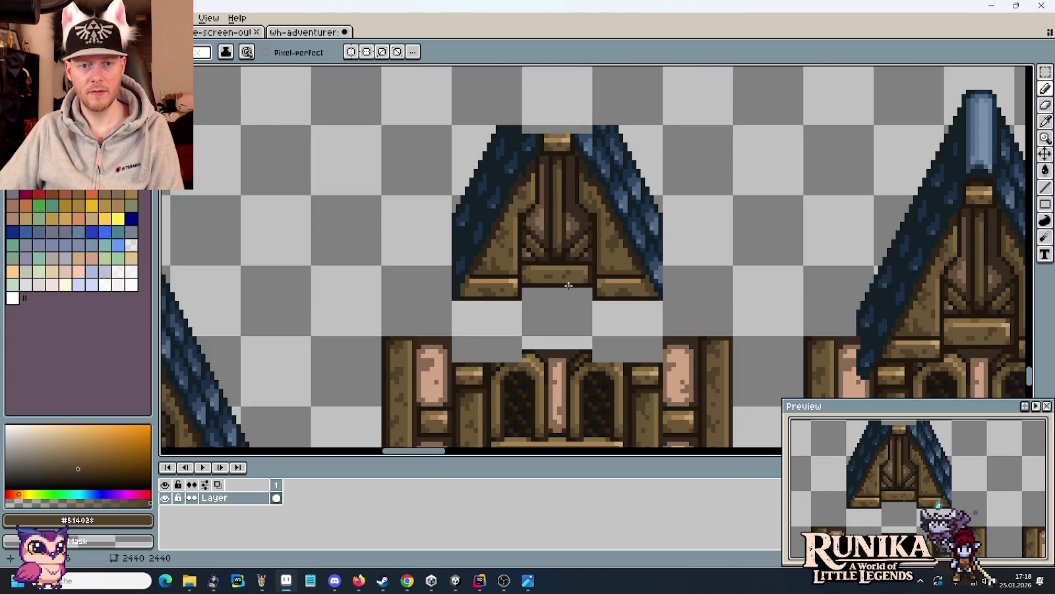
{"action": "left_click_drag", "start_coordinate": [568, 284], "coordinate": [602, 306]}
{"action": "scroll", "coordinate": [606, 305], "scroll_direction": "up", "scroll_amount": 1}
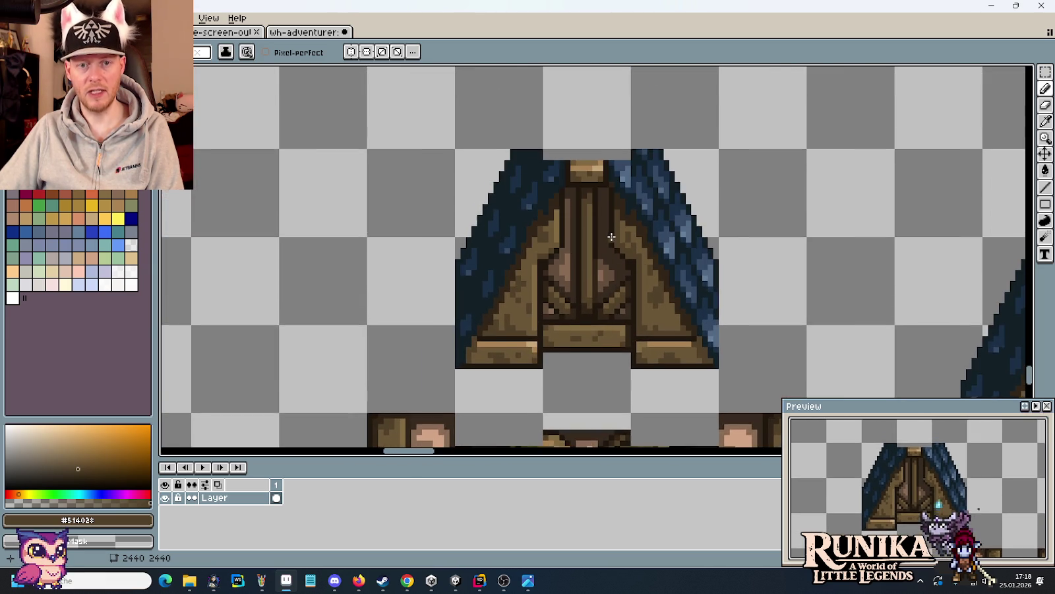
{"action": "scroll", "coordinate": [726, 290], "scroll_direction": "up", "scroll_amount": 1}
{"action": "scroll", "coordinate": [682, 235], "scroll_direction": "up", "scroll_amount": 1}
{"action": "key", "text": "m"}
{"action": "left_click_drag", "start_coordinate": [650, 129], "coordinate": [777, 334]}
{"action": "left_click", "coordinate": [658, 205]}
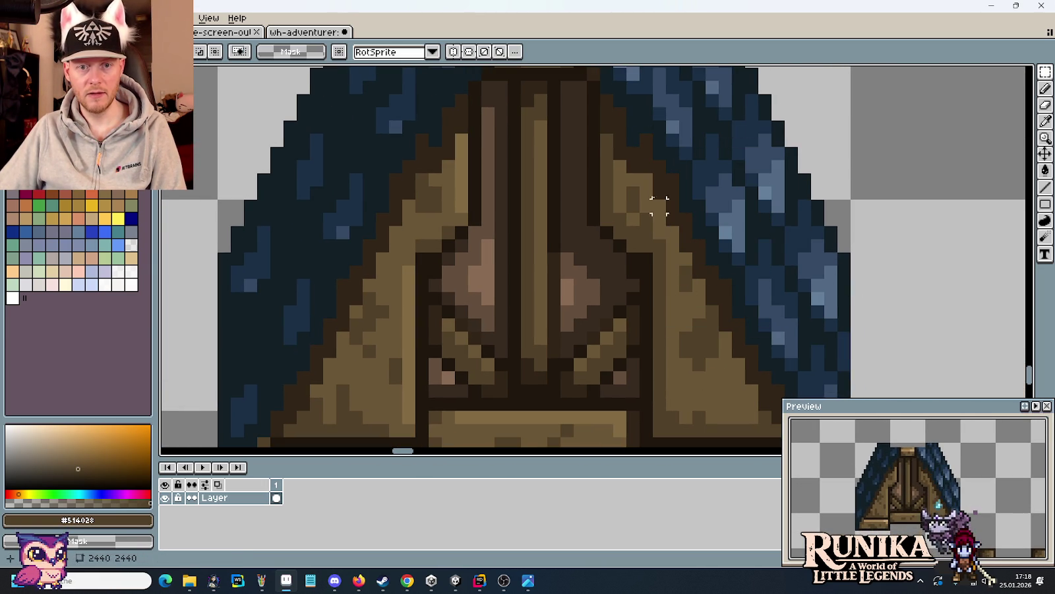
{"action": "left_click_drag", "start_coordinate": [646, 112], "coordinate": [785, 334]}
{"action": "left_click_drag", "start_coordinate": [752, 254], "coordinate": [750, 277]}
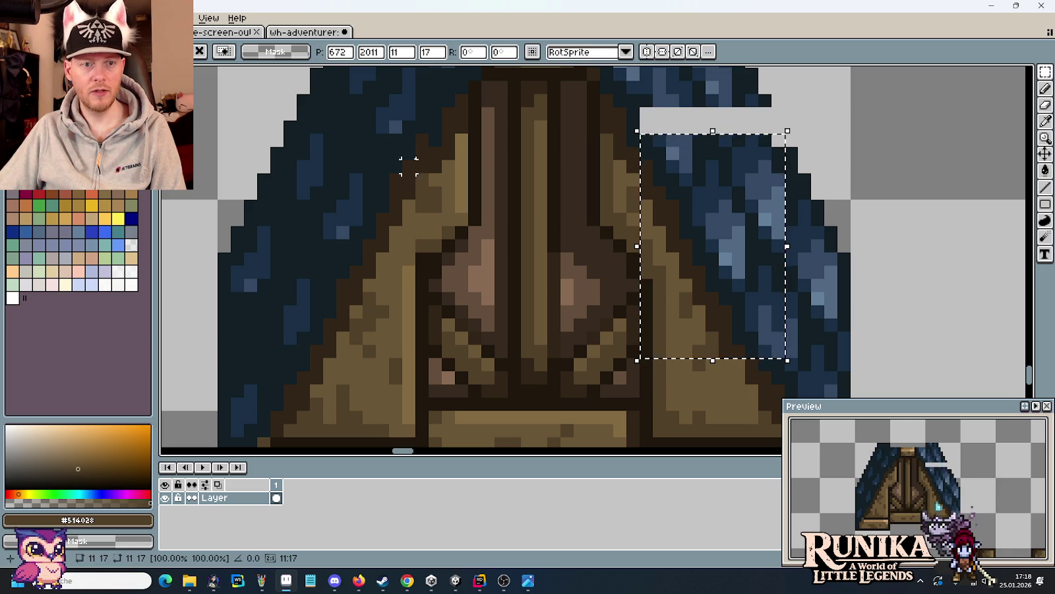
{"action": "key", "text": "u"}
- Lower the left blue roof flank by one pixel to match
{"action": "mouse_move", "coordinate": [429, 107]}
{"action": "left_mouse_down"}
{"action": "mouse_move", "coordinate": [343, 322]}
{"action": "mouse_move", "coordinate": [294, 347]}
{"action": "left_mouse_up"}
{"action": "left_click_drag", "start_coordinate": [381, 238], "coordinate": [377, 264]}
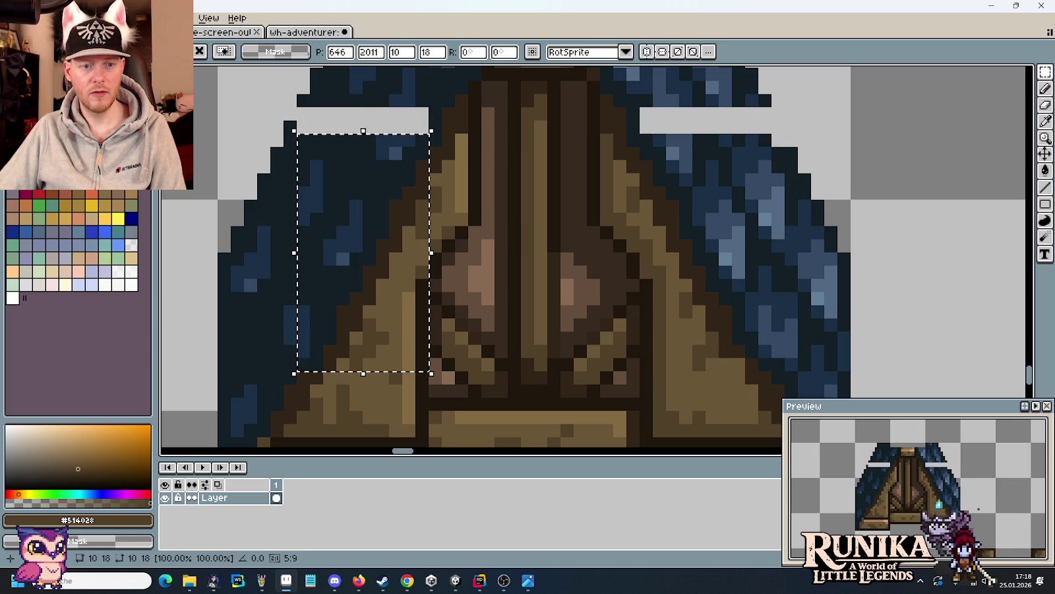
{"action": "left_click", "coordinate": [482, 294]}
{"action": "scroll", "coordinate": [490, 300], "scroll_direction": "down", "scroll_amount": 2}
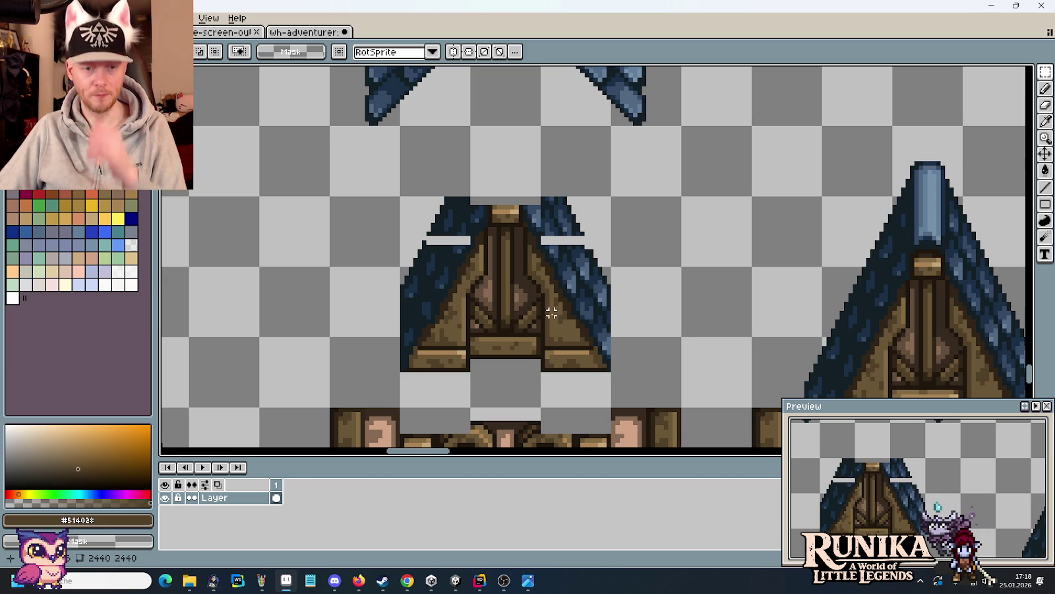
{"action": "scroll", "coordinate": [554, 238], "scroll_direction": "down", "scroll_amount": 1}
{"action": "left_click_drag", "start_coordinate": [442, 105], "coordinate": [707, 259]}
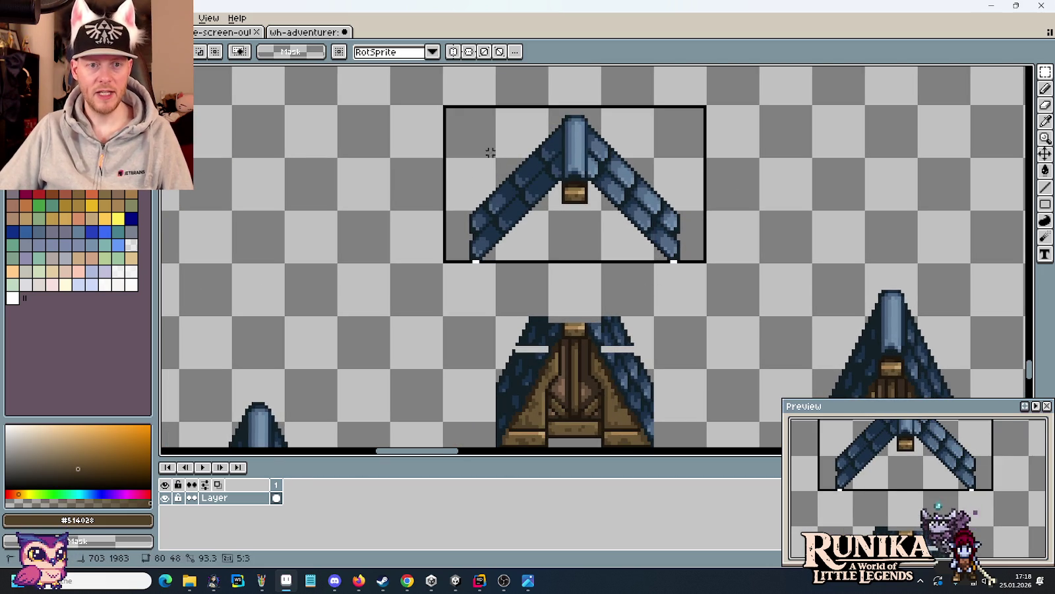
{"action": "scroll", "coordinate": [582, 202], "scroll_direction": "down", "scroll_amount": 2}
{"action": "left_click_drag", "start_coordinate": [612, 126], "coordinate": [613, 323]}
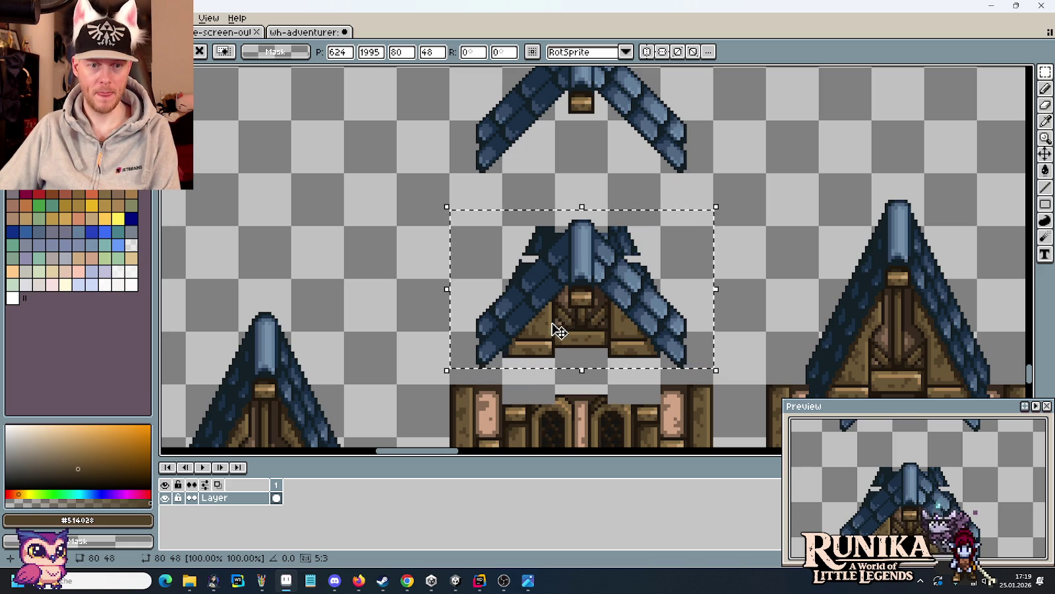
{"action": "key", "text": "Delete"}
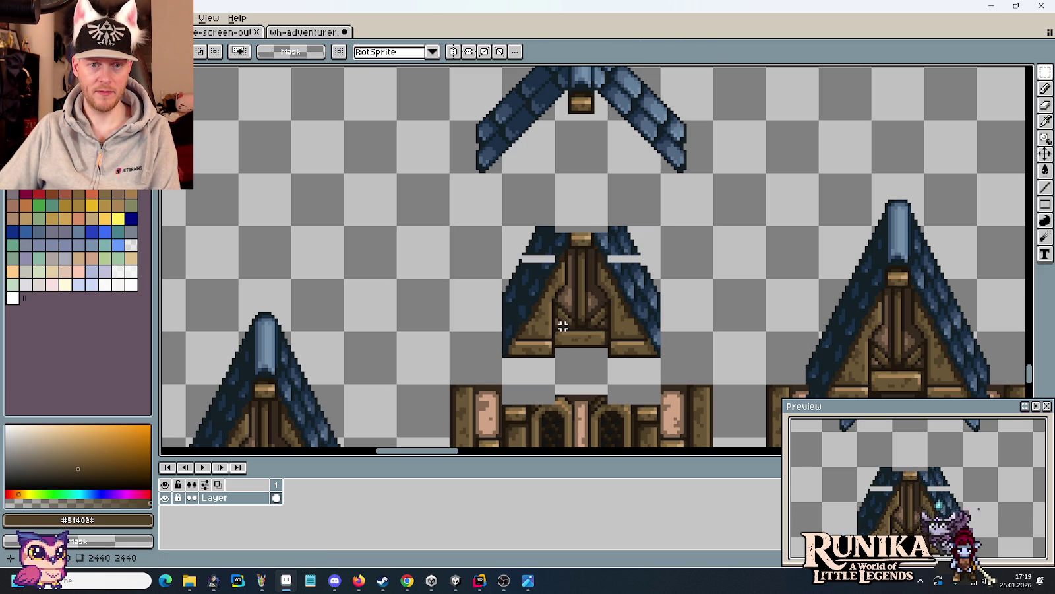
{"action": "scroll", "coordinate": [566, 316], "scroll_direction": "up", "scroll_amount": 2}
{"action": "scroll", "coordinate": [567, 323], "scroll_direction": "up", "scroll_amount": 1}
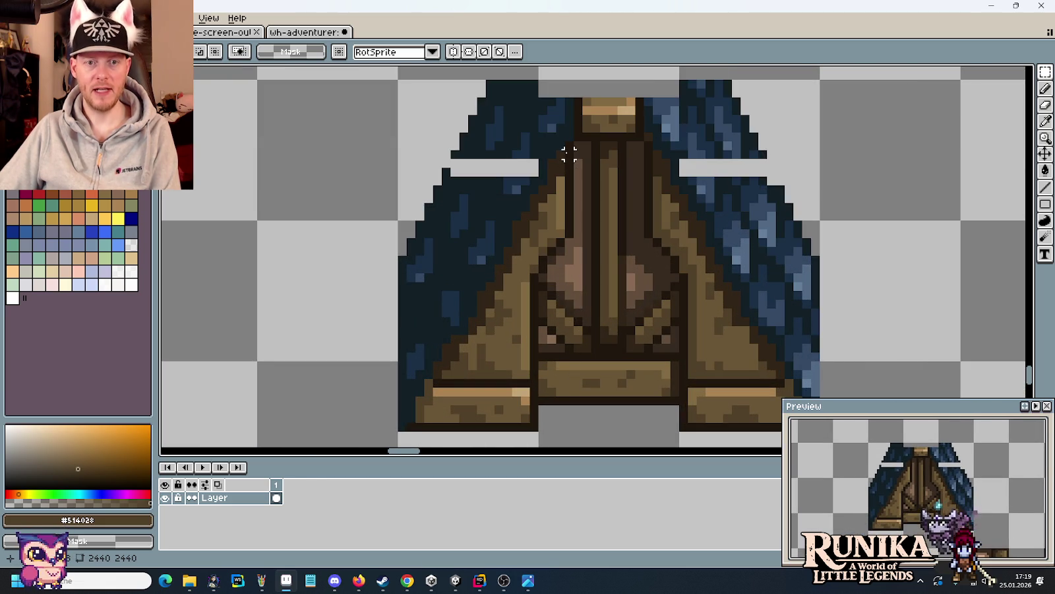
- Shift a small block beside the gable's centre post down and slightly left
{"action": "left_click_drag", "start_coordinate": [567, 145], "coordinate": [534, 304]}
{"action": "left_click_drag", "start_coordinate": [679, 166], "coordinate": [735, 266]}
{"action": "mouse_move", "coordinate": [724, 227]}
{"action": "left_mouse_down"}
{"action": "mouse_move", "coordinate": [708, 283]}
{"action": "mouse_move", "coordinate": [618, 282]}
{"action": "mouse_move", "coordinate": [736, 284]}
{"action": "mouse_move", "coordinate": [725, 283]}
{"action": "left_mouse_up"}
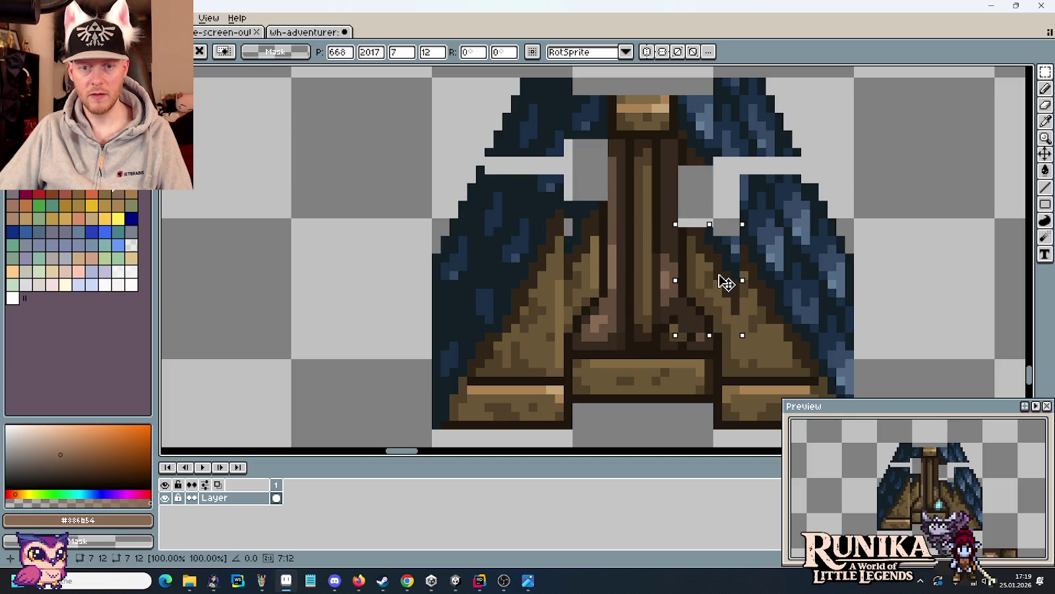
{"action": "left_click", "coordinate": [789, 275]}
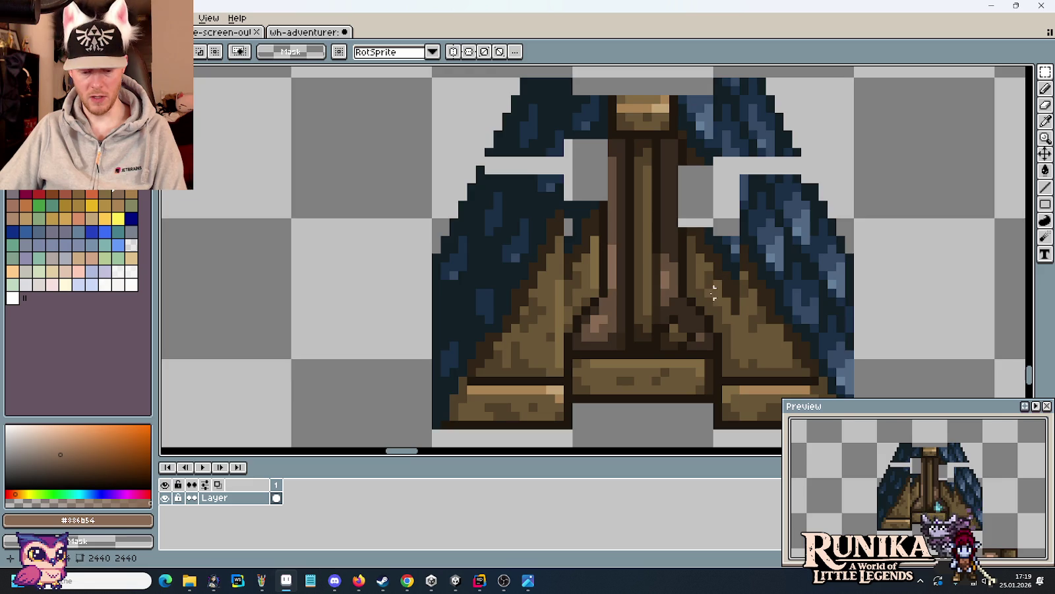
- Sample the dark brown outline colour from the art for the pencil
{"action": "scroll", "coordinate": [684, 312], "scroll_direction": "up", "scroll_amount": 2}
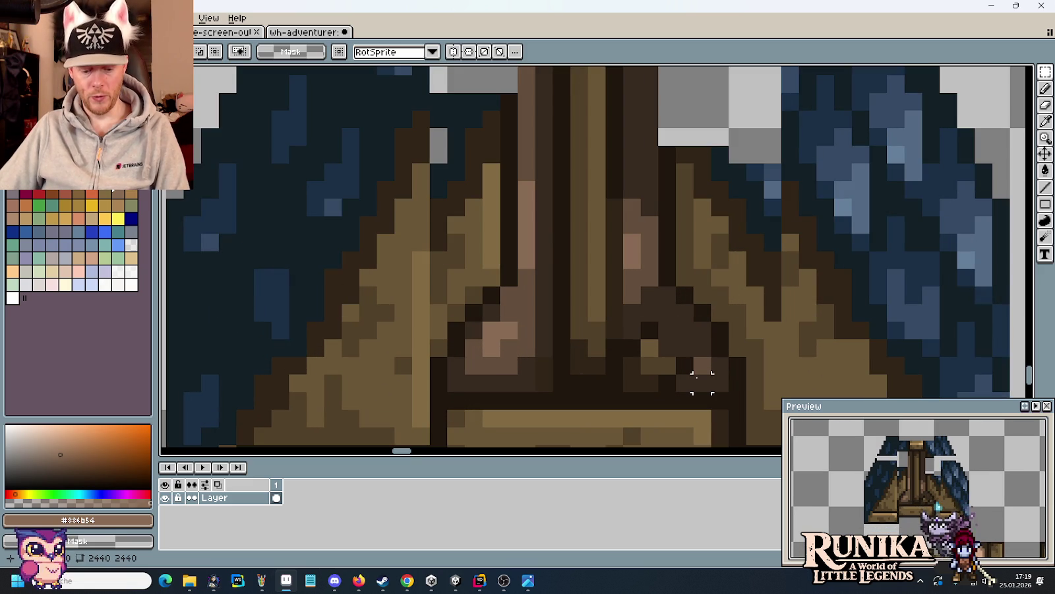
{"action": "key", "text": "i"}
{"action": "left_click", "coordinate": [681, 377]}
{"action": "key", "text": "b"}
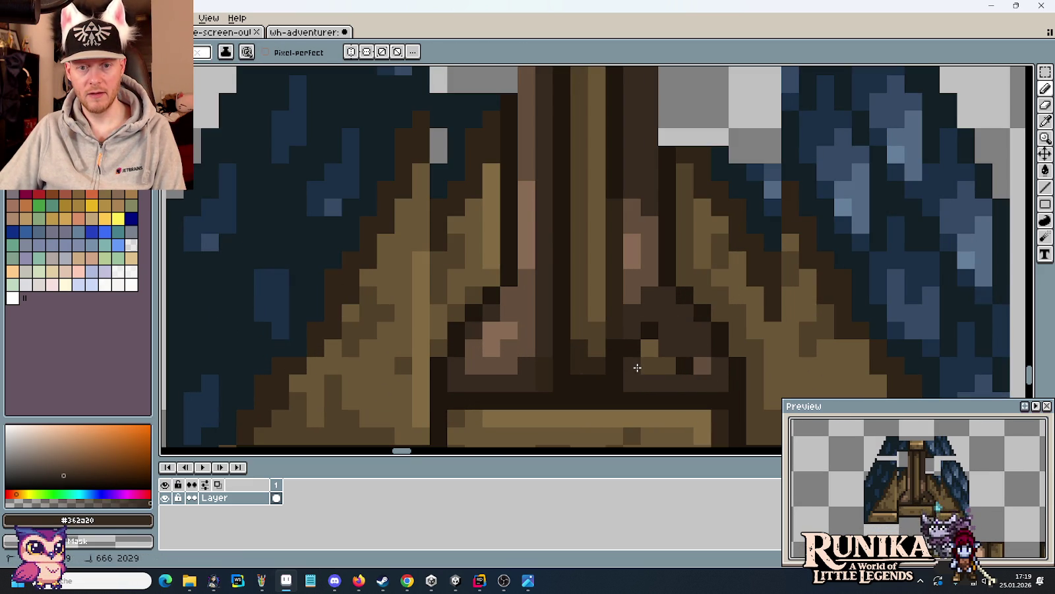
{"action": "scroll", "coordinate": [638, 367], "scroll_direction": "down", "scroll_amount": 3}
{"action": "scroll", "coordinate": [664, 235], "scroll_direction": "down", "scroll_amount": 2}
{"action": "scroll", "coordinate": [632, 245], "scroll_direction": "down", "scroll_amount": 3}
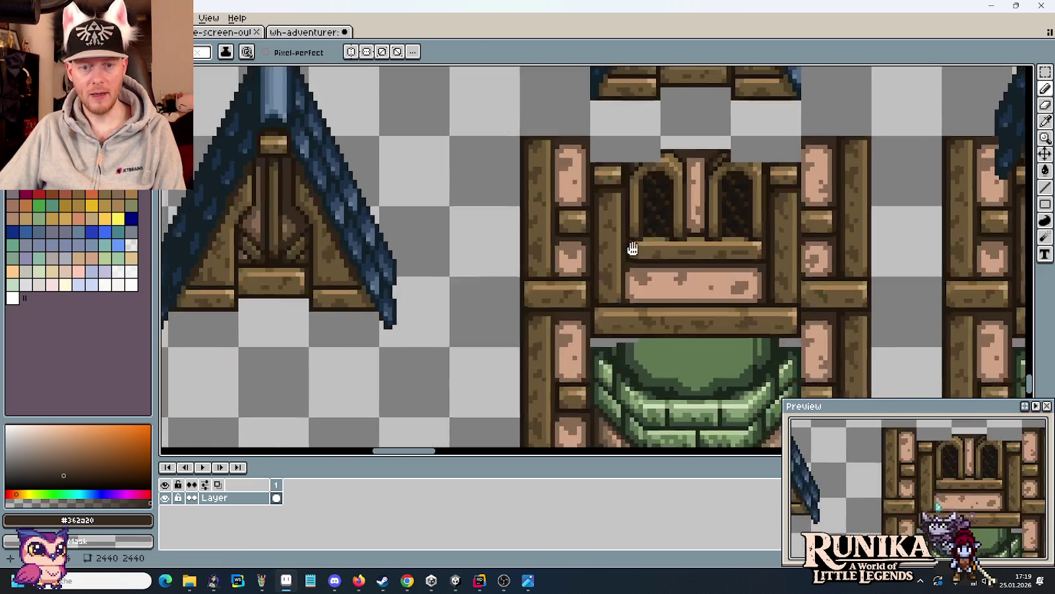
{"action": "scroll", "coordinate": [671, 211], "scroll_direction": "up", "scroll_amount": 3}
{"action": "scroll", "coordinate": [561, 231], "scroll_direction": "up", "scroll_amount": 2}
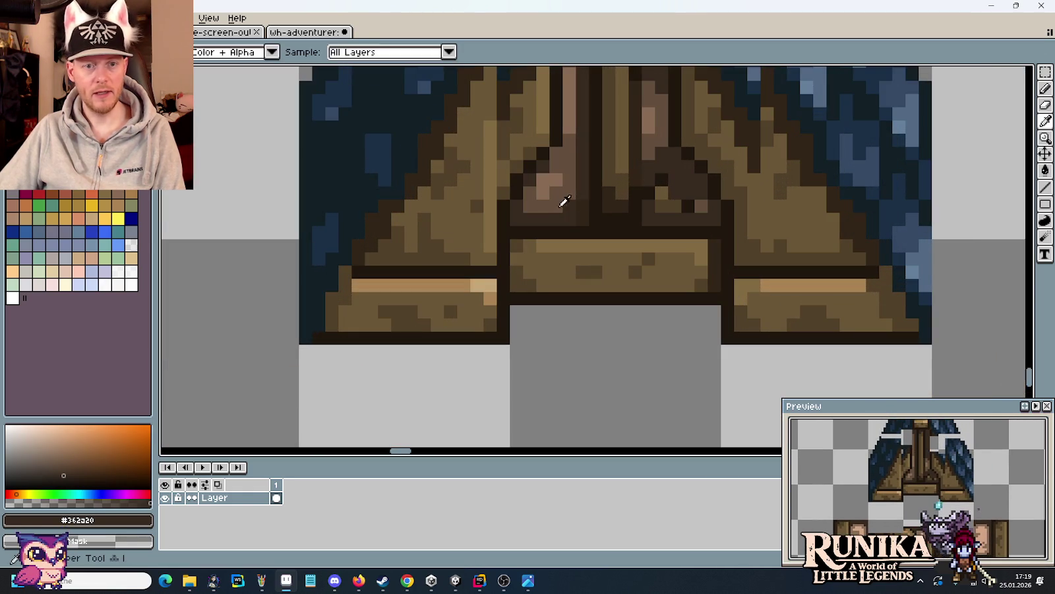
- Paint dark brown shading pixels right of the centre post, just above the crossbeam
{"action": "left_click", "coordinate": [523, 212], "text": "alt"}
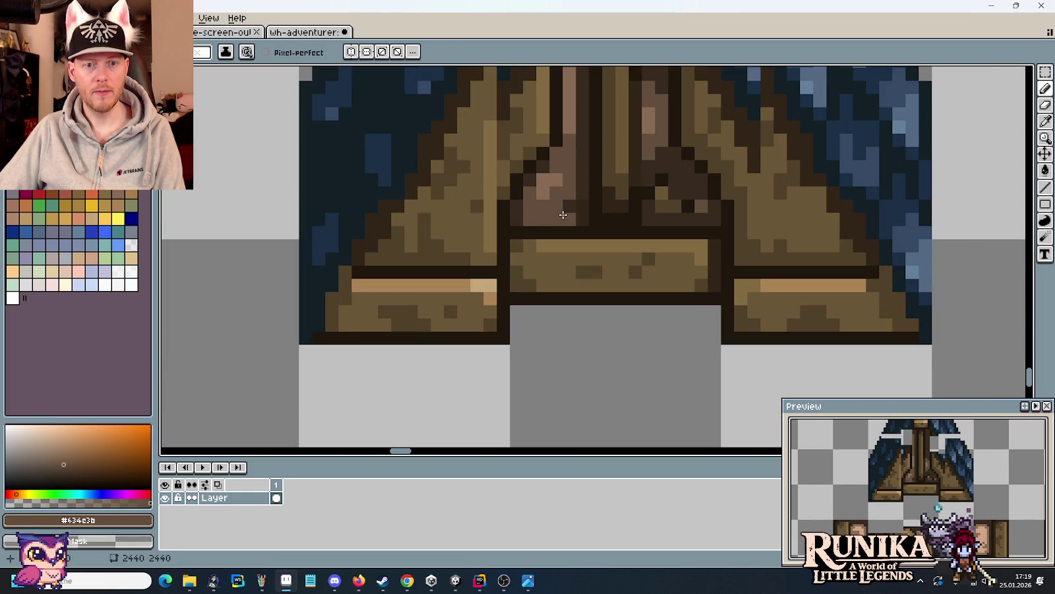
{"action": "left_click", "coordinate": [582, 198], "text": "alt"}
{"action": "left_click", "coordinate": [569, 202], "text": "alt"}
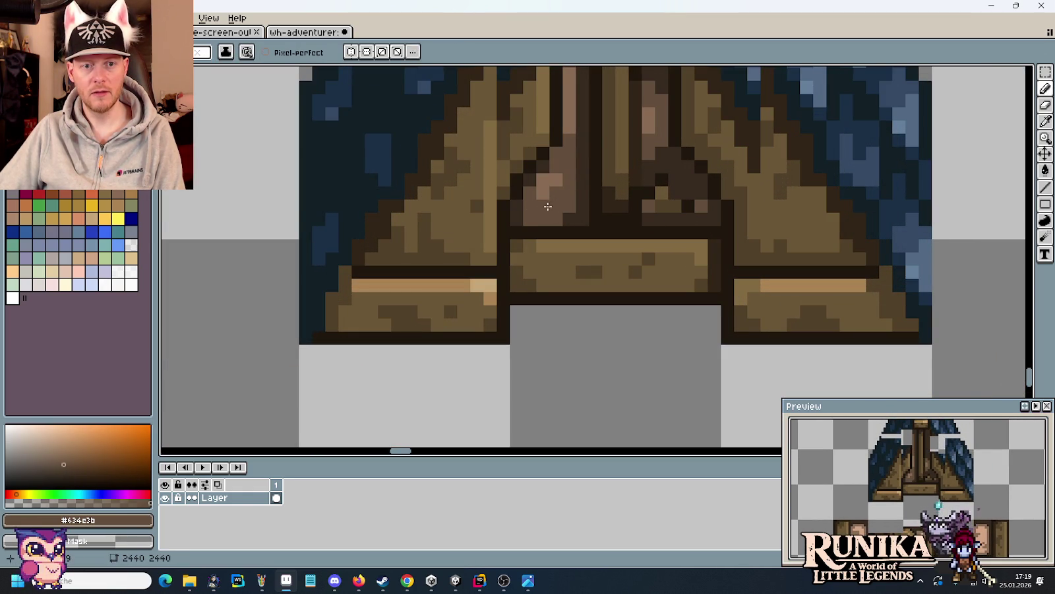
{"action": "left_click", "coordinate": [541, 181], "text": "alt"}
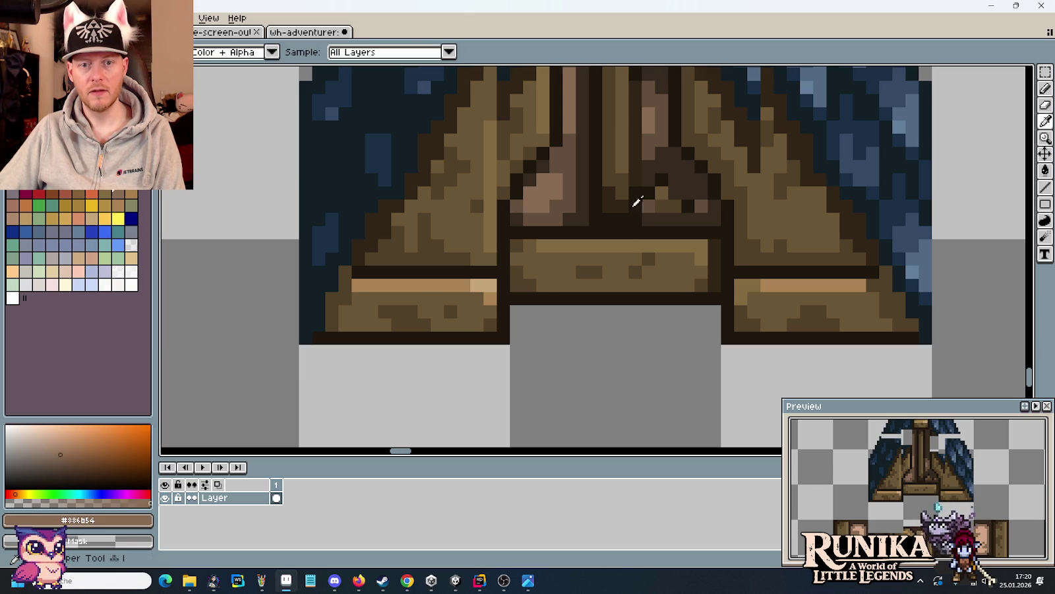
{"action": "left_click", "coordinate": [549, 211], "text": "alt"}
{"action": "left_click", "coordinate": [705, 221]}
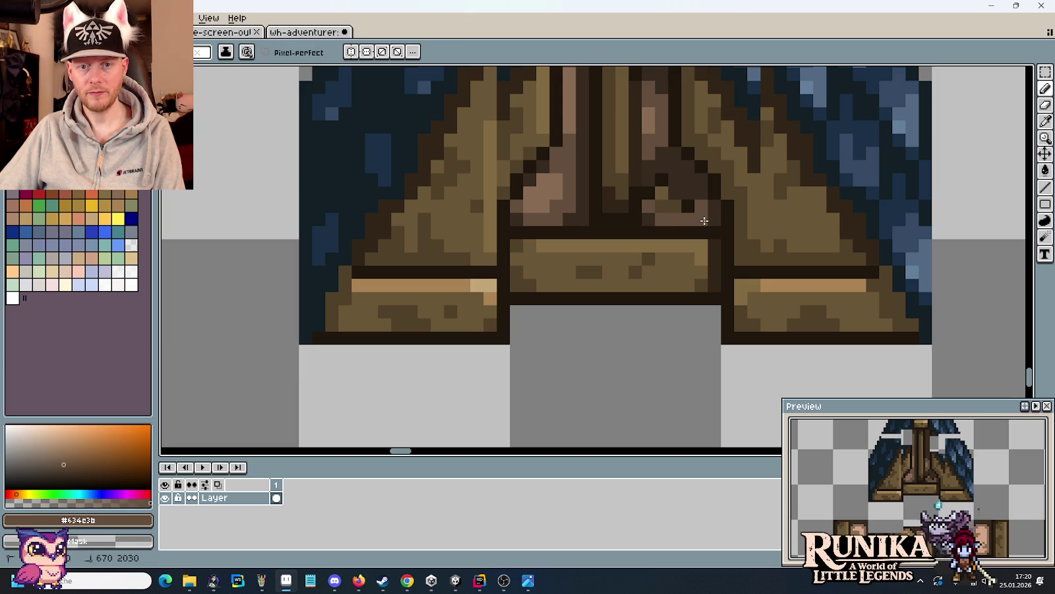
{"action": "left_click", "coordinate": [716, 202], "text": "alt"}
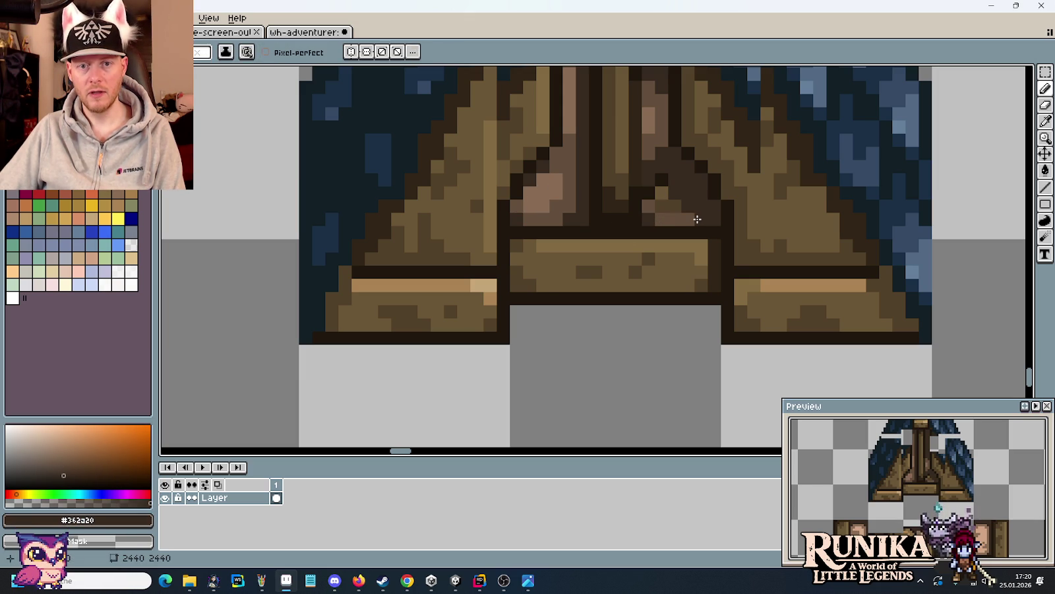
{"action": "scroll", "coordinate": [686, 162], "scroll_direction": "up", "scroll_amount": 2}
{"action": "scroll", "coordinate": [661, 220], "scroll_direction": "up", "scroll_amount": 1}
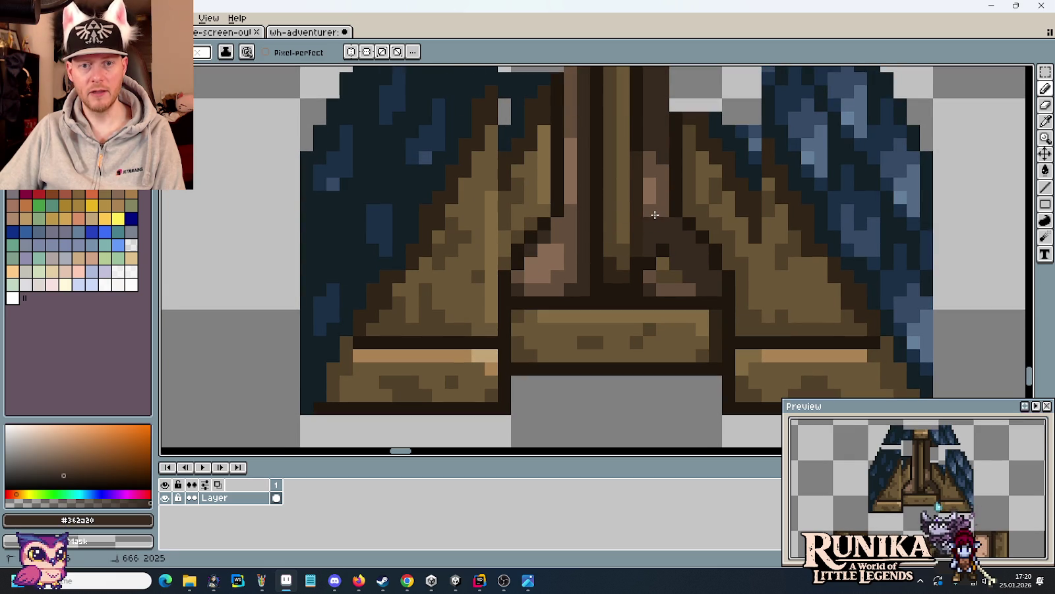
{"action": "left_click", "coordinate": [635, 151], "text": "alt"}
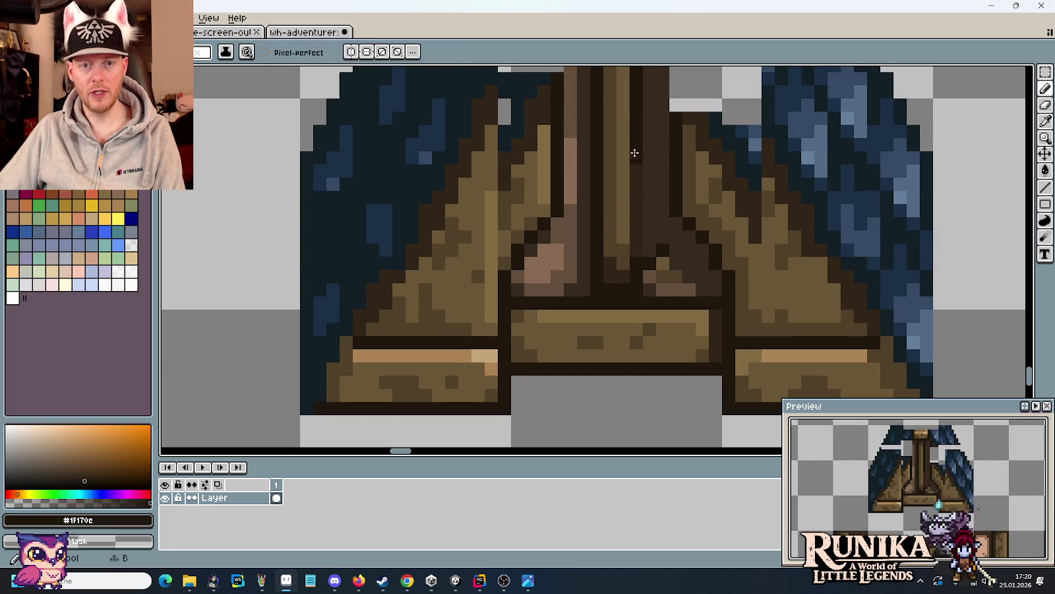
{"action": "left_click", "coordinate": [661, 165], "text": "alt"}
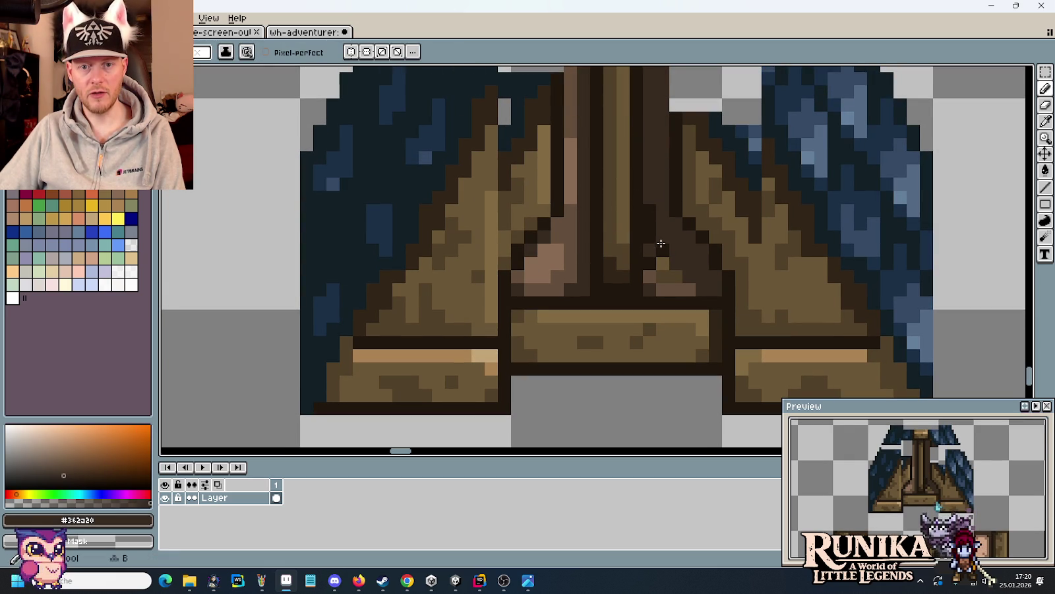
{"action": "left_click", "coordinate": [675, 283], "text": "alt"}
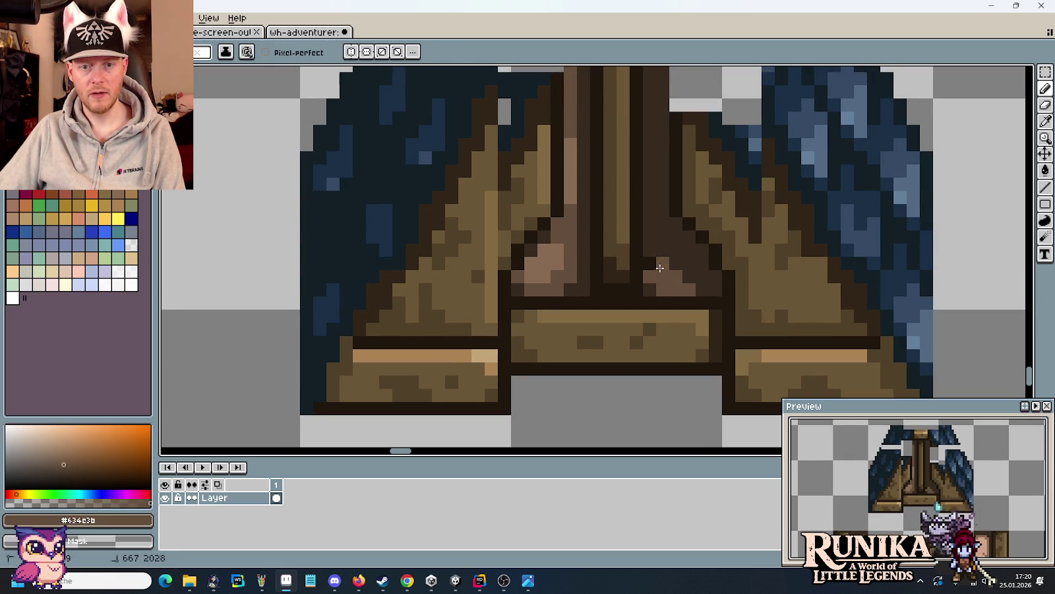
{"action": "scroll", "coordinate": [672, 270], "scroll_direction": "down", "scroll_amount": 3}
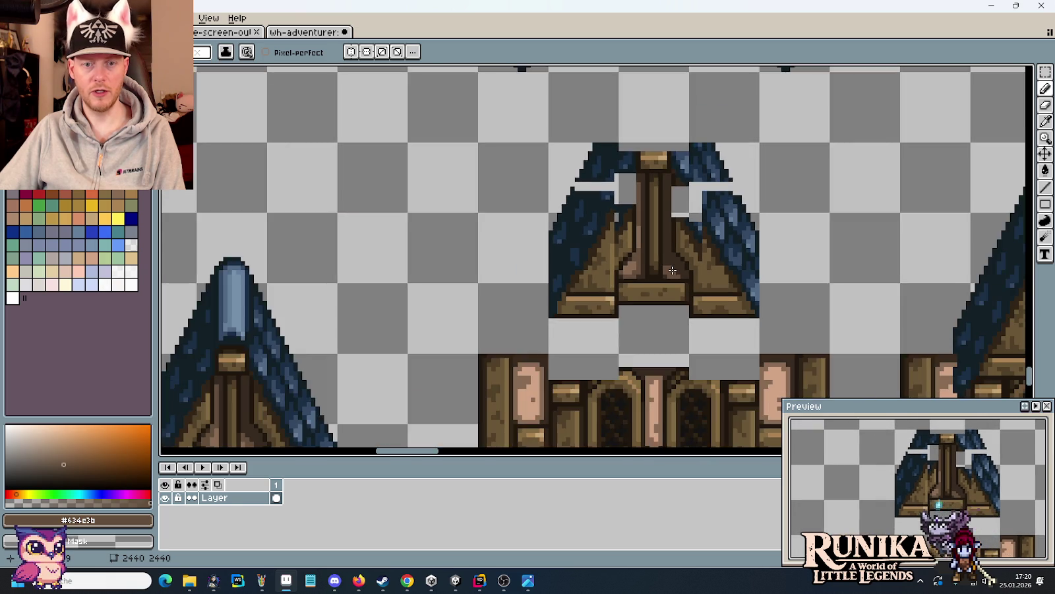
- Add two lighter brown highlight pixels to the gable panels
{"action": "scroll", "coordinate": [672, 269], "scroll_direction": "up", "scroll_amount": 3}
{"action": "left_click", "coordinate": [553, 252], "text": "alt"}
{"action": "left_click", "coordinate": [659, 273]}
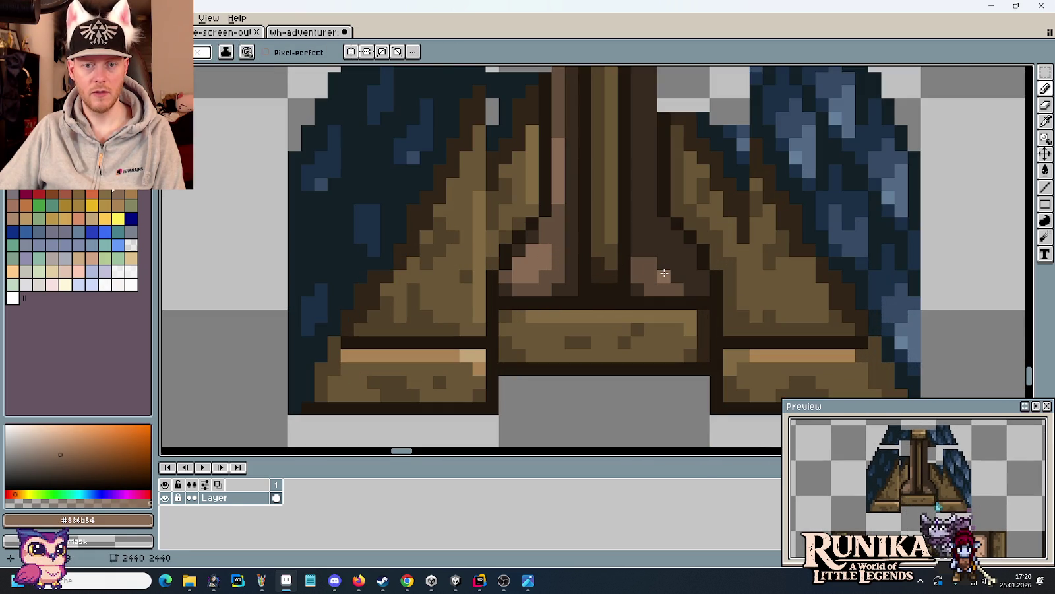
{"action": "scroll", "coordinate": [650, 264], "scroll_direction": "down", "scroll_amount": 5}
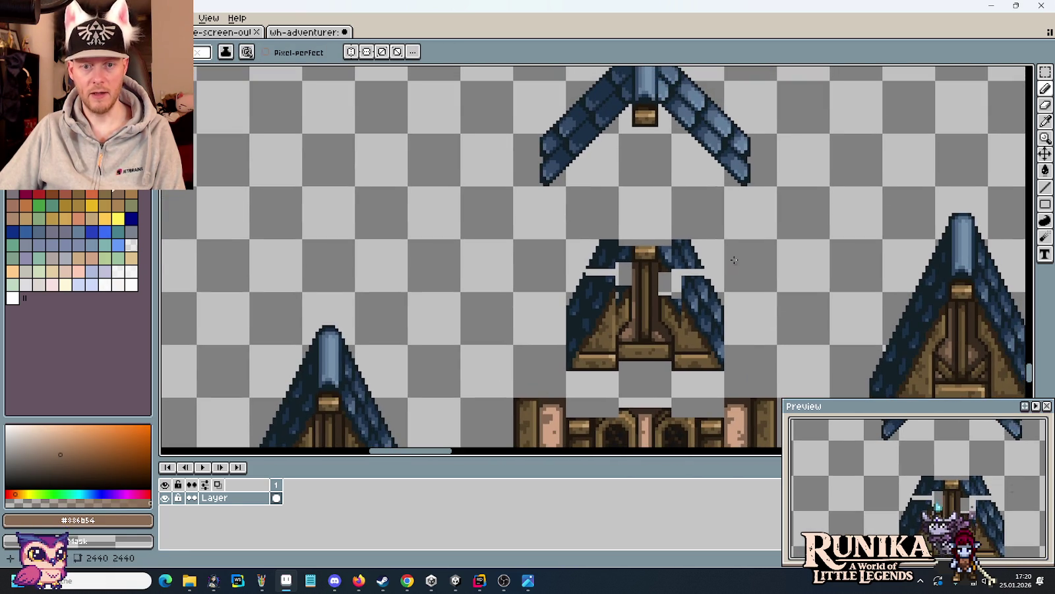
- Copy the standalone blue shingle roof from the top down onto the gable piece
{"action": "key", "text": "m"}
{"action": "scroll", "coordinate": [743, 180], "scroll_direction": "up", "scroll_amount": 1}
{"action": "left_click_drag", "start_coordinate": [780, 224], "coordinate": [514, 66]}
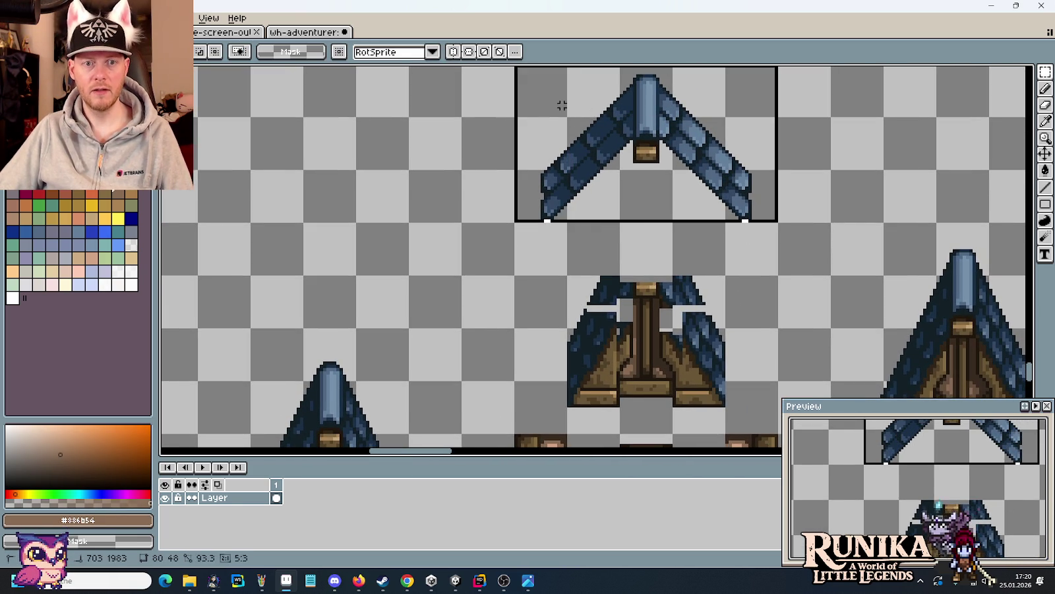
{"action": "left_click_drag", "start_coordinate": [661, 167], "coordinate": [662, 363]}
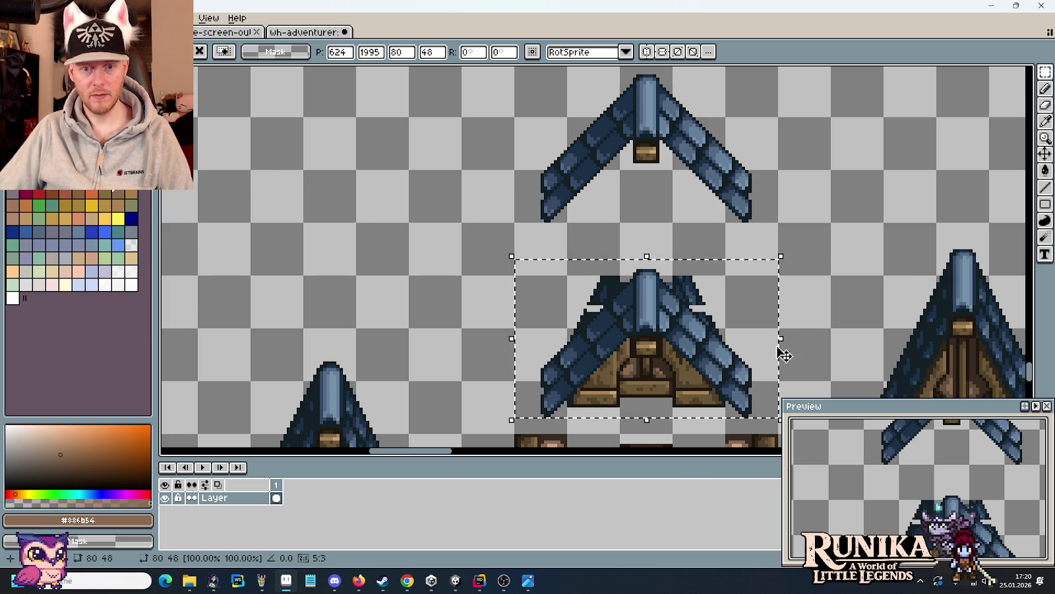
{"action": "left_click_drag", "start_coordinate": [803, 340], "coordinate": [809, 282]}
{"action": "key", "text": "Return"}
{"action": "scroll", "coordinate": [653, 306], "scroll_direction": "up", "scroll_amount": 3}
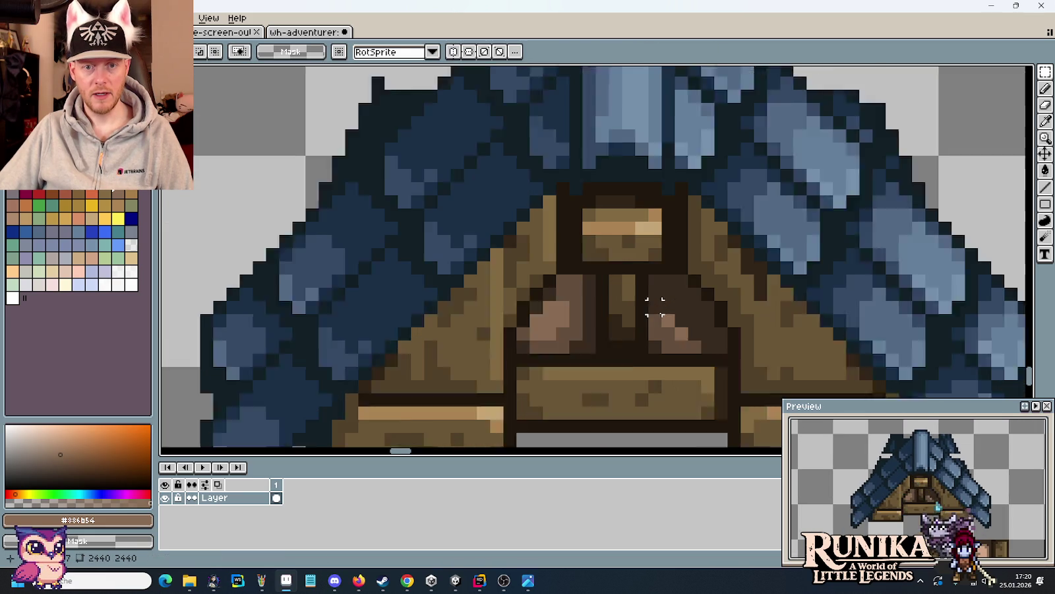
- Sample the dark, mid and light browns from the gable timber
{"action": "scroll", "coordinate": [688, 305], "scroll_direction": "up", "scroll_amount": 2}
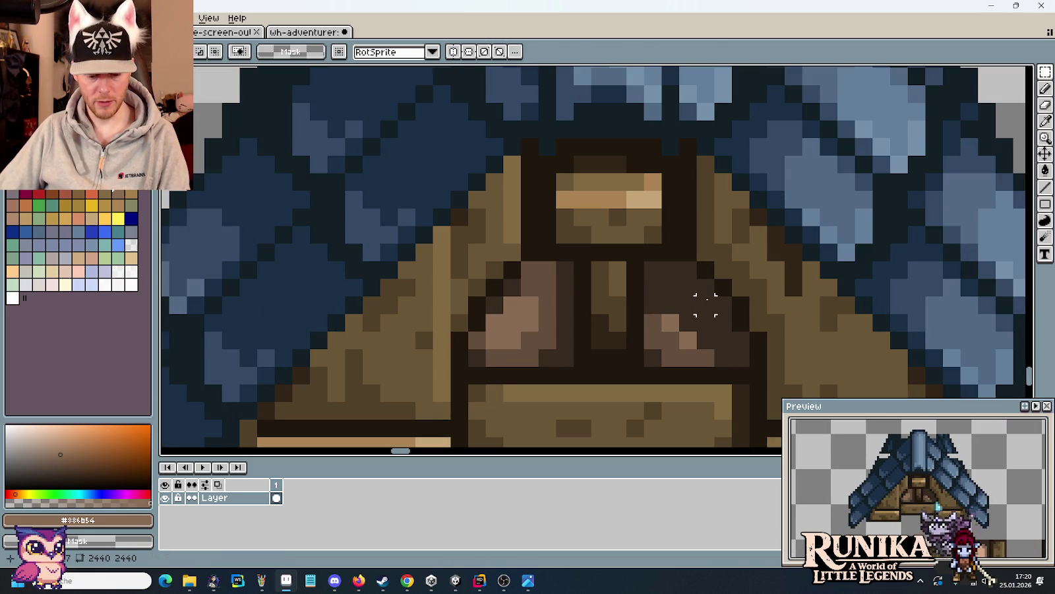
{"action": "key", "text": "i"}
{"action": "left_click", "coordinate": [739, 310]}
{"action": "key", "text": "b"}
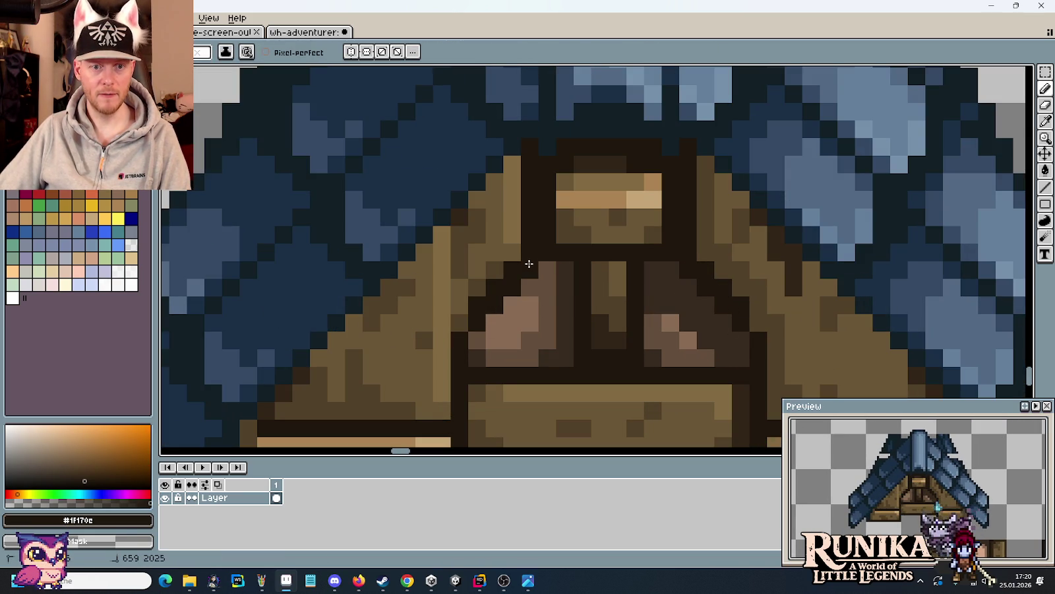
{"action": "left_click", "coordinate": [459, 314], "text": "alt"}
{"action": "left_click", "coordinate": [513, 242], "text": "alt"}
{"action": "key", "text": "alt"}
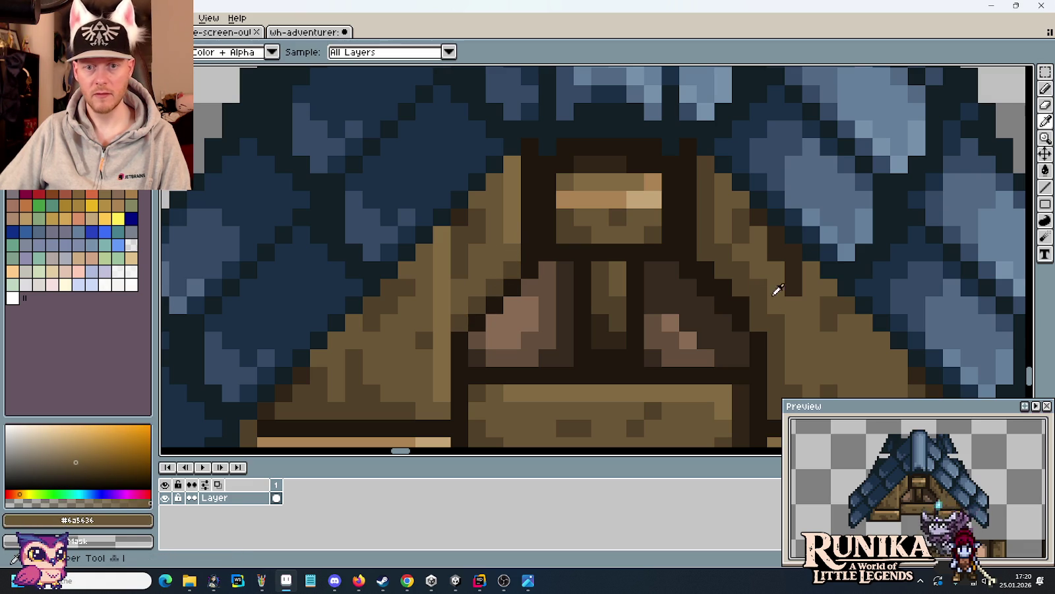
{"action": "left_click", "coordinate": [769, 296], "text": "alt"}
{"action": "left_click", "coordinate": [723, 236], "text": "alt"}
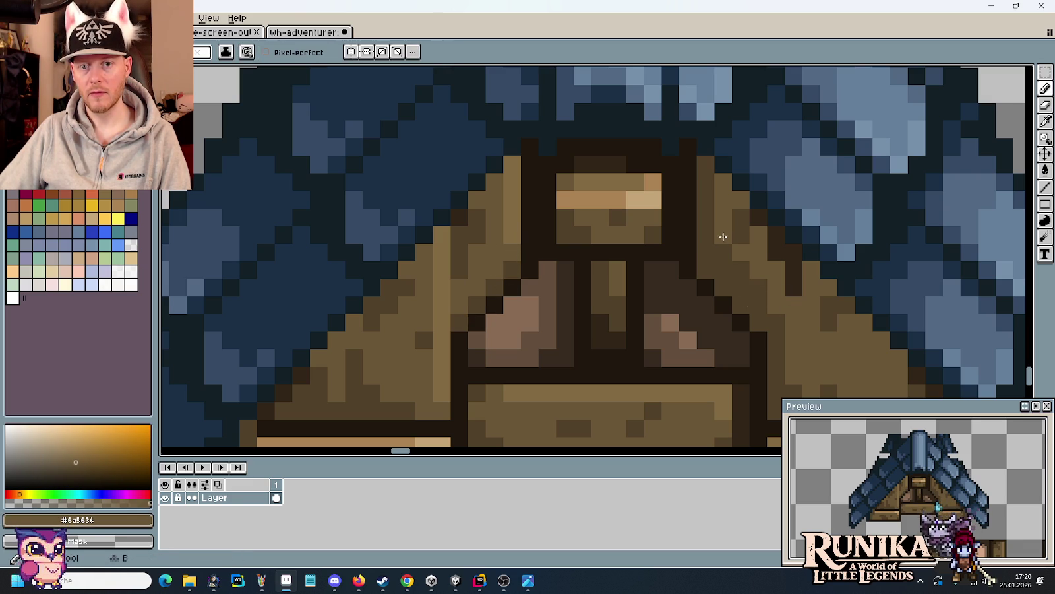
{"action": "scroll", "coordinate": [800, 308], "scroll_direction": "down", "scroll_amount": 3}
{"action": "scroll", "coordinate": [697, 277], "scroll_direction": "up", "scroll_amount": 3}
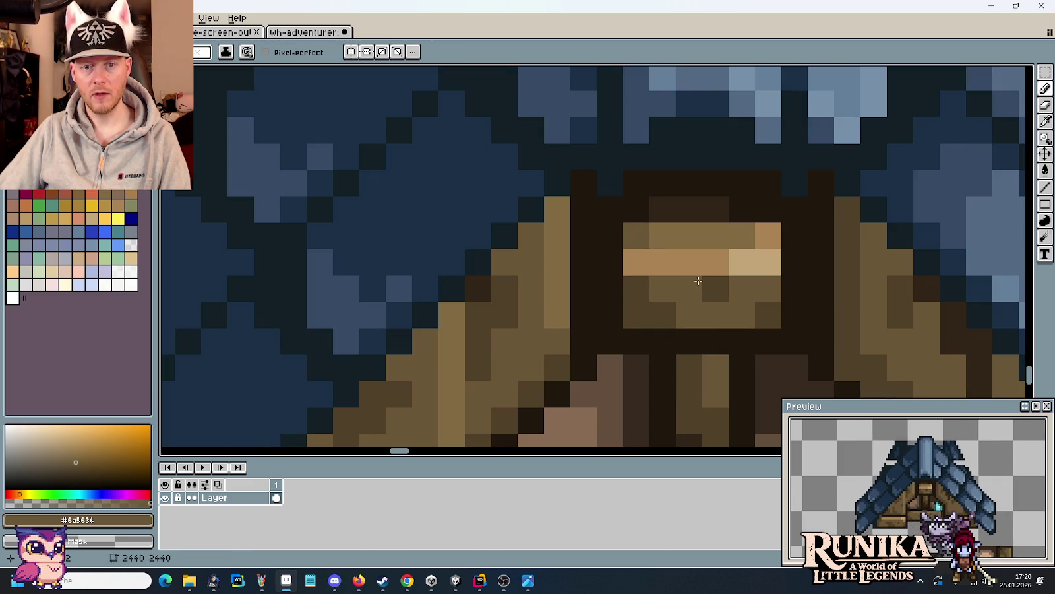
- Paint a light-brown column up the upper gable and recolour dark pixels mid brown
{"action": "left_click", "coordinate": [558, 294], "text": "alt"}
{"action": "left_click", "coordinate": [571, 312]}
{"action": "mouse_move", "coordinate": [571, 312]}
{"action": "left_mouse_down"}
{"action": "mouse_move", "coordinate": [578, 225]}
{"action": "mouse_move", "coordinate": [557, 320]}
{"action": "left_mouse_up"}
{"action": "left_click", "coordinate": [513, 285], "text": "alt"}
{"action": "left_click", "coordinate": [571, 191]}
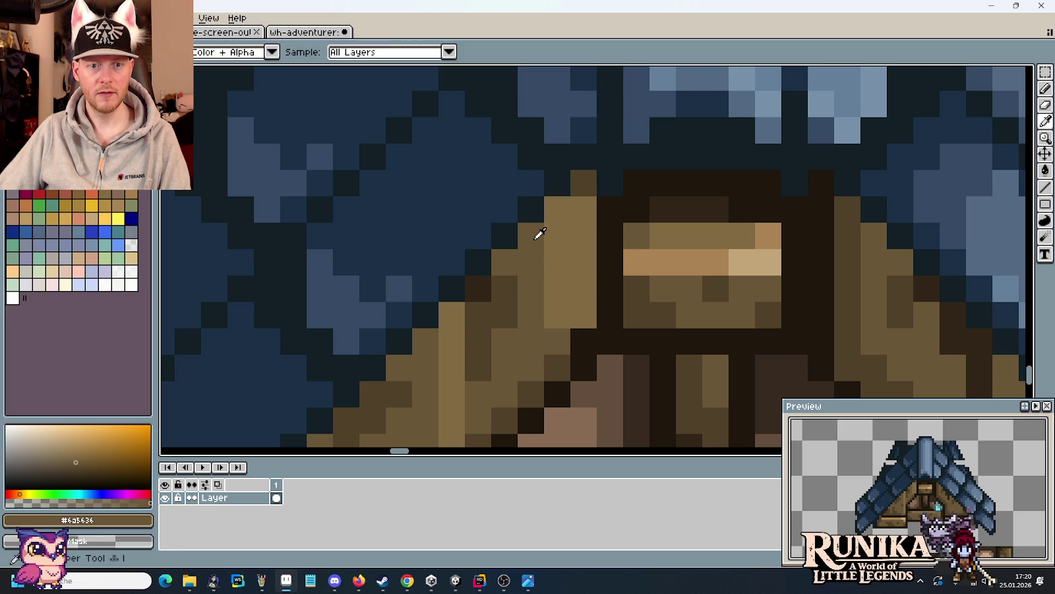
{"action": "left_click", "coordinate": [558, 341]}
{"action": "left_click", "coordinate": [561, 331], "text": "alt"}
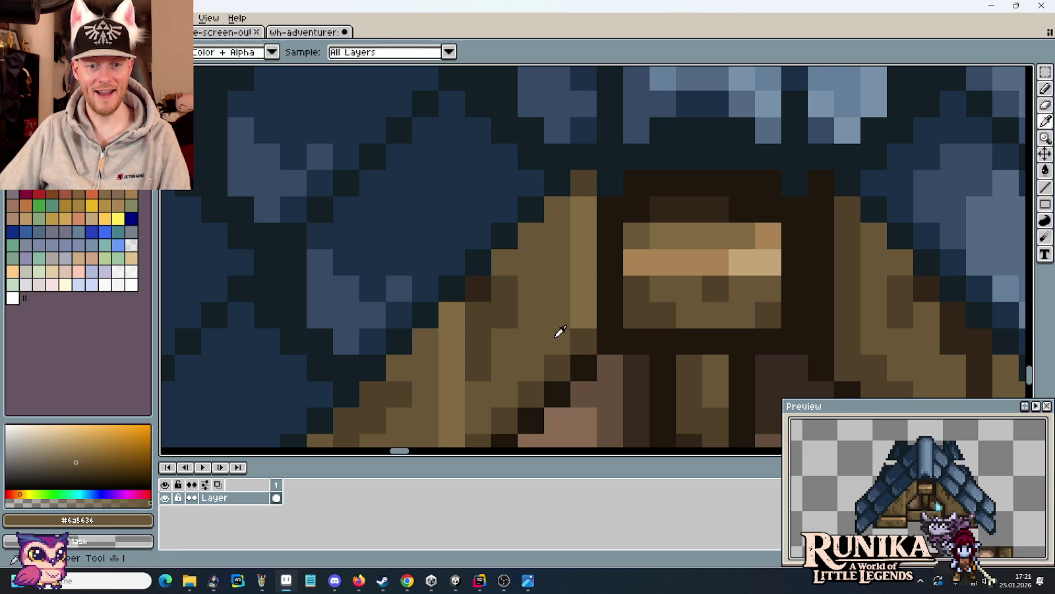
{"action": "left_click_drag", "start_coordinate": [581, 310], "coordinate": [580, 343]}
- Repaint the right upper gable column mid brown with a lighter brown neighbour
{"action": "left_click", "coordinate": [836, 331], "text": "alt"}
{"action": "mouse_move", "coordinate": [821, 323]}
{"action": "left_mouse_down"}
{"action": "mouse_move", "coordinate": [821, 206]}
{"action": "mouse_move", "coordinate": [844, 238]}
{"action": "mouse_move", "coordinate": [848, 313]}
{"action": "mouse_move", "coordinate": [673, 178]}
{"action": "left_mouse_up"}
{"action": "left_click", "coordinate": [841, 221], "text": "alt"}
{"action": "scroll", "coordinate": [864, 310], "scroll_direction": "down", "scroll_amount": 2}
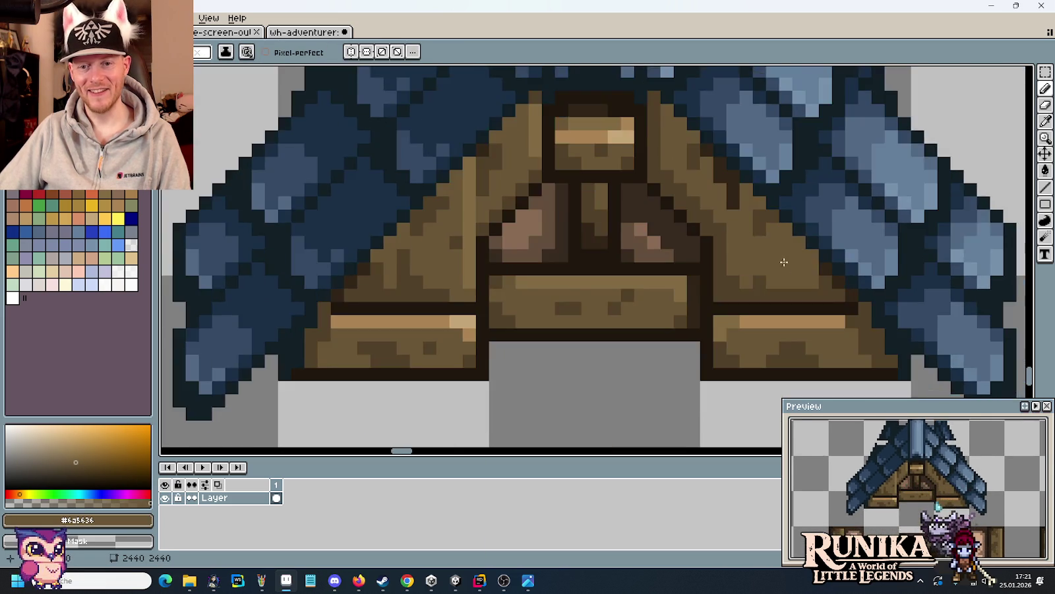
{"action": "scroll", "coordinate": [851, 291], "scroll_direction": "up", "scroll_amount": 2}
{"action": "left_click", "coordinate": [850, 290], "text": "alt"}
{"action": "scroll", "coordinate": [851, 291], "scroll_direction": "down", "scroll_amount": 2}
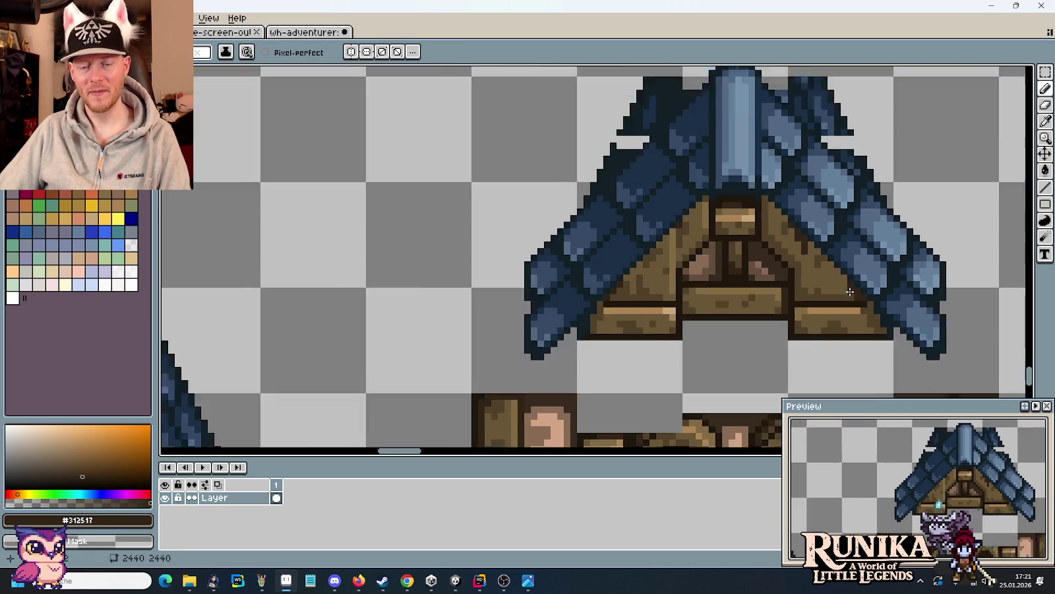
{"action": "scroll", "coordinate": [560, 161], "scroll_direction": "down", "scroll_amount": 1}
{"action": "scroll", "coordinate": [684, 317], "scroll_direction": "down", "scroll_amount": 1}
{"action": "scroll", "coordinate": [558, 244], "scroll_direction": "down", "scroll_amount": 1}
{"action": "mouse_move", "coordinate": [558, 244]}
{"action": "left_mouse_down"}
{"action": "mouse_move", "coordinate": [617, 329]}
{"action": "mouse_move", "coordinate": [707, 412]}
{"action": "left_mouse_up"}
{"action": "scroll", "coordinate": [664, 346], "scroll_direction": "up", "scroll_amount": 1}
{"action": "scroll", "coordinate": [726, 233], "scroll_direction": "up", "scroll_amount": 2}
{"action": "scroll", "coordinate": [726, 233], "scroll_direction": "up", "scroll_amount": 2}
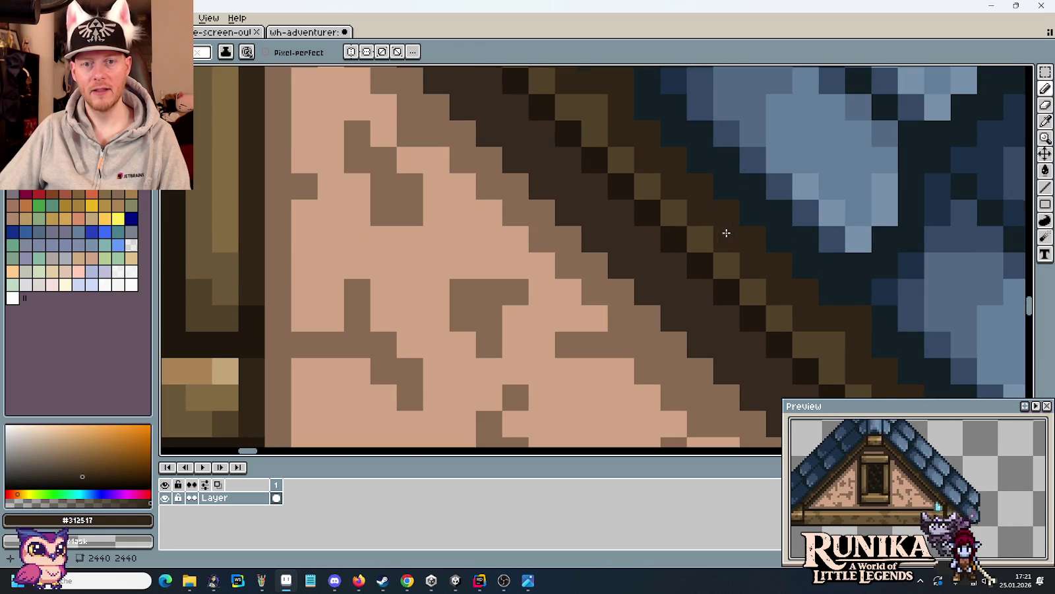
{"action": "scroll", "coordinate": [688, 209], "scroll_direction": "down", "scroll_amount": 4}
{"action": "scroll", "coordinate": [689, 215], "scroll_direction": "down", "scroll_amount": 2}
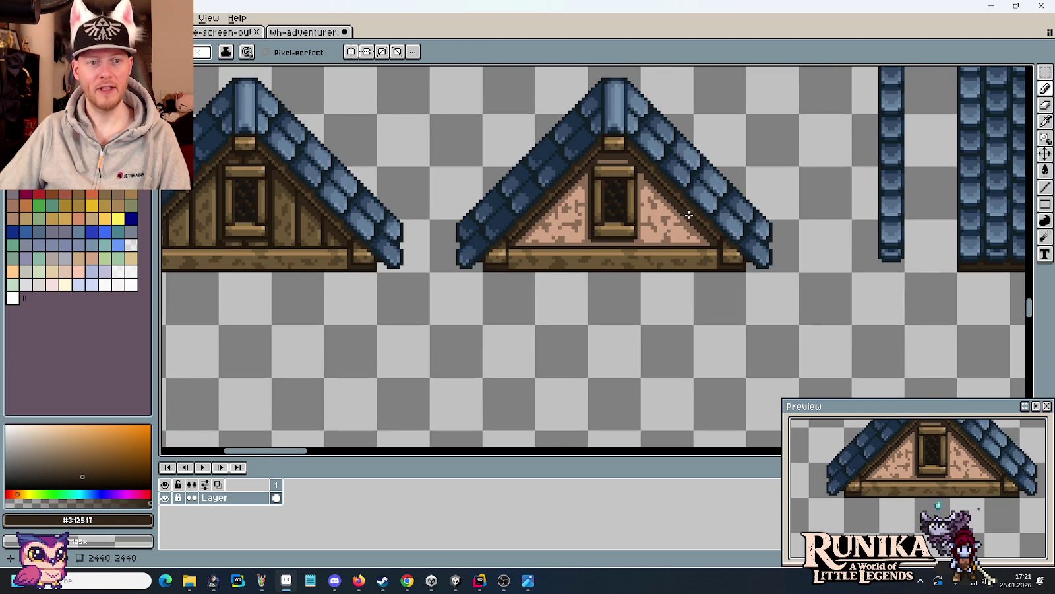
{"action": "scroll", "coordinate": [622, 214], "scroll_direction": "down", "scroll_amount": 3}
{"action": "scroll", "coordinate": [669, 354], "scroll_direction": "down", "scroll_amount": 2}
{"action": "scroll", "coordinate": [716, 266], "scroll_direction": "up", "scroll_amount": 2}
{"action": "scroll", "coordinate": [716, 266], "scroll_direction": "up", "scroll_amount": 2}
{"action": "scroll", "coordinate": [718, 271], "scroll_direction": "up", "scroll_amount": 3}
{"action": "scroll", "coordinate": [746, 297], "scroll_direction": "up", "scroll_amount": 1}
{"action": "scroll", "coordinate": [773, 319], "scroll_direction": "up", "scroll_amount": 2}
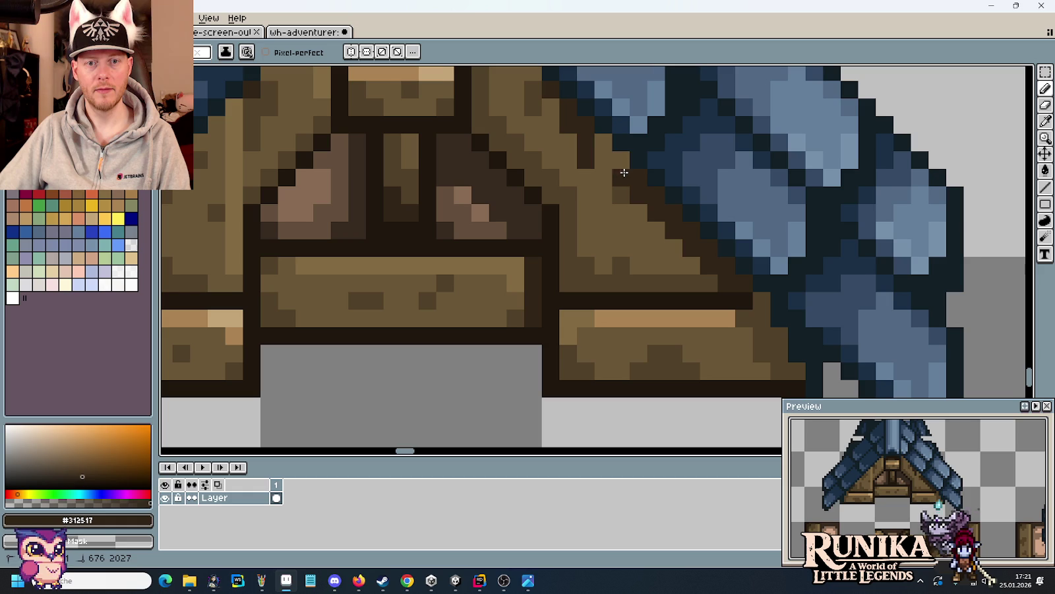
{"action": "scroll", "coordinate": [601, 158], "scroll_direction": "down", "scroll_amount": 1}
{"action": "scroll", "coordinate": [633, 191], "scroll_direction": "up", "scroll_amount": 1}
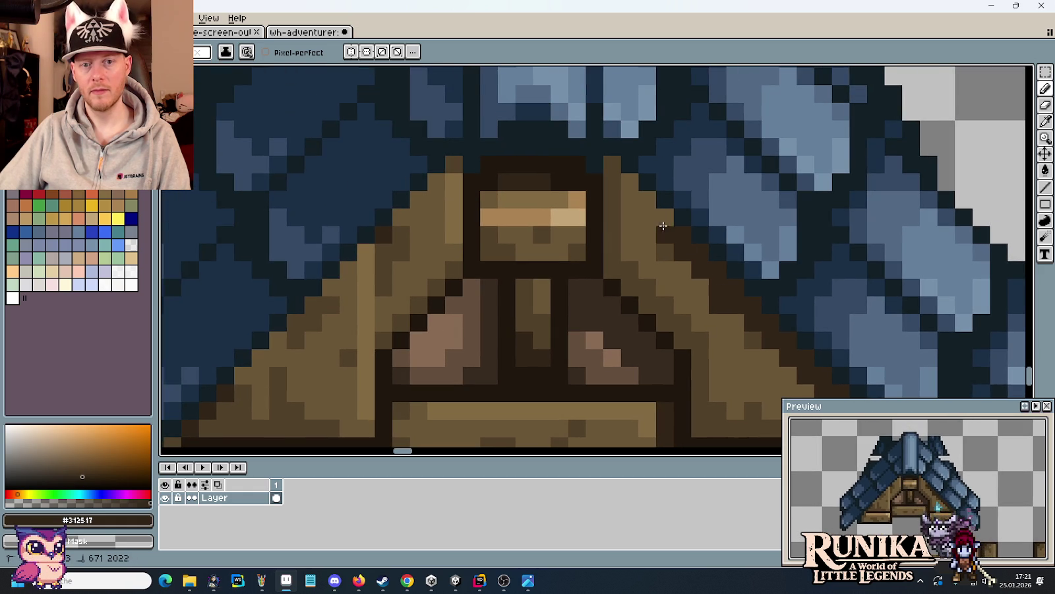
{"action": "left_click", "coordinate": [714, 314], "text": "alt"}
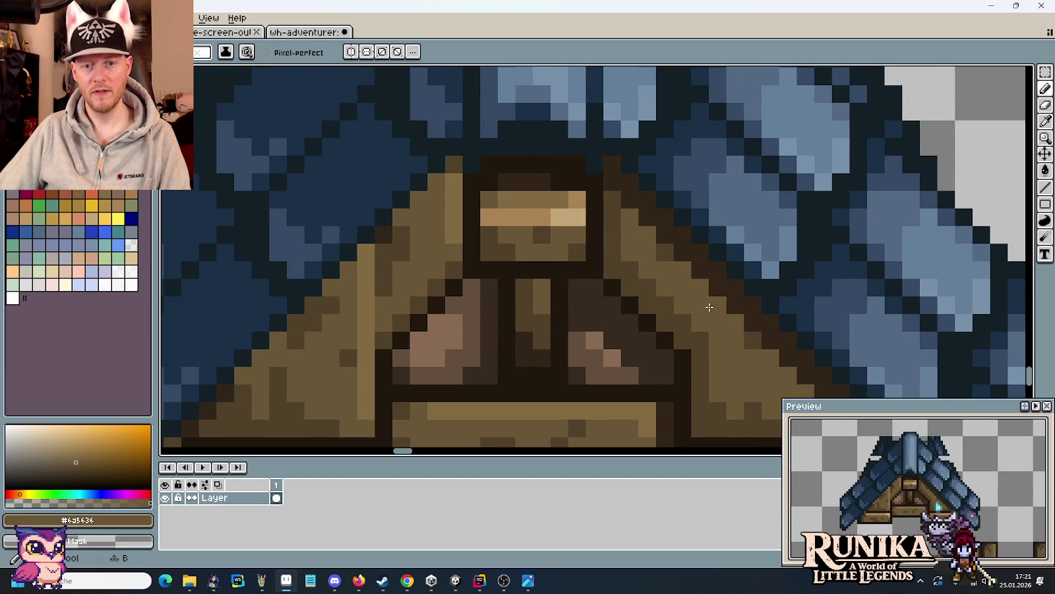
{"action": "scroll", "coordinate": [693, 283], "scroll_direction": "down", "scroll_amount": 3}
{"action": "left_click", "coordinate": [686, 253], "text": "alt"}
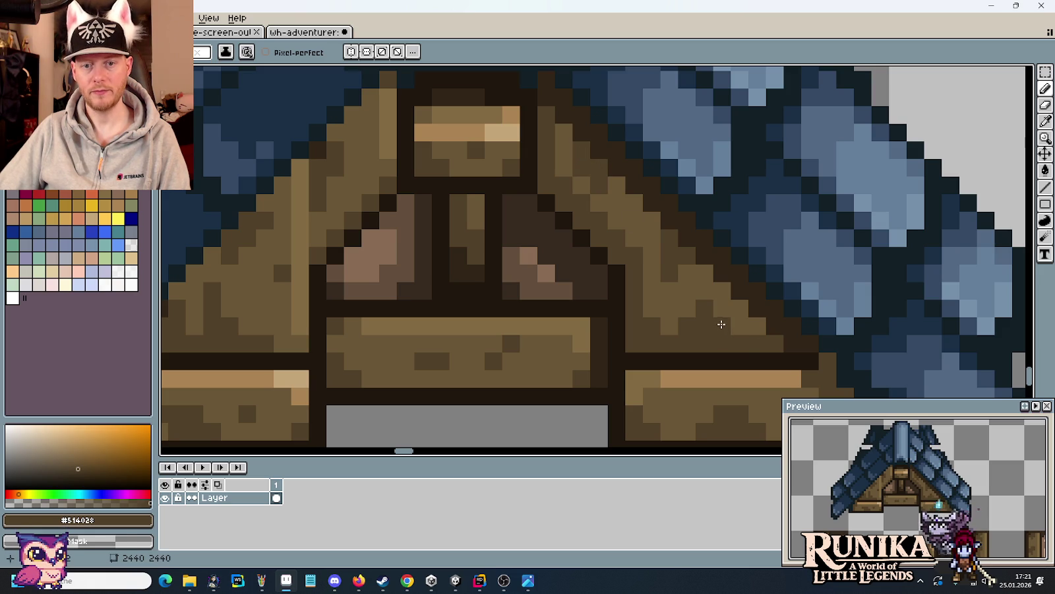
{"action": "scroll", "coordinate": [726, 309], "scroll_direction": "down", "scroll_amount": 3}
- Extend the beam's dark bottom outline out under the roof edge
{"action": "left_click", "coordinate": [640, 240], "text": "alt"}
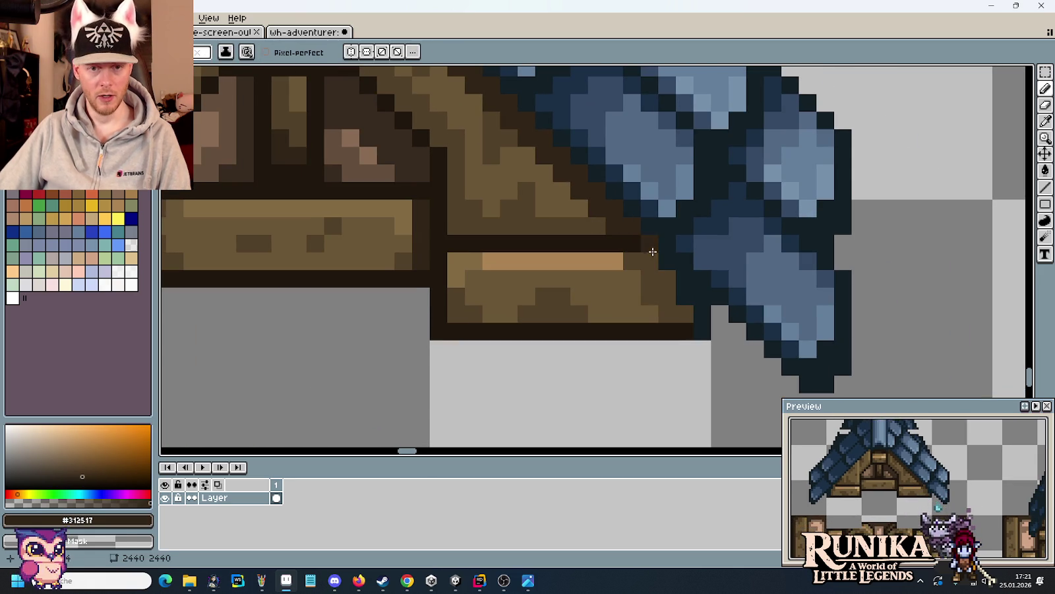
{"action": "left_click", "coordinate": [636, 242], "text": "alt"}
{"action": "left_click", "coordinate": [649, 242]}
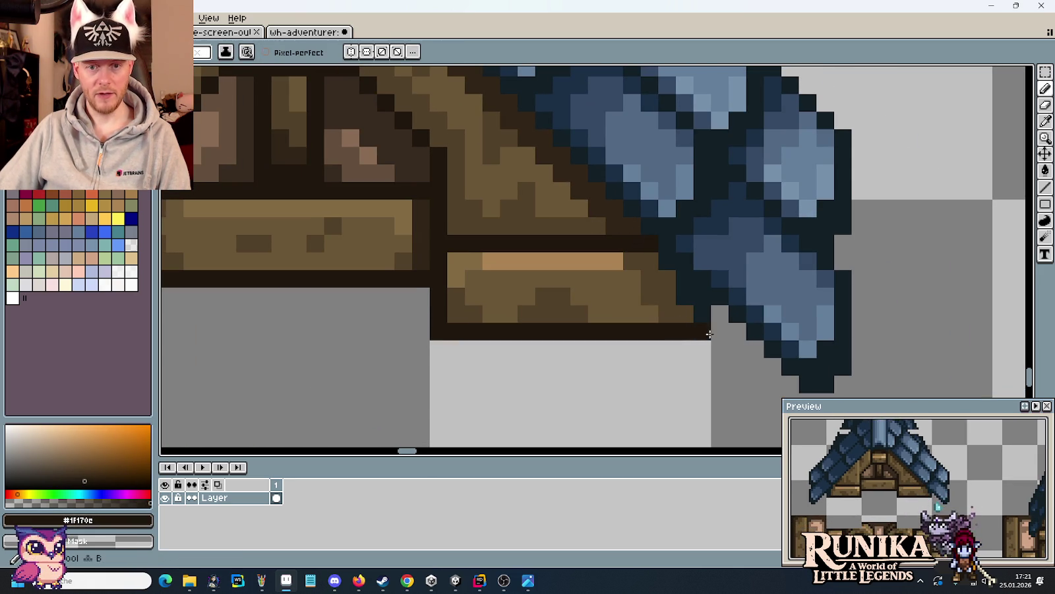
{"action": "left_click", "coordinate": [737, 331]}
{"action": "left_click", "coordinate": [629, 211], "text": "alt"}
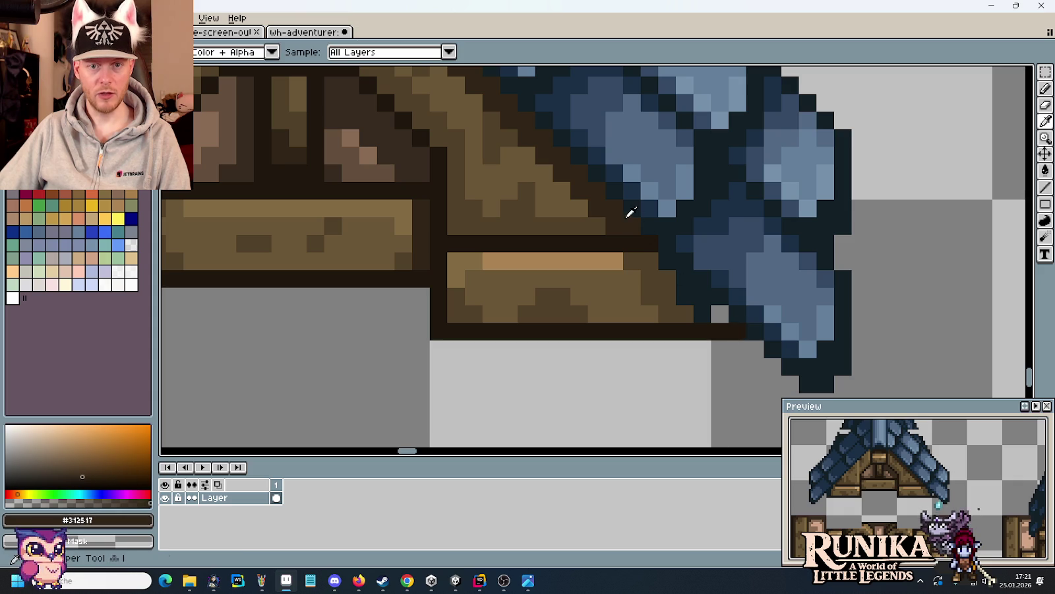
{"action": "left_click", "coordinate": [659, 282], "text": "alt"}
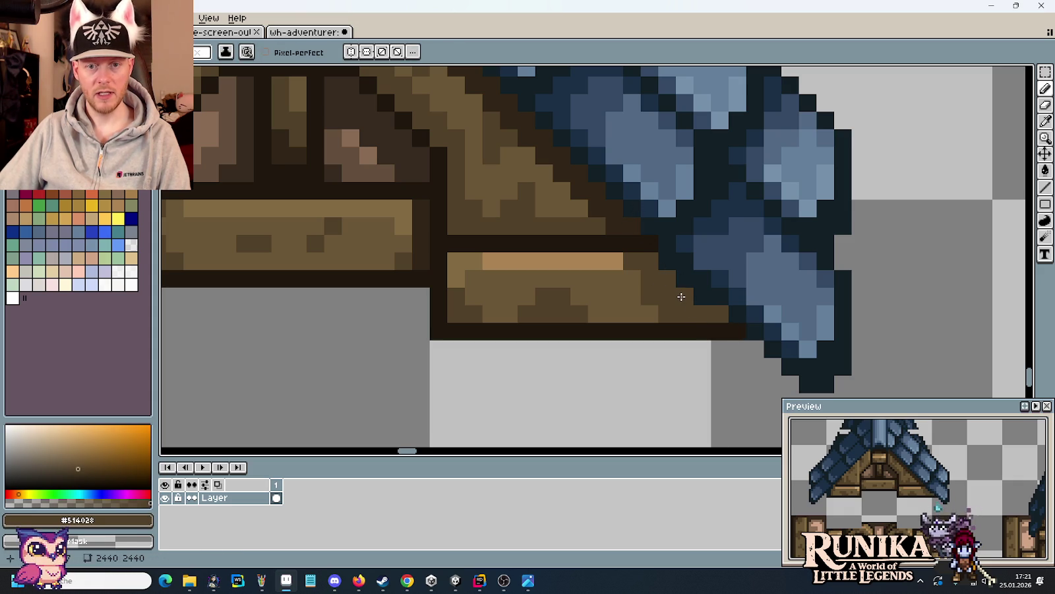
- Sample the beam's dark brown, medium brown and light tan shades
{"action": "left_click", "coordinate": [614, 210], "text": "alt"}
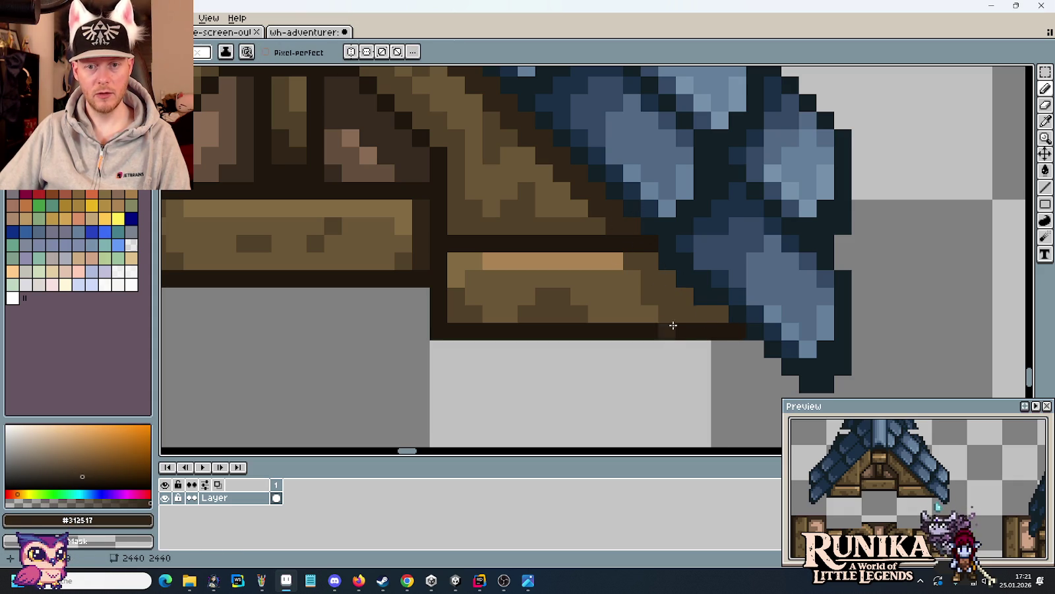
{"action": "left_click", "coordinate": [706, 318], "text": "alt"}
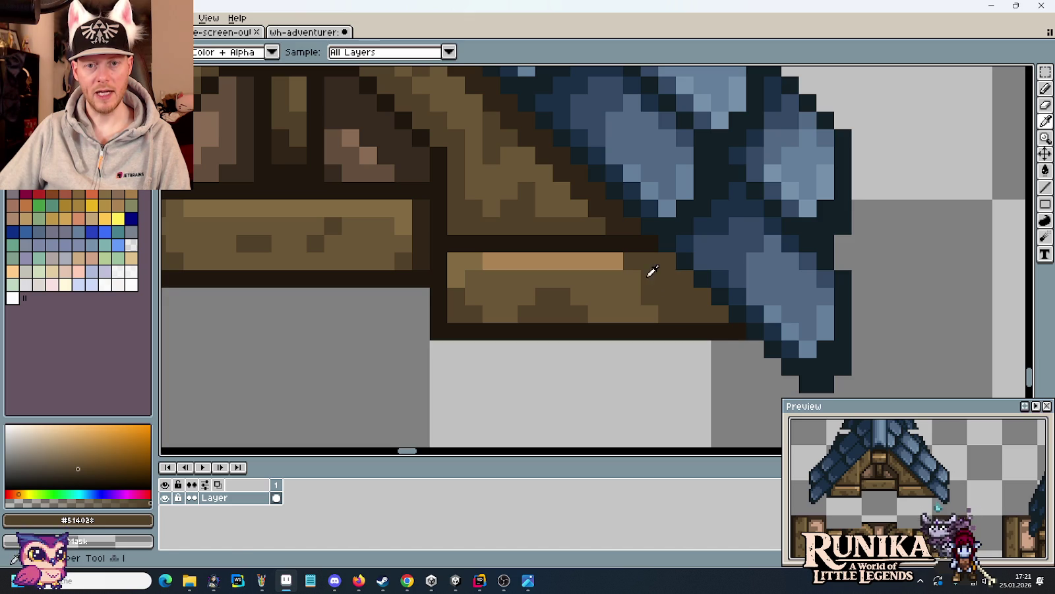
{"action": "left_click", "coordinate": [613, 264], "text": "alt"}
{"action": "left_click", "coordinate": [628, 271], "text": "alt"}
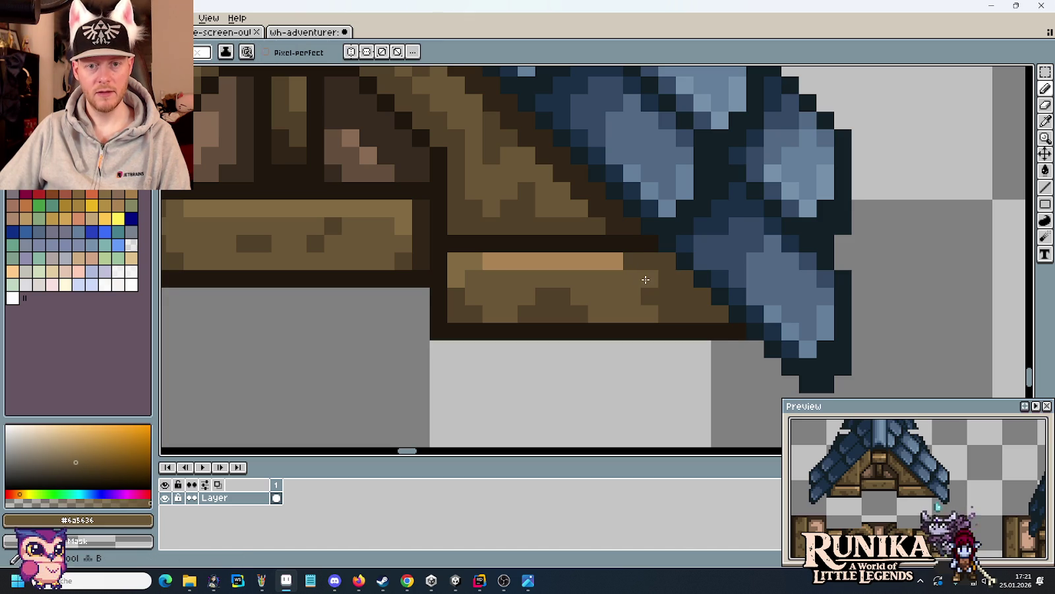
{"action": "left_click", "coordinate": [624, 260], "text": "alt"}
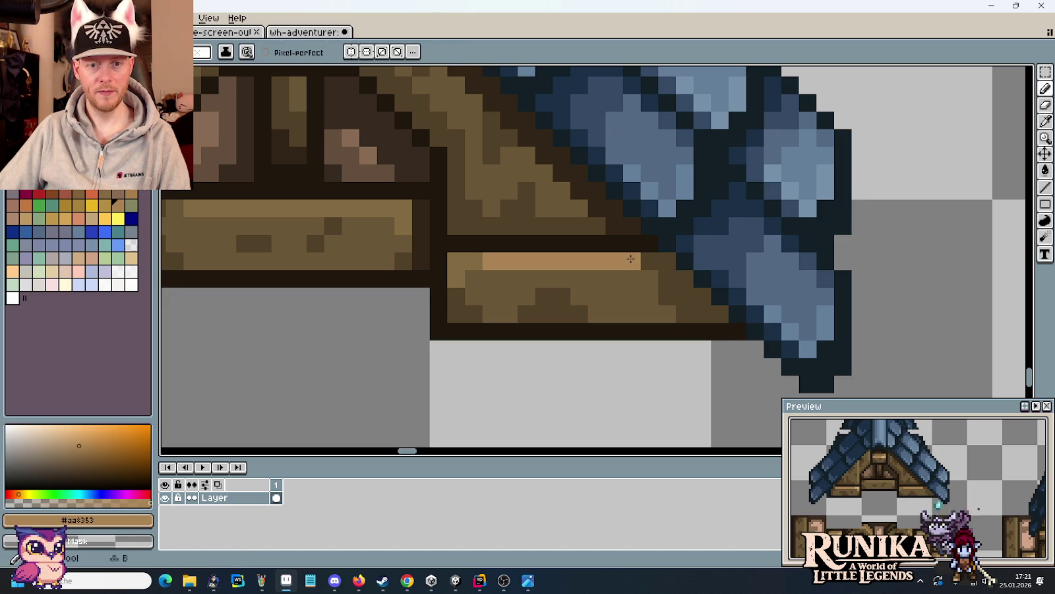
{"action": "scroll", "coordinate": [692, 311], "scroll_direction": "down", "scroll_amount": 3}
{"action": "scroll", "coordinate": [692, 311], "scroll_direction": "down", "scroll_amount": 1}
{"action": "scroll", "coordinate": [650, 267], "scroll_direction": "up", "scroll_amount": 2}
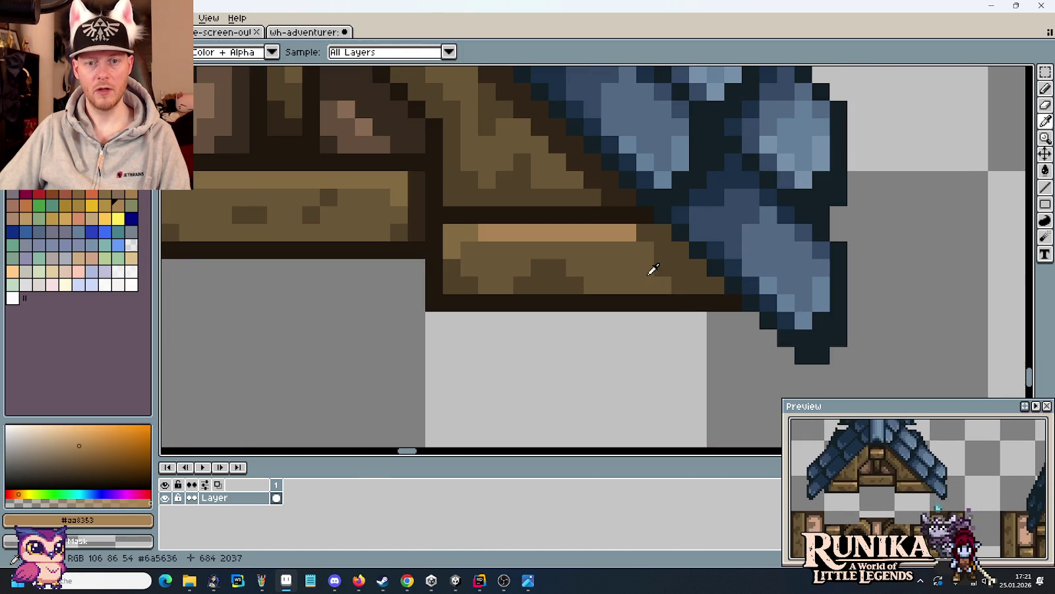
{"action": "left_click", "coordinate": [666, 273], "text": "alt"}
- Fill the gaps at the beam's left end with brown and lighter brown shading
{"action": "scroll", "coordinate": [683, 280], "scroll_direction": "down", "scroll_amount": 2}
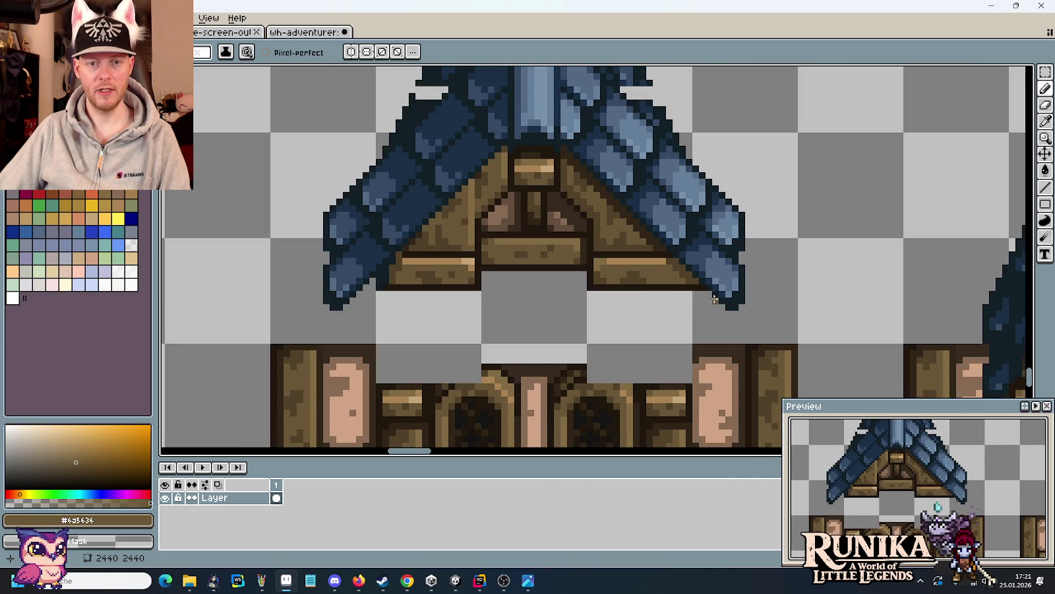
{"action": "scroll", "coordinate": [752, 270], "scroll_direction": "up", "scroll_amount": 2}
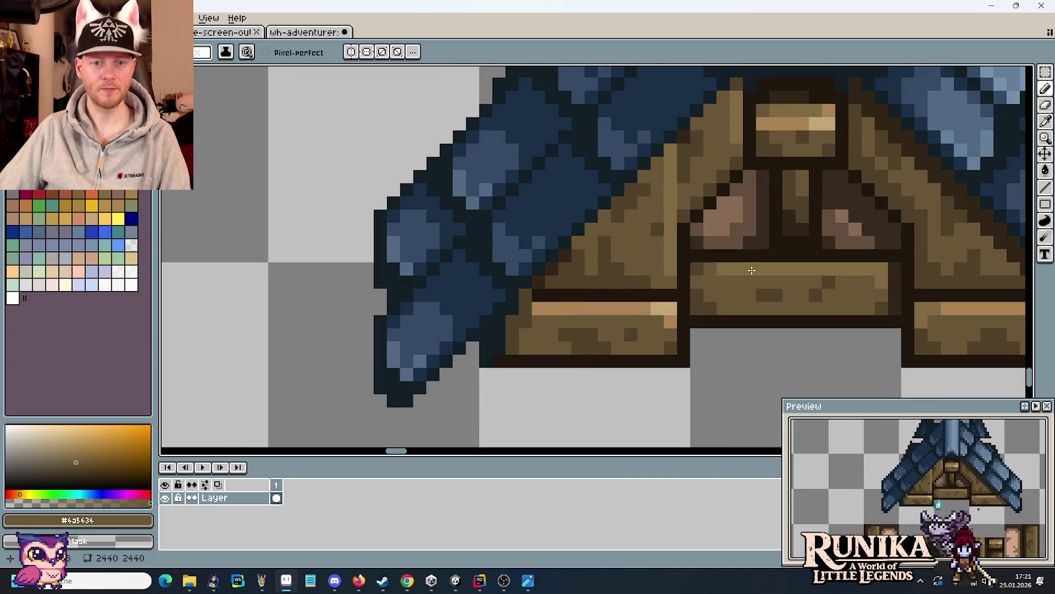
{"action": "scroll", "coordinate": [805, 218], "scroll_direction": "up", "scroll_amount": 2}
{"action": "key", "text": "i"}
{"action": "key", "text": "b"}
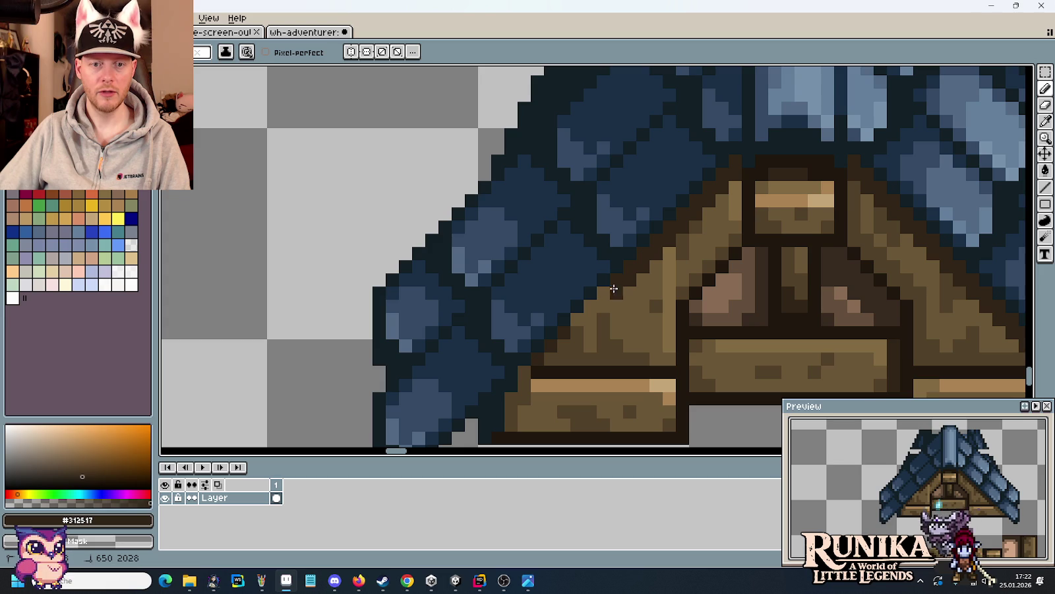
{"action": "left_click_drag", "start_coordinate": [546, 356], "coordinate": [684, 270]}
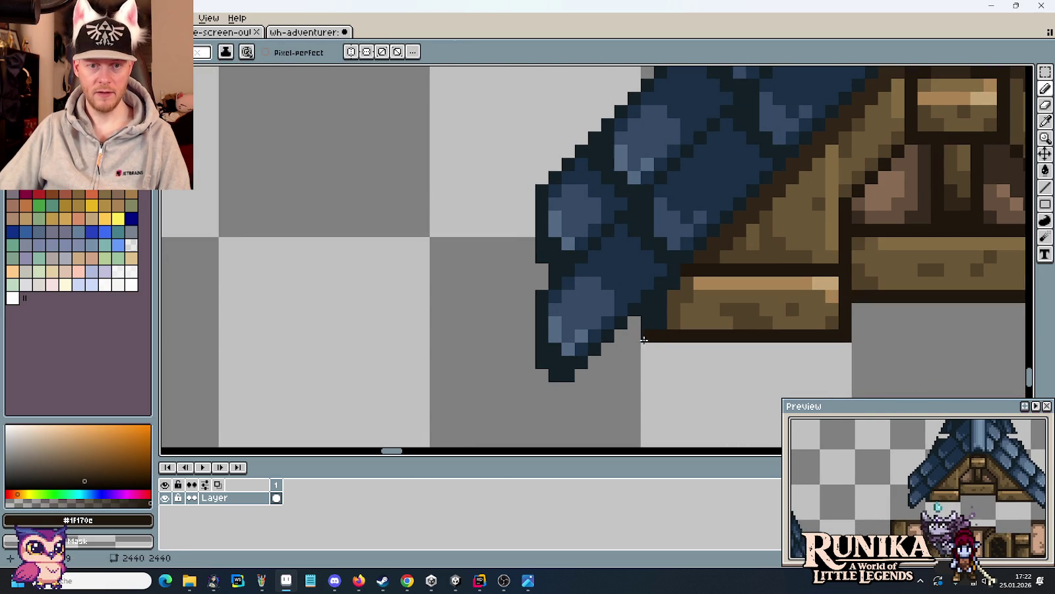
{"action": "scroll", "coordinate": [651, 328], "scroll_direction": "up", "scroll_amount": 1}
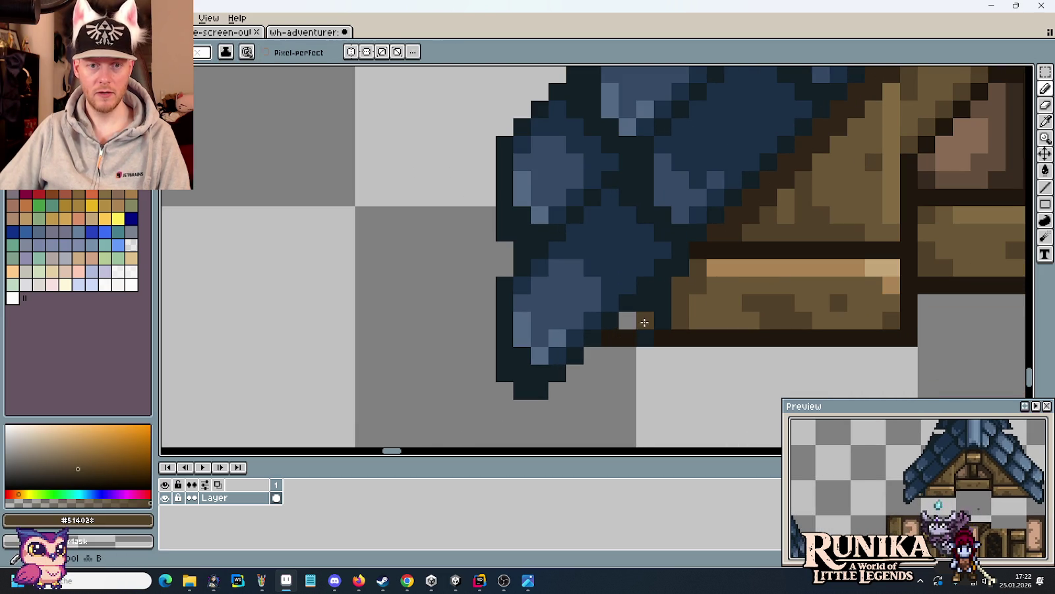
{"action": "left_click", "coordinate": [681, 309], "text": "alt"}
{"action": "left_click", "coordinate": [639, 318]}
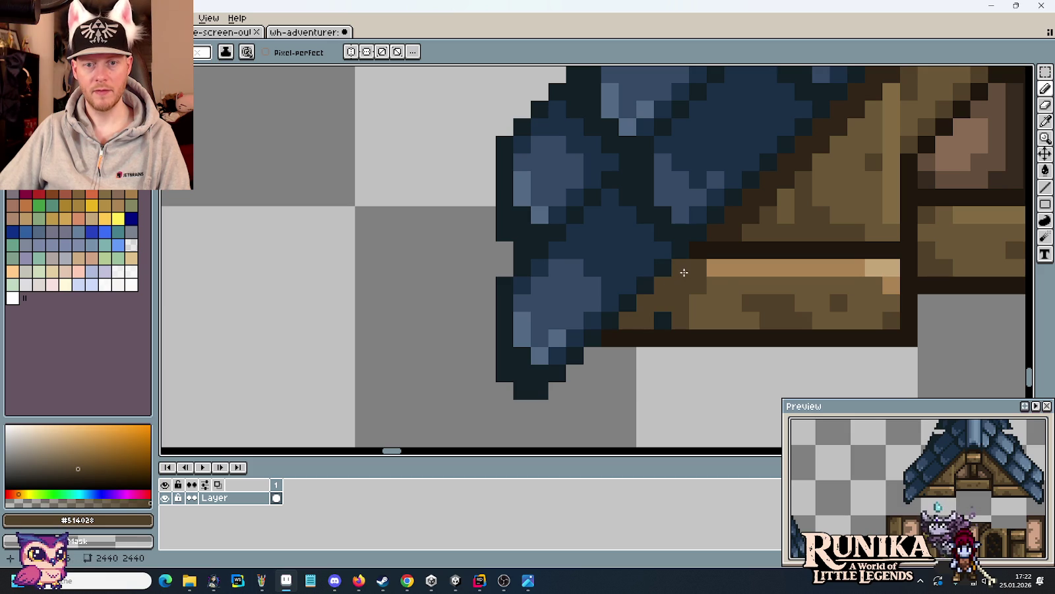
{"action": "left_click", "coordinate": [723, 285], "text": "alt"}
{"action": "left_click", "coordinate": [699, 292]}
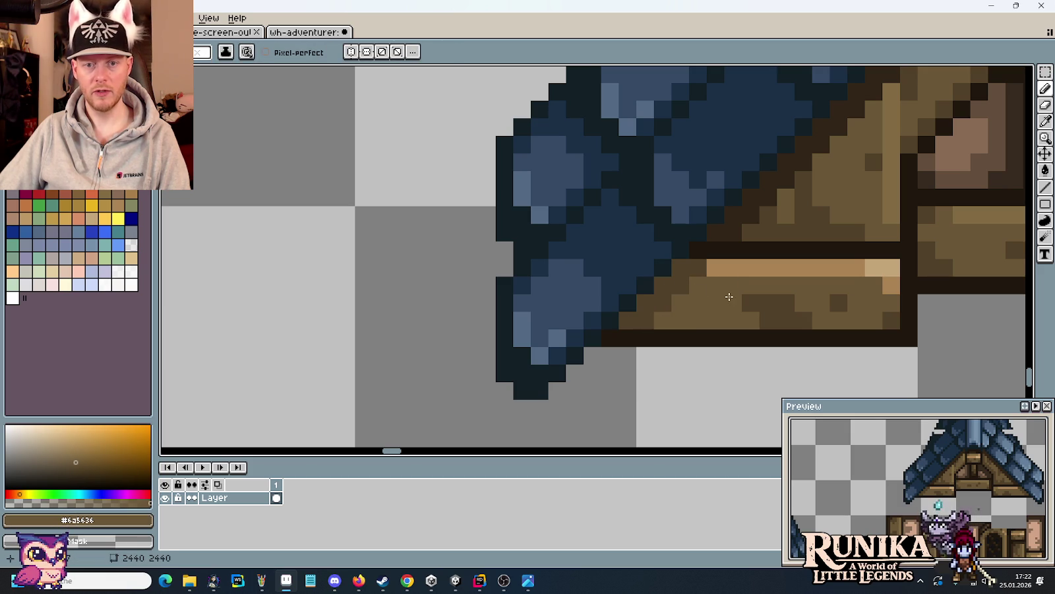
{"action": "left_click_drag", "start_coordinate": [716, 290], "coordinate": [657, 310]}
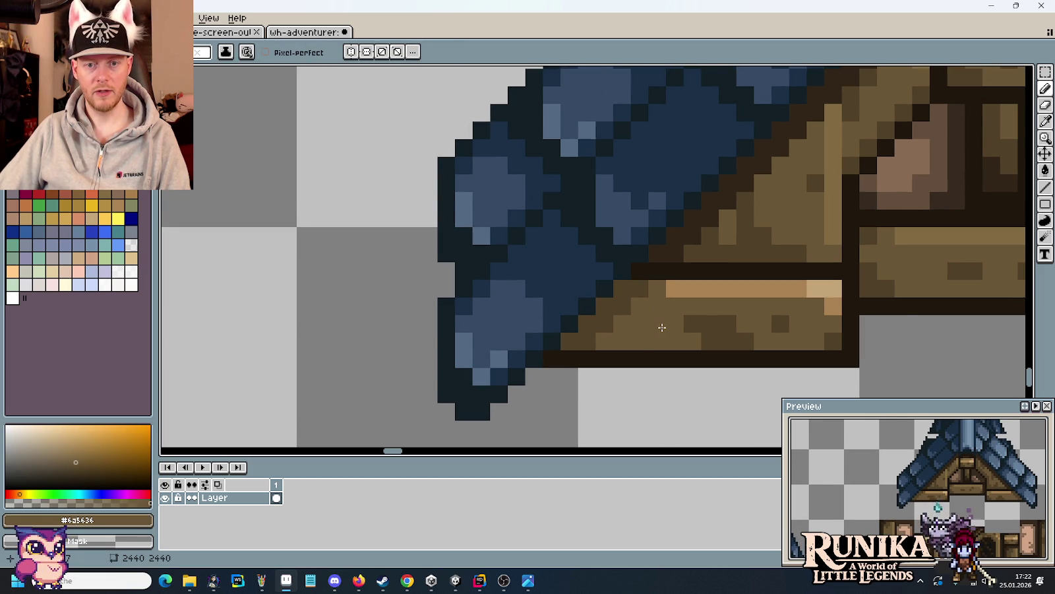
{"action": "scroll", "coordinate": [661, 327], "scroll_direction": "down", "scroll_amount": 3}
{"action": "scroll", "coordinate": [733, 308], "scroll_direction": "right", "scroll_amount": 2}
{"action": "scroll", "coordinate": [733, 211], "scroll_direction": "up", "scroll_amount": 1}
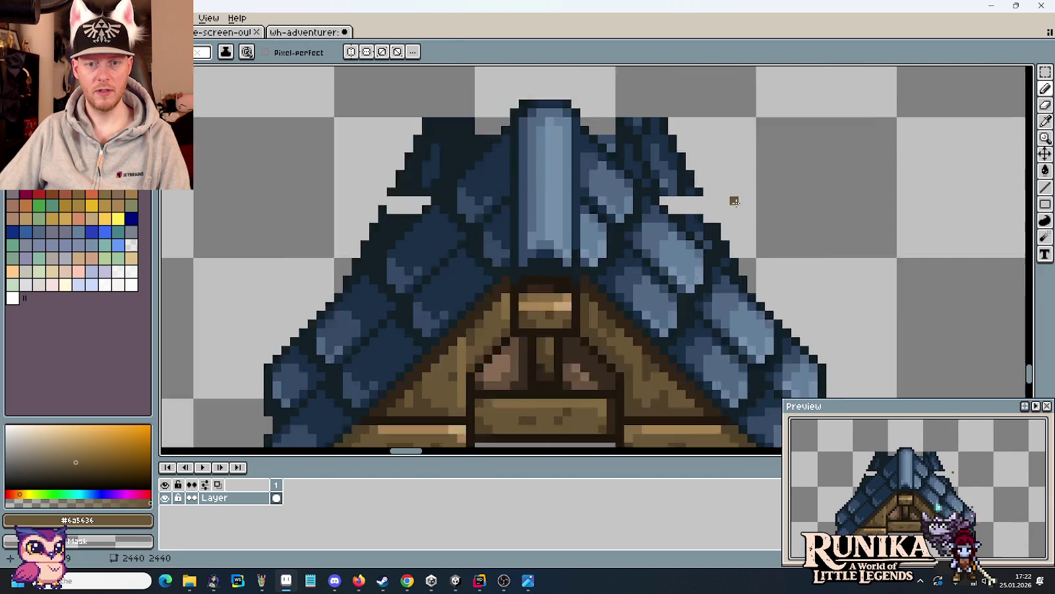
- Erase the stray dark diagonal strands beside the left side of the tower roof
{"action": "scroll", "coordinate": [745, 277], "scroll_direction": "up", "scroll_amount": 1}
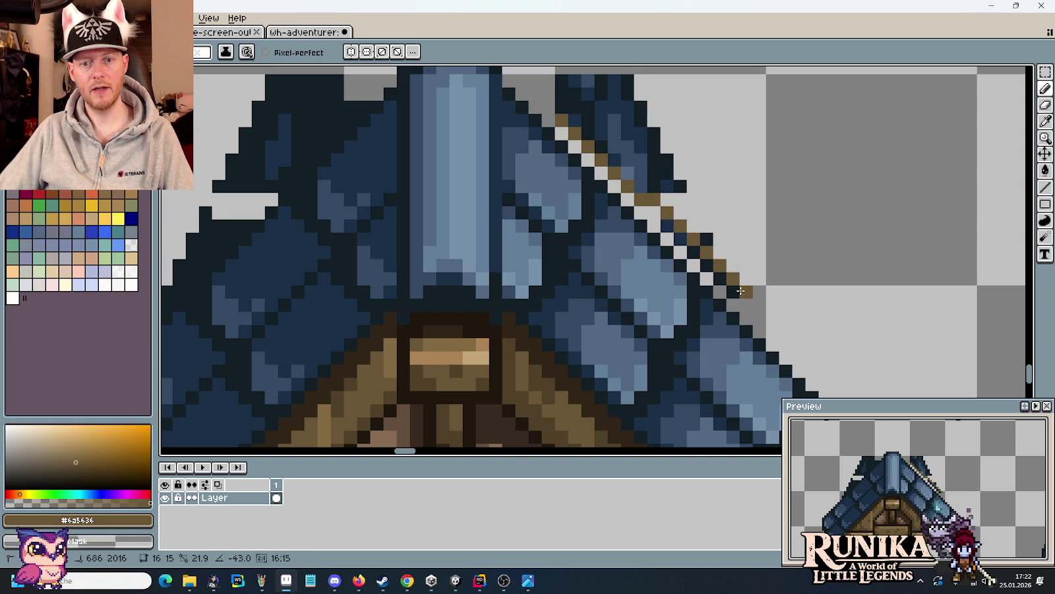
{"action": "scroll", "coordinate": [528, 337], "scroll_direction": "left", "scroll_amount": 3}
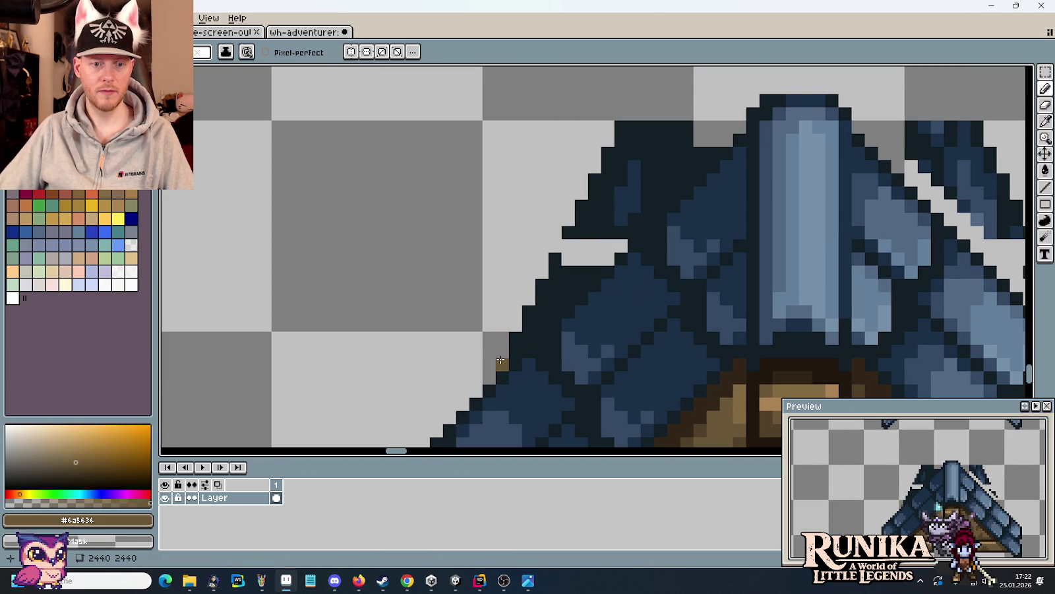
{"action": "key", "text": "b"}
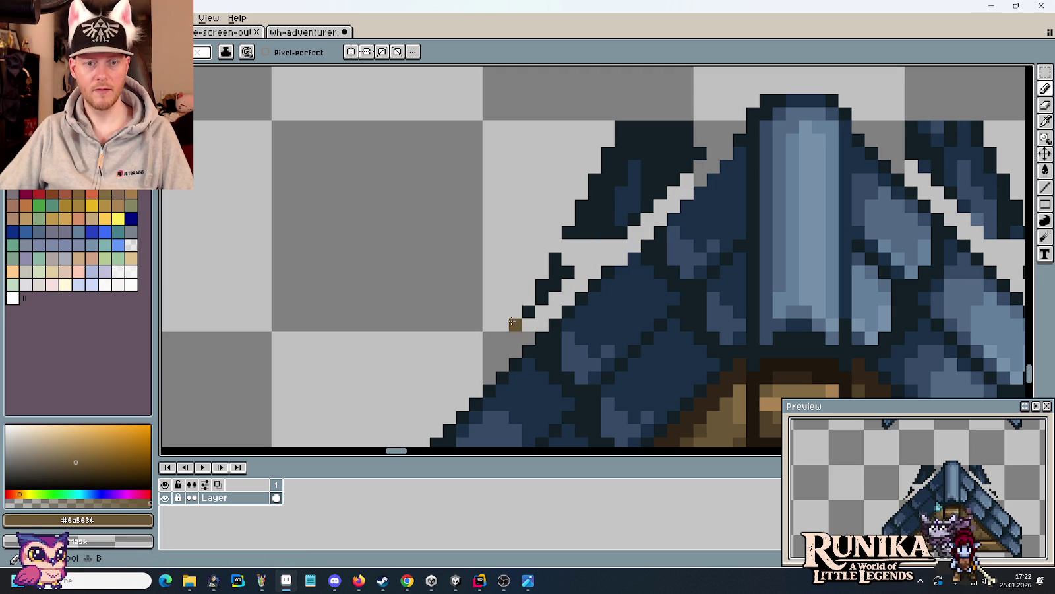
{"action": "left_click_drag", "start_coordinate": [512, 323], "coordinate": [620, 220]}
{"action": "mouse_move", "coordinate": [549, 286]}
{"action": "left_mouse_down"}
{"action": "mouse_move", "coordinate": [661, 133]}
{"action": "mouse_move", "coordinate": [630, 134]}
{"action": "left_mouse_up"}
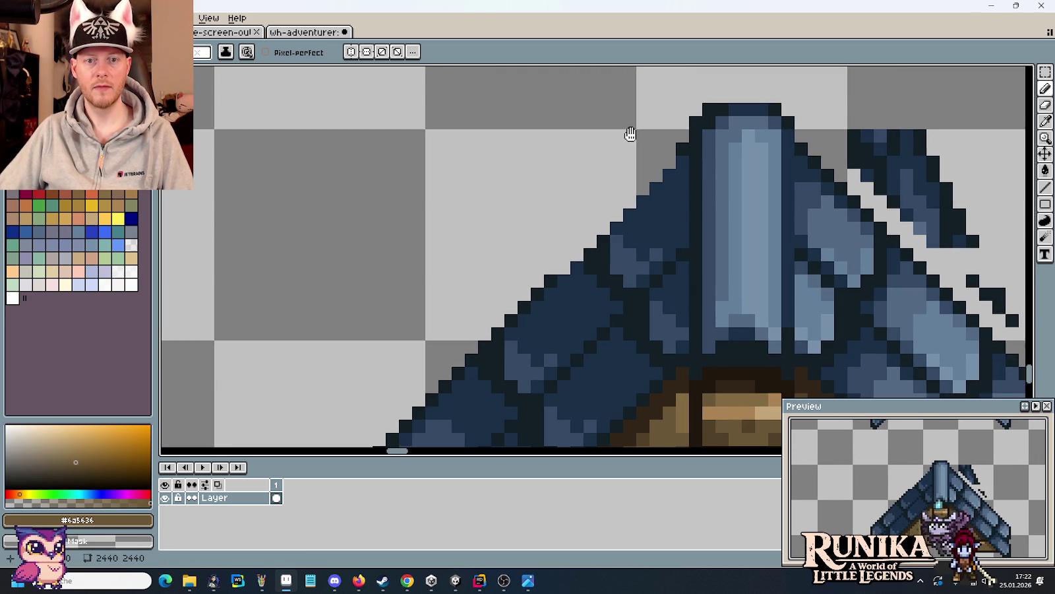
- Redraw the roof's left outline in the sampled dark blue outline colour
{"action": "key", "text": "i"}
{"action": "left_click", "coordinate": [690, 138]}
{"action": "key", "text": "b"}
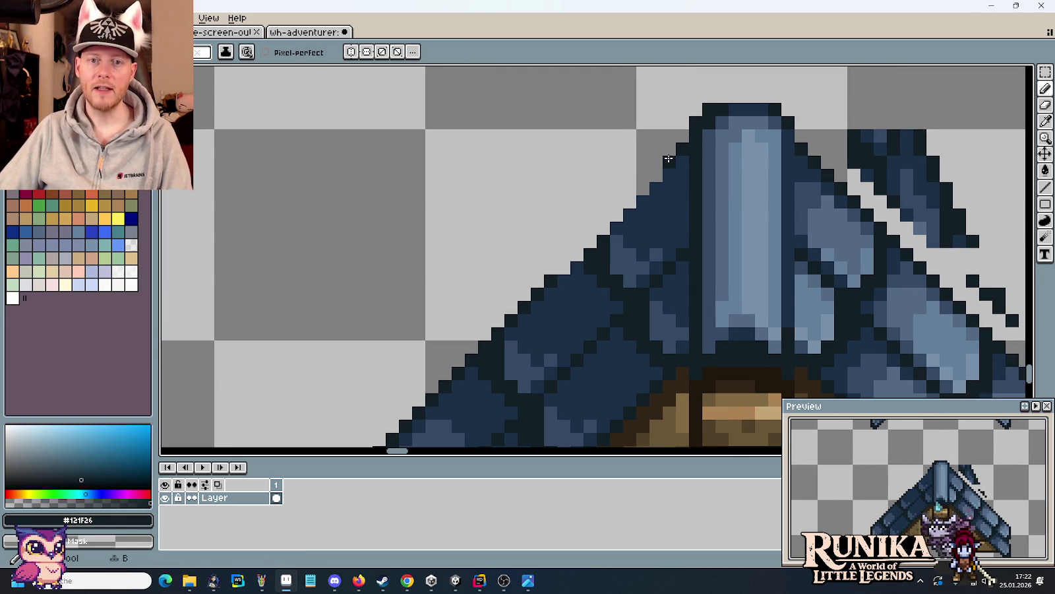
{"action": "left_click_drag", "start_coordinate": [650, 184], "coordinate": [559, 264]}
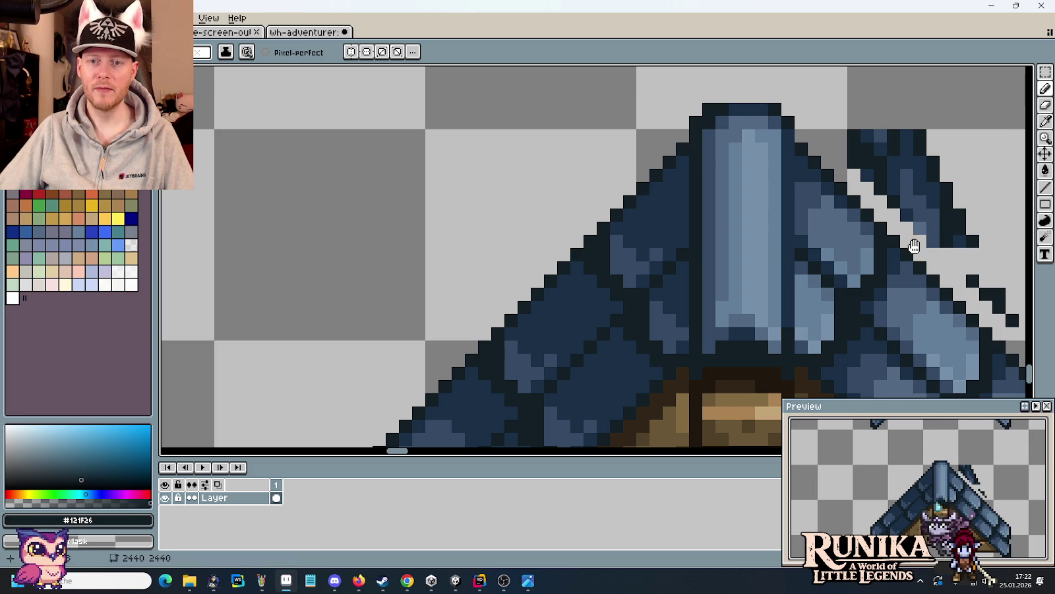
- Remove the leftover dark strands at the upper right of the roof peak
{"action": "left_click_drag", "start_coordinate": [914, 246], "coordinate": [650, 174]}
{"action": "left_click_drag", "start_coordinate": [581, 83], "coordinate": [754, 243]}
{"action": "mouse_move", "coordinate": [699, 173]}
{"action": "left_mouse_down"}
{"action": "mouse_move", "coordinate": [686, 148]}
{"action": "mouse_move", "coordinate": [670, 158]}
{"action": "mouse_move", "coordinate": [715, 230]}
{"action": "mouse_move", "coordinate": [693, 175]}
{"action": "left_mouse_up"}
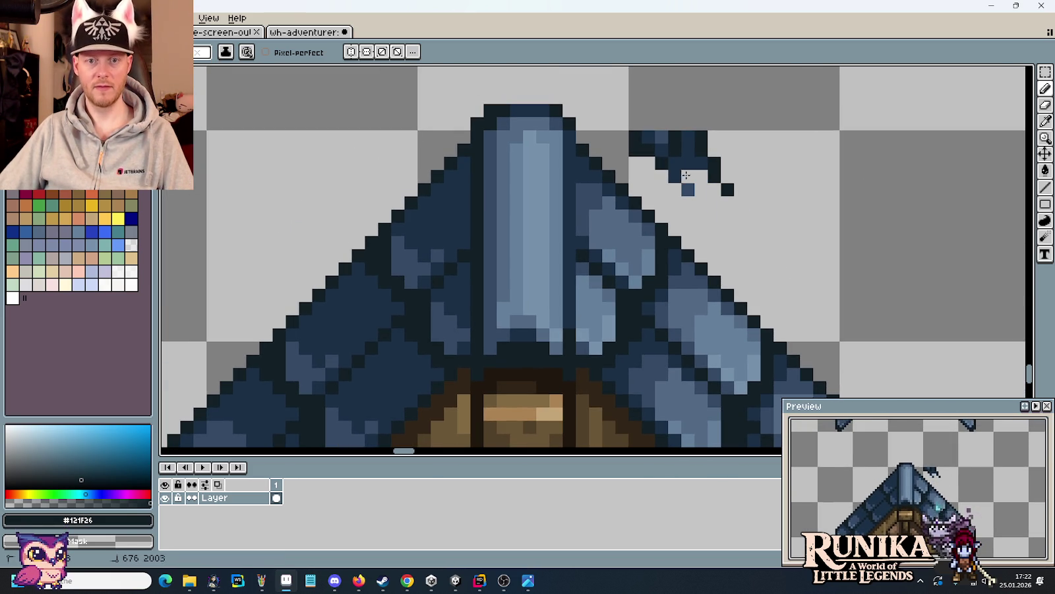
{"action": "left_click_drag", "start_coordinate": [660, 136], "coordinate": [682, 163]}
{"action": "key", "text": "ctrl+z"}
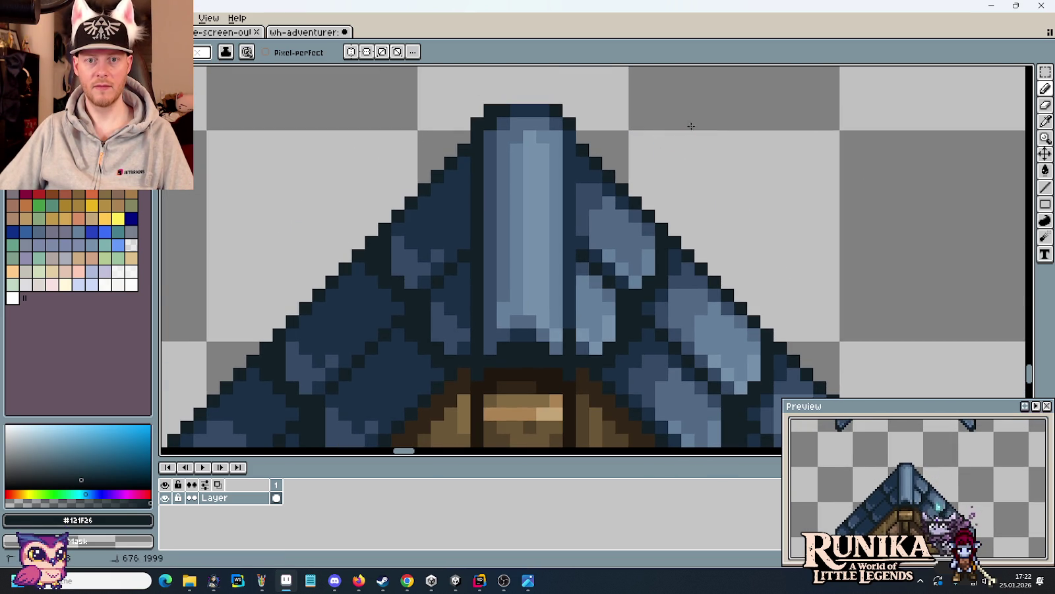
{"action": "scroll", "coordinate": [725, 172], "scroll_direction": "down", "scroll_amount": 2}
{"action": "scroll", "coordinate": [728, 172], "scroll_direction": "down", "scroll_amount": 1}
{"action": "scroll", "coordinate": [727, 172], "scroll_direction": "down", "scroll_amount": 1}
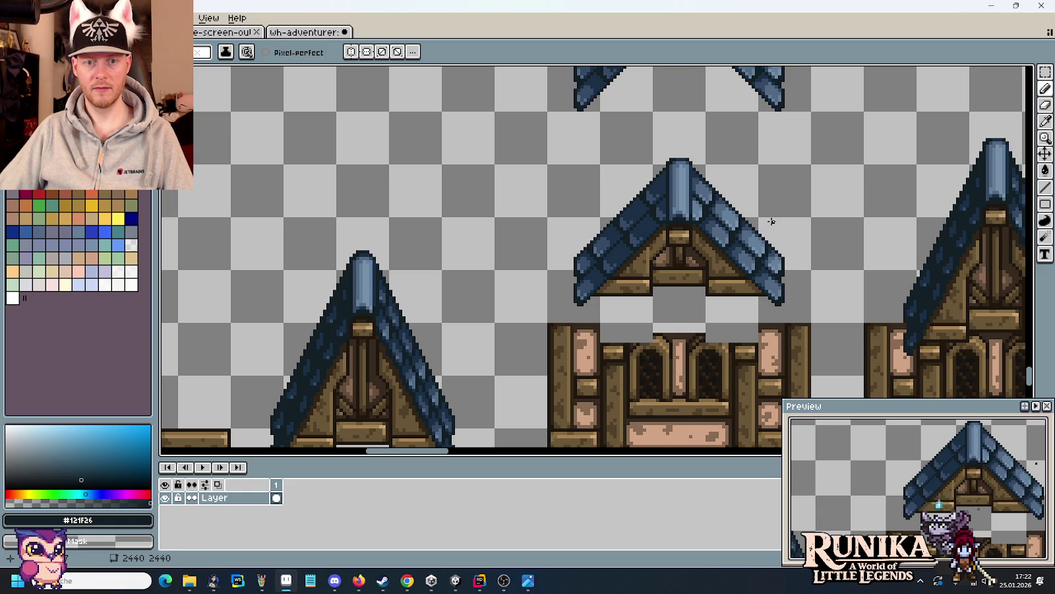
- Retouch the gable timber beside the window in its medium brown, then begin selecting the top roof piece
{"action": "scroll", "coordinate": [690, 238], "scroll_direction": "up", "scroll_amount": 2}
{"action": "key", "text": "i"}
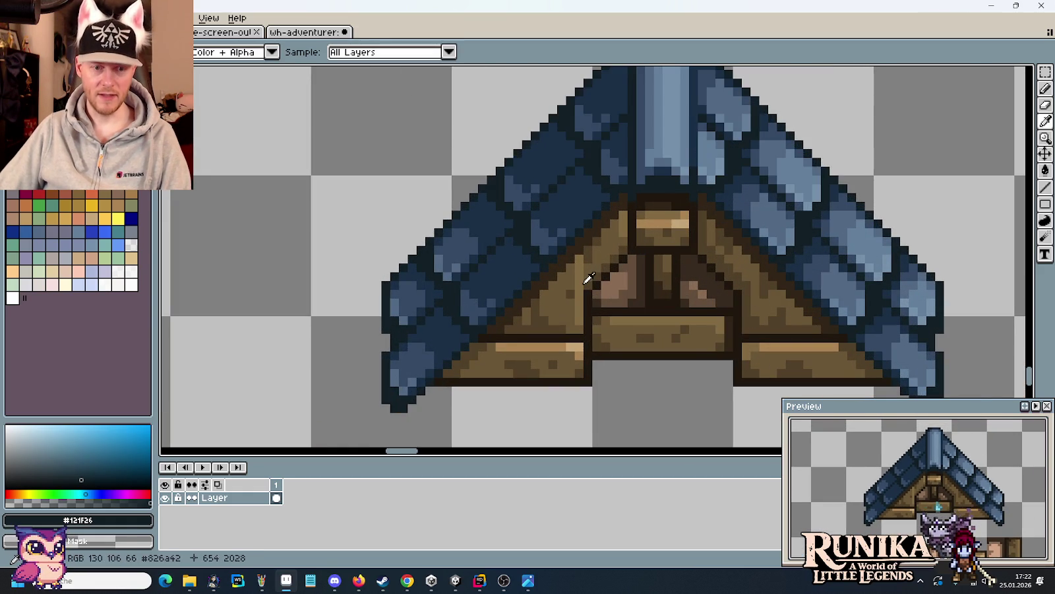
{"action": "left_click", "coordinate": [592, 266]}
{"action": "key", "text": "b"}
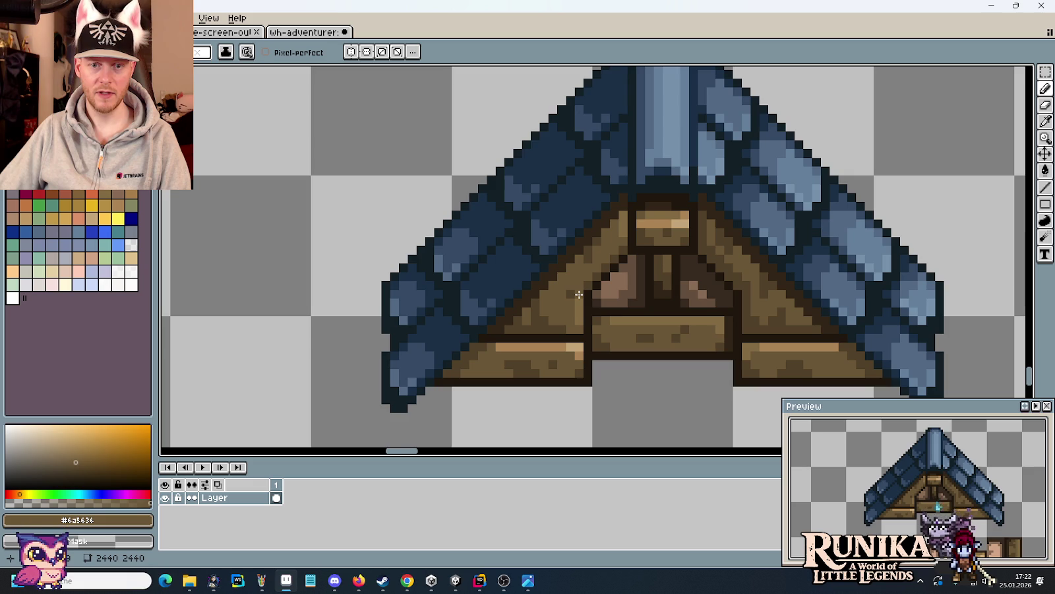
{"action": "scroll", "coordinate": [693, 263], "scroll_direction": "down", "scroll_amount": 3}
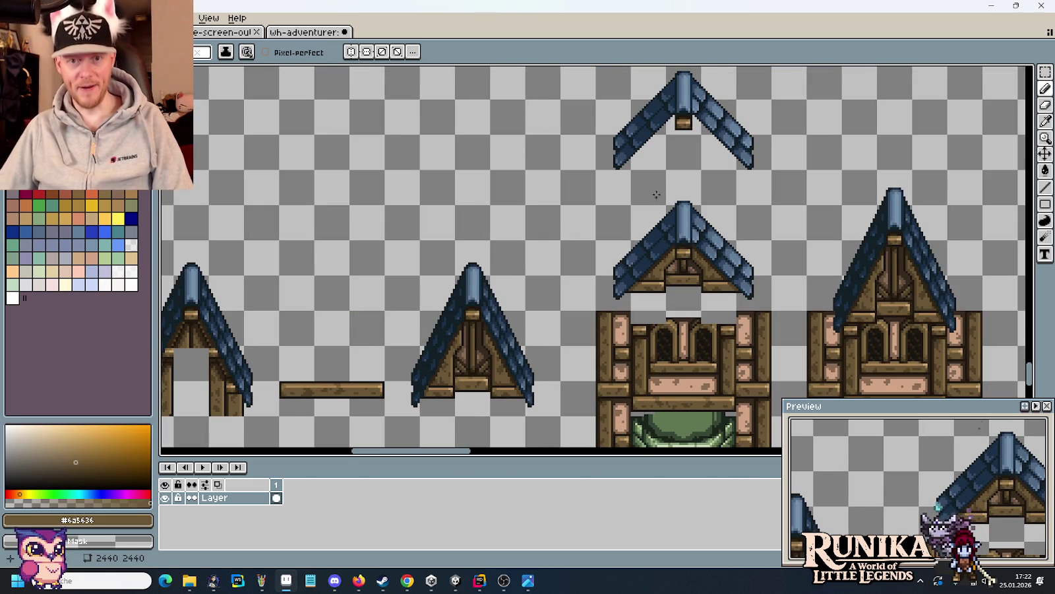
{"action": "key", "text": "m"}
{"action": "mouse_move", "coordinate": [702, 135]}
{"action": "left_mouse_down"}
{"action": "mouse_move", "coordinate": [770, 168]}
{"action": "mouse_move", "coordinate": [593, 66]}
{"action": "left_mouse_up"}
- Place copies of the blue roof cap above the left gable and the small gable
{"action": "scroll", "coordinate": [617, 103], "scroll_direction": "down", "scroll_amount": 2}
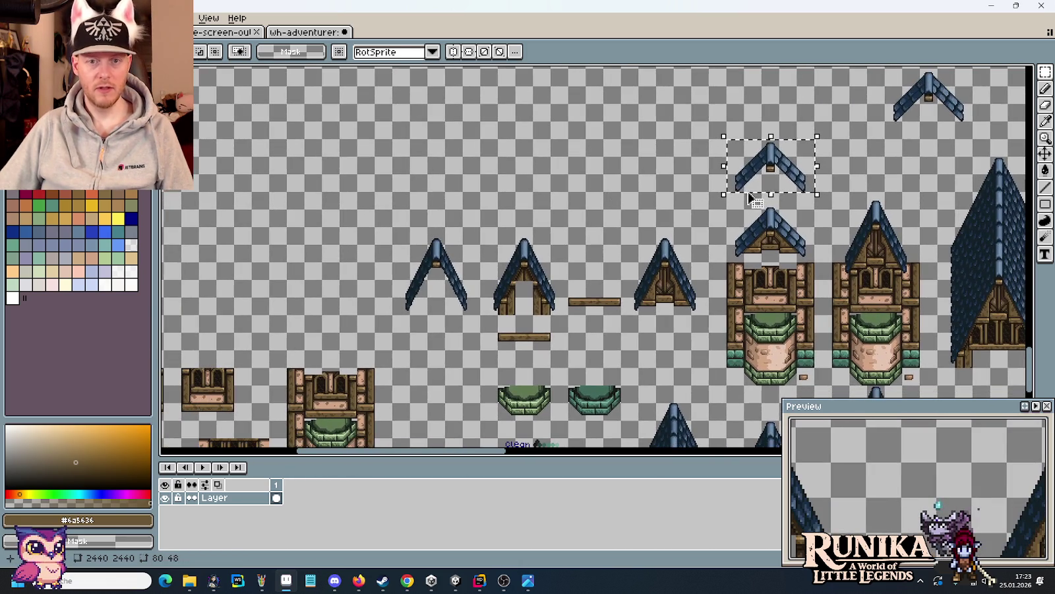
{"action": "left_click_drag", "start_coordinate": [751, 198], "coordinate": [419, 232]}
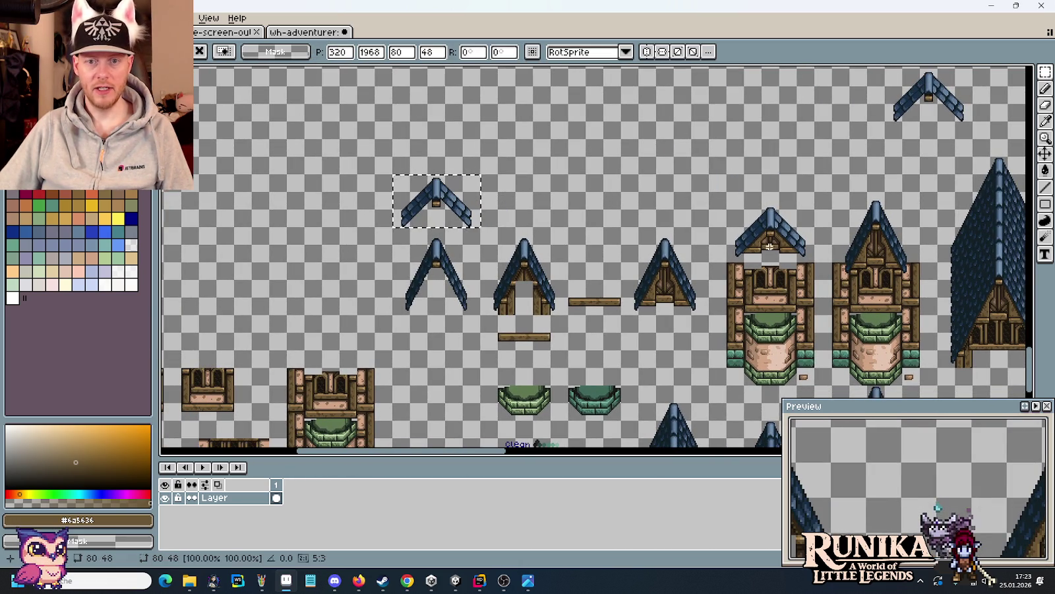
{"action": "left_click_drag", "start_coordinate": [816, 264], "coordinate": [725, 190]}
{"action": "mouse_move", "coordinate": [763, 233]}
{"action": "left_mouse_down"}
{"action": "mouse_move", "coordinate": [667, 203]}
{"action": "mouse_move", "coordinate": [772, 249]}
{"action": "left_mouse_up"}
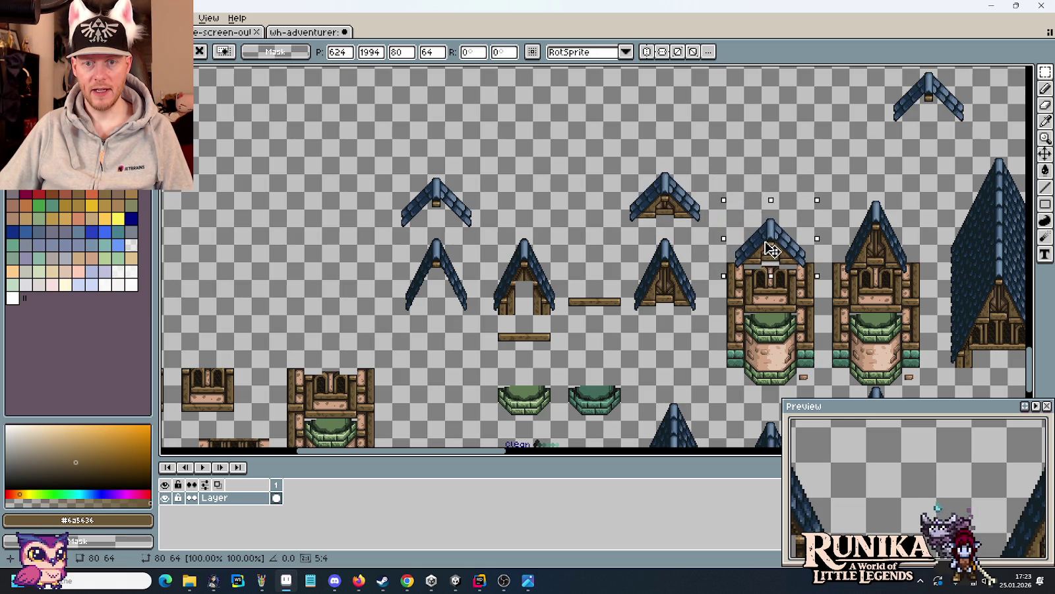
- Nudge the tower's roof cap down slightly and commit it
{"action": "scroll", "coordinate": [772, 249], "scroll_direction": "up", "scroll_amount": 1}
{"action": "scroll", "coordinate": [772, 247], "scroll_direction": "up", "scroll_amount": 1}
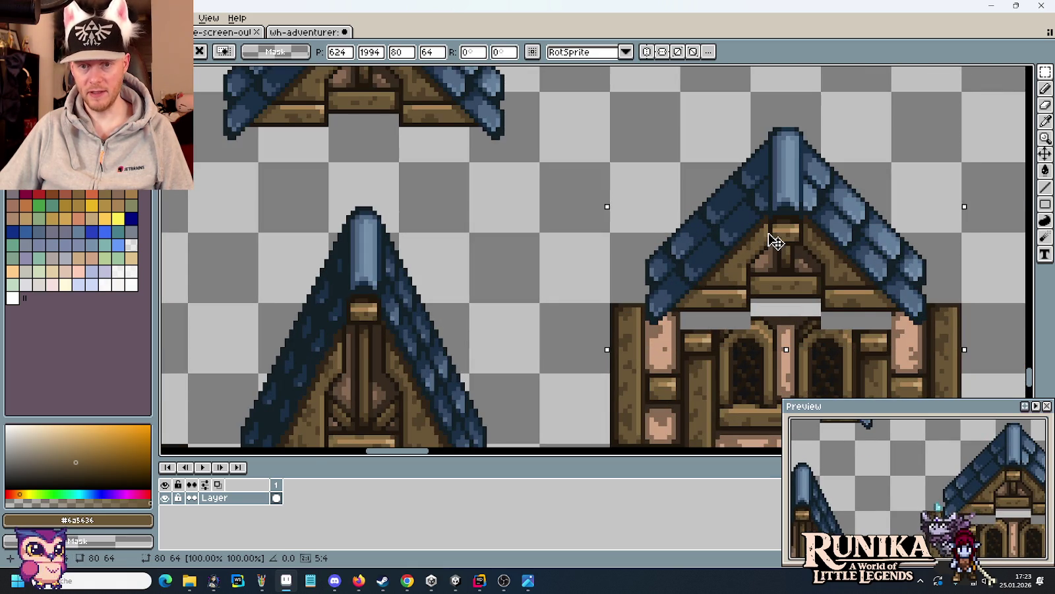
{"action": "key", "text": "Down"}
{"action": "key", "text": "Down"}
{"action": "key", "text": "Down"}
{"action": "key", "text": "Down"}
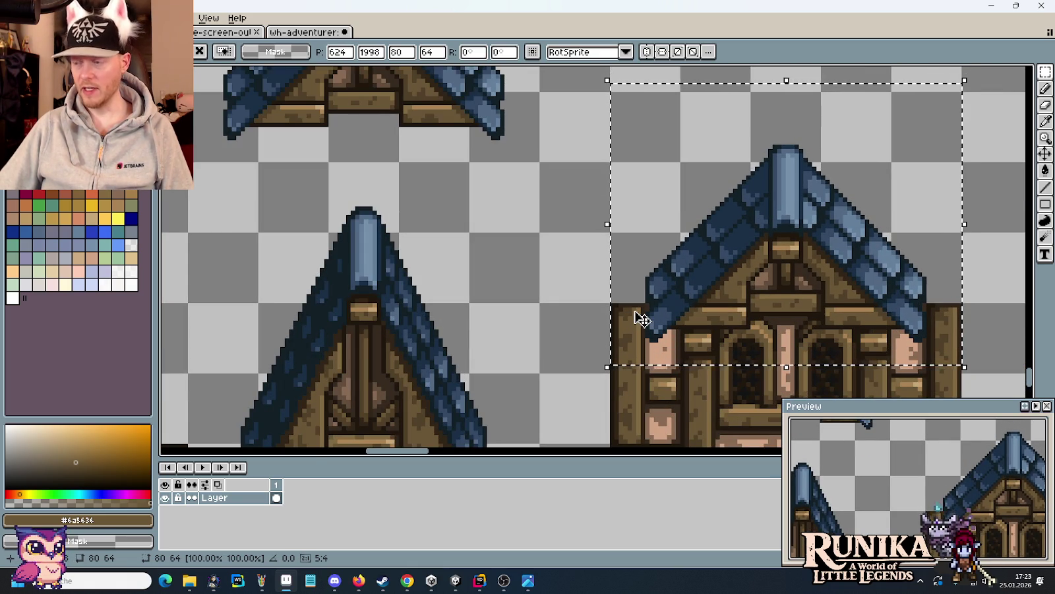
{"action": "left_click", "coordinate": [520, 291]}
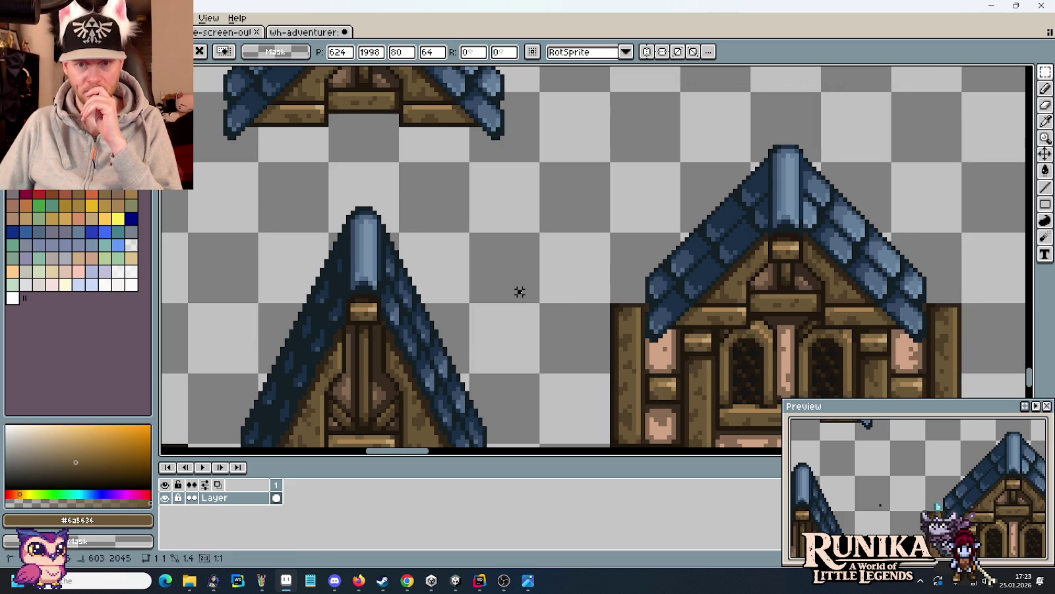
{"action": "scroll", "coordinate": [545, 251], "scroll_direction": "down", "scroll_amount": 3}
{"action": "scroll", "coordinate": [546, 254], "scroll_direction": "down", "scroll_amount": 2}
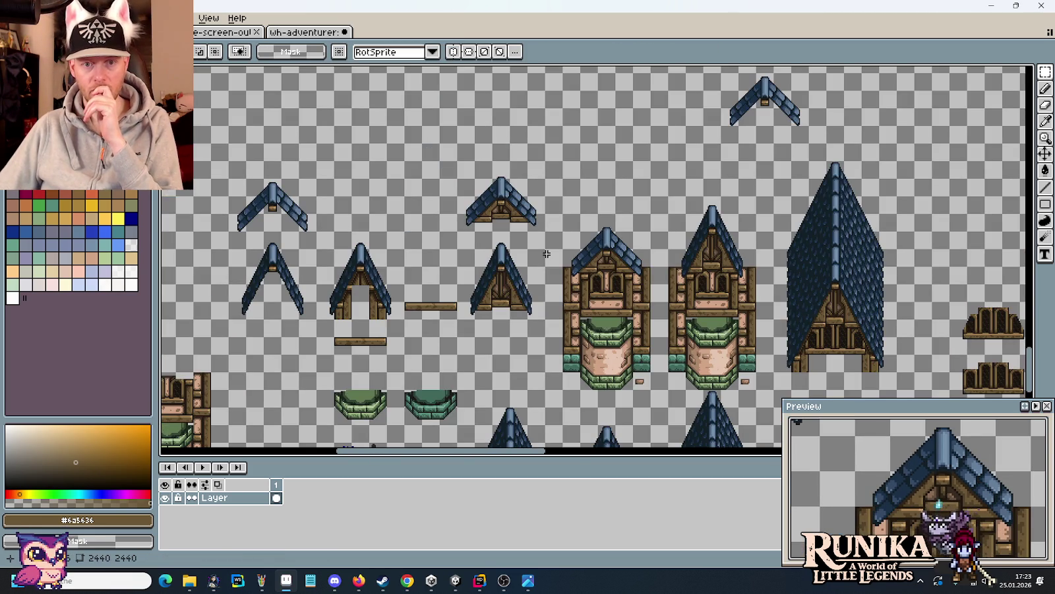
- Duplicate the large blue roof on the right and commit the copy to the left
{"action": "left_click_drag", "start_coordinate": [758, 218], "coordinate": [496, 182]}
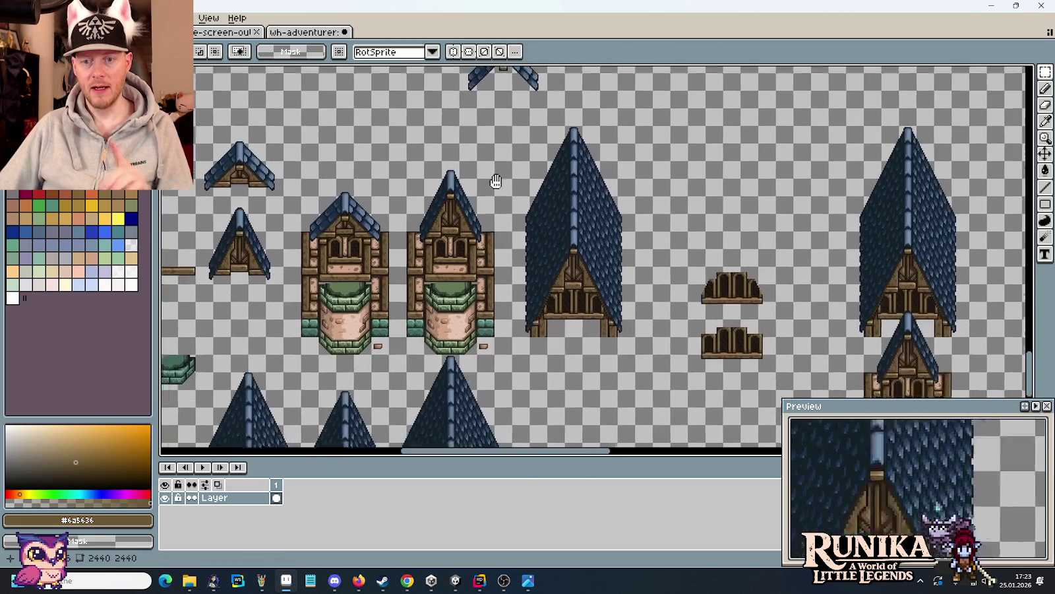
{"action": "scroll", "coordinate": [496, 182], "scroll_direction": "right", "scroll_amount": 1}
{"action": "scroll", "coordinate": [572, 242], "scroll_direction": "right", "scroll_amount": 5}
{"action": "scroll", "coordinate": [520, 226], "scroll_direction": "right", "scroll_amount": 5}
{"action": "scroll", "coordinate": [520, 226], "scroll_direction": "up", "scroll_amount": 2}
{"action": "left_click_drag", "start_coordinate": [836, 309], "coordinate": [760, 88]}
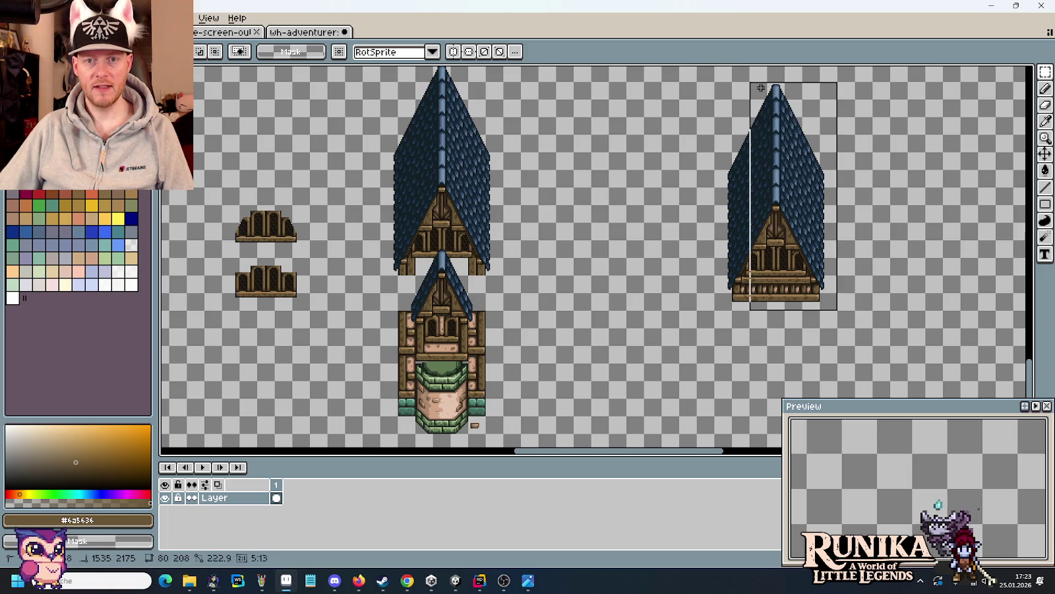
{"action": "left_click_drag", "start_coordinate": [770, 182], "coordinate": [578, 165]}
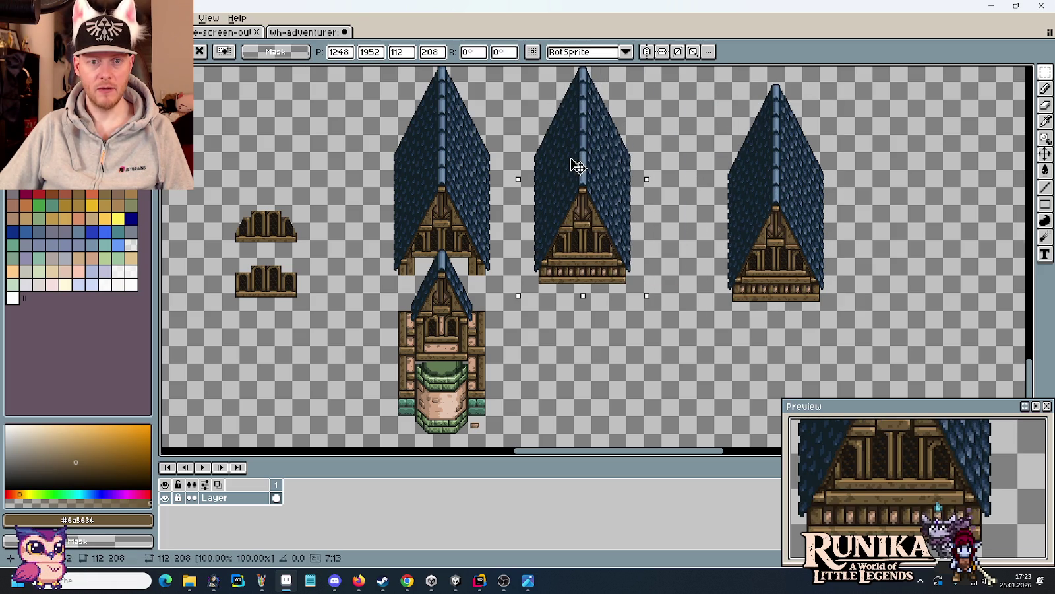
{"action": "left_click", "coordinate": [370, 219]}
- Set a tower piece beneath the roof copy and bring up the medieval house concept image
{"action": "scroll", "coordinate": [589, 292], "scroll_direction": "left", "scroll_amount": 5}
{"action": "scroll", "coordinate": [589, 291], "scroll_direction": "left", "scroll_amount": 5}
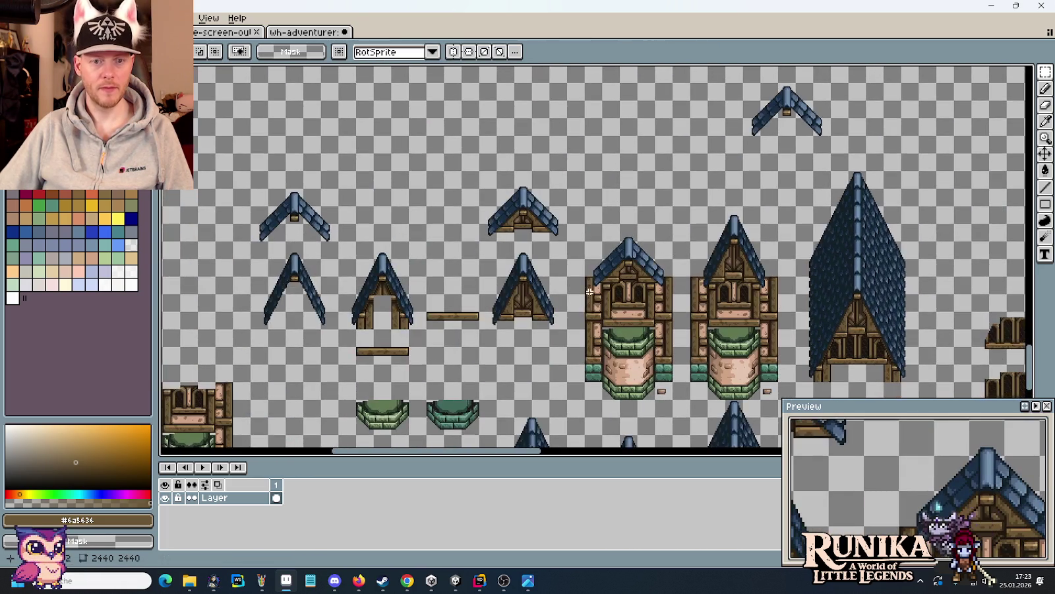
{"action": "left_click_drag", "start_coordinate": [667, 396], "coordinate": [588, 228]}
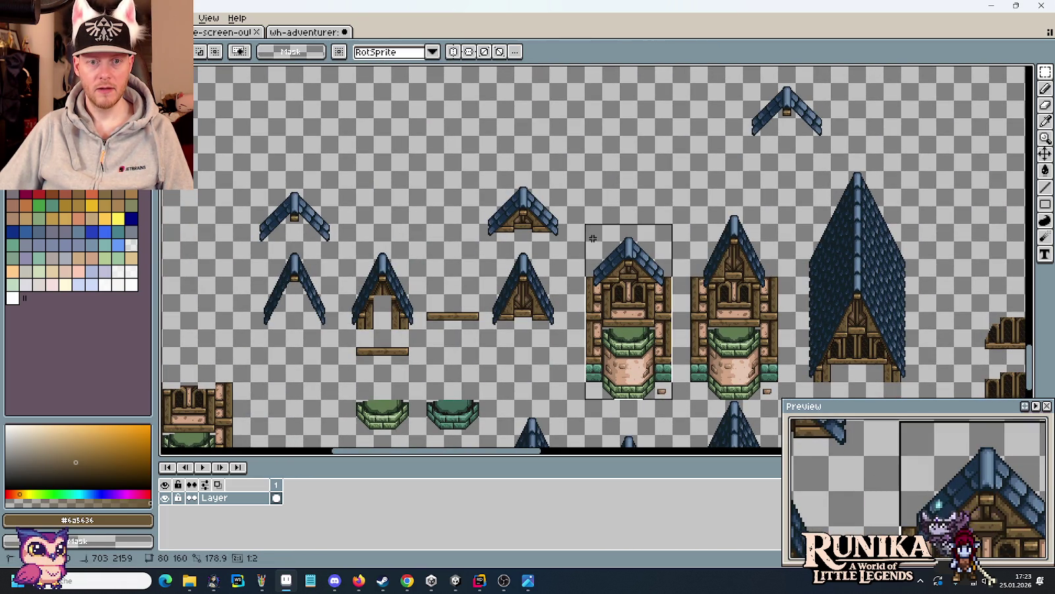
{"action": "mouse_move", "coordinate": [630, 310]}
{"action": "left_mouse_down"}
{"action": "mouse_move", "coordinate": [1041, 399]}
{"action": "mouse_move", "coordinate": [568, 270]}
{"action": "left_mouse_up"}
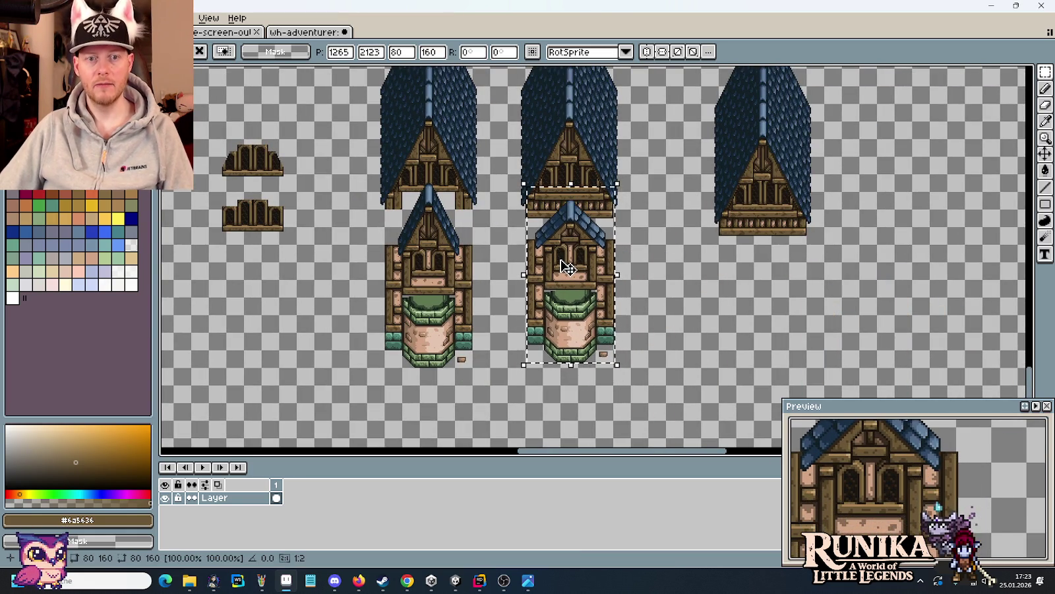
{"action": "key", "text": "alt+Tab"}
{"action": "key", "text": "alt+Tab"}
{"action": "key", "text": "Tab"}
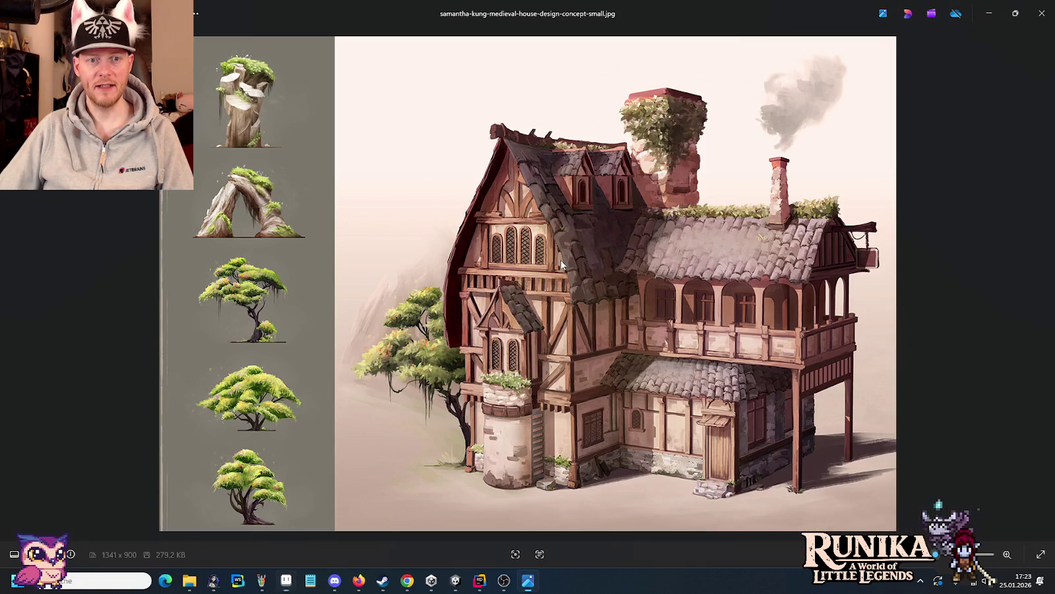
{"action": "key", "text": "alt+Tab"}
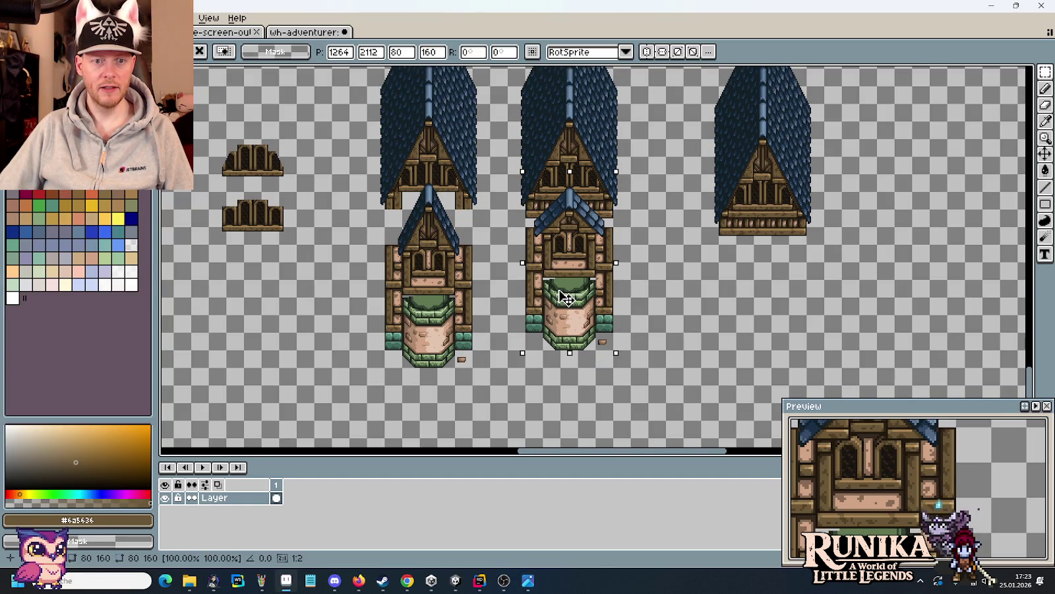
- Lower the tower piece under the roof copy while comparing against the medieval house concept art
{"action": "key", "text": "alt+Tab"}
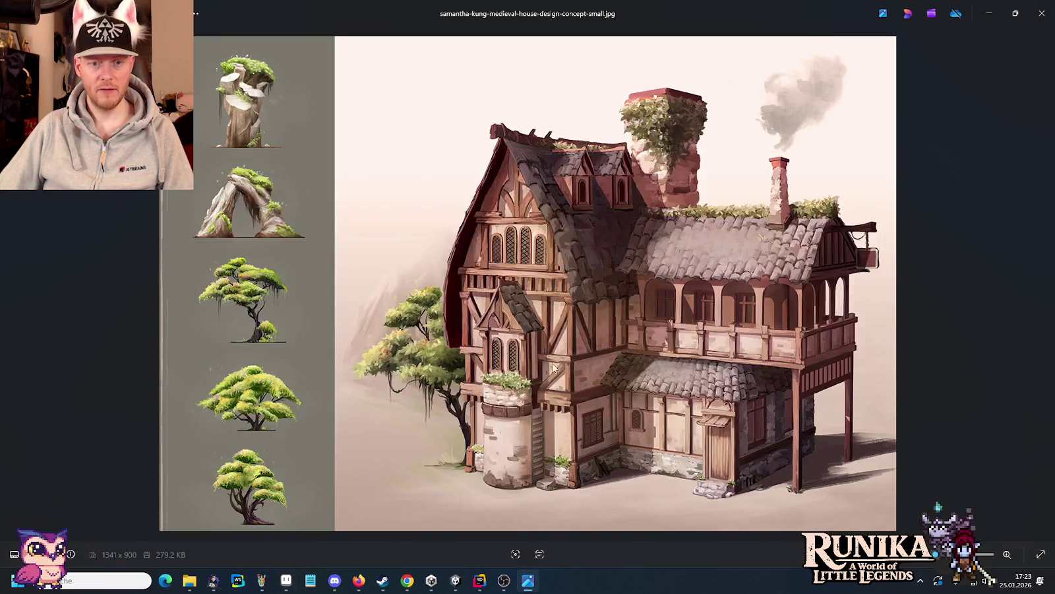
{"action": "key", "text": "alt+Tab"}
{"action": "left_click_drag", "start_coordinate": [580, 264], "coordinate": [581, 286]}
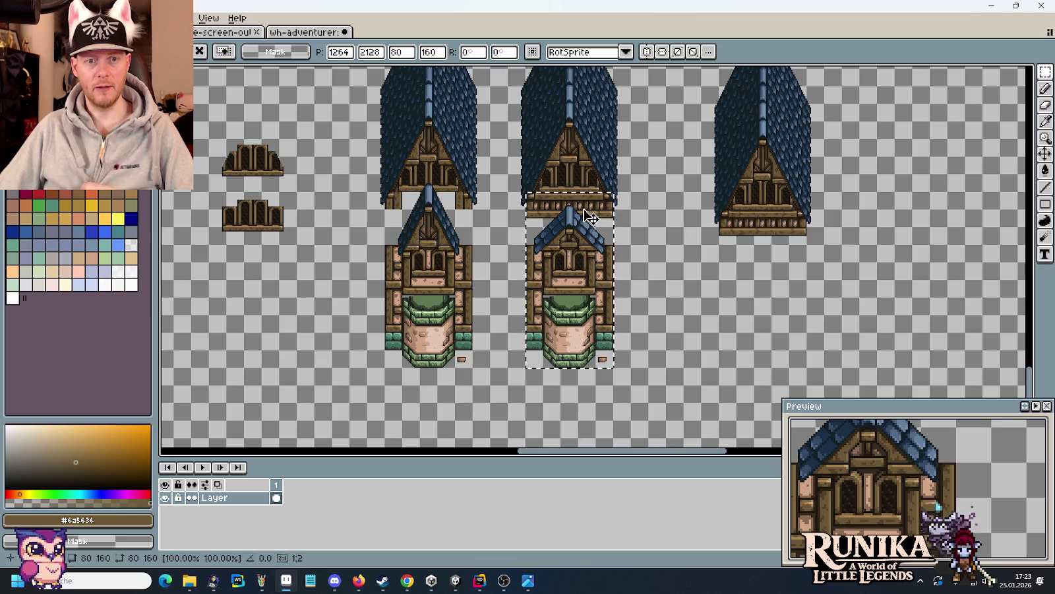
{"action": "key", "text": "alt+Tab"}
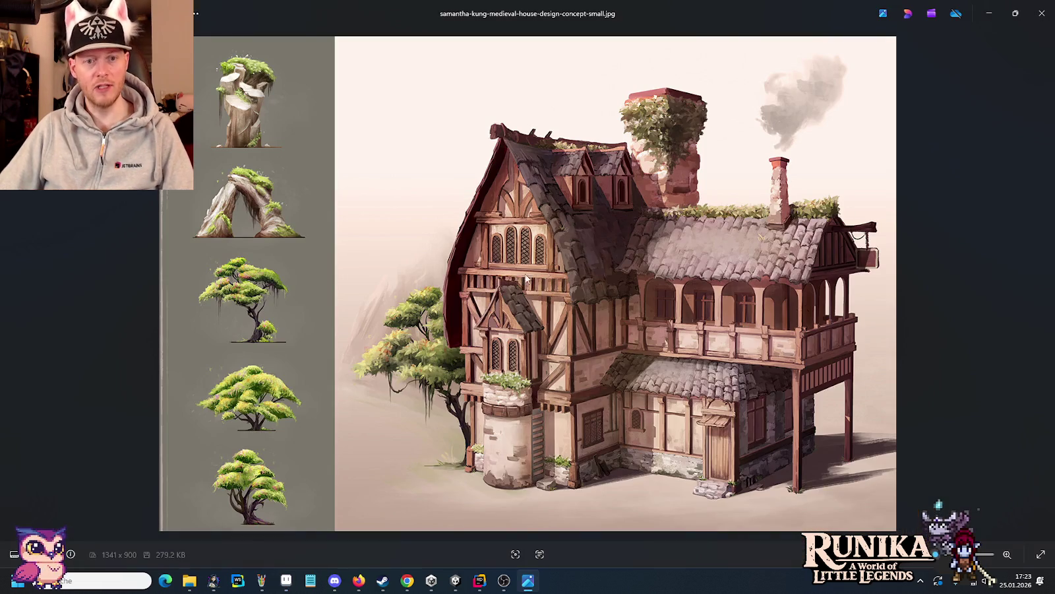
{"action": "key", "text": "alt+Tab"}
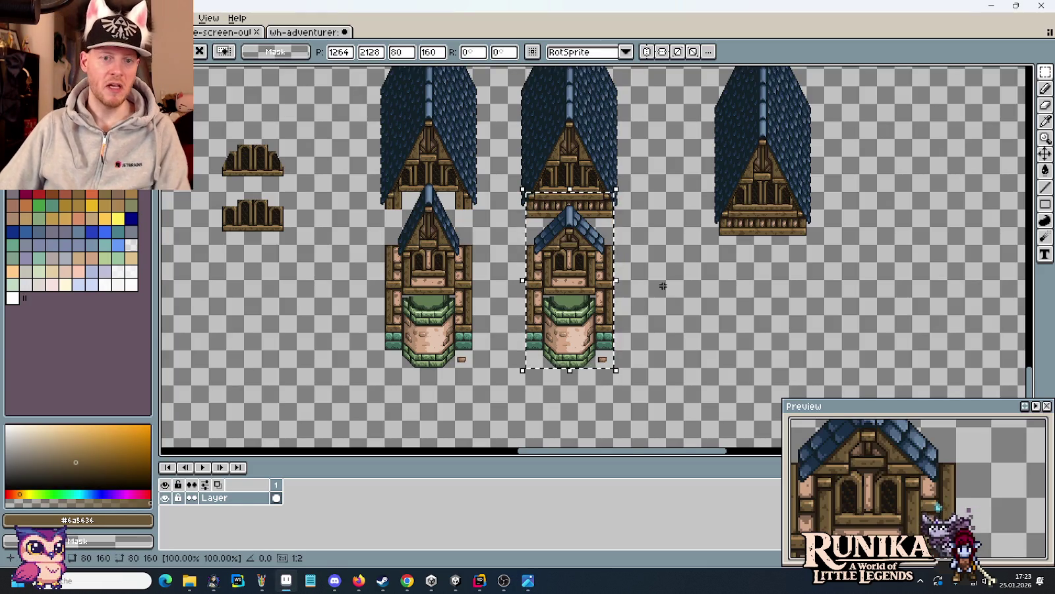
{"action": "scroll", "coordinate": [660, 279], "scroll_direction": "up", "scroll_amount": 2}
{"action": "left_click_drag", "start_coordinate": [660, 279], "coordinate": [712, 323]}
- Move the gabled doorway tower 8 pixels lower beneath the large roof copy and commit it
{"action": "key", "text": "Up"}
{"action": "key", "text": "Up"}
{"action": "key", "text": "Up"}
{"action": "key", "text": "Up"}
{"action": "key", "text": "Up"}
{"action": "key", "text": "Up"}
{"action": "key", "text": "Up"}
{"action": "key", "text": "Up"}
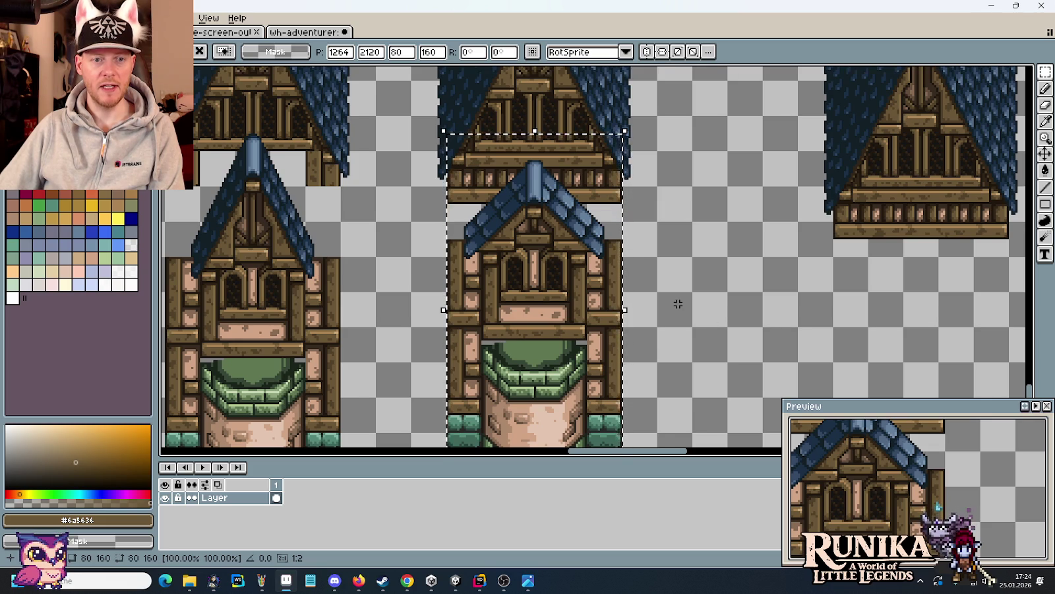
{"action": "scroll", "coordinate": [676, 302], "scroll_direction": "down", "scroll_amount": 2}
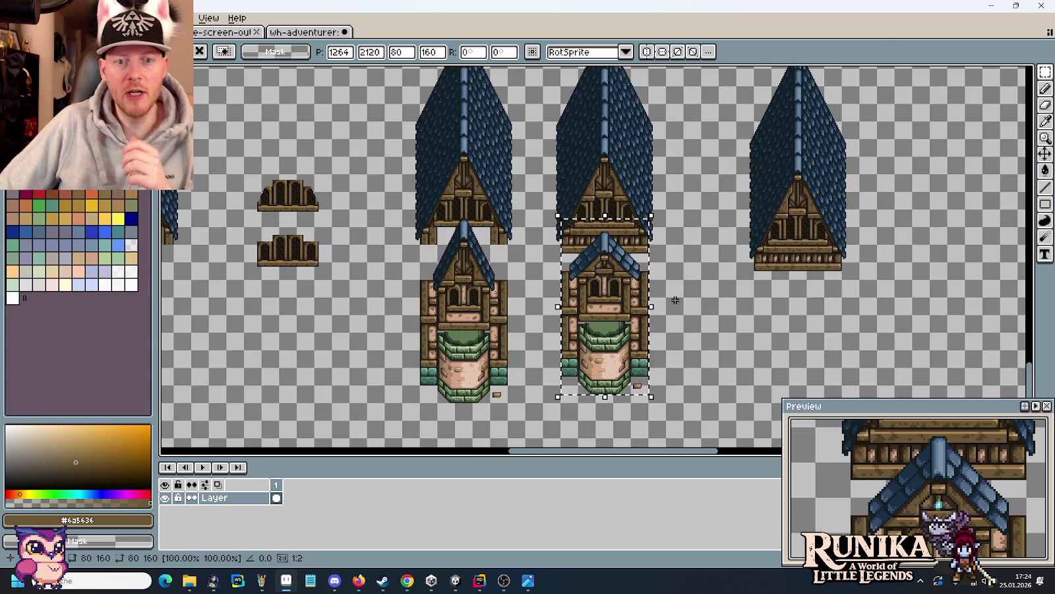
{"action": "left_click_drag", "start_coordinate": [618, 297], "coordinate": [618, 306]}
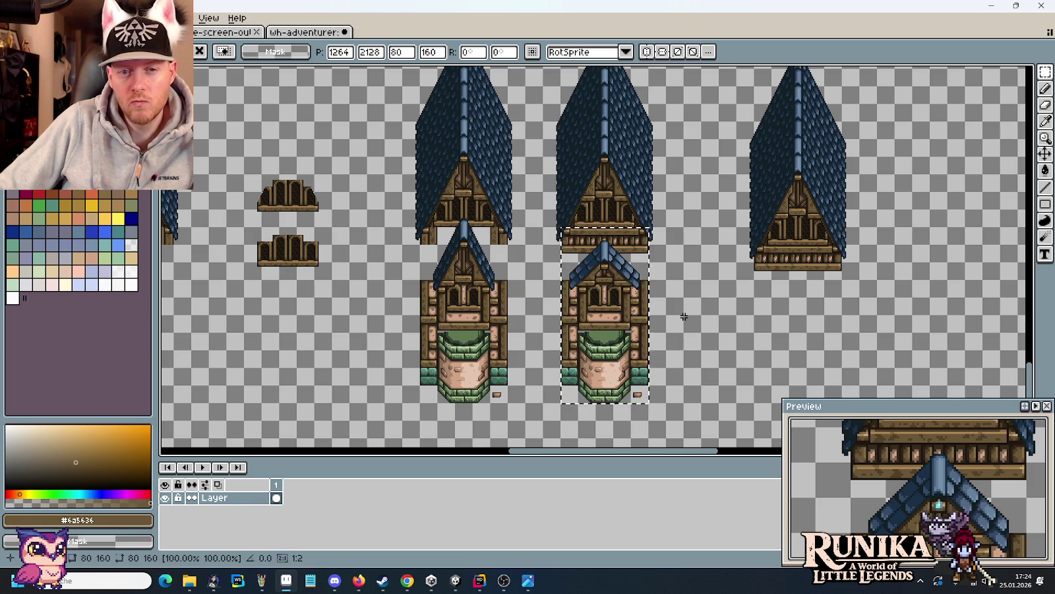
{"action": "left_click", "coordinate": [684, 316]}
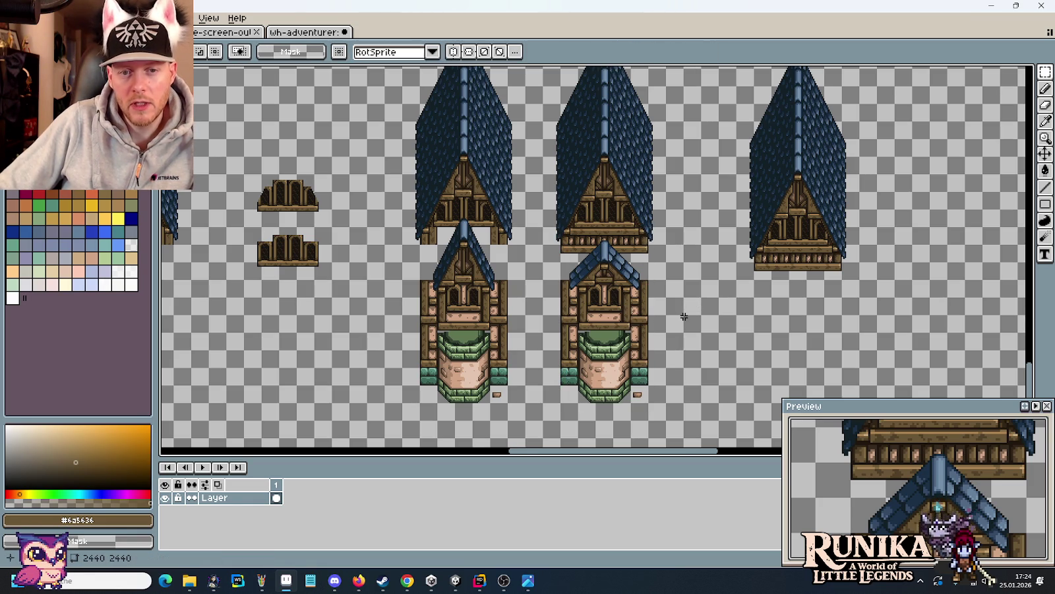
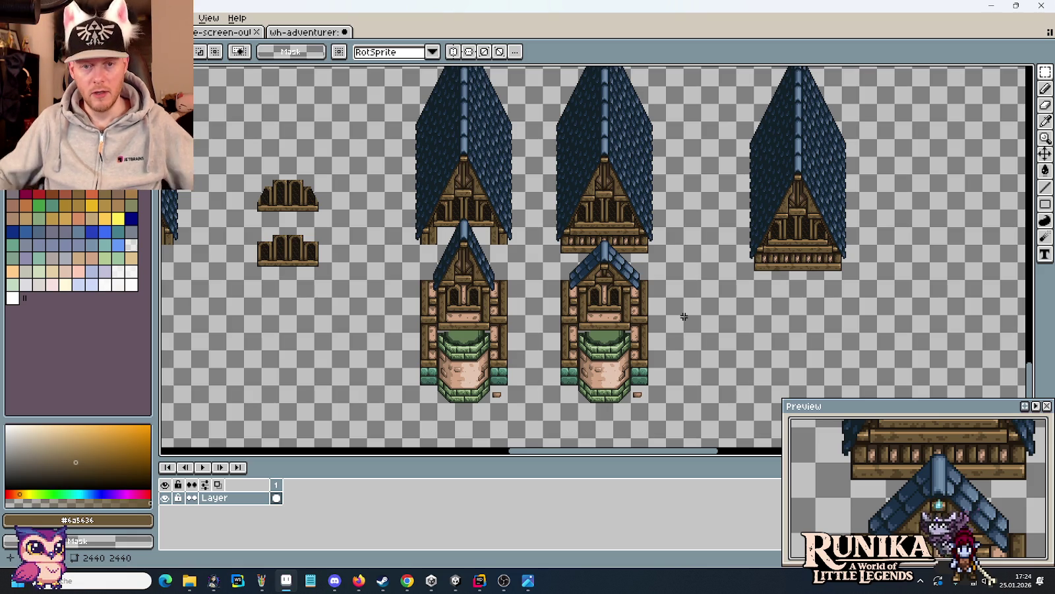
- Compare the house sprites against the medieval house concept reference
{"action": "key", "text": "alt+Tab"}
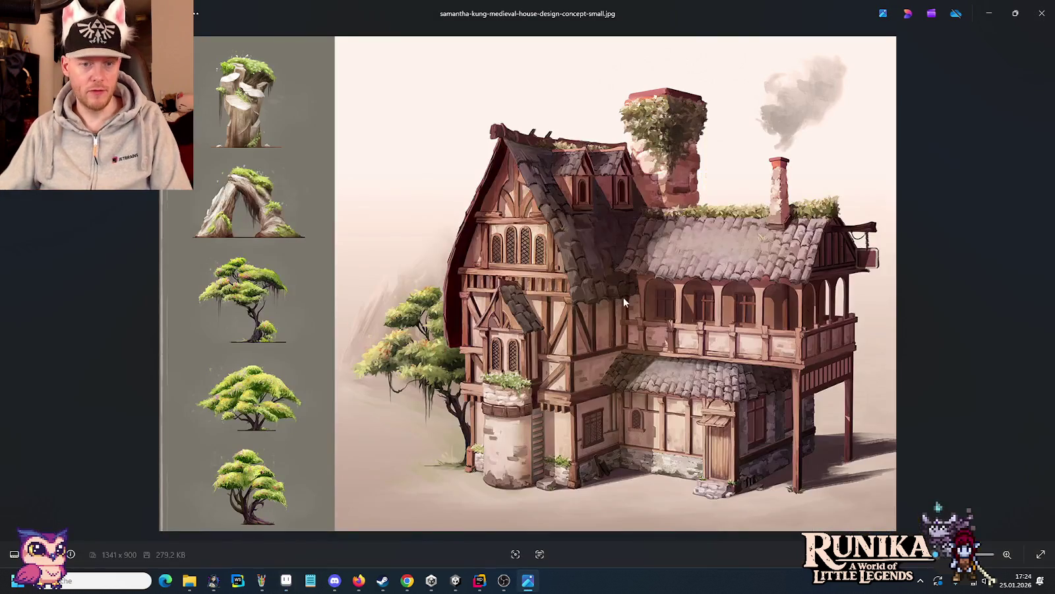
{"action": "key", "text": "alt+Tab"}
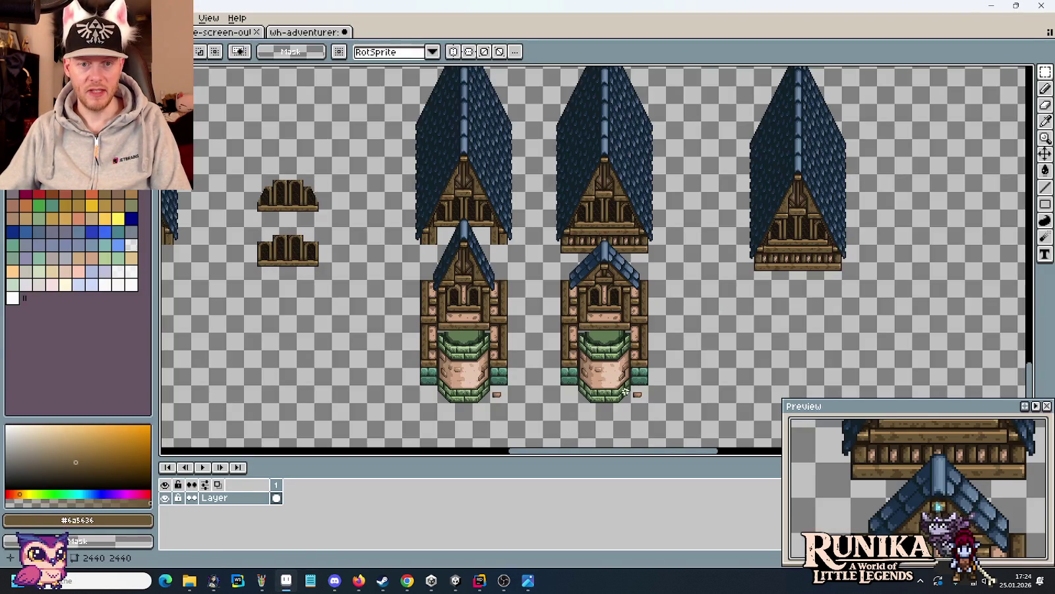
{"action": "key", "text": "alt+Tab"}
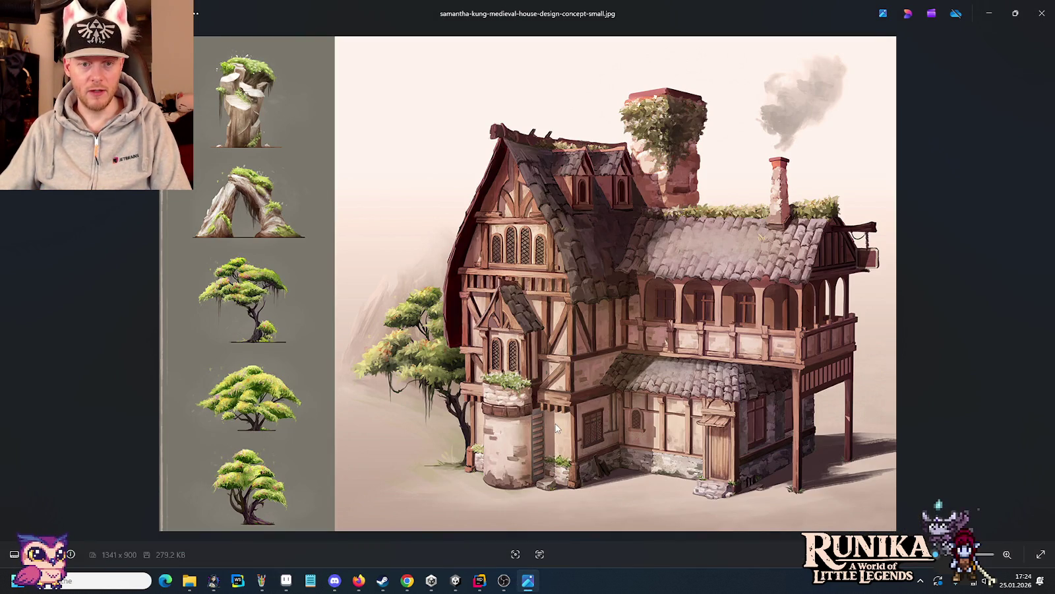
{"action": "key", "text": "alt+Tab"}
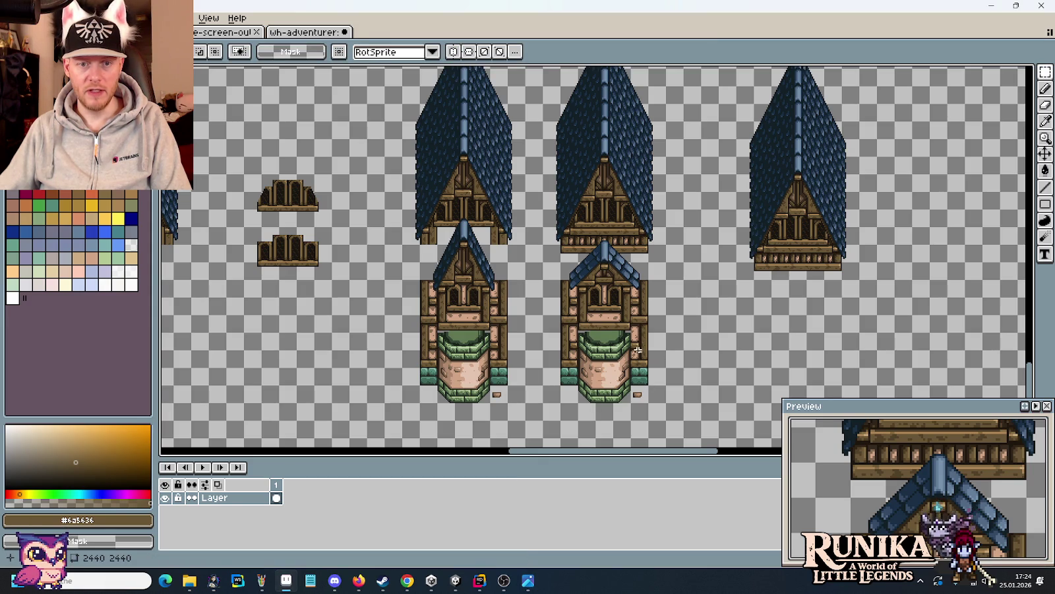
- Zoom in and paint pink plaster over the dark gap in the plaster panel
{"action": "scroll", "coordinate": [633, 336], "scroll_direction": "up", "scroll_amount": 3}
{"action": "scroll", "coordinate": [606, 303], "scroll_direction": "up", "scroll_amount": 1}
{"action": "scroll", "coordinate": [592, 285], "scroll_direction": "up", "scroll_amount": 1}
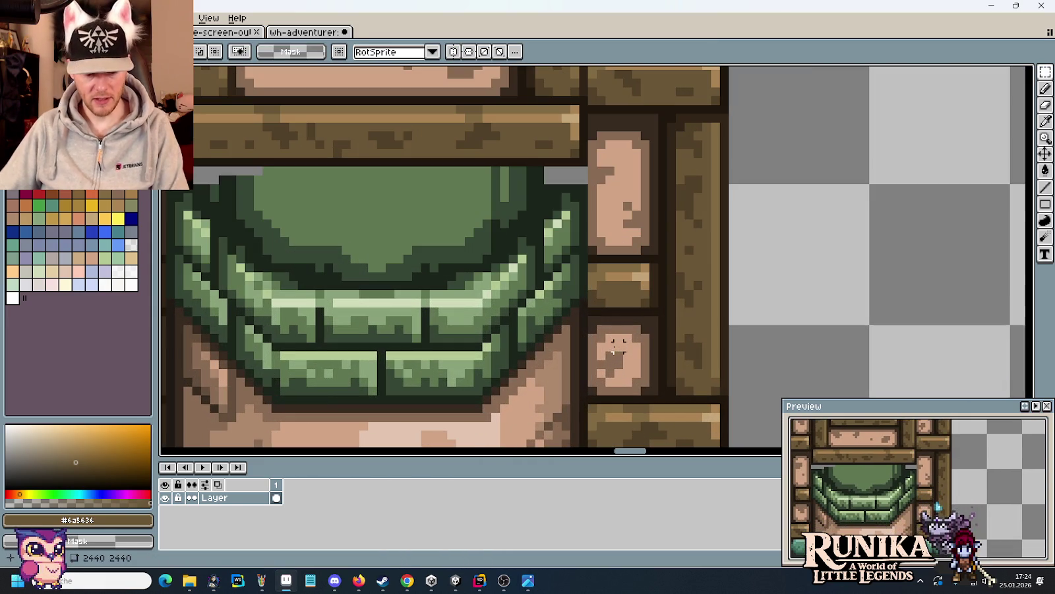
{"action": "key", "text": "b"}
{"action": "left_click", "coordinate": [593, 264], "text": "alt"}
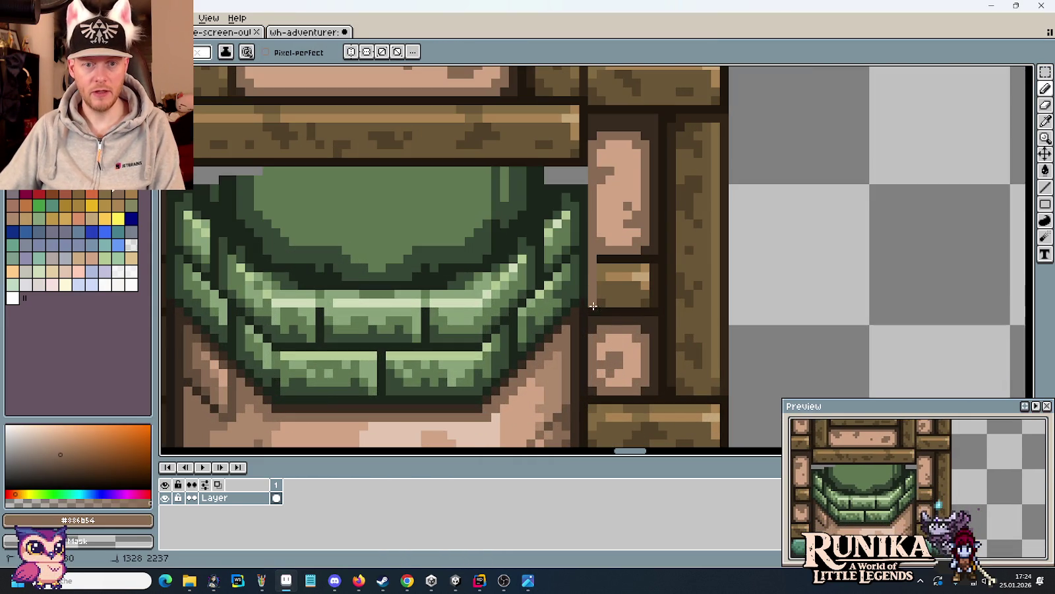
{"action": "left_click", "coordinate": [604, 344], "text": "alt"}
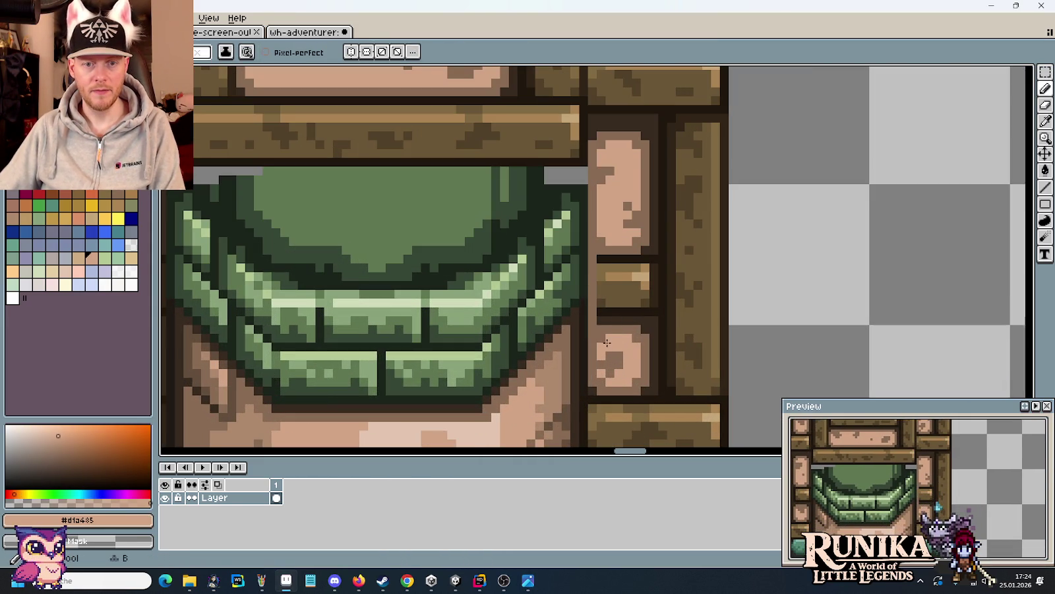
{"action": "left_click_drag", "start_coordinate": [603, 340], "coordinate": [602, 270]}
- Repaint the column brown to shorten the dark bars and cover dark pixels with pink
{"action": "left_click", "coordinate": [657, 335], "text": "alt"}
{"action": "left_click_drag", "start_coordinate": [656, 323], "coordinate": [651, 254]}
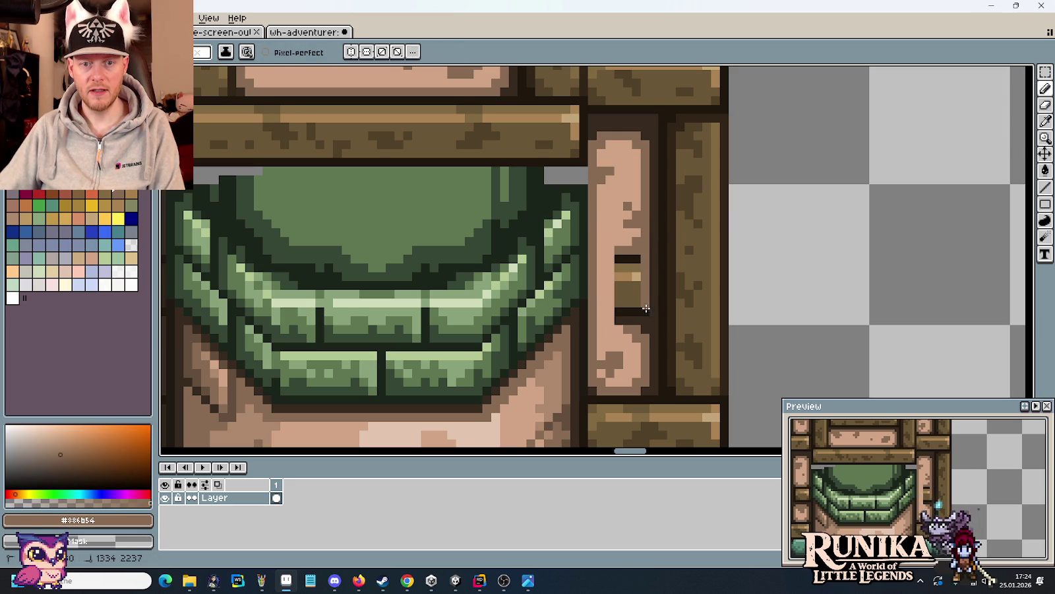
{"action": "left_click", "coordinate": [637, 335], "text": "alt"}
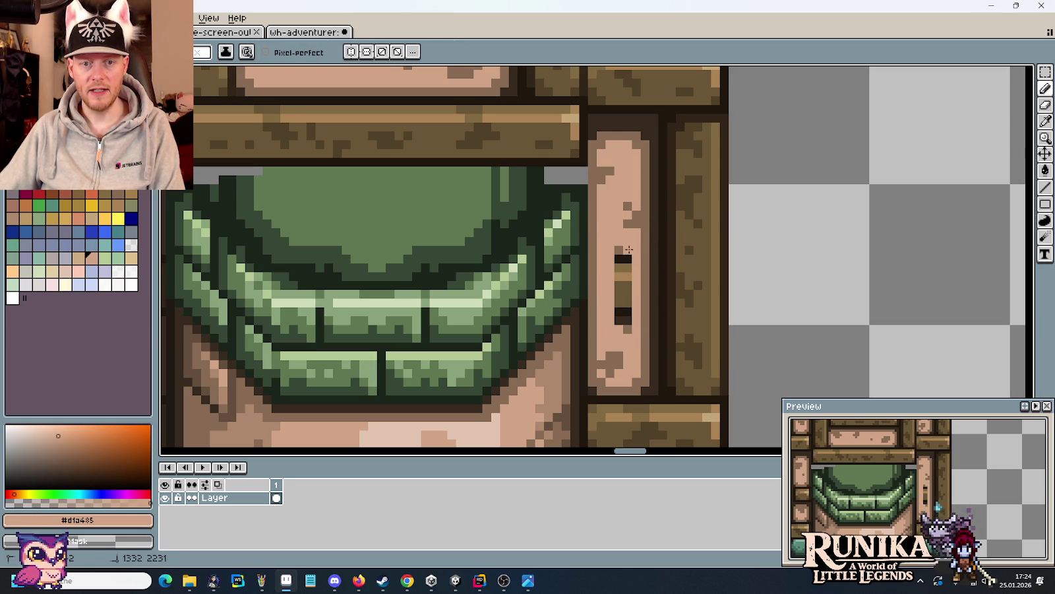
{"action": "left_click_drag", "start_coordinate": [632, 323], "coordinate": [614, 252]}
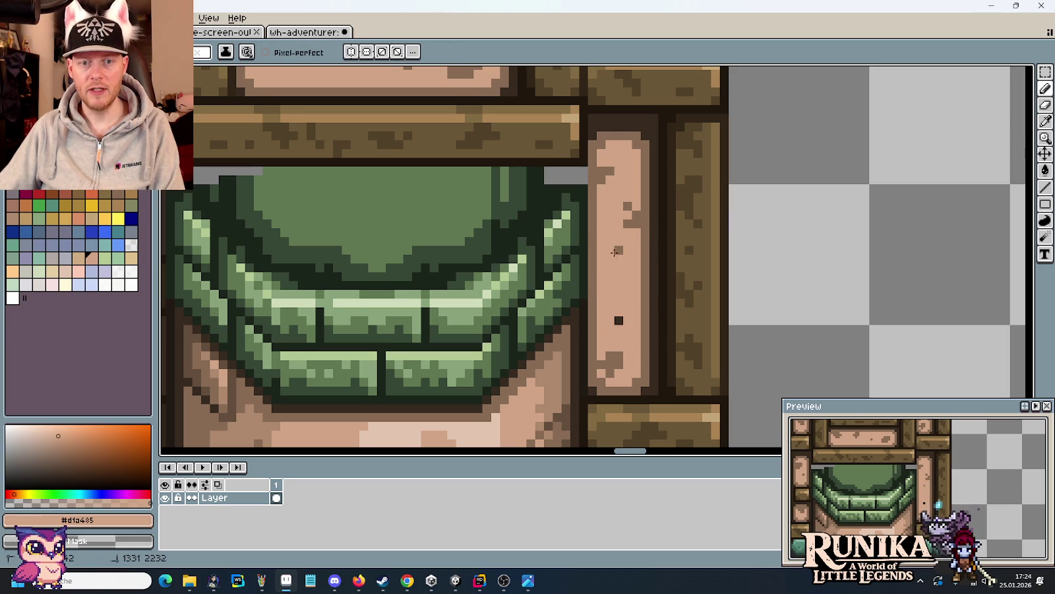
{"action": "left_click", "coordinate": [610, 359], "text": "alt"}
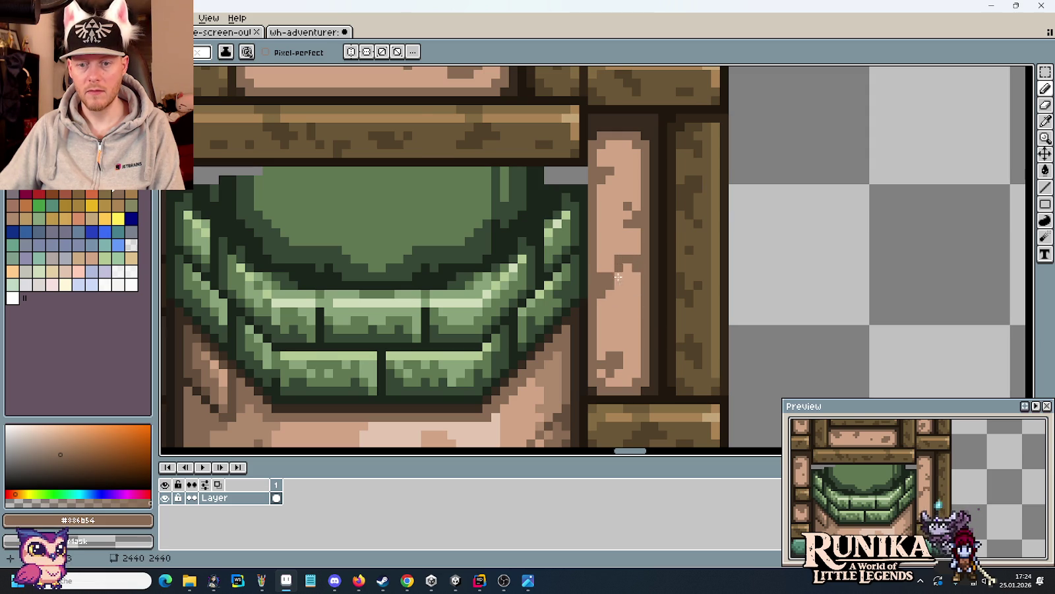
- Bring the tower's left pillar into view and draw a brown edge down the block's left side
{"action": "scroll", "coordinate": [617, 339], "scroll_direction": "down", "scroll_amount": 1}
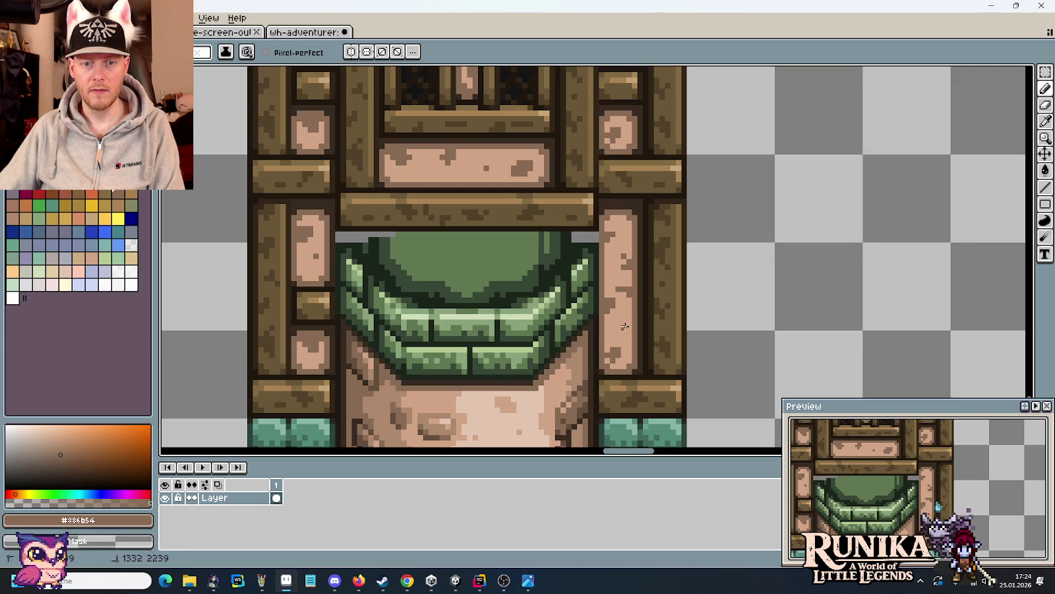
{"action": "left_click_drag", "start_coordinate": [475, 339], "coordinate": [749, 343]}
{"action": "scroll", "coordinate": [570, 257], "scroll_direction": "up", "scroll_amount": 1}
{"action": "key", "text": "i"}
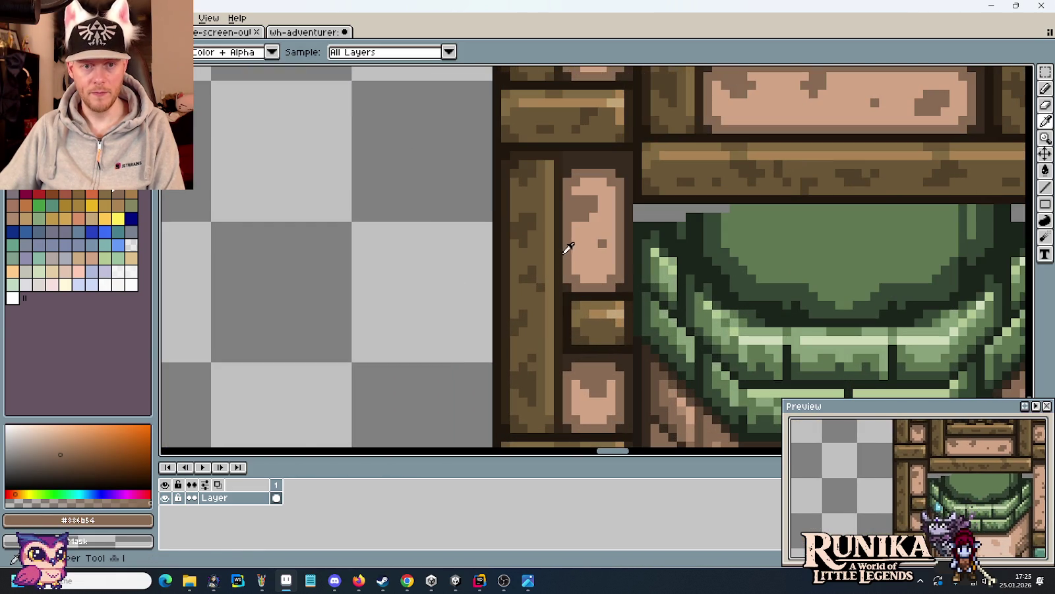
{"action": "key", "text": "b"}
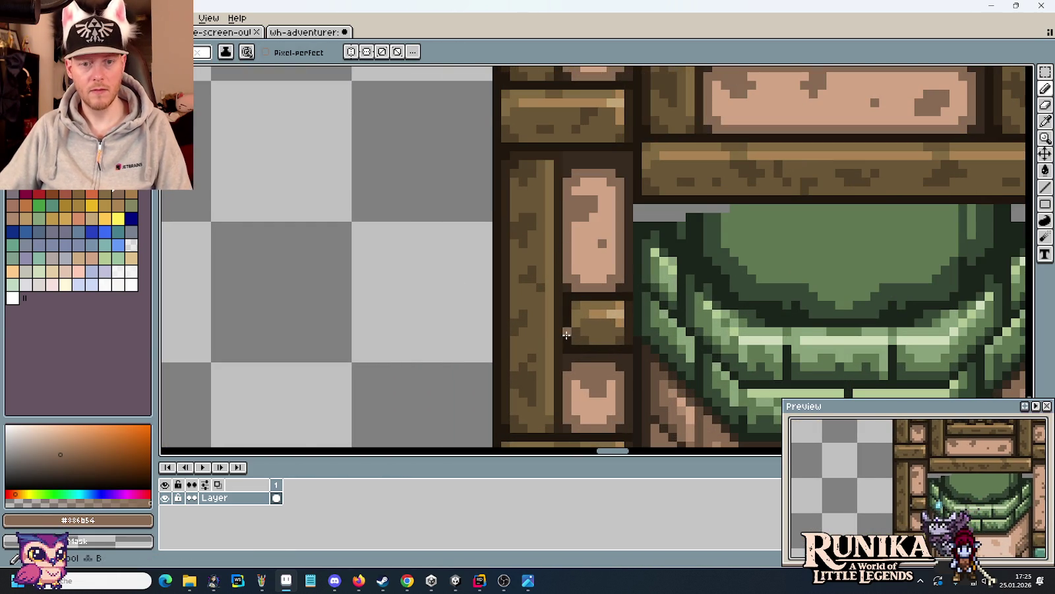
{"action": "left_click_drag", "start_coordinate": [566, 281], "coordinate": [566, 372]}
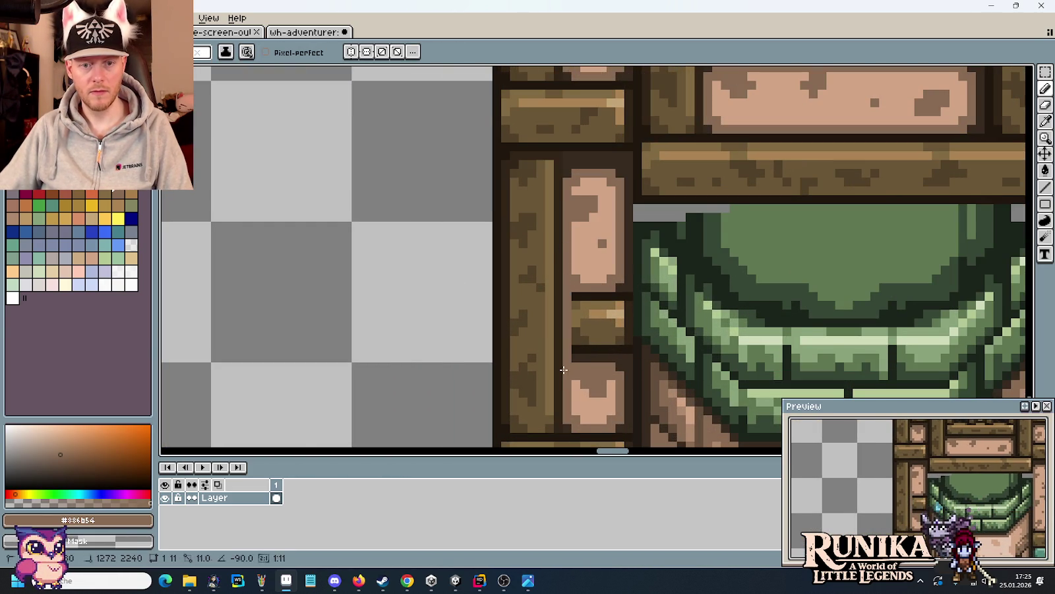
- Draw a brown wood edge down the small block's right side
{"action": "key", "text": "i"}
{"action": "left_click", "coordinate": [628, 267]}
{"action": "key", "text": "b"}
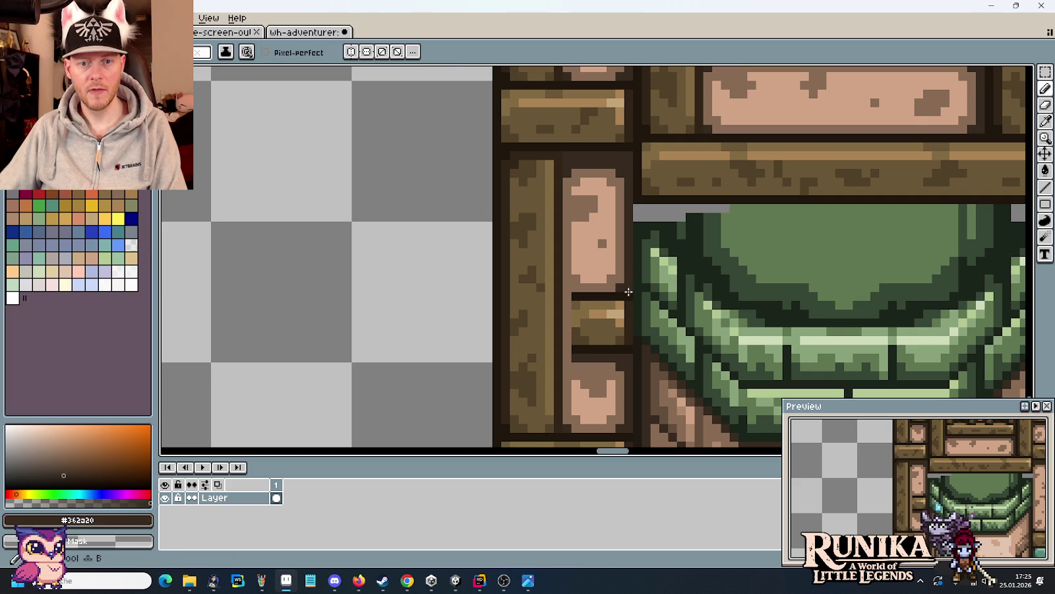
{"action": "key", "text": "i"}
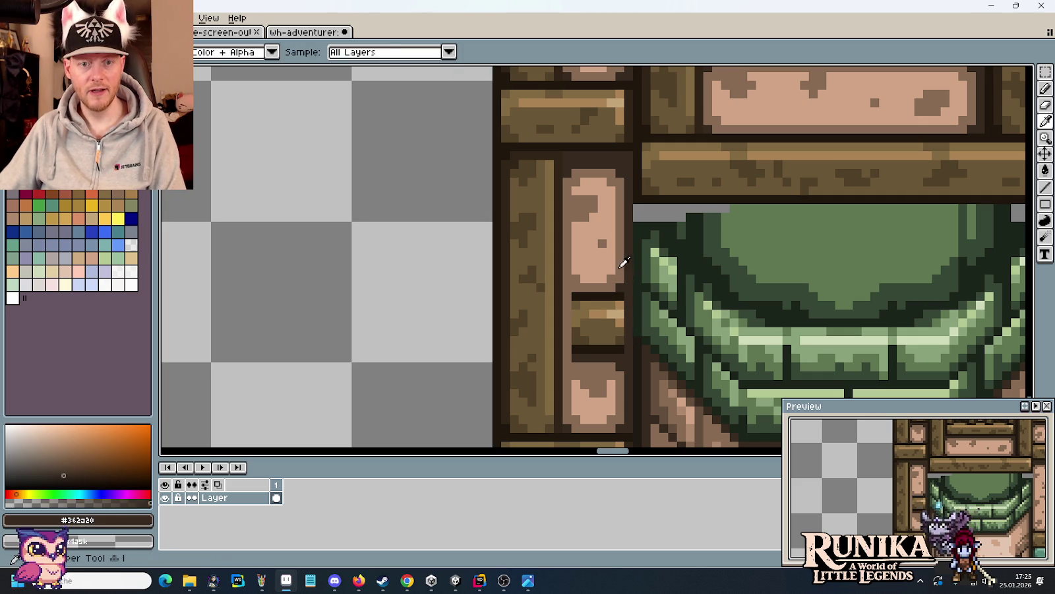
{"action": "left_click", "coordinate": [610, 327]}
{"action": "key", "text": "b"}
{"action": "left_click_drag", "start_coordinate": [620, 292], "coordinate": [620, 362]}
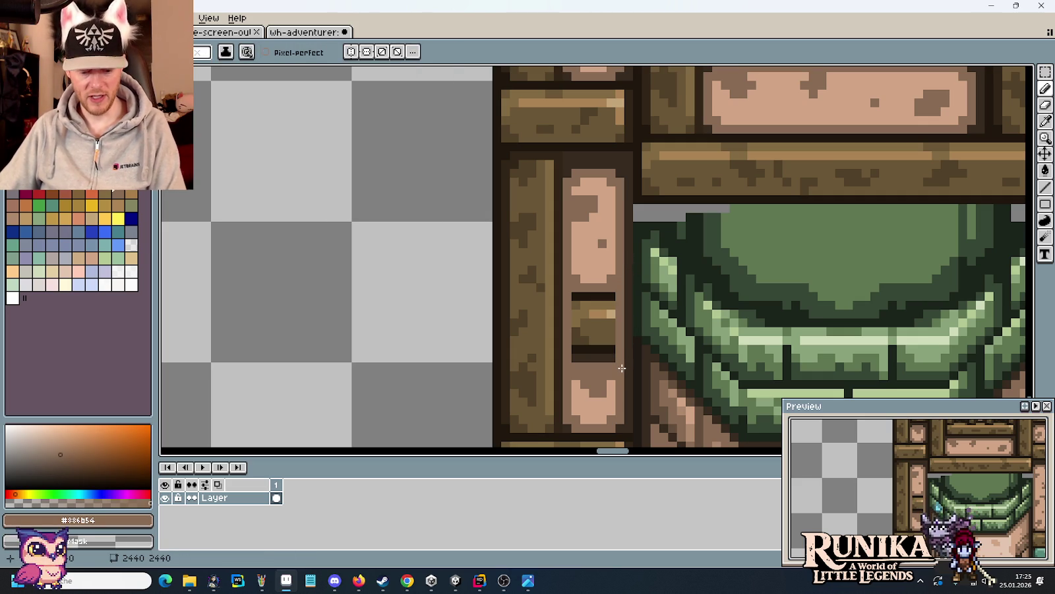
- Cover the remaining dark pixels on the plank with light pink plaster
{"action": "key", "text": "i"}
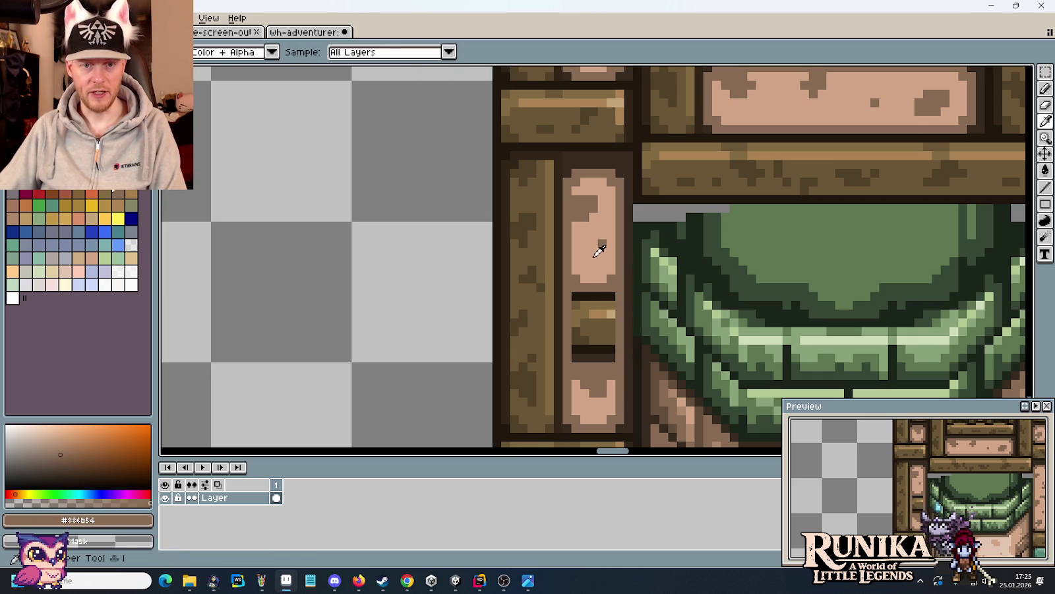
{"action": "left_click", "coordinate": [605, 265]}
{"action": "key", "text": "b"}
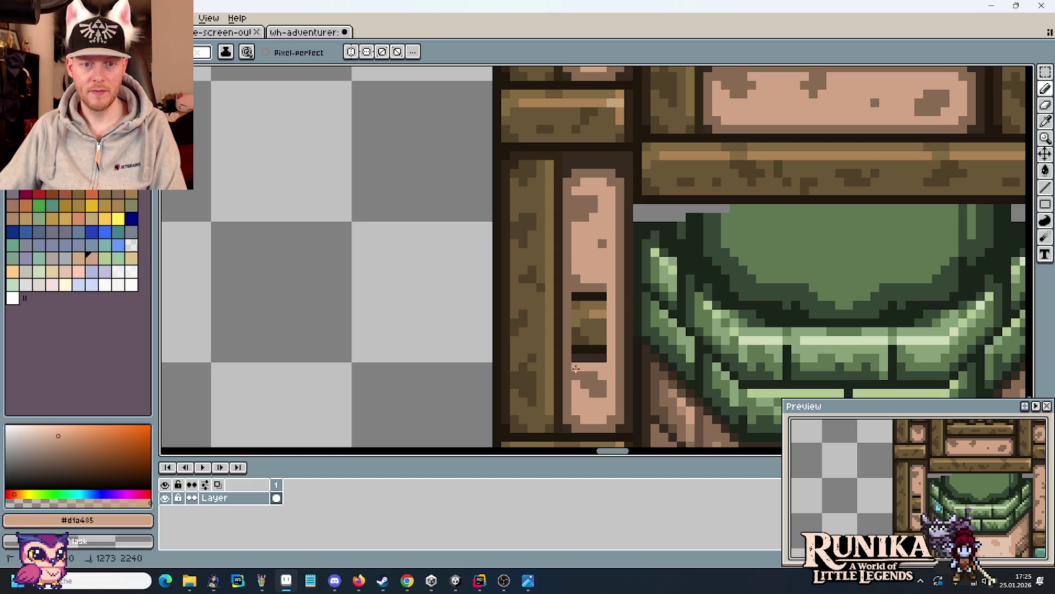
{"action": "left_click_drag", "start_coordinate": [588, 356], "coordinate": [596, 286]}
{"action": "left_click", "coordinate": [602, 287]}
{"action": "left_click", "coordinate": [596, 382], "text": "alt"}
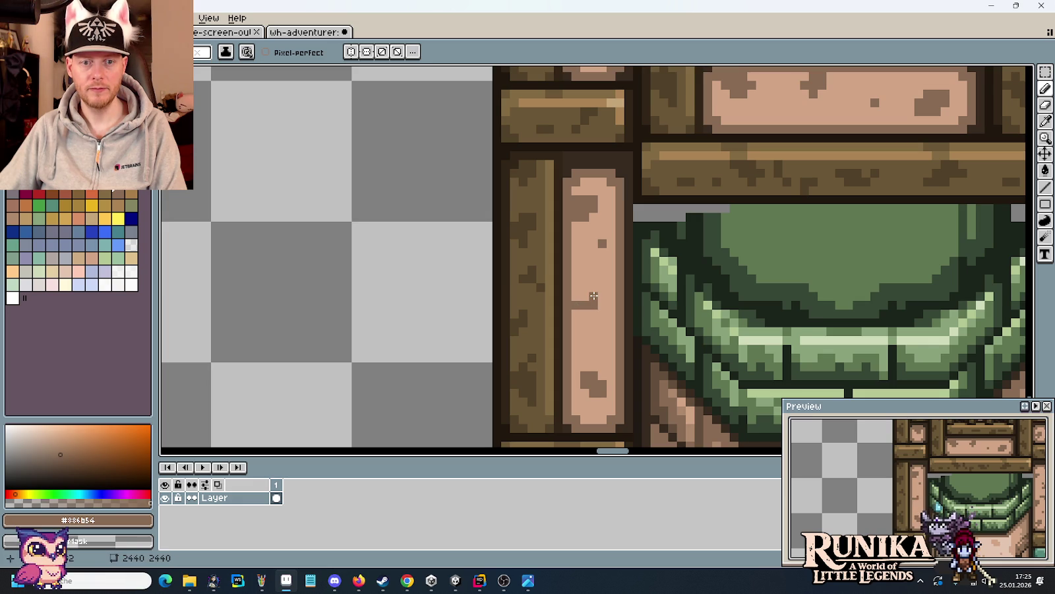
- Add small brown blemish pixels to the pink plaster plank
{"action": "left_click", "coordinate": [591, 287]}
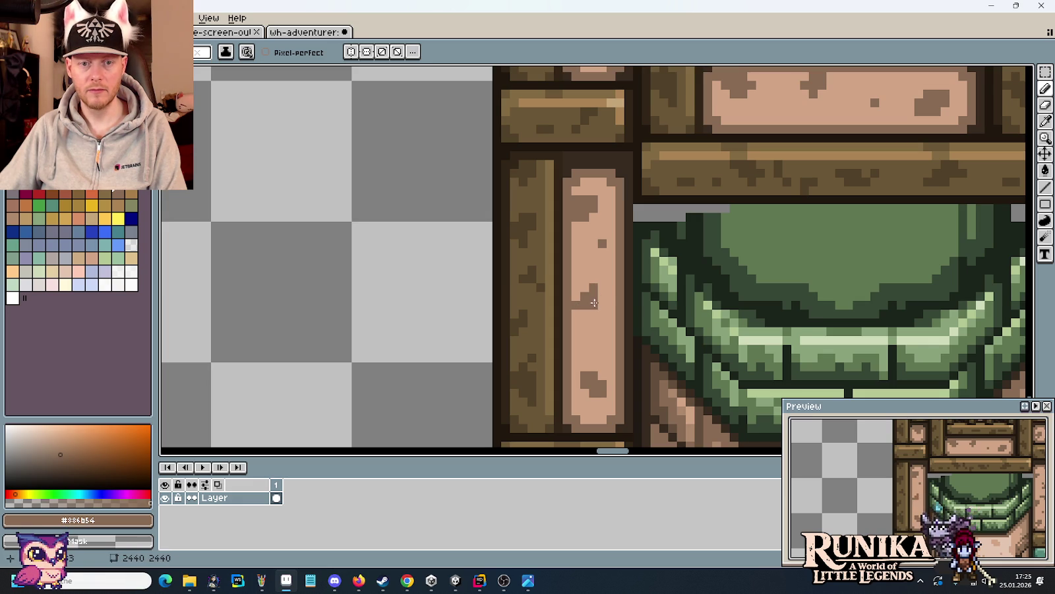
{"action": "key", "text": "i"}
{"action": "key", "text": "b"}
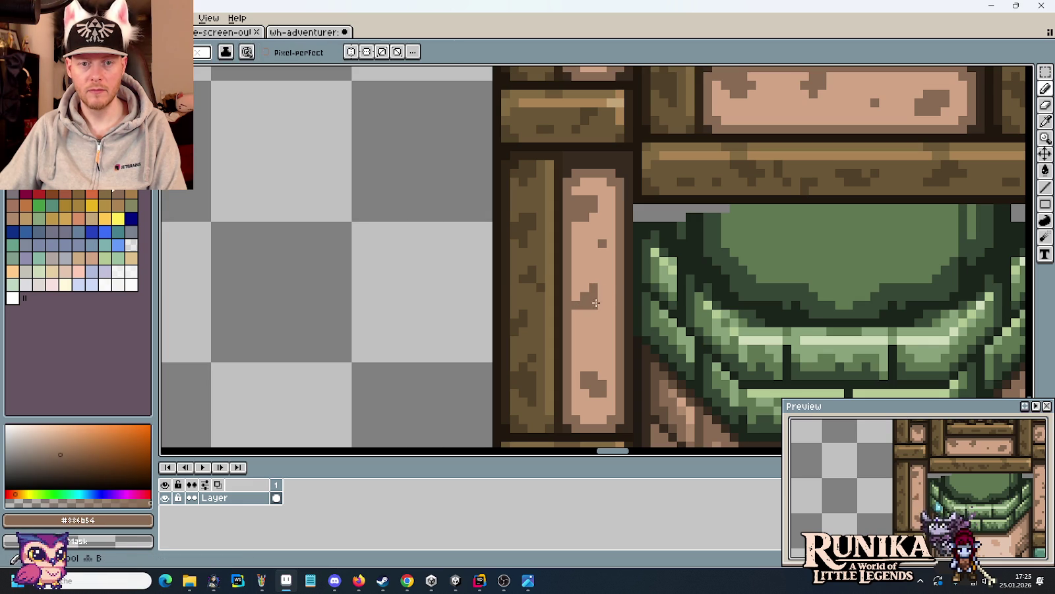
{"action": "left_click", "coordinate": [592, 286], "text": "alt"}
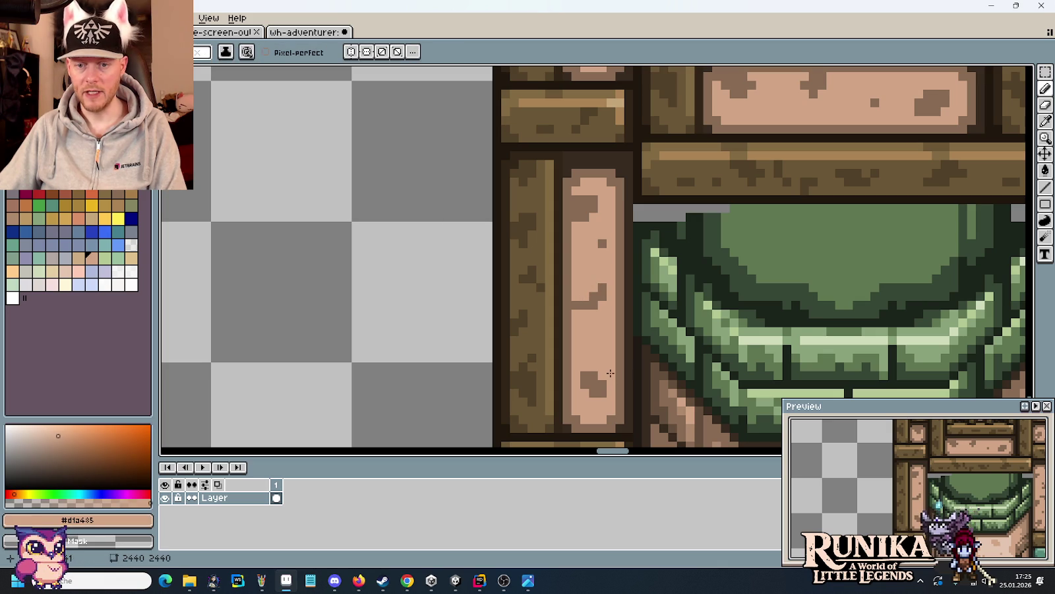
{"action": "left_click", "coordinate": [596, 295], "text": "alt"}
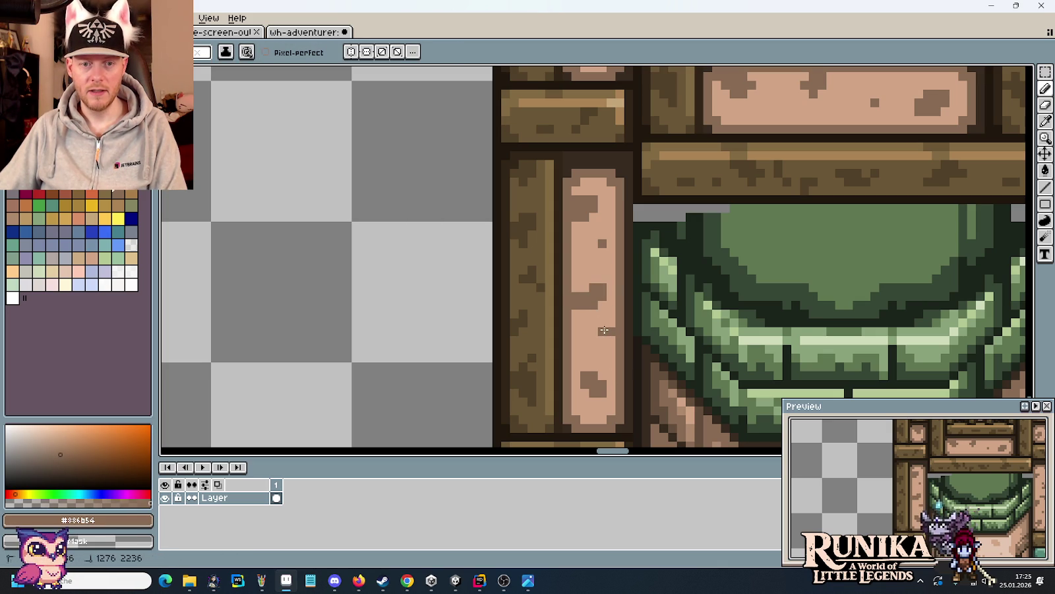
{"action": "scroll", "coordinate": [581, 362], "scroll_direction": "down", "scroll_amount": 3}
{"action": "scroll", "coordinate": [581, 362], "scroll_direction": "down", "scroll_amount": 1}
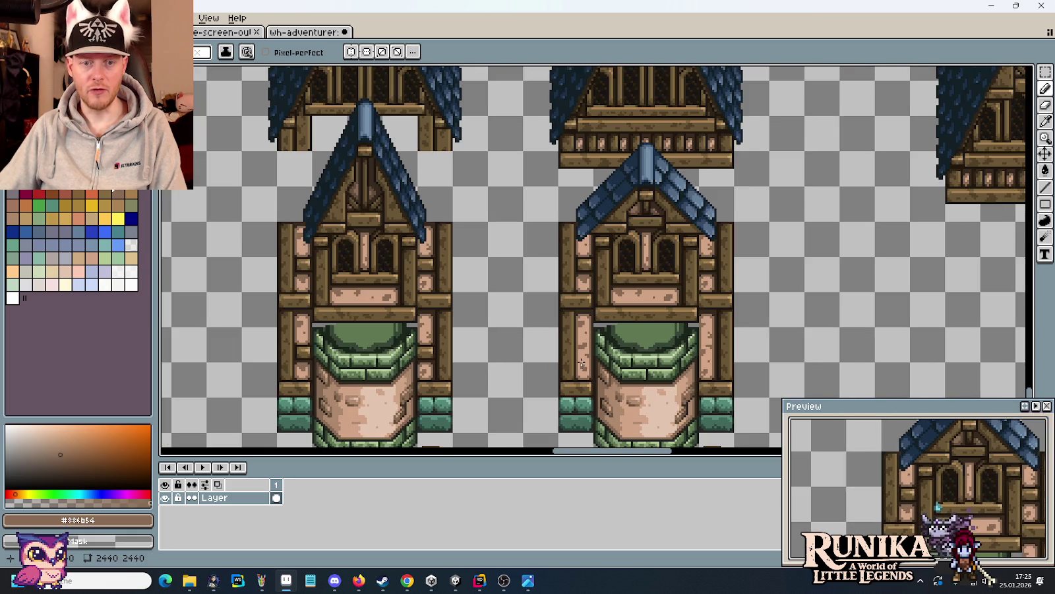
{"action": "scroll", "coordinate": [590, 384], "scroll_direction": "down", "scroll_amount": 1}
{"action": "scroll", "coordinate": [567, 333], "scroll_direction": "down", "scroll_amount": 1}
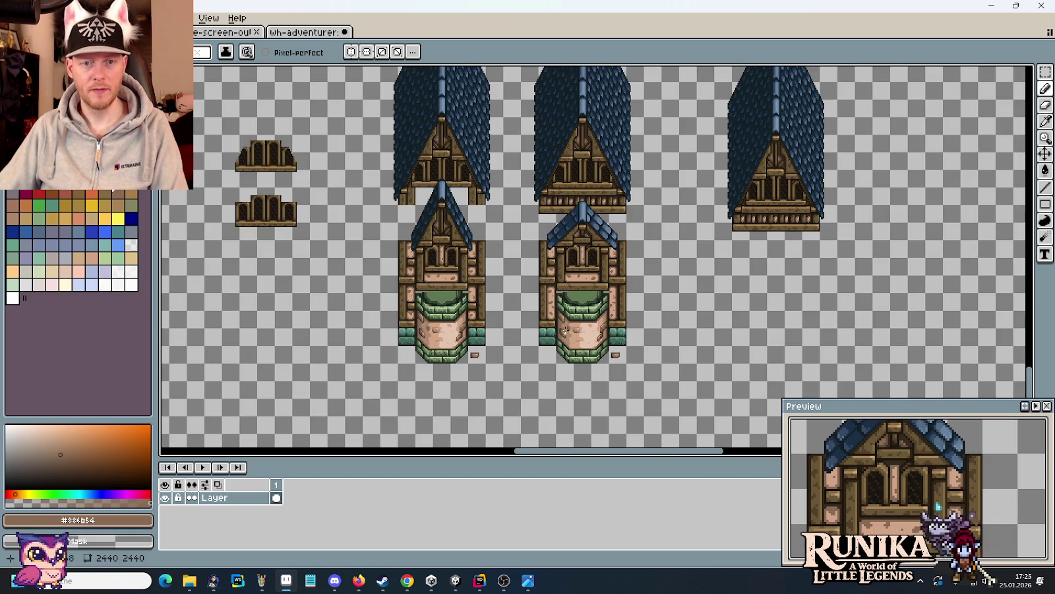
{"action": "key", "text": "alt+Tab"}
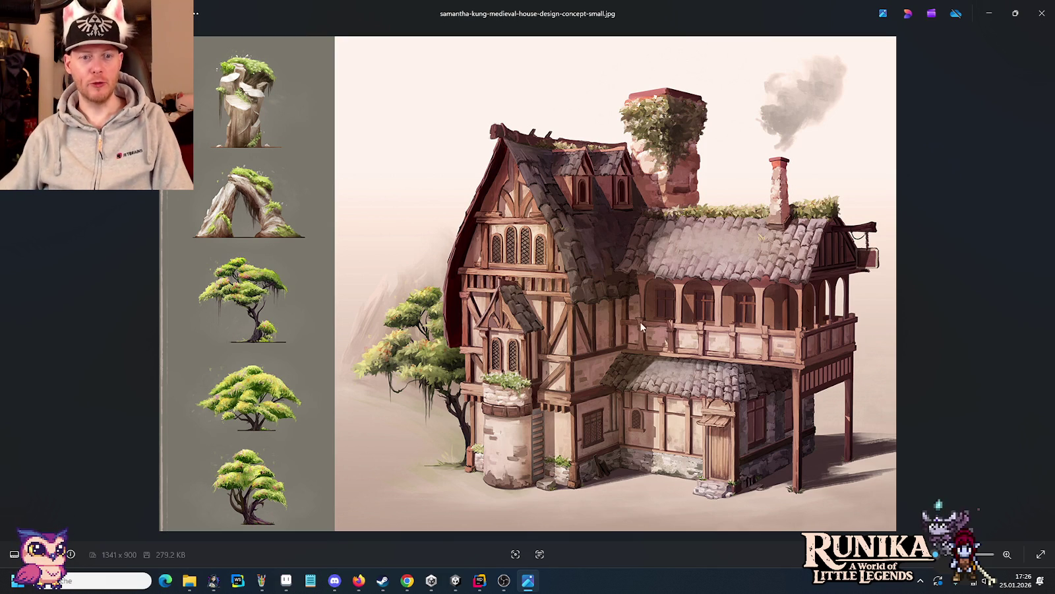
{"action": "key", "text": "alt+Tab"}
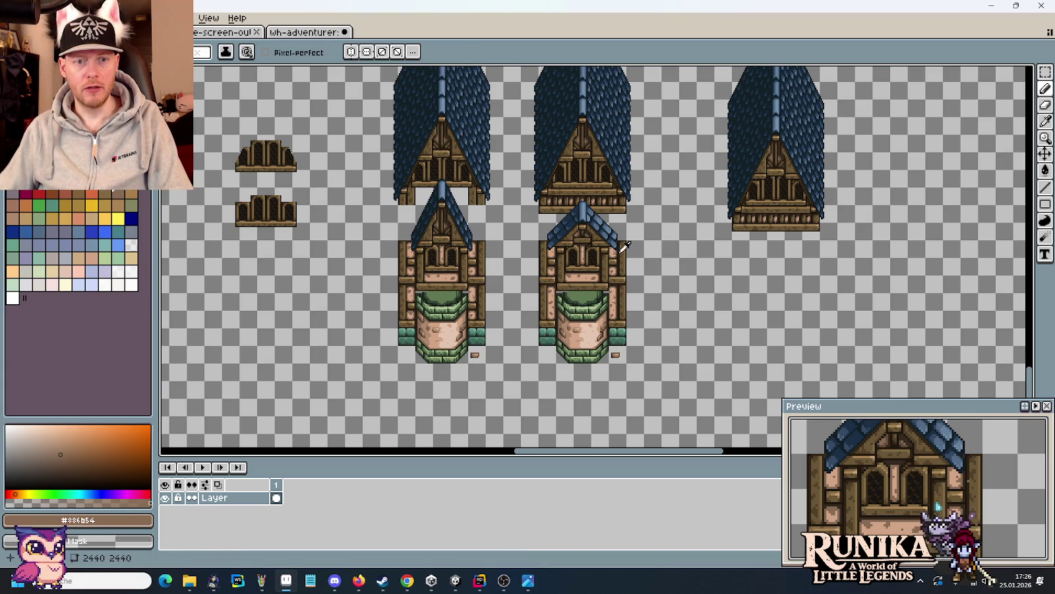
{"action": "key", "text": "alt+Tab"}
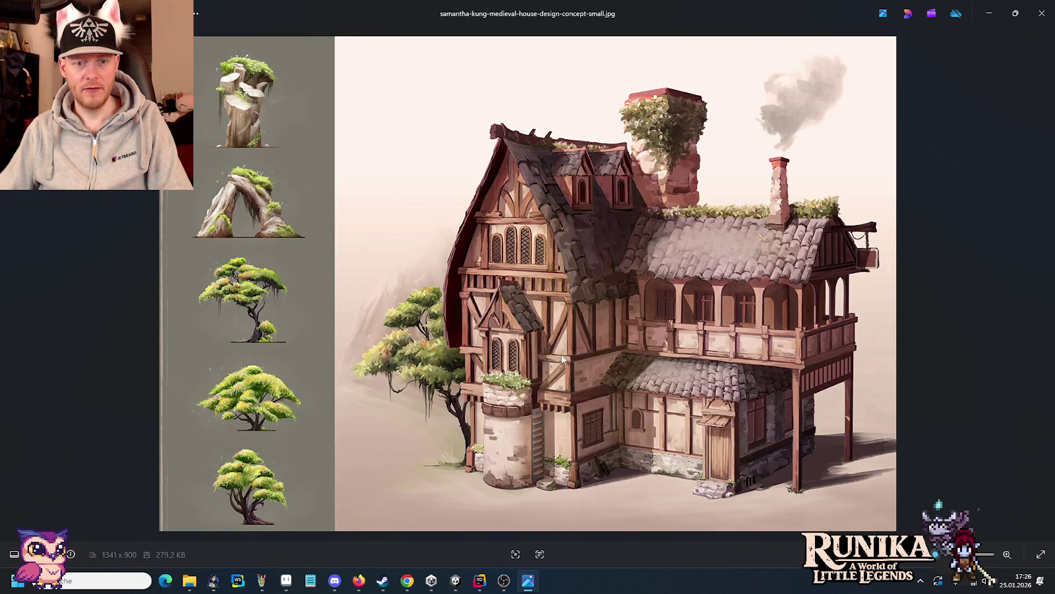
{"action": "key", "text": "alt+Tab"}
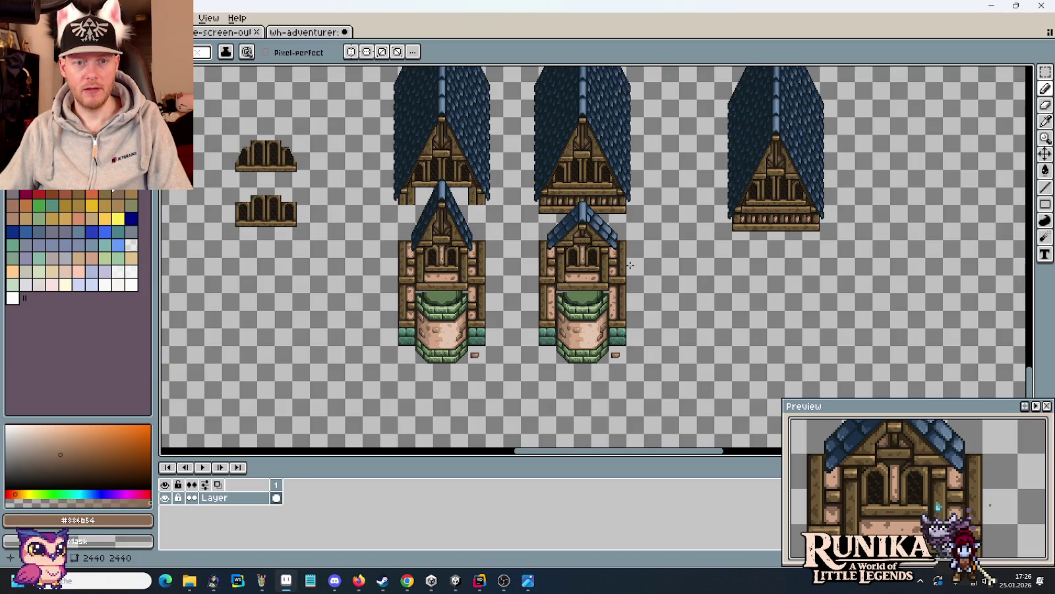
{"action": "key", "text": "alt+Tab"}
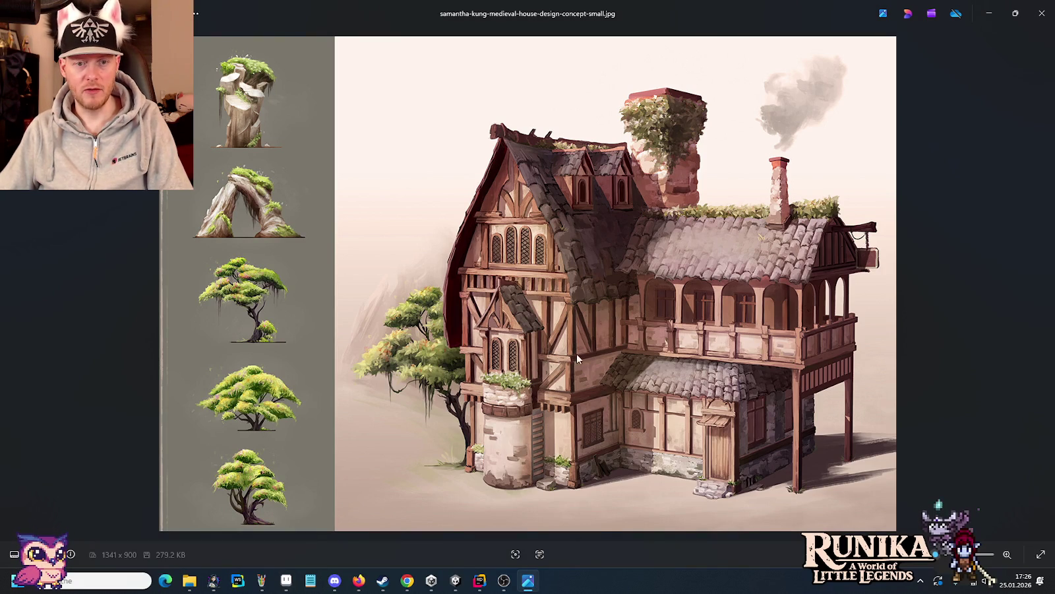
{"action": "key", "text": "alt+Tab"}
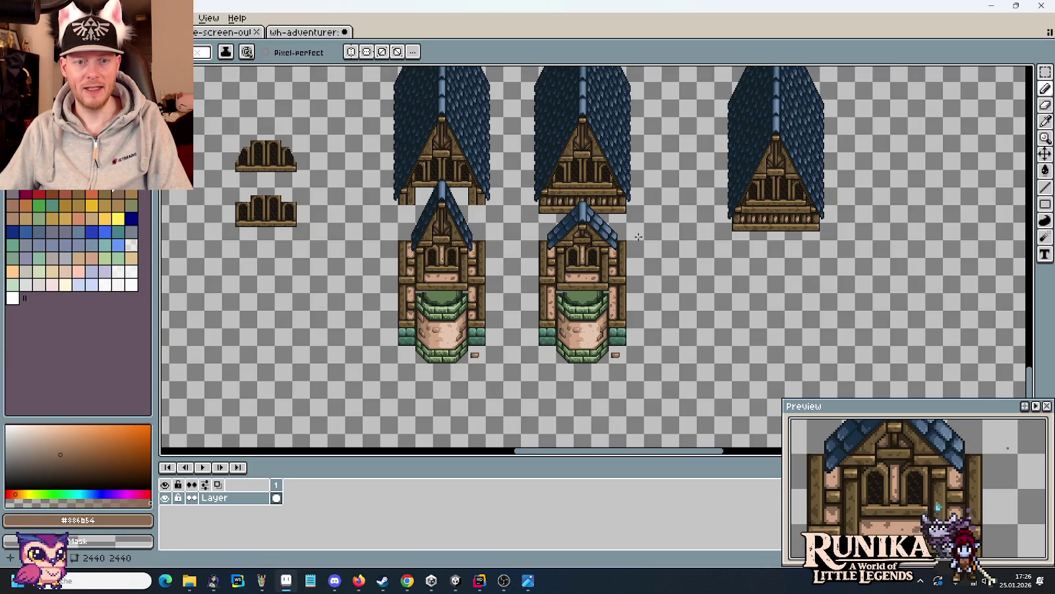
{"action": "scroll", "coordinate": [546, 325], "scroll_direction": "down", "scroll_amount": 3}
{"action": "key", "text": "alt+Tab"}
{"action": "key", "text": "alt+Tab"}
{"action": "scroll", "coordinate": [534, 348], "scroll_direction": "up", "scroll_amount": 1}
{"action": "scroll", "coordinate": [535, 347], "scroll_direction": "down", "scroll_amount": 2}
{"action": "scroll", "coordinate": [538, 297], "scroll_direction": "up", "scroll_amount": 1}
{"action": "scroll", "coordinate": [539, 264], "scroll_direction": "up", "scroll_amount": 1}
{"action": "scroll", "coordinate": [540, 243], "scroll_direction": "up", "scroll_amount": 1}
{"action": "scroll", "coordinate": [541, 242], "scroll_direction": "up", "scroll_amount": 2}
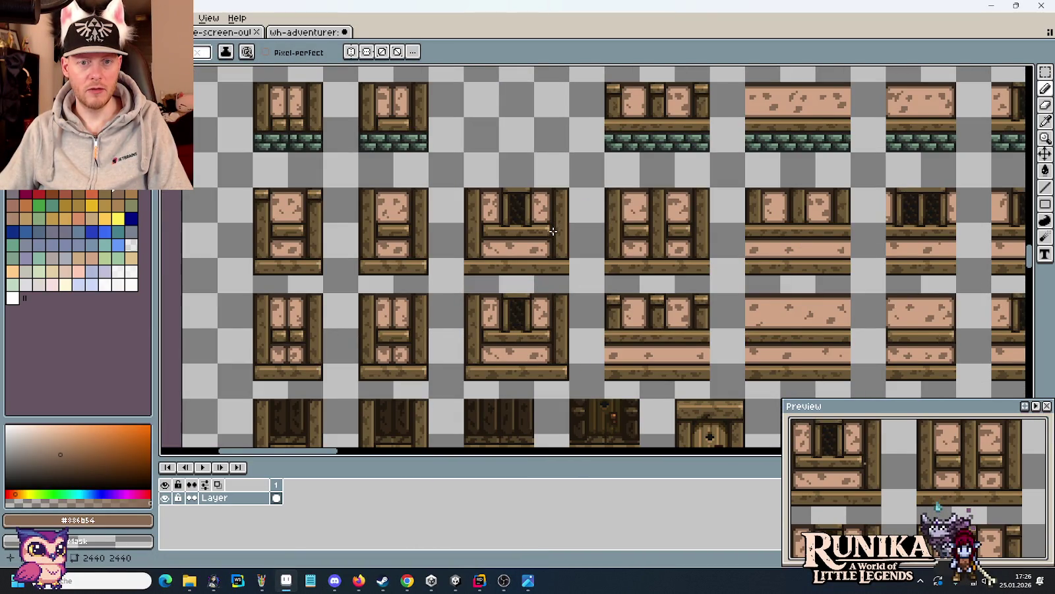
{"action": "left_click_drag", "start_coordinate": [326, 256], "coordinate": [468, 245]}
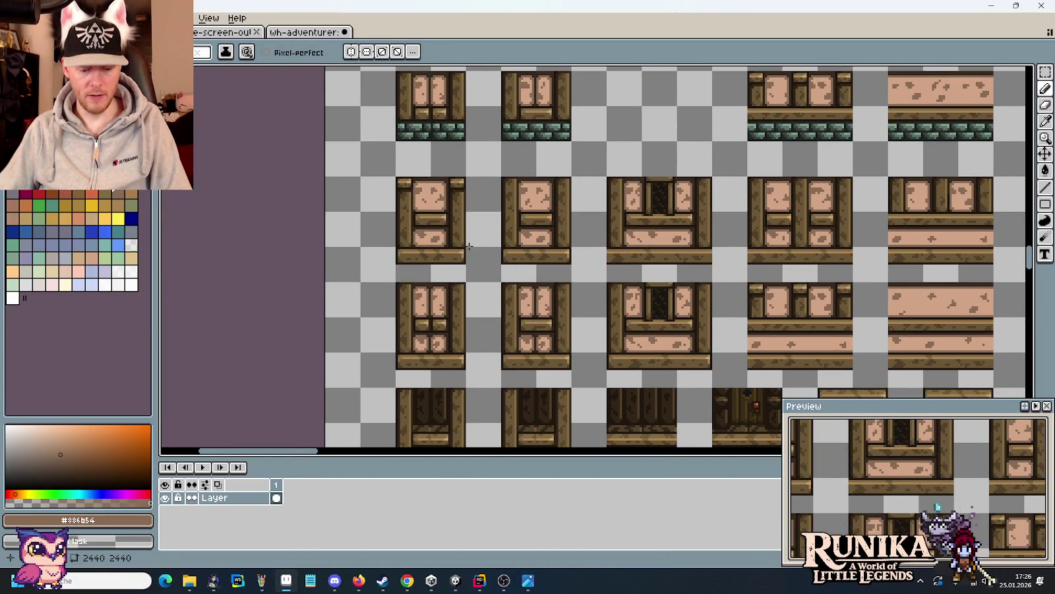
{"action": "key", "text": "m"}
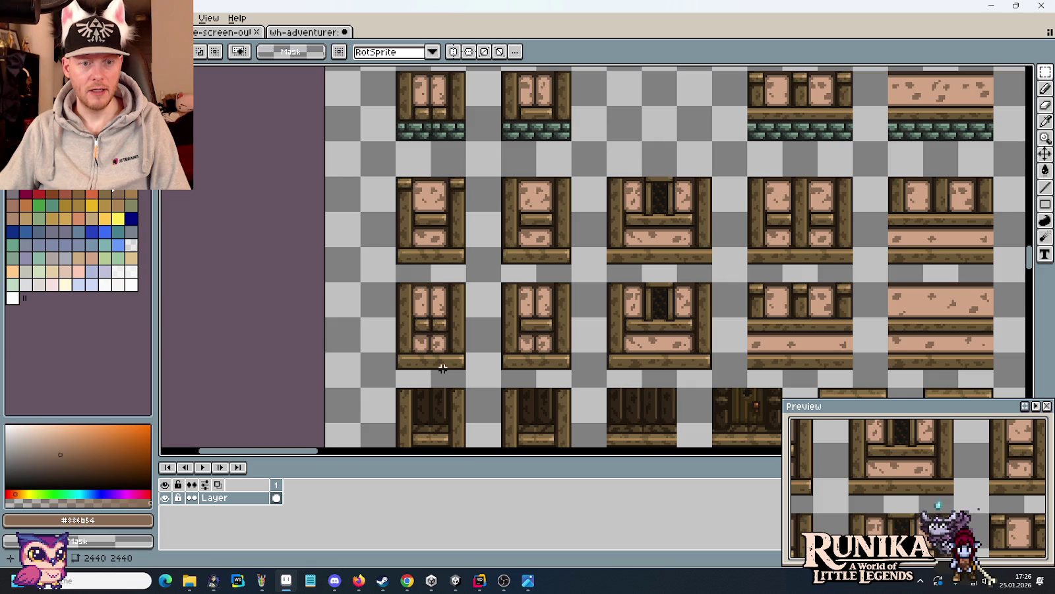
{"action": "scroll", "coordinate": [429, 325], "scroll_direction": "up", "scroll_amount": 1}
{"action": "scroll", "coordinate": [540, 341], "scroll_direction": "up", "scroll_amount": 1}
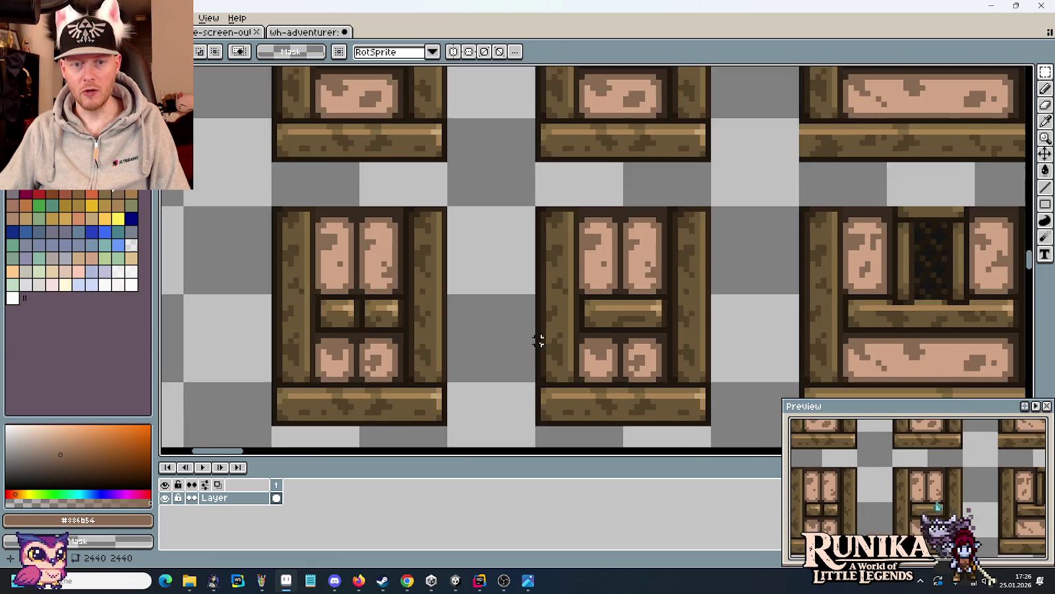
{"action": "left_click_drag", "start_coordinate": [577, 308], "coordinate": [631, 278]}
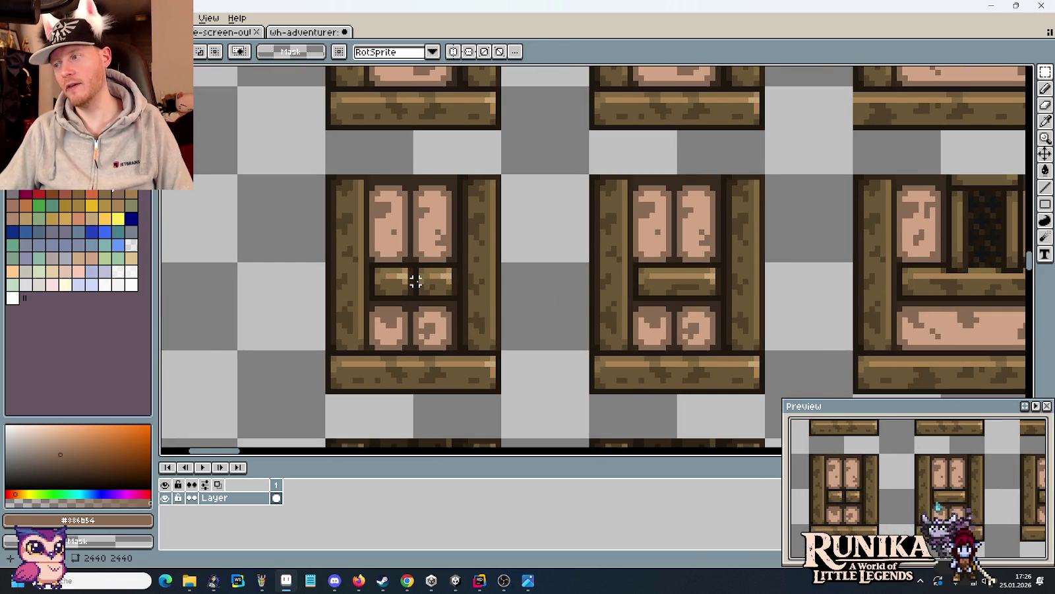
{"action": "scroll", "coordinate": [416, 282], "scroll_direction": "down", "scroll_amount": 1}
{"action": "scroll", "coordinate": [425, 282], "scroll_direction": "down", "scroll_amount": 1}
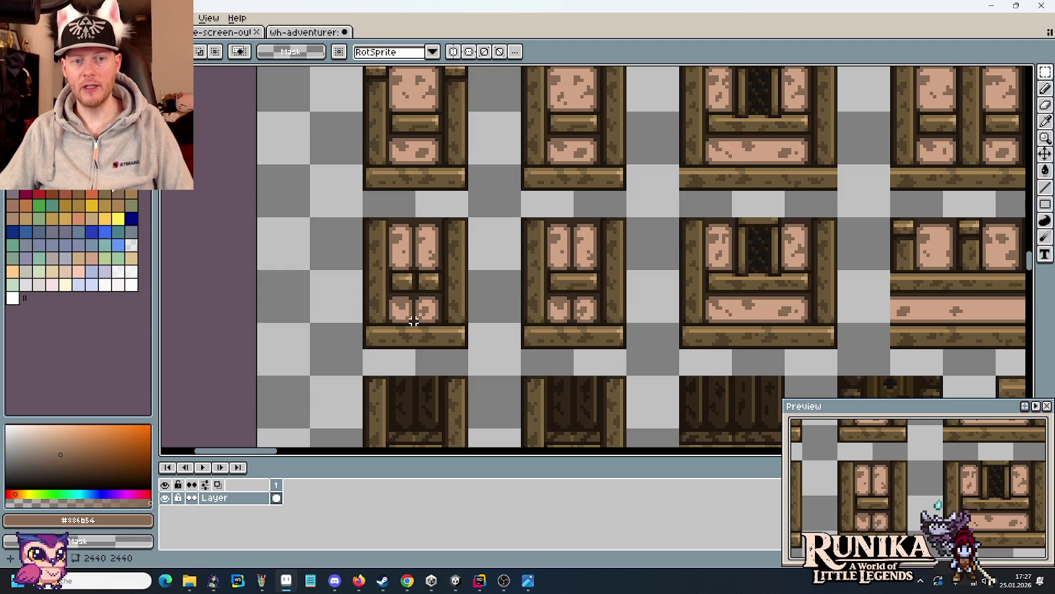
- Marquee a 32×96 area around the timber-and-pink-plaster pillar tile
{"action": "left_click_drag", "start_coordinate": [437, 330], "coordinate": [443, 338]}
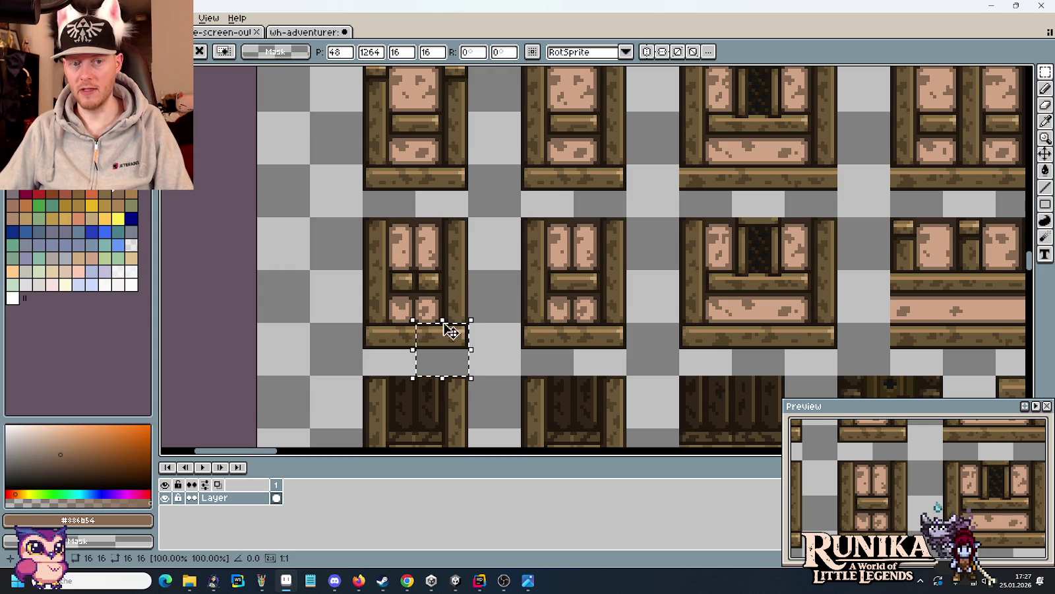
{"action": "left_click", "coordinate": [451, 332]}
{"action": "left_click_drag", "start_coordinate": [469, 377], "coordinate": [362, 216]}
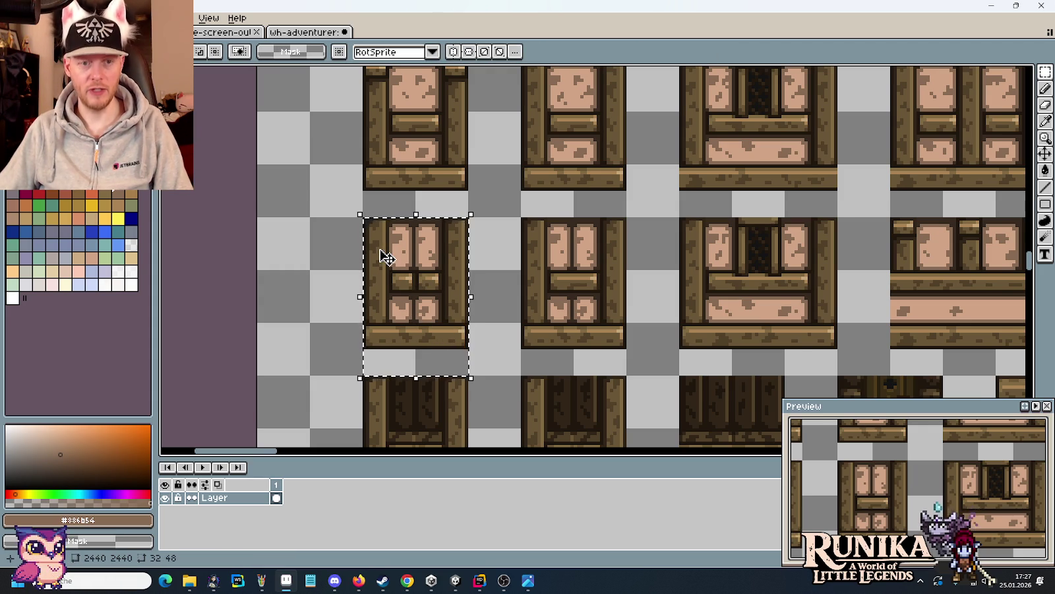
{"action": "scroll", "coordinate": [386, 257], "scroll_direction": "down", "scroll_amount": 4}
{"action": "mouse_move", "coordinate": [382, 197]}
{"action": "left_mouse_down"}
{"action": "mouse_move", "coordinate": [395, 281]}
{"action": "mouse_move", "coordinate": [243, 89]}
{"action": "mouse_move", "coordinate": [645, 243]}
{"action": "left_mouse_up"}
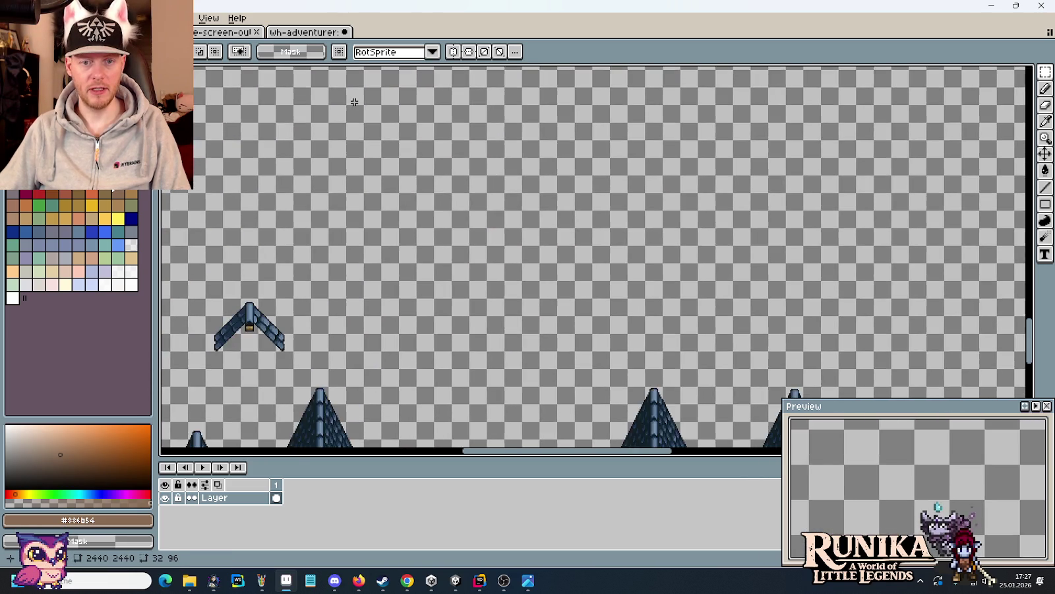
{"action": "scroll", "coordinate": [645, 243], "scroll_direction": "up", "scroll_amount": 1}
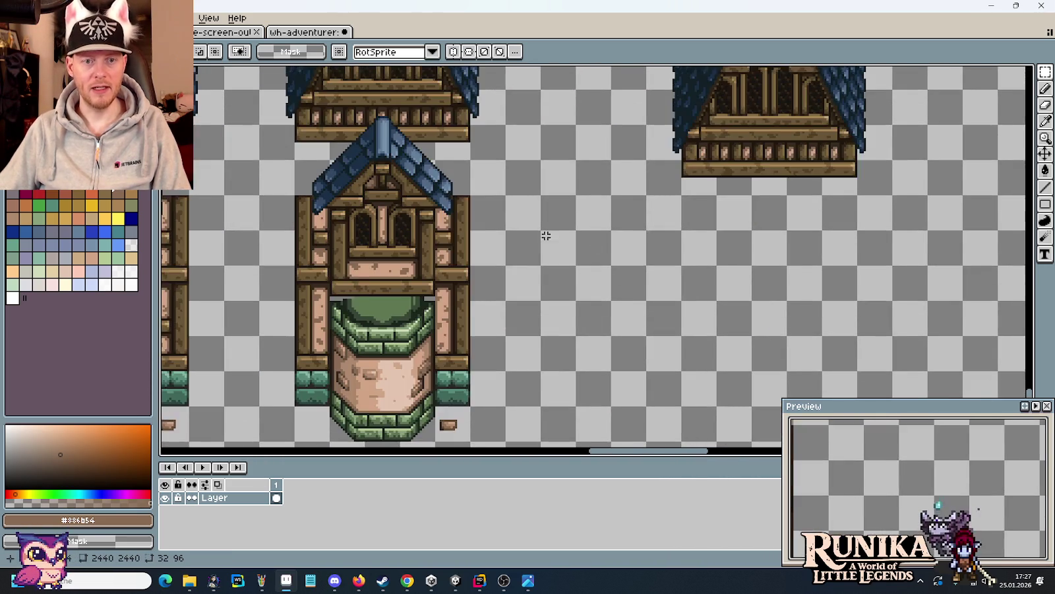
- Pan across the tileset and move the roofless green-stone tower base to the right
{"action": "scroll", "coordinate": [686, 257], "scroll_direction": "up", "scroll_amount": 1}
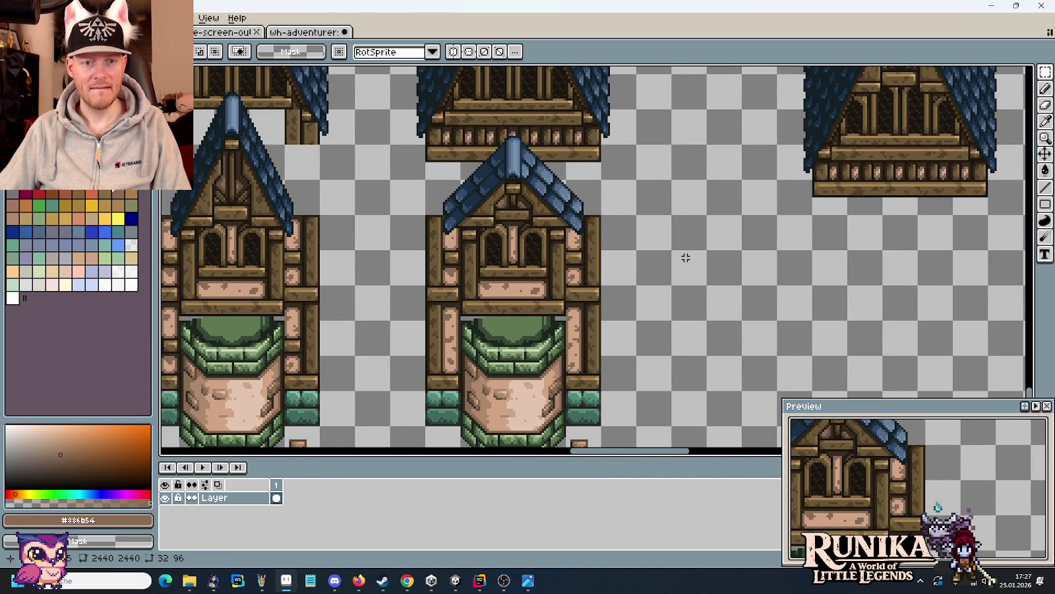
{"action": "scroll", "coordinate": [686, 257], "scroll_direction": "down", "scroll_amount": 1}
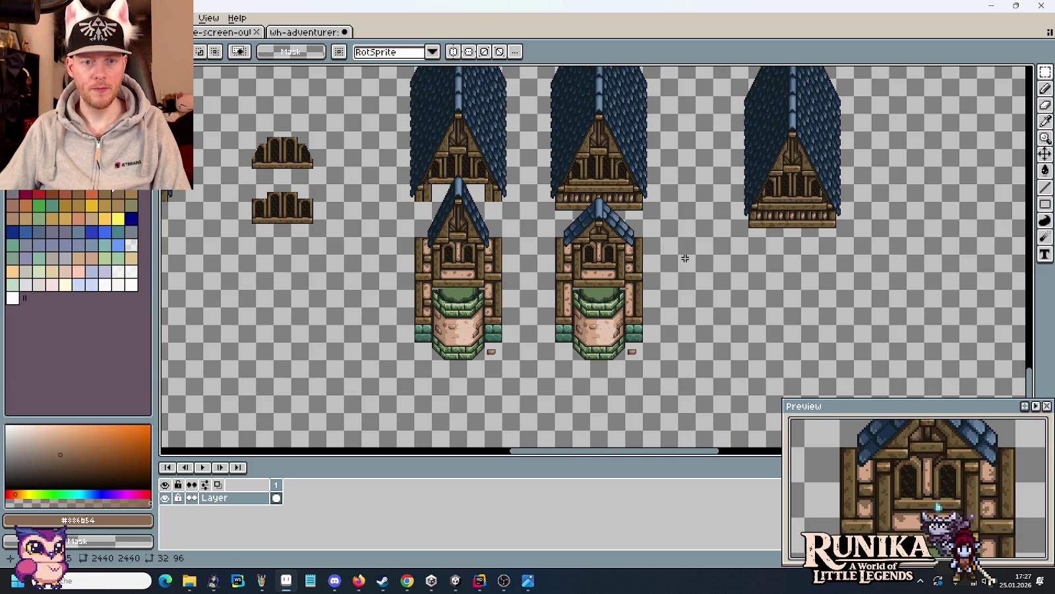
{"action": "left_click_drag", "start_coordinate": [437, 221], "coordinate": [704, 272]}
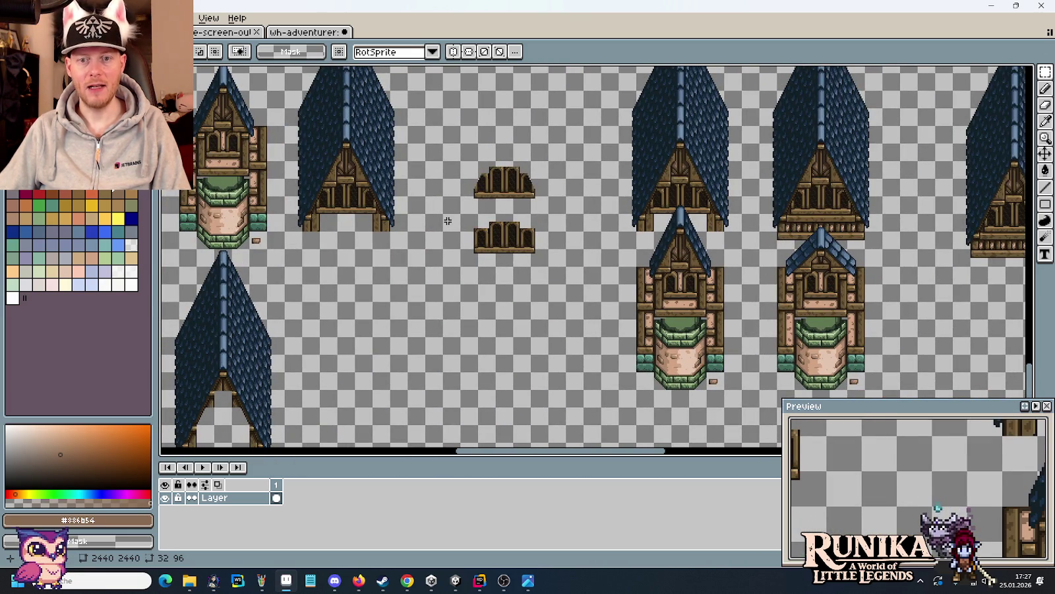
{"action": "left_click_drag", "start_coordinate": [448, 221], "coordinate": [804, 314]}
{"action": "mouse_move", "coordinate": [406, 188]}
{"action": "left_mouse_down"}
{"action": "mouse_move", "coordinate": [448, 211]}
{"action": "mouse_move", "coordinate": [724, 152]}
{"action": "left_mouse_up"}
{"action": "mouse_move", "coordinate": [374, 382]}
{"action": "left_mouse_down"}
{"action": "mouse_move", "coordinate": [444, 379]}
{"action": "mouse_move", "coordinate": [376, 277]}
{"action": "left_mouse_up"}
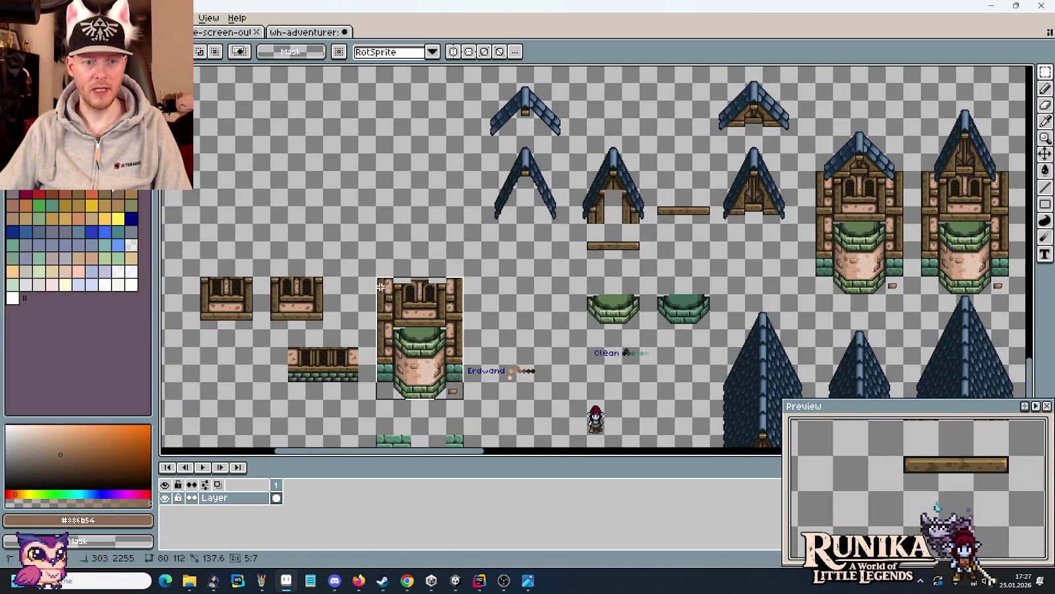
{"action": "mouse_move", "coordinate": [416, 336]}
{"action": "left_mouse_down"}
{"action": "mouse_move", "coordinate": [1033, 329]}
{"action": "mouse_move", "coordinate": [689, 321]}
{"action": "left_mouse_up"}
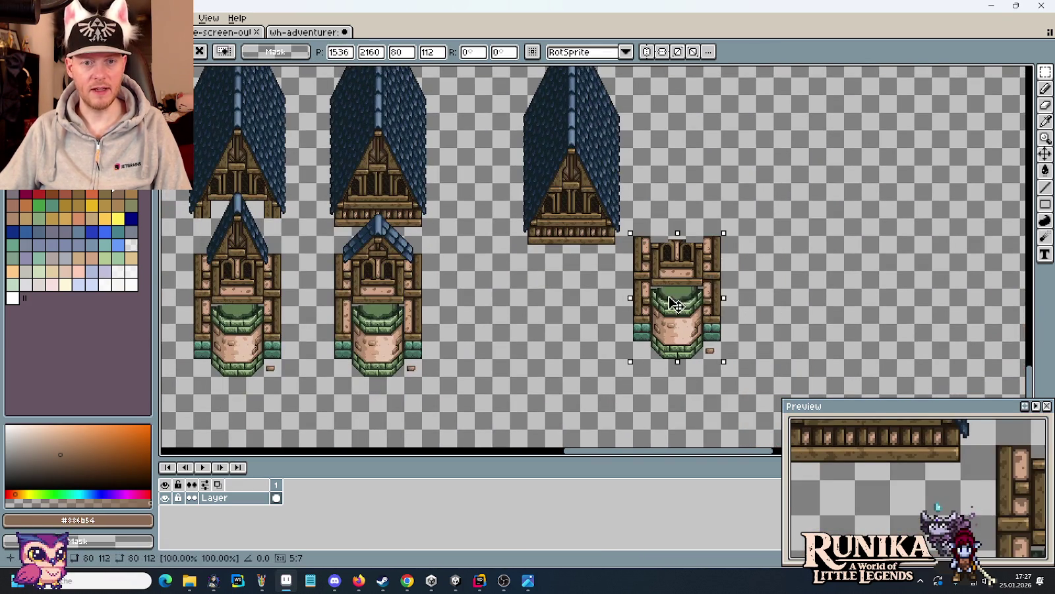
- Raise the third blue roof a few pixels to align with its neighbours
{"action": "scroll", "coordinate": [689, 322], "scroll_direction": "up", "scroll_amount": 3}
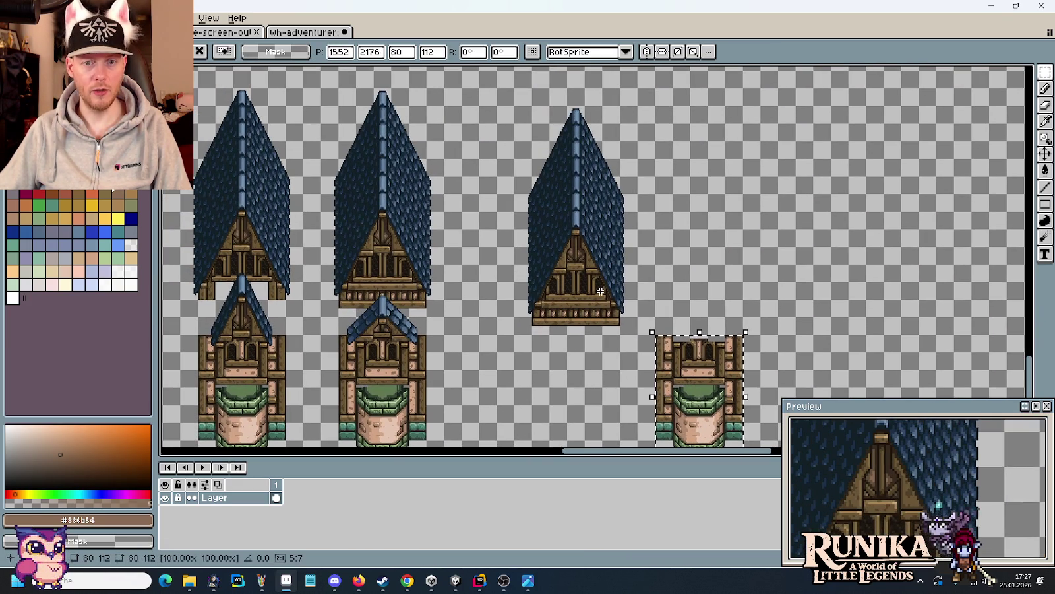
{"action": "mouse_move", "coordinate": [637, 333]}
{"action": "left_mouse_down"}
{"action": "mouse_move", "coordinate": [548, 117]}
{"action": "mouse_move", "coordinate": [516, 107]}
{"action": "left_mouse_up"}
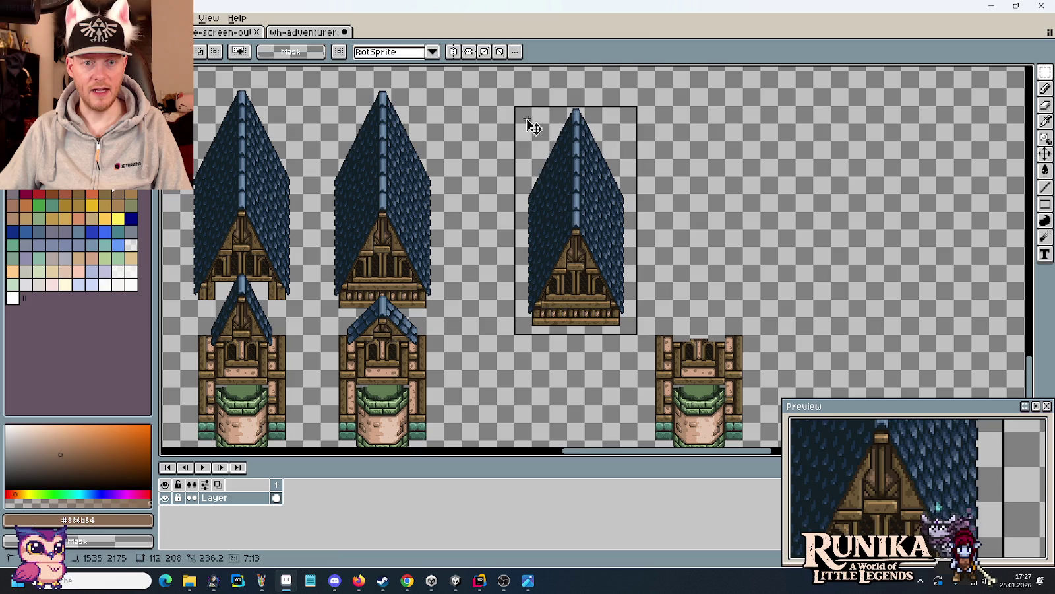
{"action": "left_click_drag", "start_coordinate": [573, 224], "coordinate": [572, 205]}
{"action": "key", "text": "Return"}
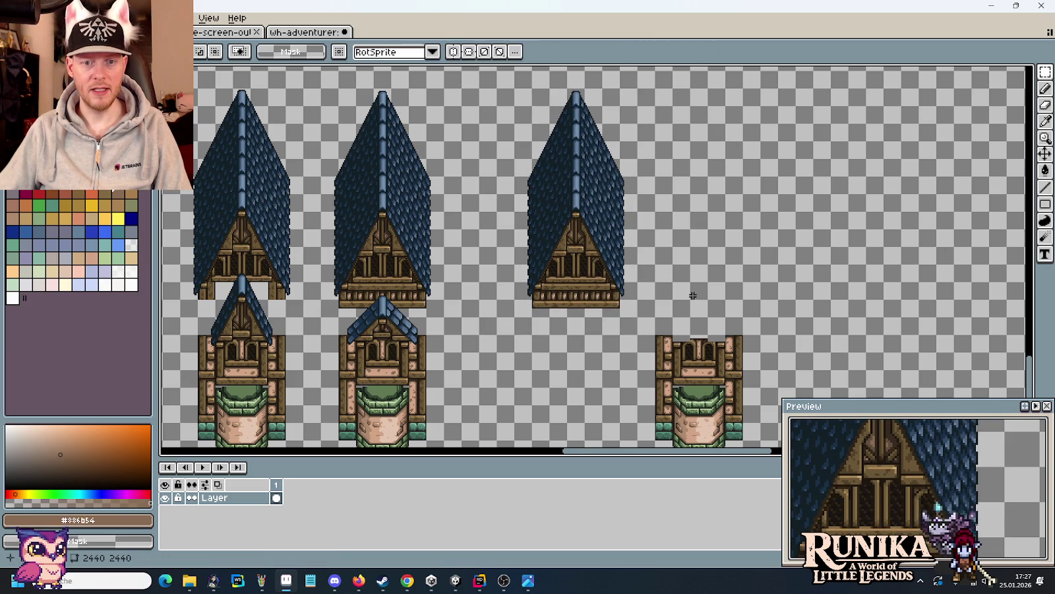
{"action": "scroll", "coordinate": [606, 191], "scroll_direction": "up", "scroll_amount": 1}
- Paste the 32×96 pillar piece and fit its left half onto the upper-right pillar
{"action": "key", "text": "ctrl+v"}
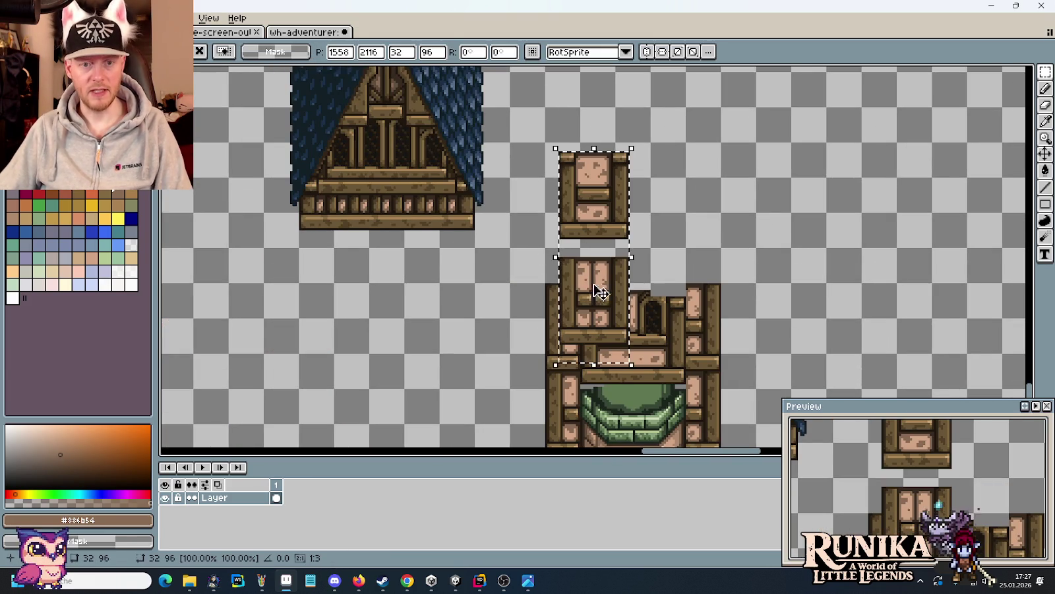
{"action": "left_click_drag", "start_coordinate": [593, 285], "coordinate": [849, 300]}
{"action": "left_click", "coordinate": [717, 266]}
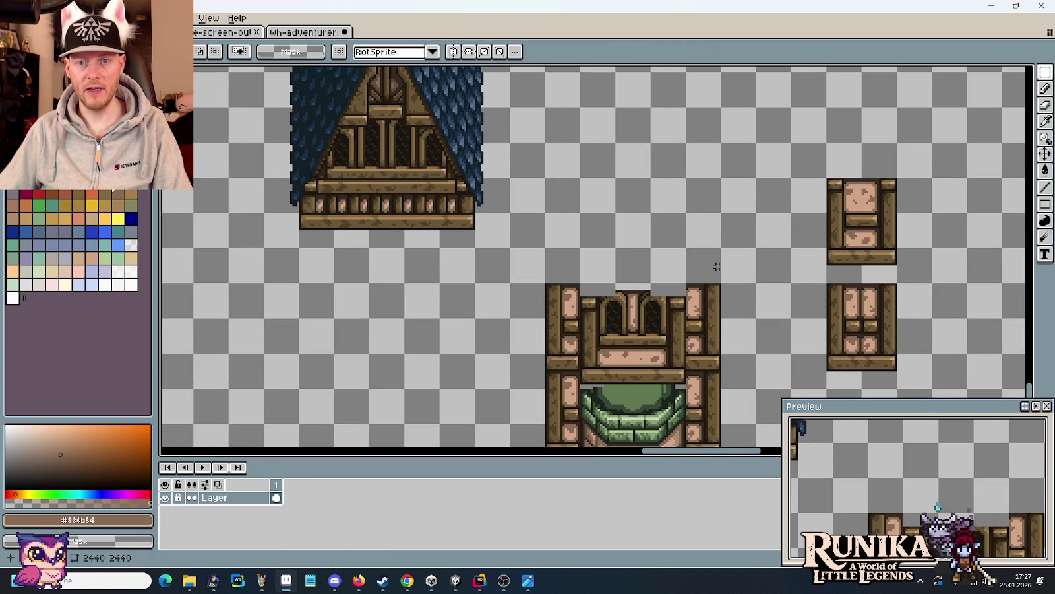
{"action": "mouse_move", "coordinate": [843, 263]}
{"action": "left_mouse_down"}
{"action": "mouse_move", "coordinate": [837, 191]}
{"action": "mouse_move", "coordinate": [832, 213]}
{"action": "mouse_move", "coordinate": [538, 265]}
{"action": "mouse_move", "coordinate": [566, 265]}
{"action": "left_mouse_up"}
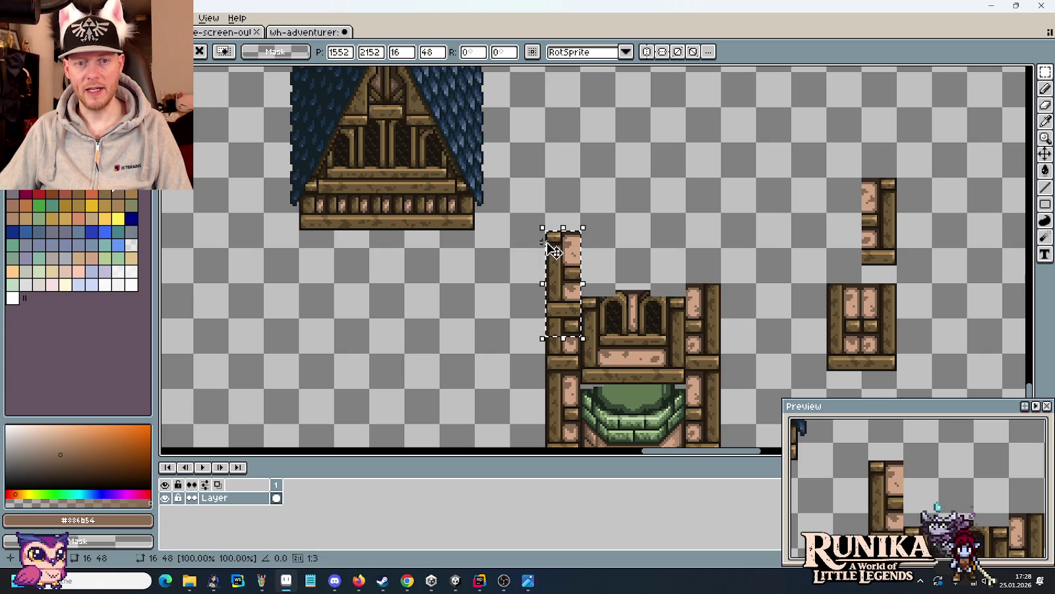
{"action": "left_click_drag", "start_coordinate": [566, 264], "coordinate": [846, 212]}
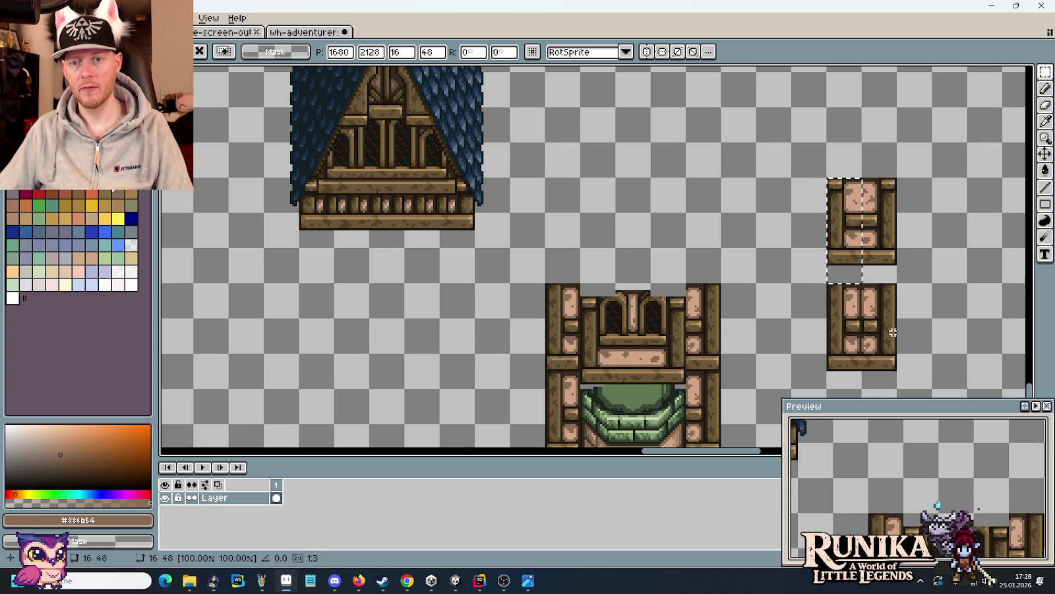
{"action": "key", "text": "Return"}
- Move the pillar's top-right corner piece down into place
{"action": "scroll", "coordinate": [845, 212], "scroll_direction": "up", "scroll_amount": 2}
{"action": "scroll", "coordinate": [735, 159], "scroll_direction": "up", "scroll_amount": 2}
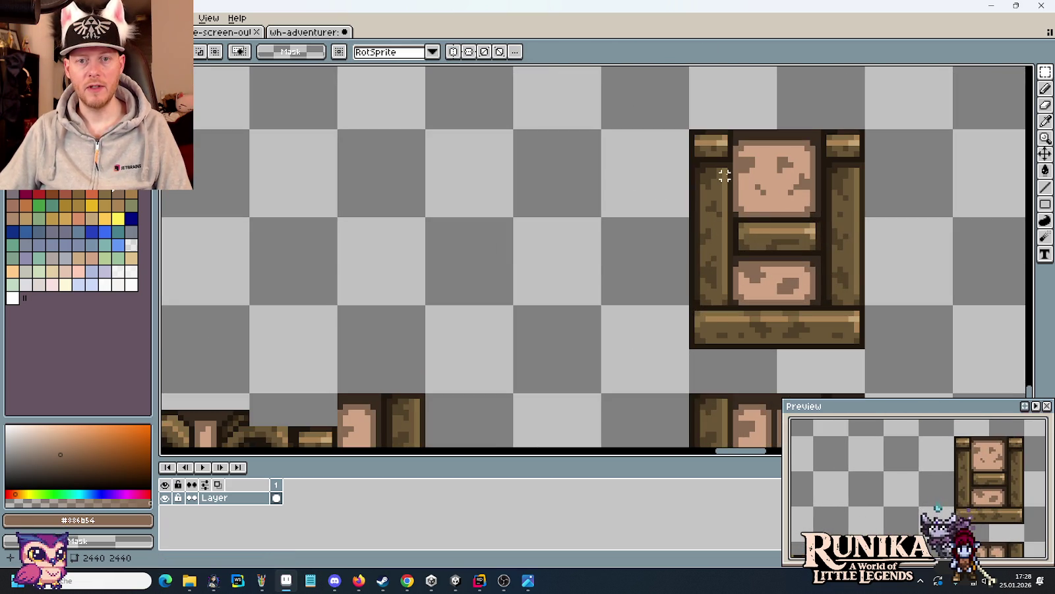
{"action": "mouse_move", "coordinate": [732, 173]}
{"action": "left_mouse_down"}
{"action": "mouse_move", "coordinate": [700, 135]}
{"action": "mouse_move", "coordinate": [715, 320]}
{"action": "left_mouse_up"}
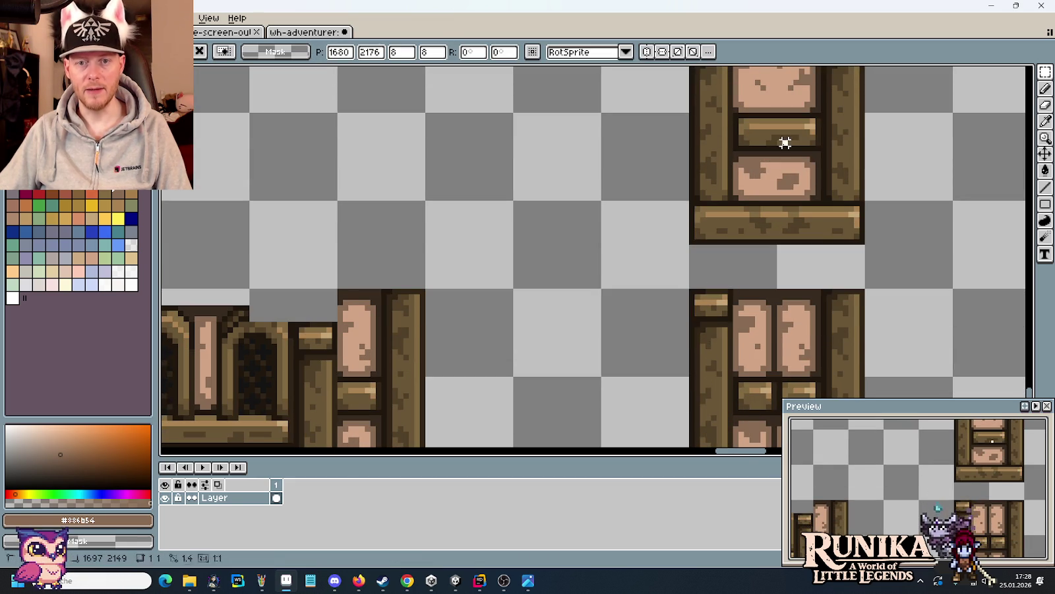
{"action": "key", "text": "ctrl+z"}
{"action": "mouse_move", "coordinate": [797, 174]}
{"action": "left_mouse_down"}
{"action": "mouse_move", "coordinate": [838, 209]}
{"action": "mouse_move", "coordinate": [832, 307]}
{"action": "mouse_move", "coordinate": [832, 251]}
{"action": "left_mouse_up"}
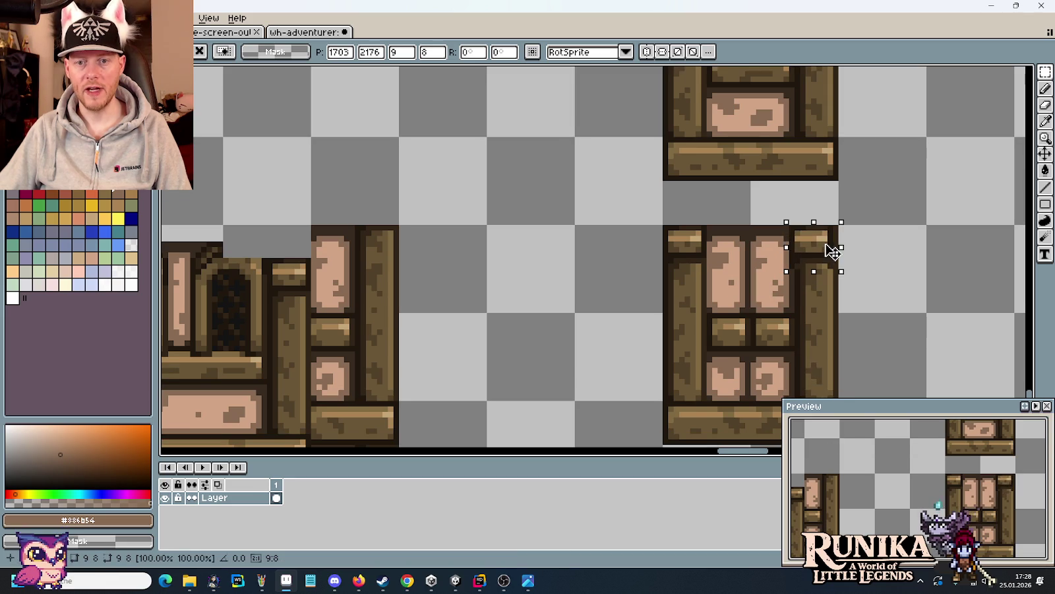
{"action": "left_click", "coordinate": [877, 252]}
- Select the pillar's left half and nudge it right onto the tower
{"action": "scroll", "coordinate": [878, 252], "scroll_direction": "down", "scroll_amount": 2}
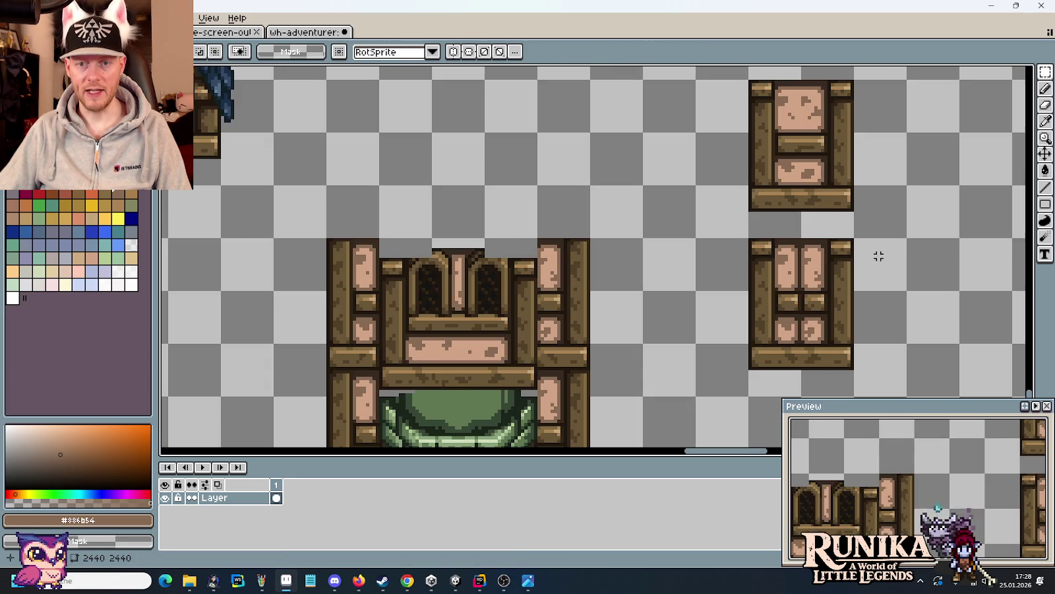
{"action": "left_click_drag", "start_coordinate": [855, 249], "coordinate": [958, 220]}
{"action": "mouse_move", "coordinate": [871, 219]}
{"action": "left_mouse_down"}
{"action": "mouse_move", "coordinate": [883, 317]}
{"action": "mouse_move", "coordinate": [483, 172]}
{"action": "mouse_move", "coordinate": [427, 215]}
{"action": "mouse_move", "coordinate": [359, 212]}
{"action": "left_mouse_up"}
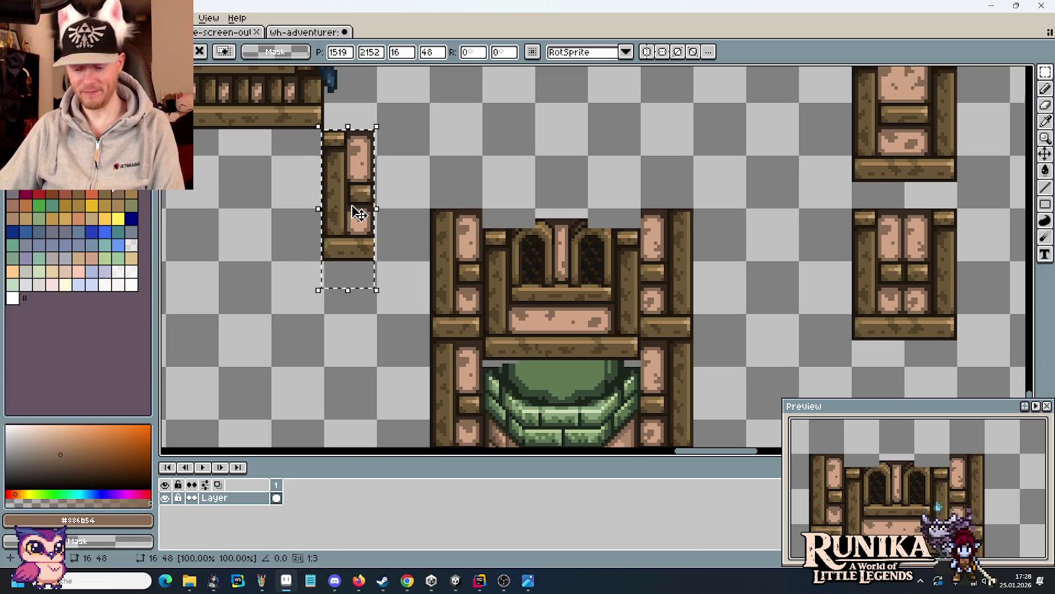
{"action": "key", "text": "Right"}
{"action": "key", "text": "Right"}
{"action": "key", "text": "Right"}
{"action": "key", "text": "Right"}
{"action": "key", "text": "Right"}
{"action": "key", "text": "Right"}
{"action": "key", "text": "Right"}
{"action": "key", "text": "Right"}
{"action": "key", "text": "Right"}
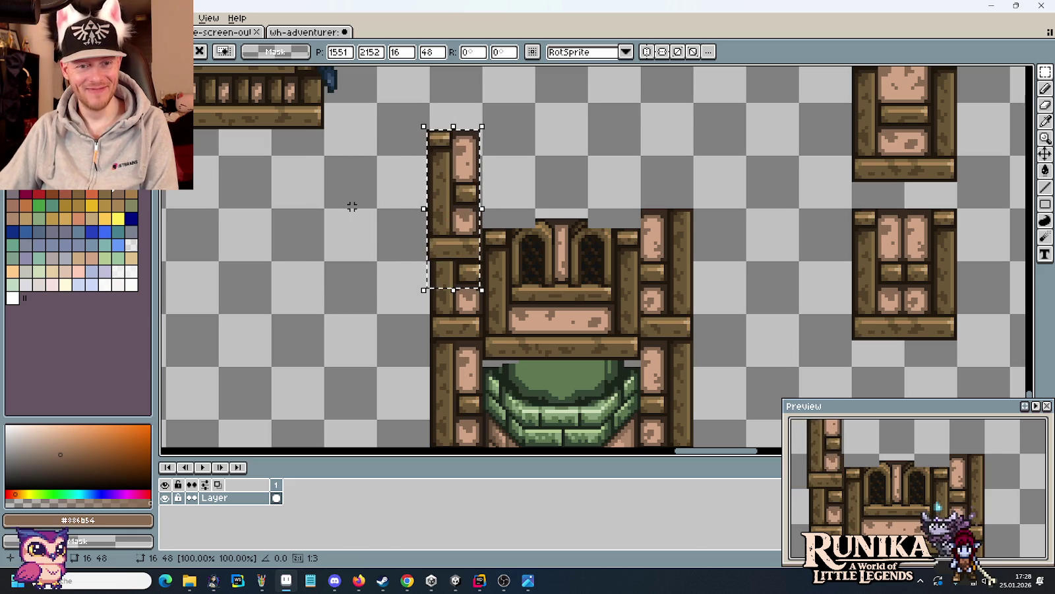
- Copy a pillar slice onto the tower's other side, nudge it right, and drop it
{"action": "left_click_drag", "start_coordinate": [902, 206], "coordinate": [959, 370]}
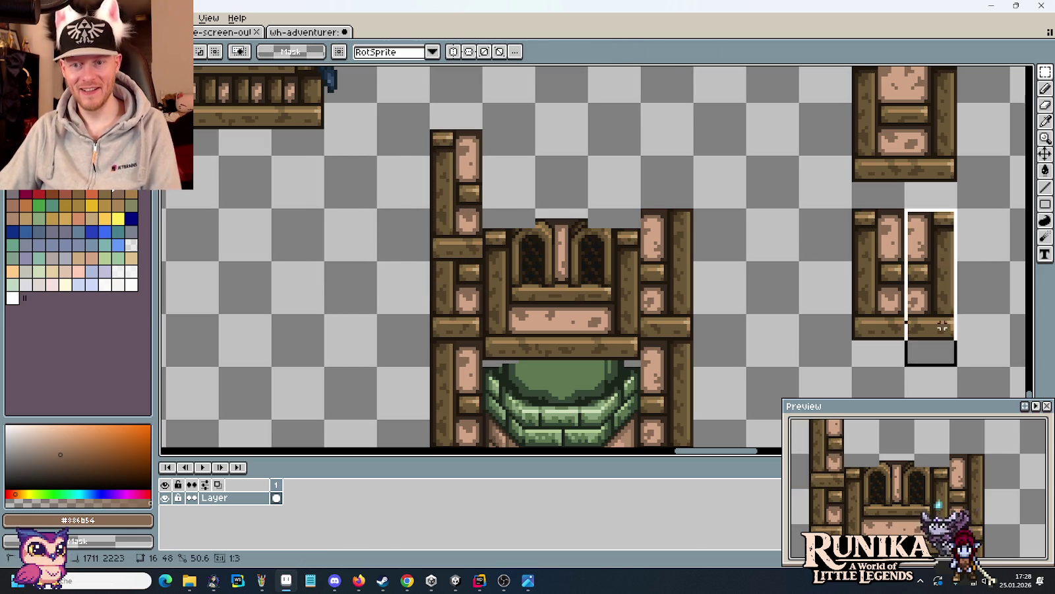
{"action": "mouse_move", "coordinate": [941, 288]}
{"action": "left_mouse_down"}
{"action": "mouse_move", "coordinate": [511, 193]}
{"action": "mouse_move", "coordinate": [520, 198]}
{"action": "left_mouse_up"}
{"action": "key", "text": "Right"}
{"action": "key", "text": "Right"}
{"action": "key", "text": "Right"}
{"action": "key", "text": "Right"}
{"action": "key", "text": "Right"}
{"action": "key", "text": "Right"}
{"action": "key", "text": "Right"}
{"action": "key", "text": "Right"}
{"action": "key", "text": "Right"}
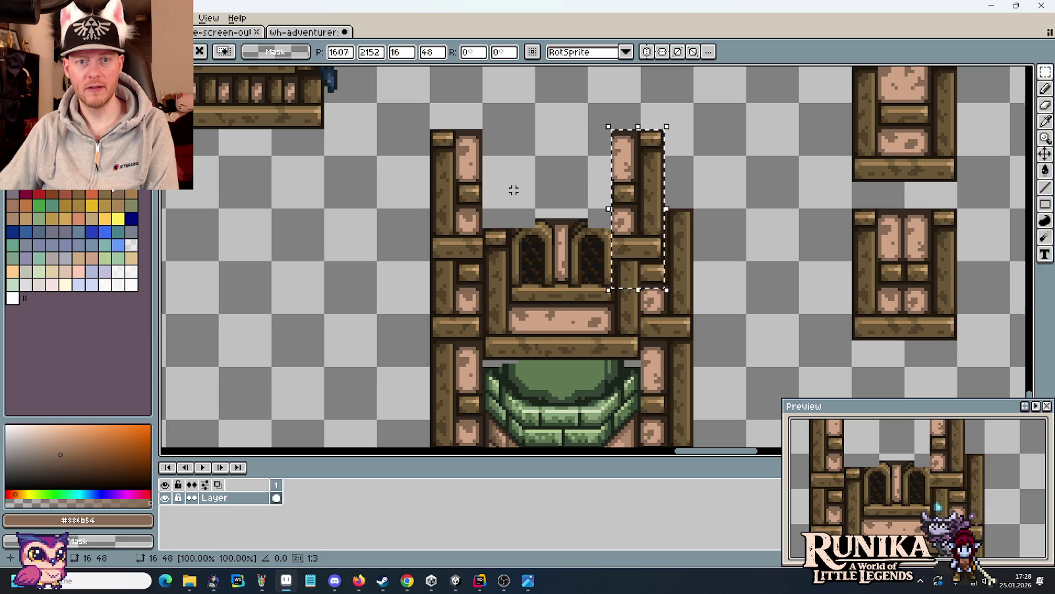
{"action": "key", "text": "Right"}
{"action": "key", "text": "Right"}
{"action": "key", "text": "Right"}
{"action": "key", "text": "Right"}
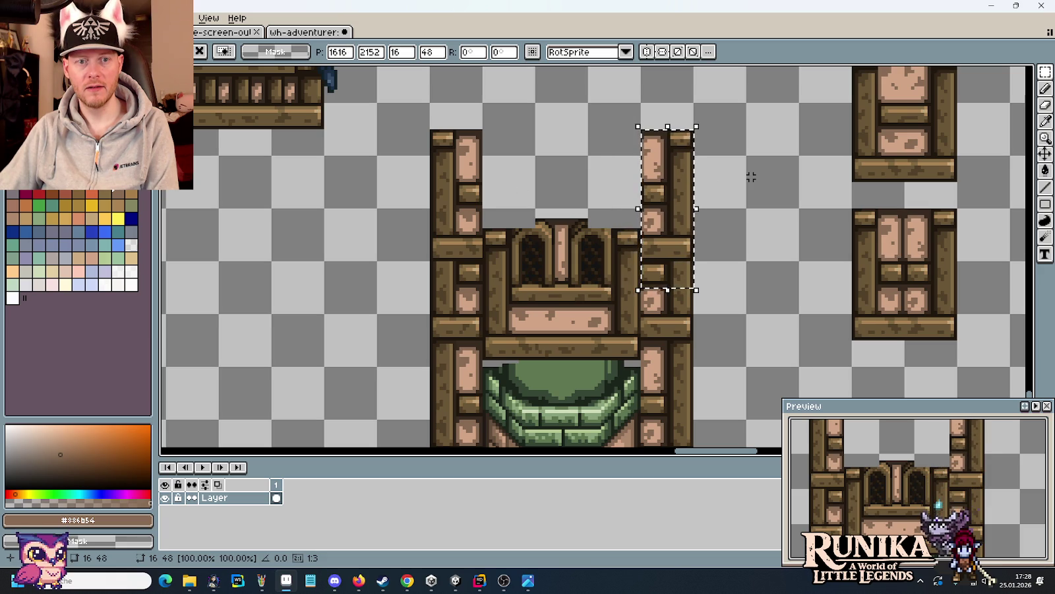
{"action": "key", "text": "ctrl+d"}
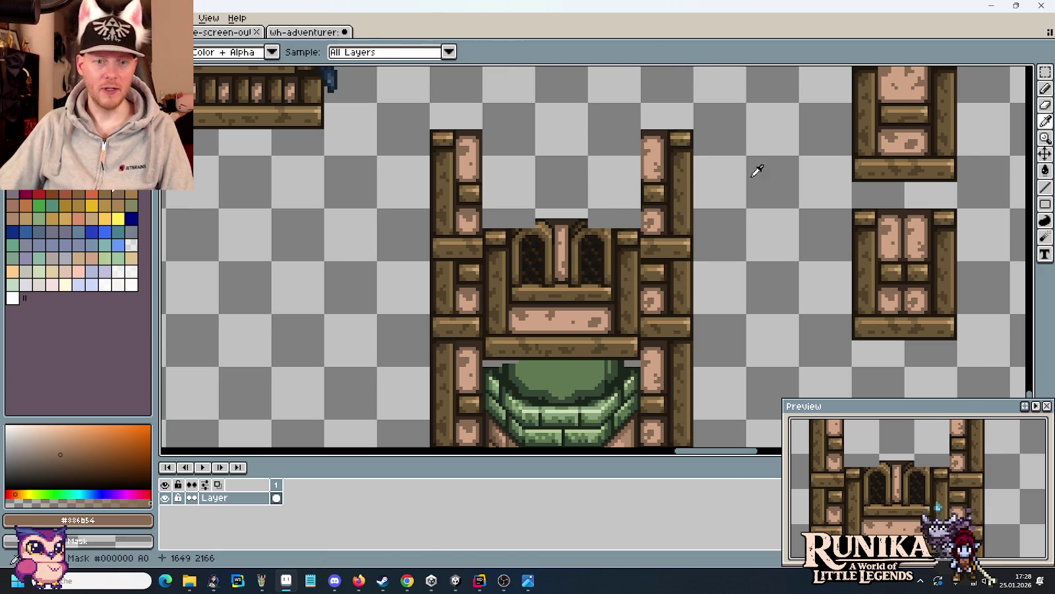
{"action": "key", "text": "alt+Tab"}
{"action": "key", "text": "alt+Tab"}
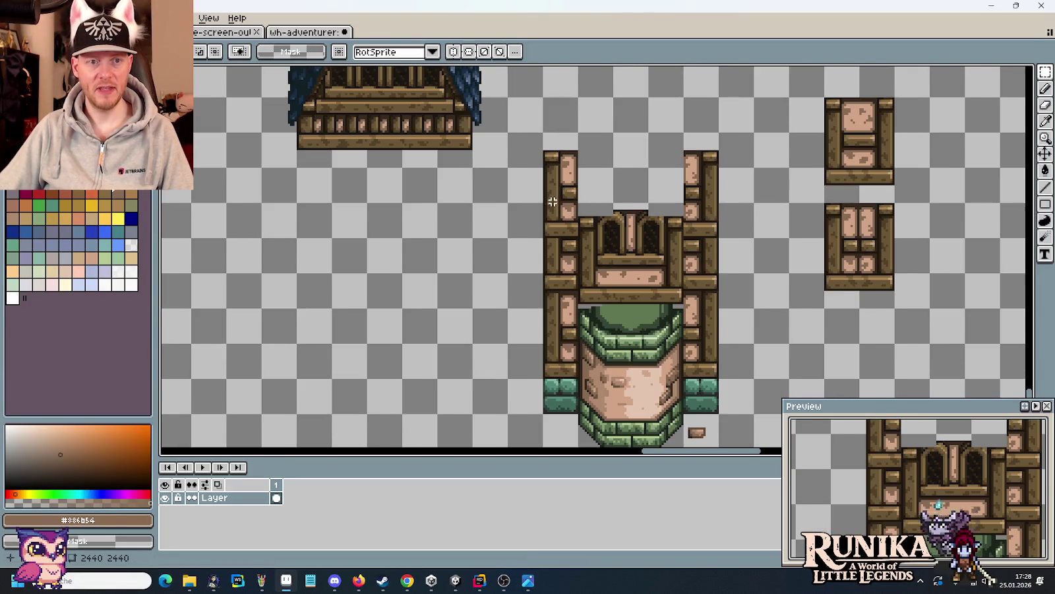
- Copy the small blue gable roof onto the right tower and check it against the reference
{"action": "scroll", "coordinate": [552, 202], "scroll_direction": "down", "scroll_amount": 2}
{"action": "scroll", "coordinate": [501, 223], "scroll_direction": "left", "scroll_amount": 3}
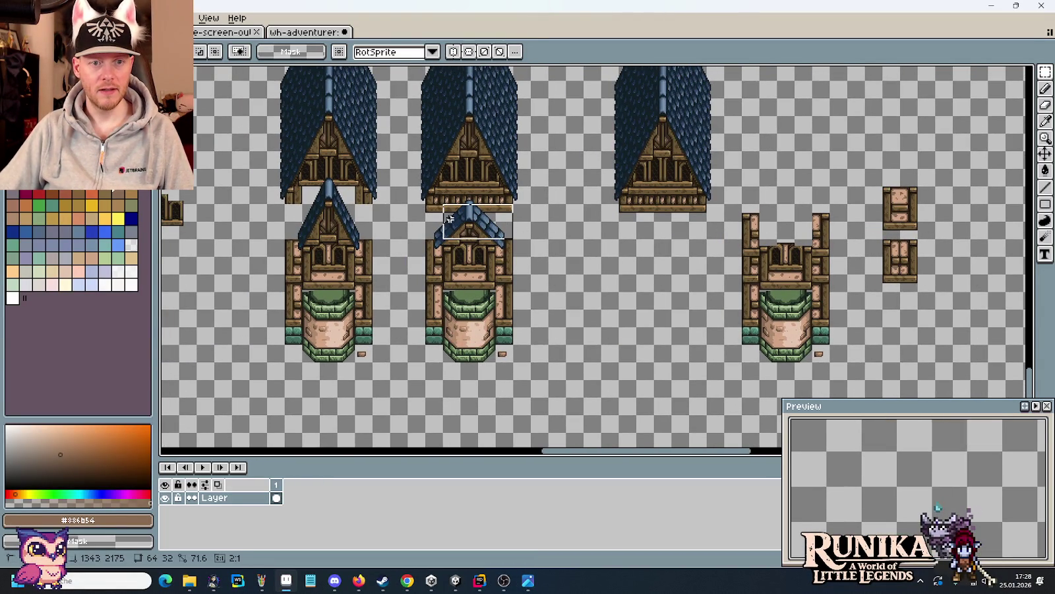
{"action": "mouse_move", "coordinate": [455, 231]}
{"action": "left_mouse_down"}
{"action": "mouse_move", "coordinate": [789, 233]}
{"action": "mouse_move", "coordinate": [767, 225]}
{"action": "left_mouse_up"}
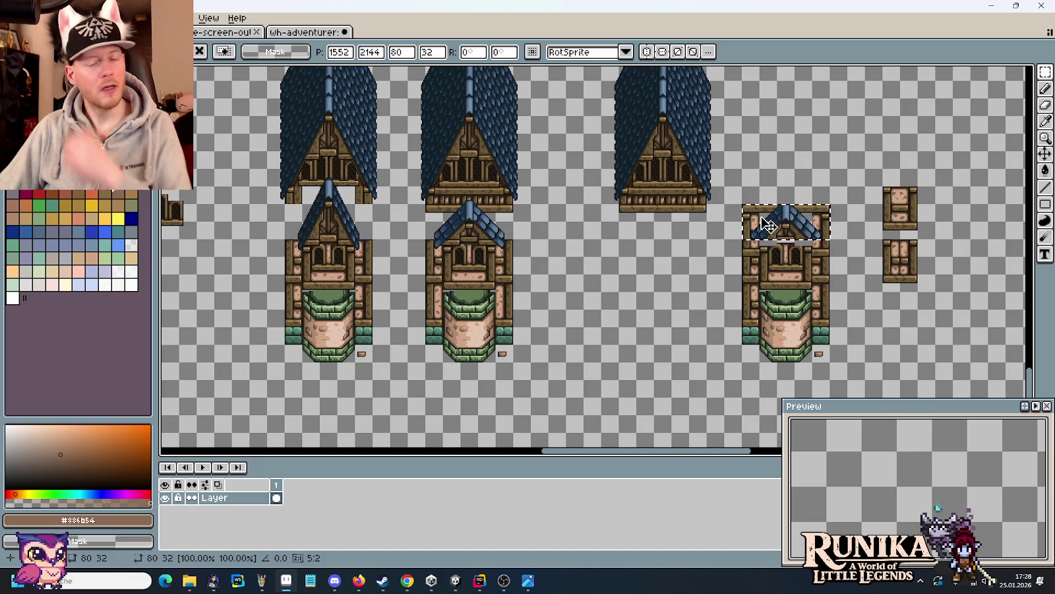
{"action": "key", "text": "alt+Tab"}
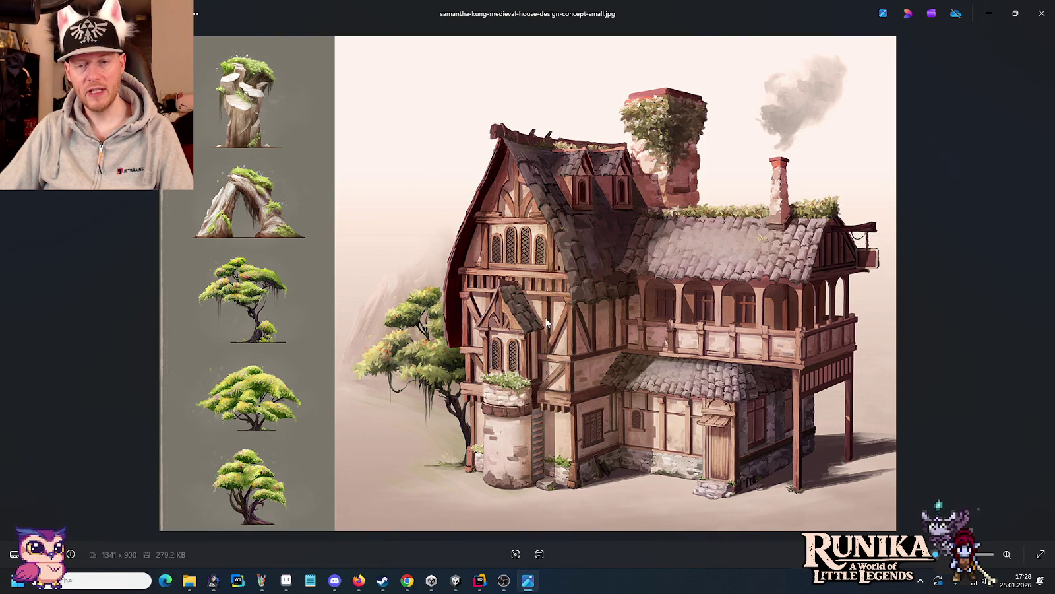
{"action": "key", "text": "alt+Tab"}
{"action": "scroll", "coordinate": [801, 234], "scroll_direction": "up", "scroll_amount": 2}
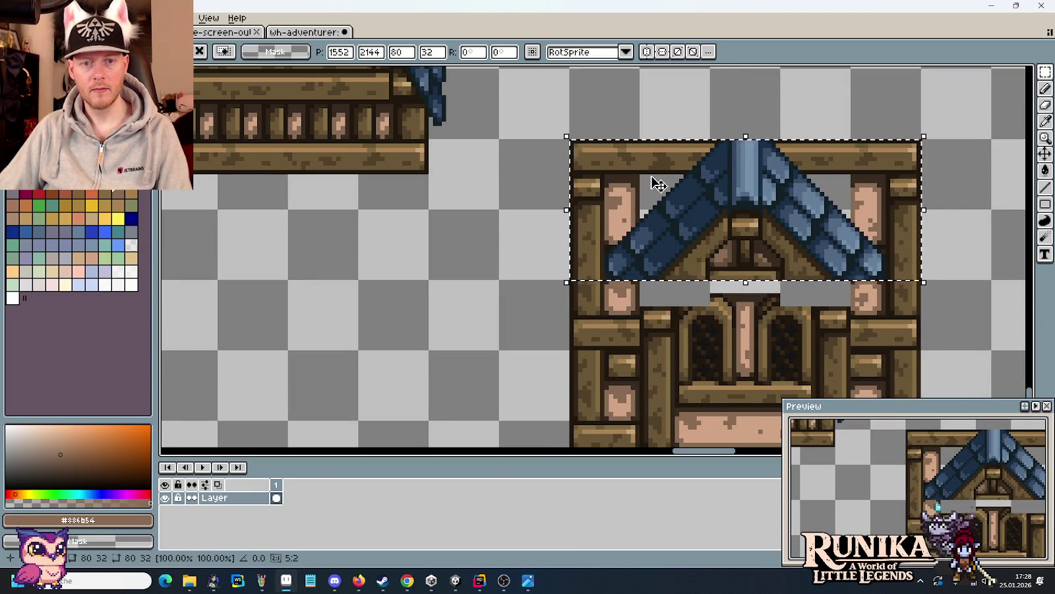
- Delete the tower's roof cap and copy the pillar column beside itself into a double column
{"action": "key", "text": "Delete"}
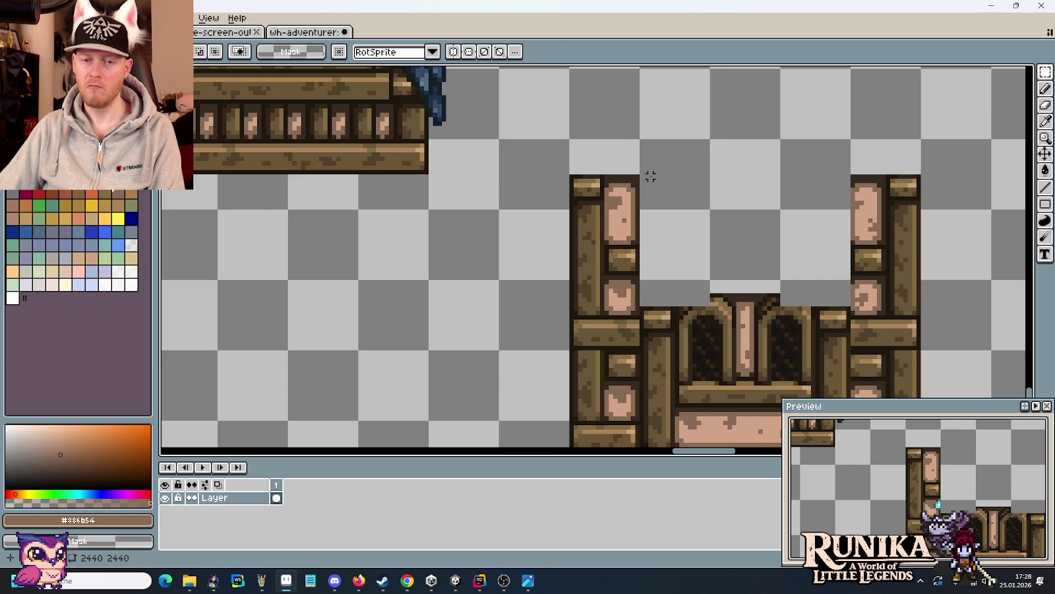
{"action": "scroll", "coordinate": [634, 182], "scroll_direction": "up", "scroll_amount": 1}
{"action": "left_click_drag", "start_coordinate": [595, 173], "coordinate": [556, 302]}
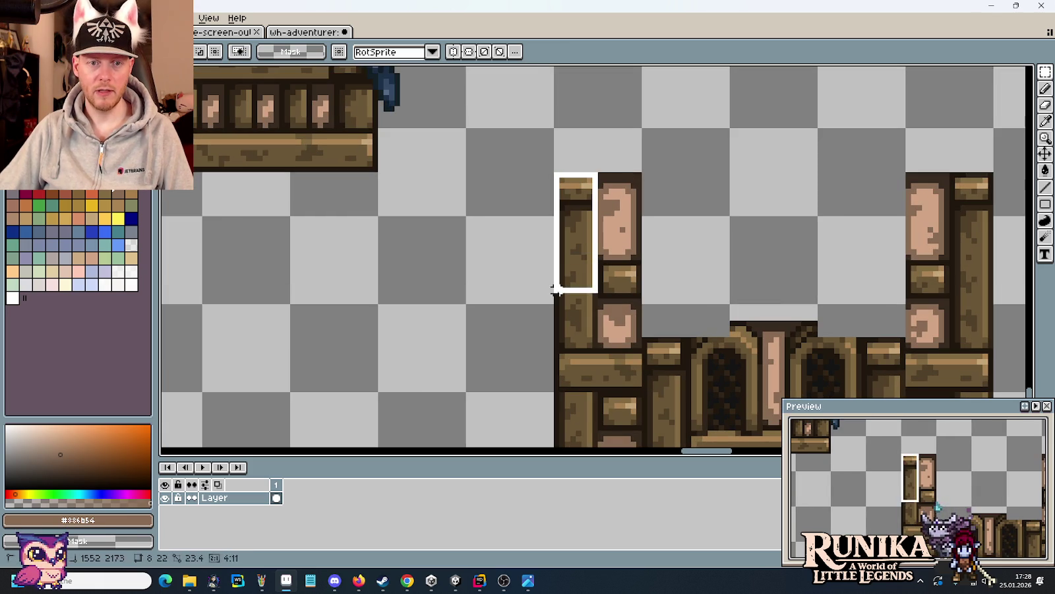
{"action": "left_click_drag", "start_coordinate": [570, 240], "coordinate": [889, 243]}
{"action": "left_click", "coordinate": [842, 236]}
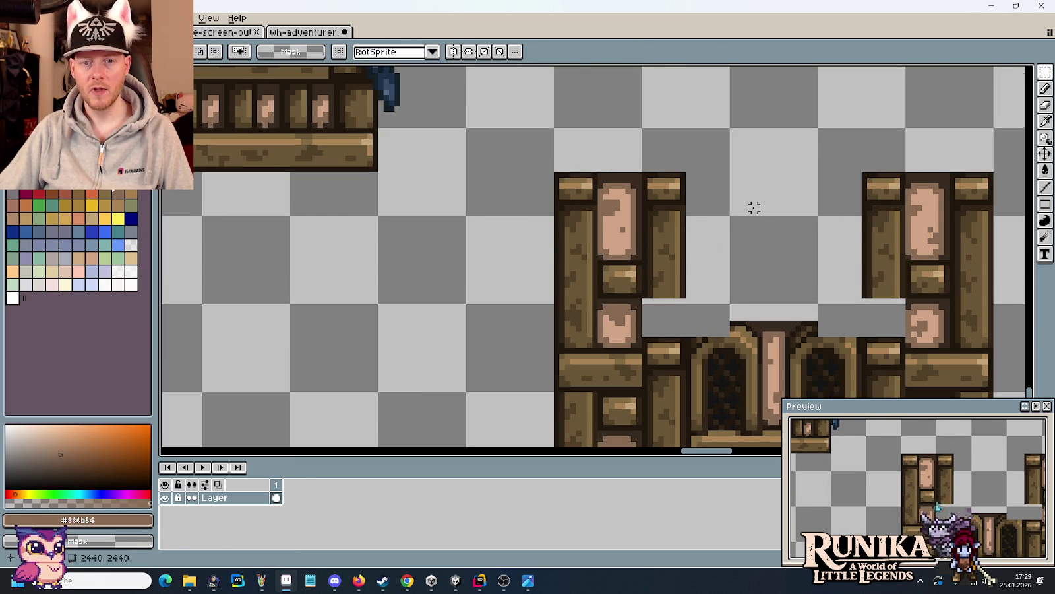
{"action": "scroll", "coordinate": [754, 207], "scroll_direction": "down", "scroll_amount": 3}
{"action": "left_click_drag", "start_coordinate": [540, 235], "coordinate": [598, 226]}
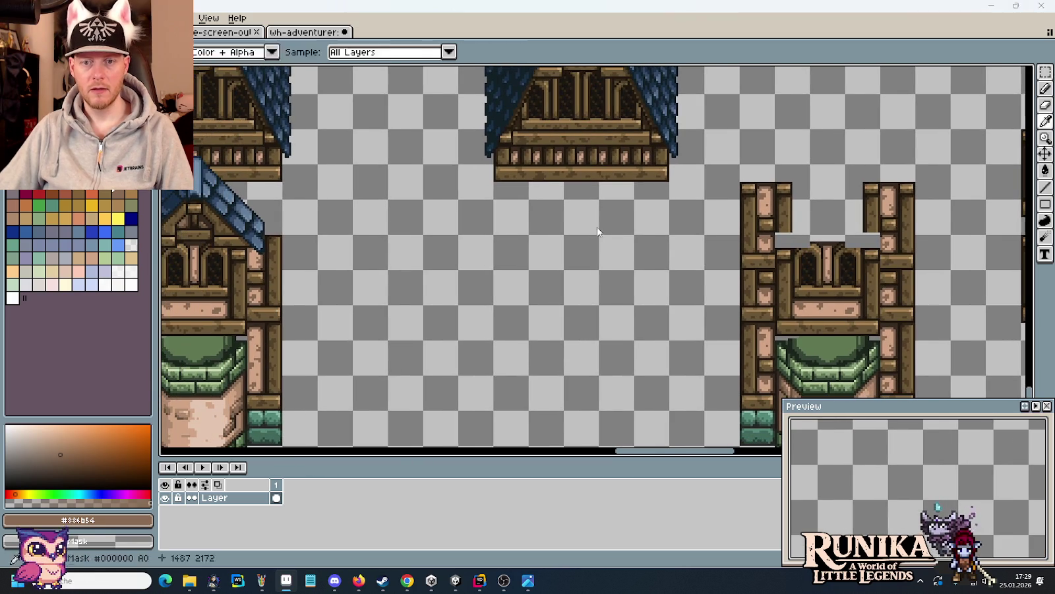
- Reposition a strip of the other tower while comparing against the house reference
{"action": "key", "text": "alt+Tab"}
{"action": "key", "text": "alt+Tab"}
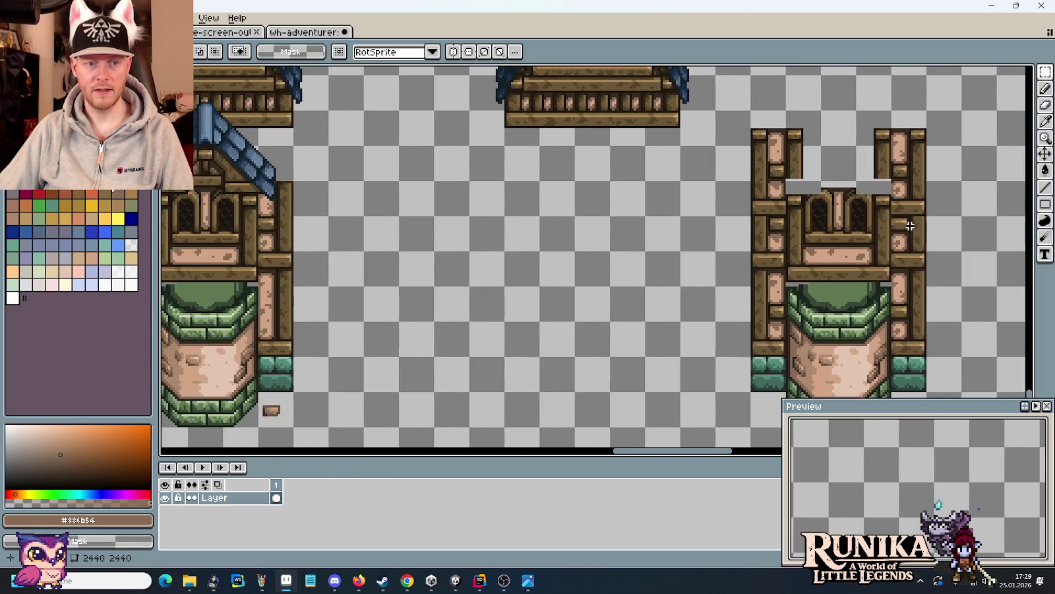
{"action": "left_click_drag", "start_coordinate": [892, 272], "coordinate": [663, 251]}
{"action": "mouse_move", "coordinate": [314, 258]}
{"action": "left_mouse_down"}
{"action": "mouse_move", "coordinate": [513, 332]}
{"action": "mouse_move", "coordinate": [865, 331]}
{"action": "left_mouse_up"}
{"action": "left_click", "coordinate": [617, 238]}
{"action": "left_click_drag", "start_coordinate": [617, 238], "coordinate": [450, 283]}
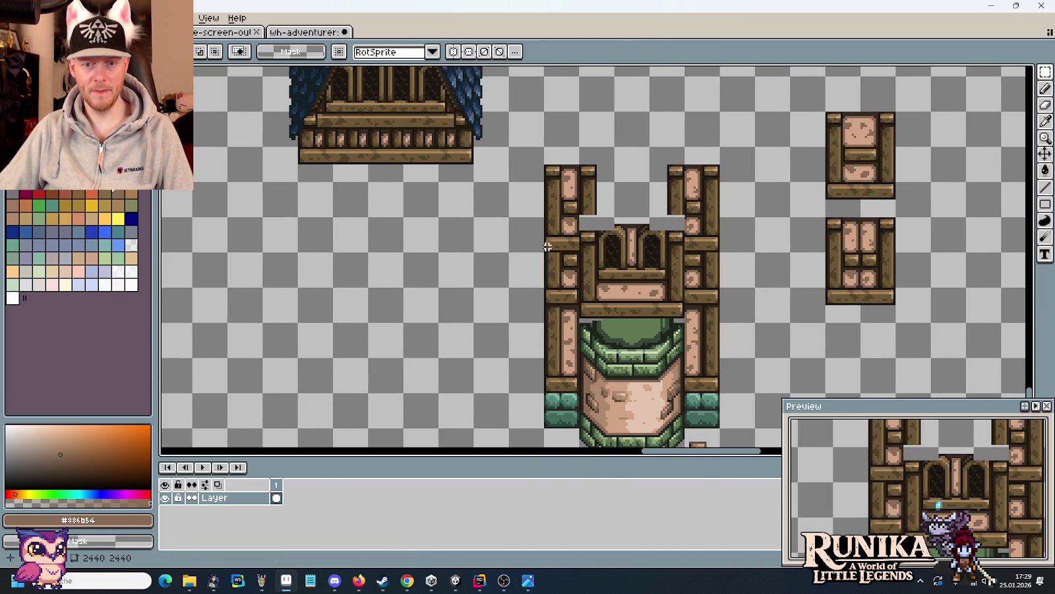
{"action": "key", "text": "alt+Tab"}
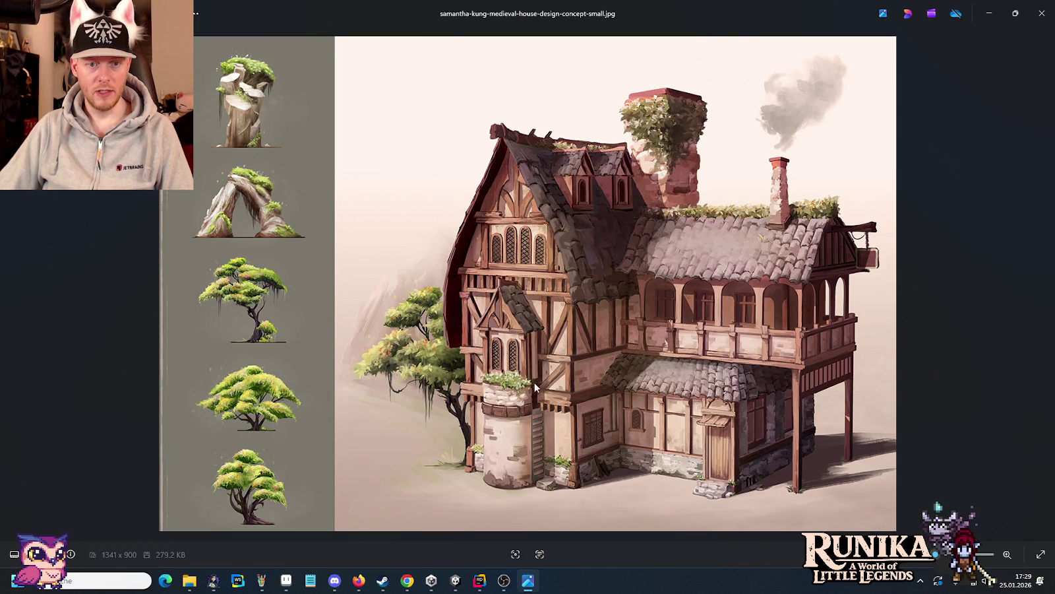
{"action": "key", "text": "alt+Tab"}
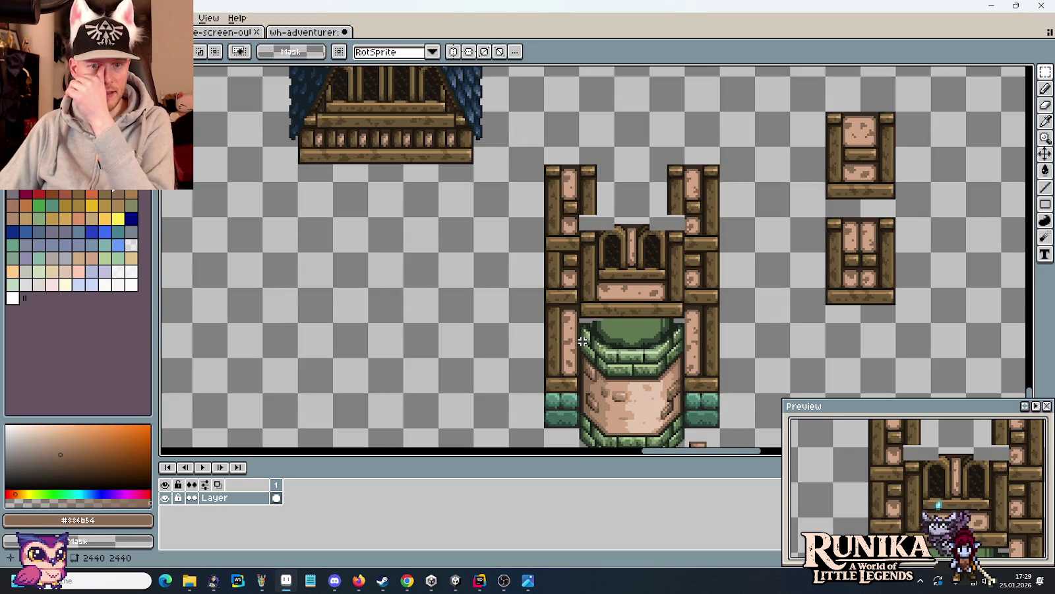
- Select the gable window in the attic
{"action": "scroll", "coordinate": [546, 302], "scroll_direction": "left", "scroll_amount": 5}
{"action": "scroll", "coordinate": [546, 302], "scroll_direction": "up", "scroll_amount": 1}
{"action": "scroll", "coordinate": [501, 270], "scroll_direction": "left", "scroll_amount": 1}
{"action": "scroll", "coordinate": [475, 249], "scroll_direction": "left", "scroll_amount": 3}
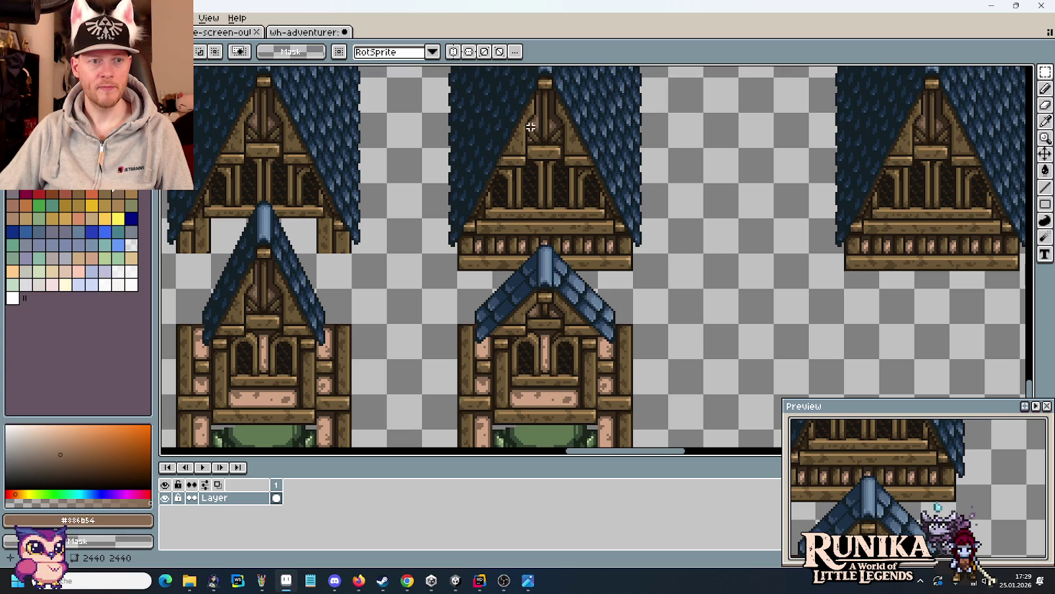
{"action": "scroll", "coordinate": [530, 126], "scroll_direction": "up", "scroll_amount": 1}
{"action": "scroll", "coordinate": [565, 141], "scroll_direction": "up", "scroll_amount": 1}
{"action": "left_click_drag", "start_coordinate": [507, 178], "coordinate": [611, 236]}
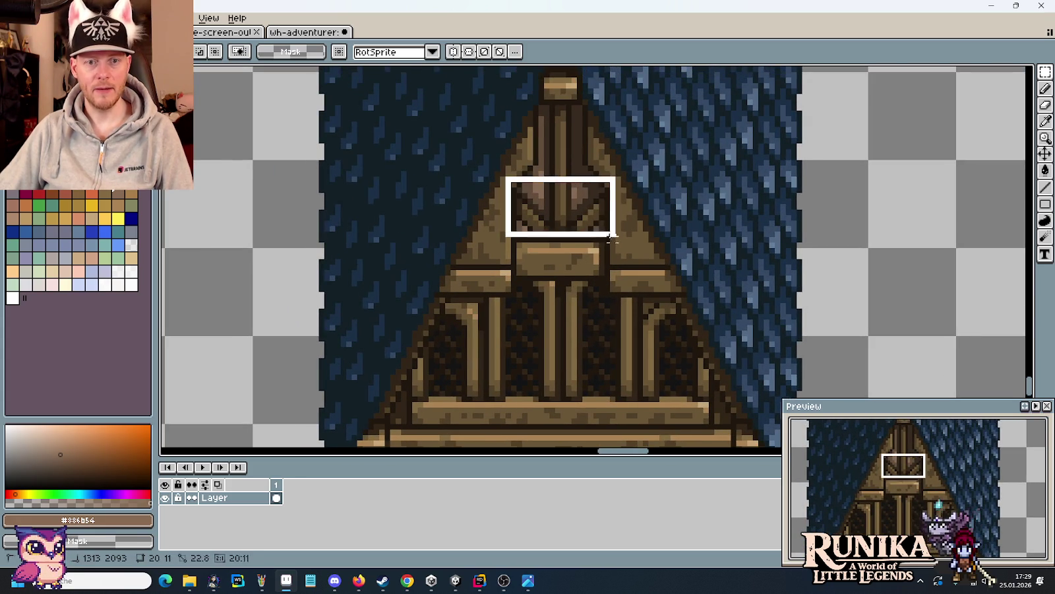
{"action": "scroll", "coordinate": [611, 236], "scroll_direction": "down", "scroll_amount": 1}
{"action": "scroll", "coordinate": [612, 237], "scroll_direction": "down", "scroll_amount": 2}
{"action": "scroll", "coordinate": [620, 235], "scroll_direction": "right", "scroll_amount": 4}
{"action": "scroll", "coordinate": [620, 235], "scroll_direction": "down", "scroll_amount": 2}
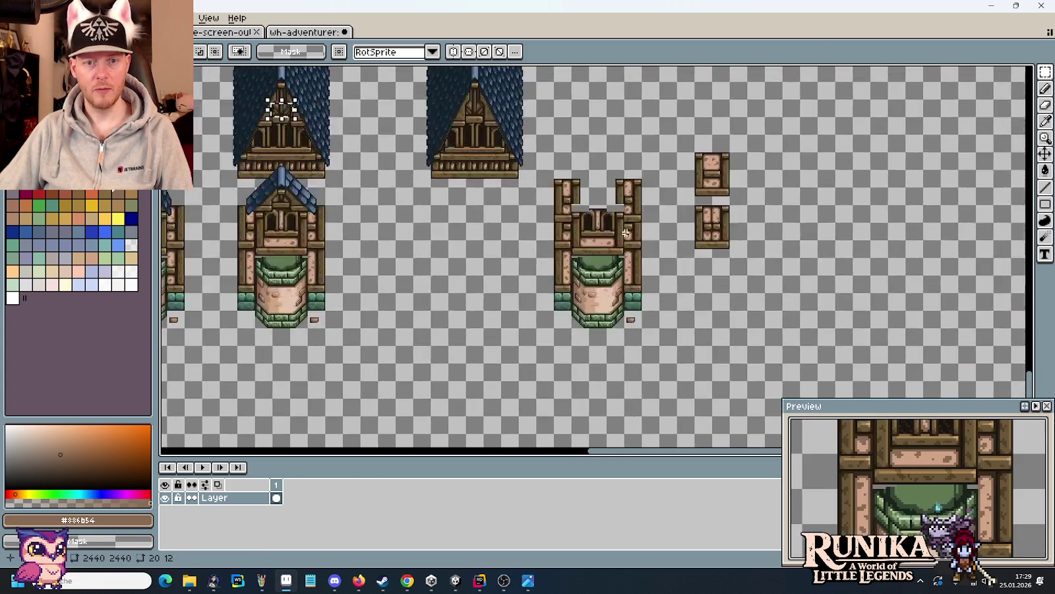
{"action": "scroll", "coordinate": [626, 233], "scroll_direction": "up", "scroll_amount": 2}
- Paste a copy of the gable window and place it beside the tower
{"action": "key", "text": "ctrl+v"}
{"action": "left_click_drag", "start_coordinate": [584, 255], "coordinate": [755, 201]}
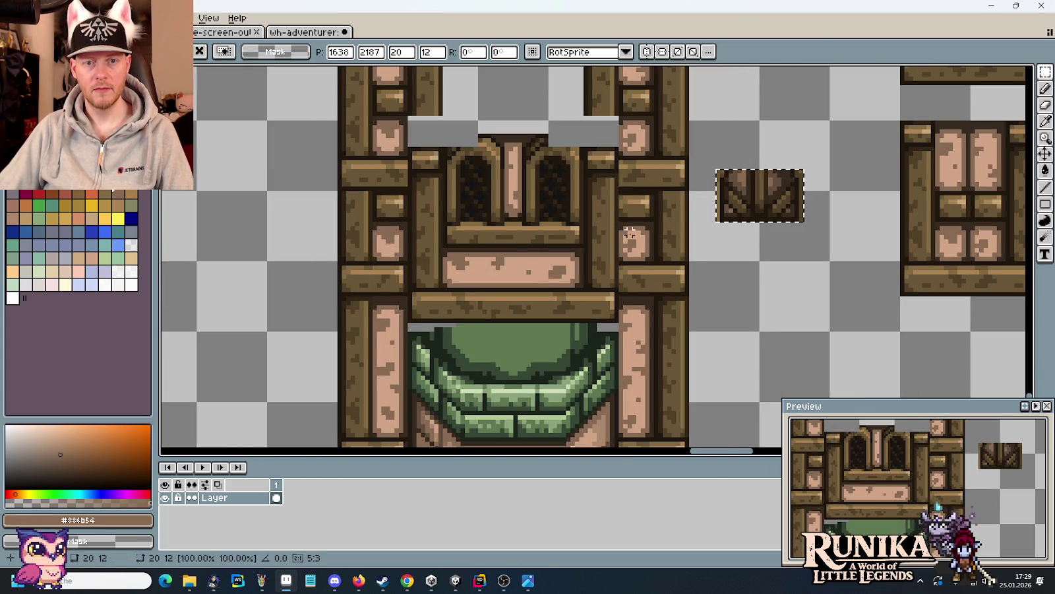
{"action": "left_click", "coordinate": [668, 195]}
{"action": "left_click_drag", "start_coordinate": [668, 195], "coordinate": [547, 235]}
{"action": "scroll", "coordinate": [667, 222], "scroll_direction": "up", "scroll_amount": 1}
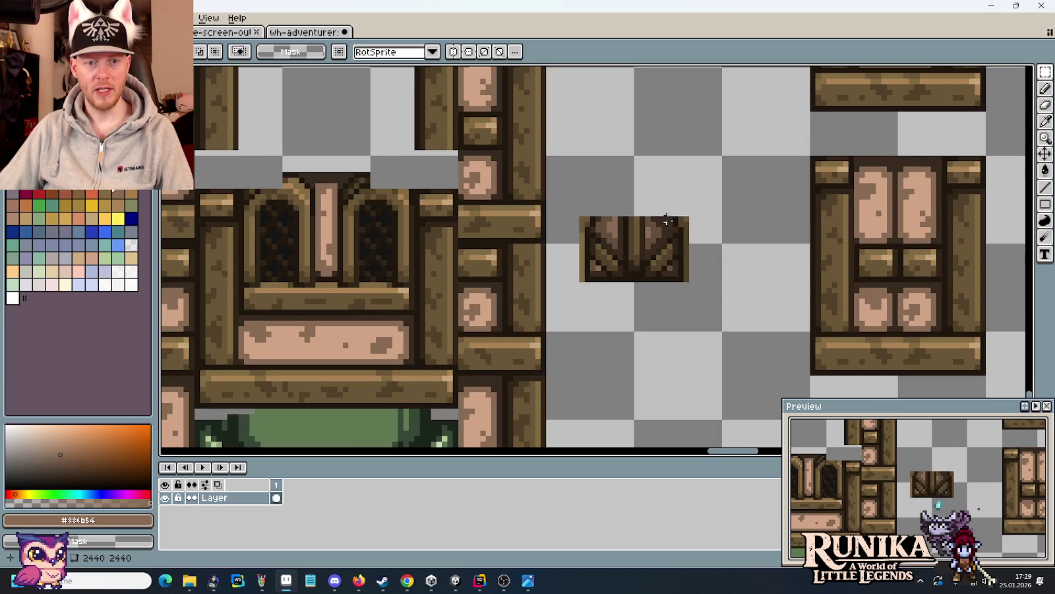
- Copy pink plaster plank pieces into the tower's pillar columns
{"action": "left_click_drag", "start_coordinate": [943, 155], "coordinate": [897, 245]}
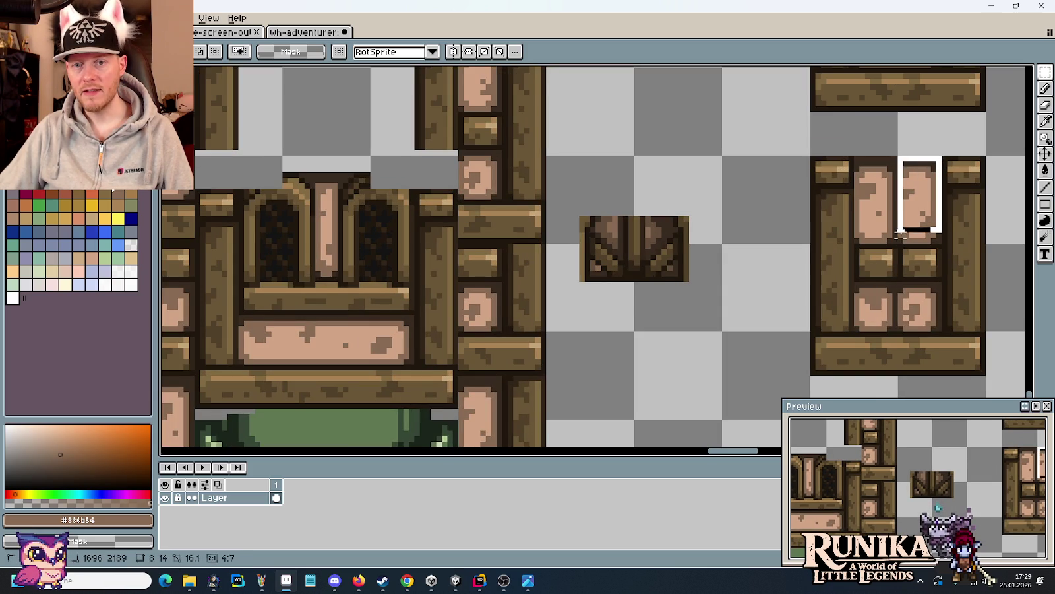
{"action": "left_click_drag", "start_coordinate": [920, 196], "coordinate": [481, 288]}
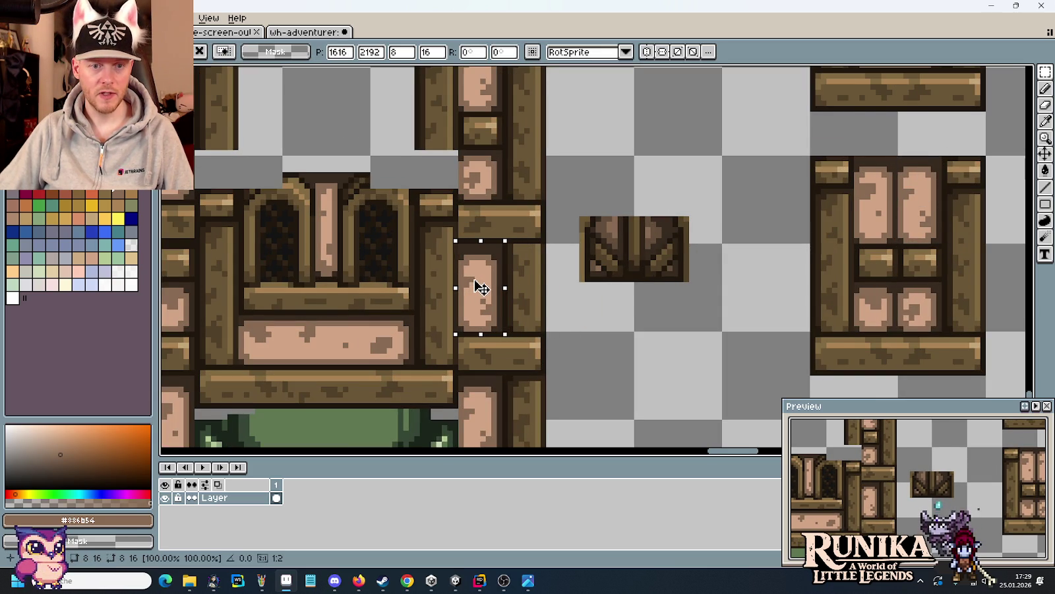
{"action": "left_click_drag", "start_coordinate": [855, 158], "coordinate": [892, 243]}
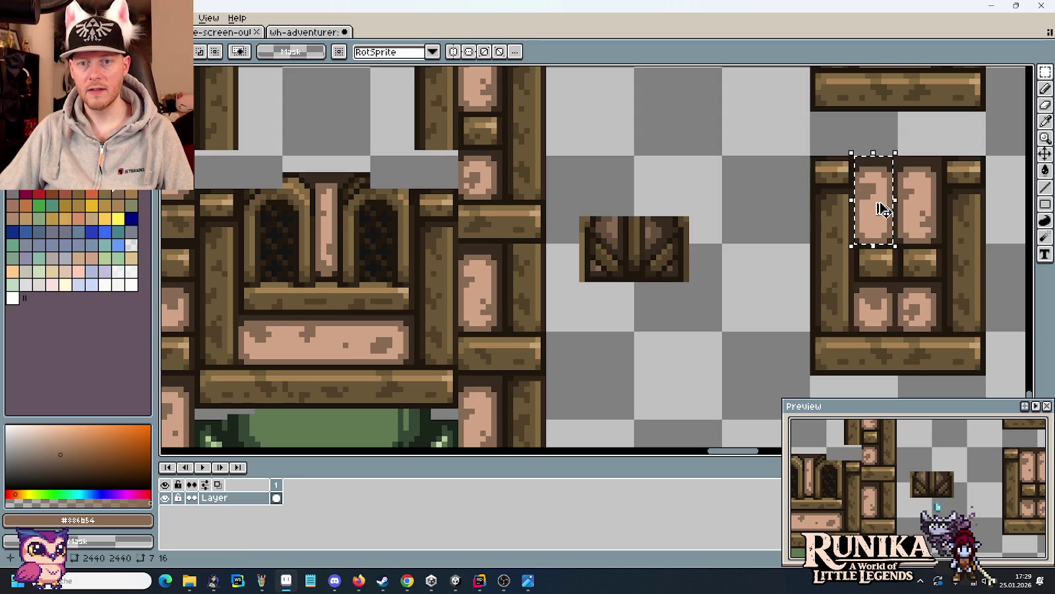
{"action": "left_click", "coordinate": [917, 225]}
{"action": "left_click_drag", "start_coordinate": [895, 242], "coordinate": [855, 157]}
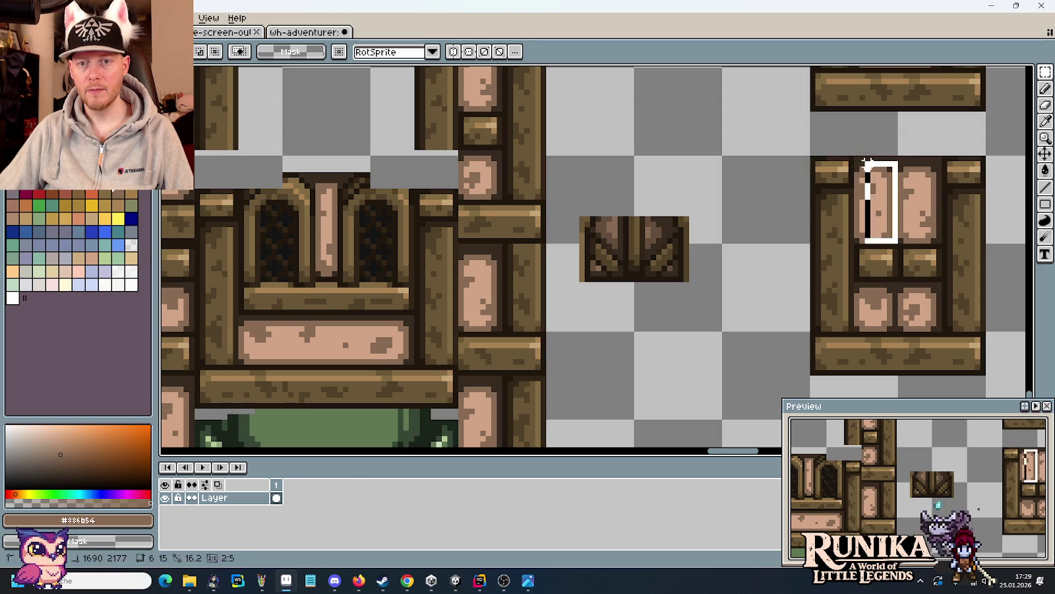
{"action": "mouse_move", "coordinate": [878, 198]}
{"action": "left_mouse_down"}
{"action": "mouse_move", "coordinate": [381, 239]}
{"action": "mouse_move", "coordinate": [441, 266]}
{"action": "mouse_move", "coordinate": [428, 272]}
{"action": "left_mouse_up"}
{"action": "left_click", "coordinate": [824, 294]}
{"action": "scroll", "coordinate": [825, 294], "scroll_direction": "up", "scroll_amount": 1}
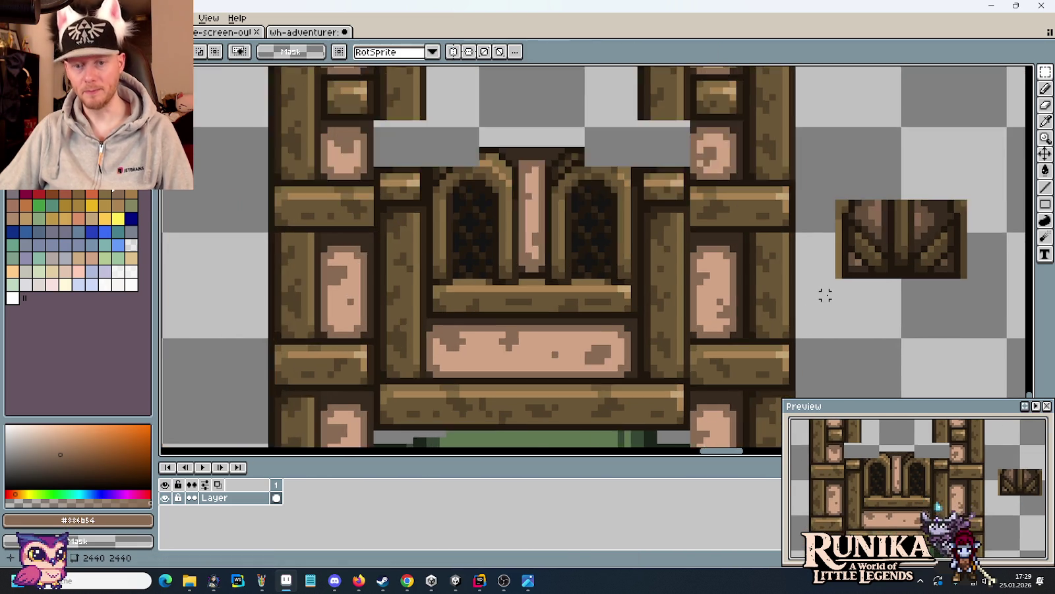
- Draw a dark brown diagonal line across the pink plaster panel
{"action": "scroll", "coordinate": [817, 291], "scroll_direction": "up", "scroll_amount": 2}
{"action": "scroll", "coordinate": [795, 281], "scroll_direction": "up", "scroll_amount": 1}
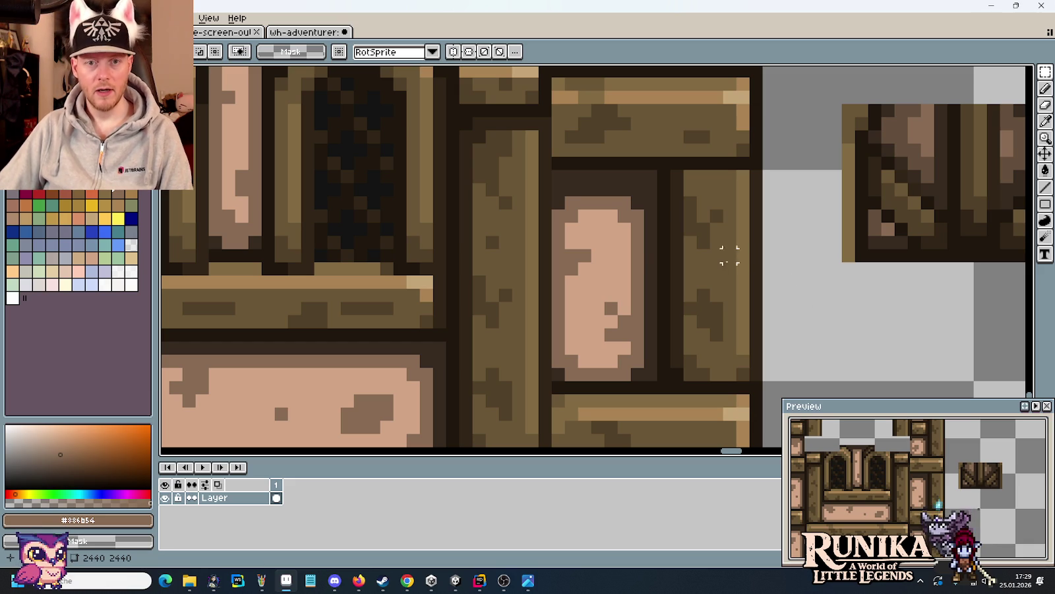
{"action": "key", "text": "b"}
{"action": "left_click", "coordinate": [657, 192], "text": "alt"}
{"action": "scroll", "coordinate": [890, 240], "scroll_direction": "up", "scroll_amount": 1}
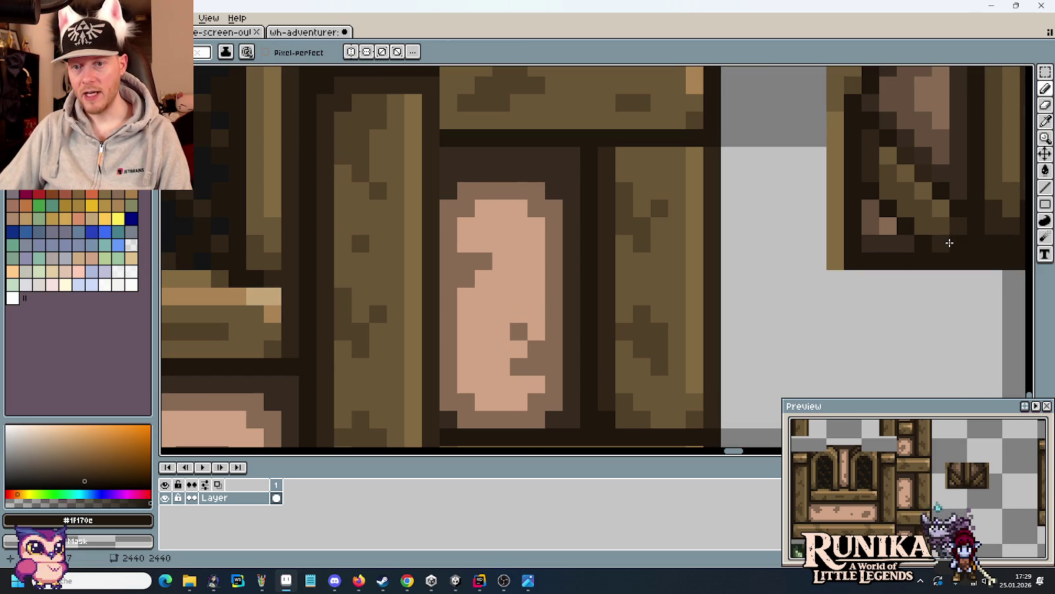
{"action": "left_click", "coordinate": [658, 190]}
{"action": "key", "text": "ctrl+z"}
{"action": "left_click", "coordinate": [572, 162]}
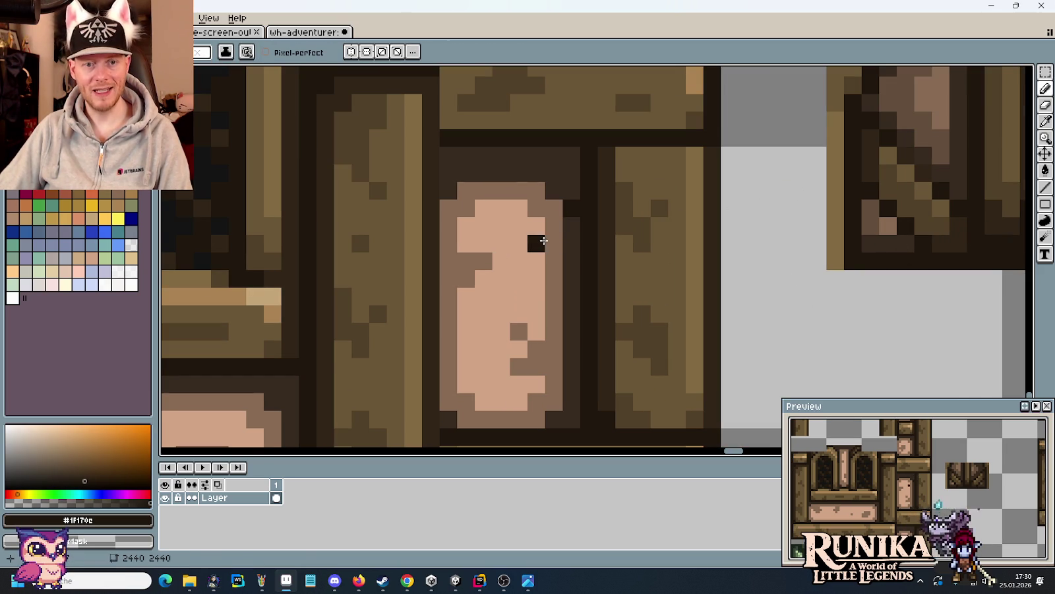
{"action": "left_click", "coordinate": [448, 328]}
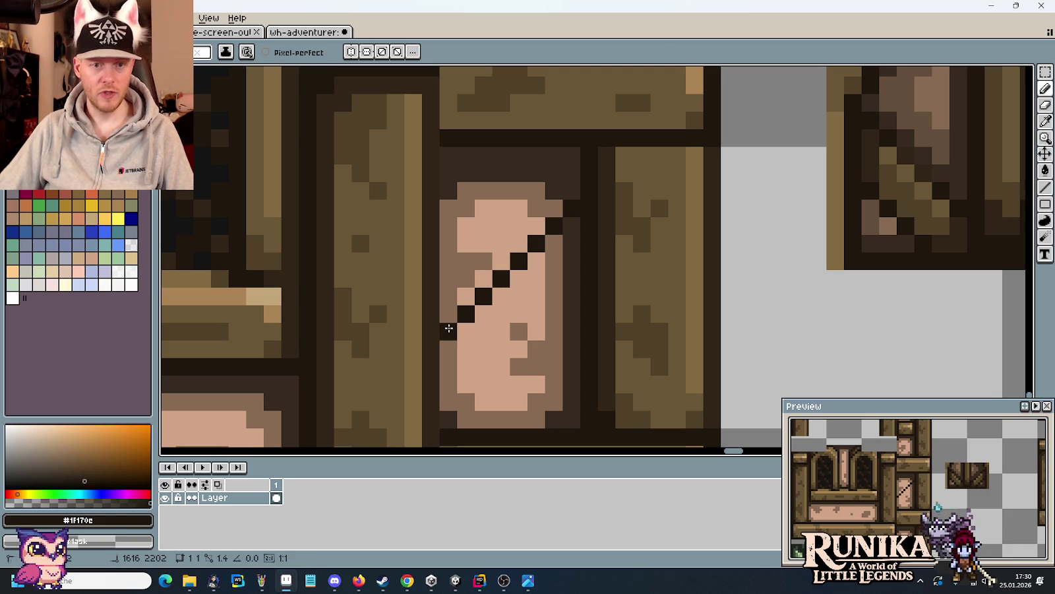
- Add a short diagonal along the panel's top-left edge and compare with the reference
{"action": "key", "text": "i"}
{"action": "key", "text": "b"}
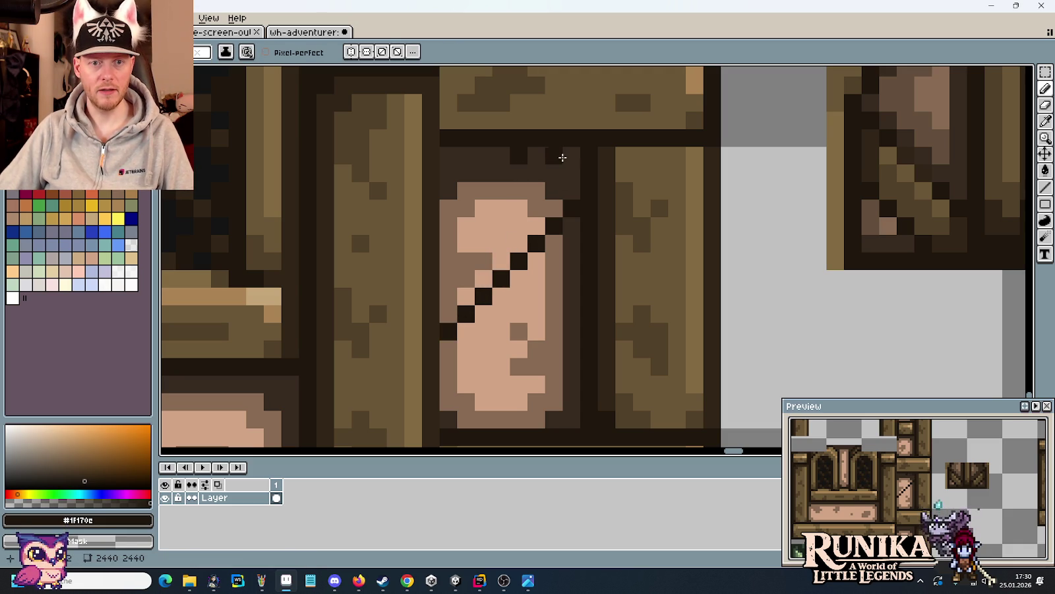
{"action": "left_click_drag", "start_coordinate": [497, 173], "coordinate": [448, 226]}
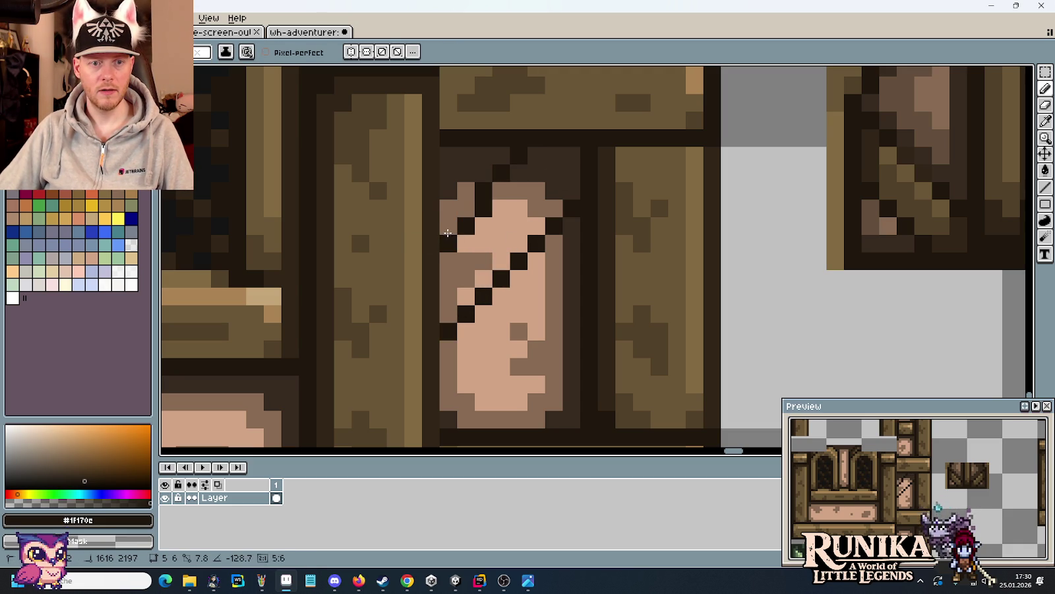
{"action": "scroll", "coordinate": [548, 272], "scroll_direction": "down", "scroll_amount": 3}
{"action": "key", "text": "alt+Tab"}
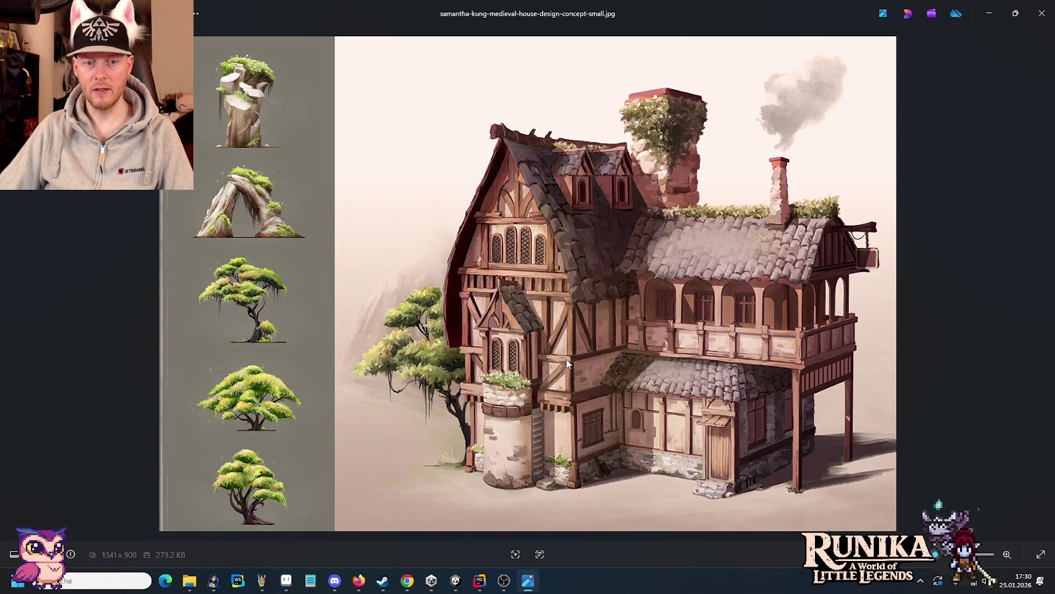
{"action": "key", "text": "alt+Tab"}
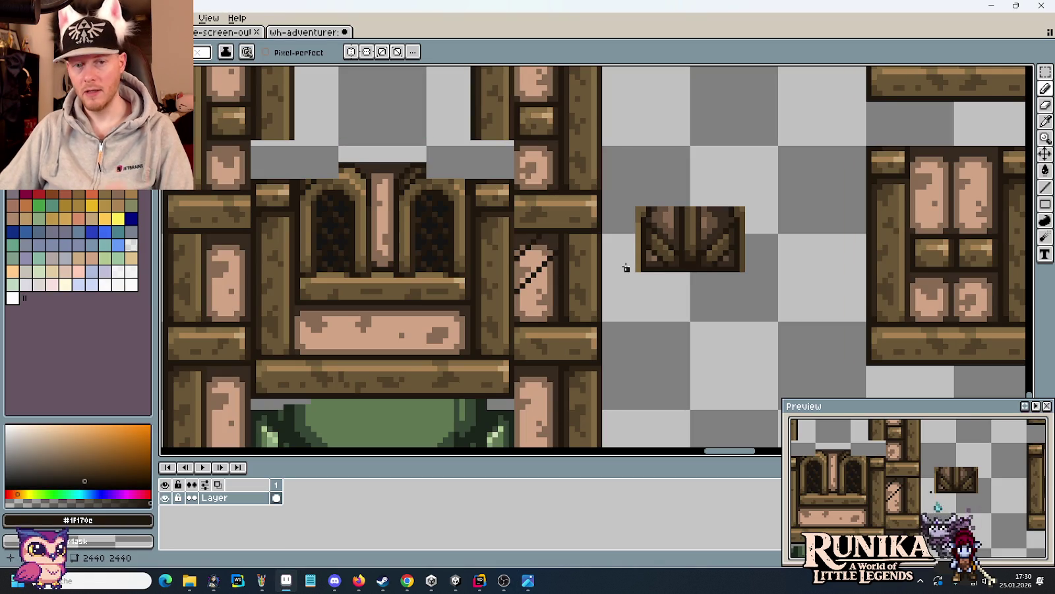
- Fill the band between the diagonals with mid-brown sampled from a plank
{"action": "left_click_drag", "start_coordinate": [577, 257], "coordinate": [603, 256]}
{"action": "scroll", "coordinate": [602, 256], "scroll_direction": "up", "scroll_amount": 1}
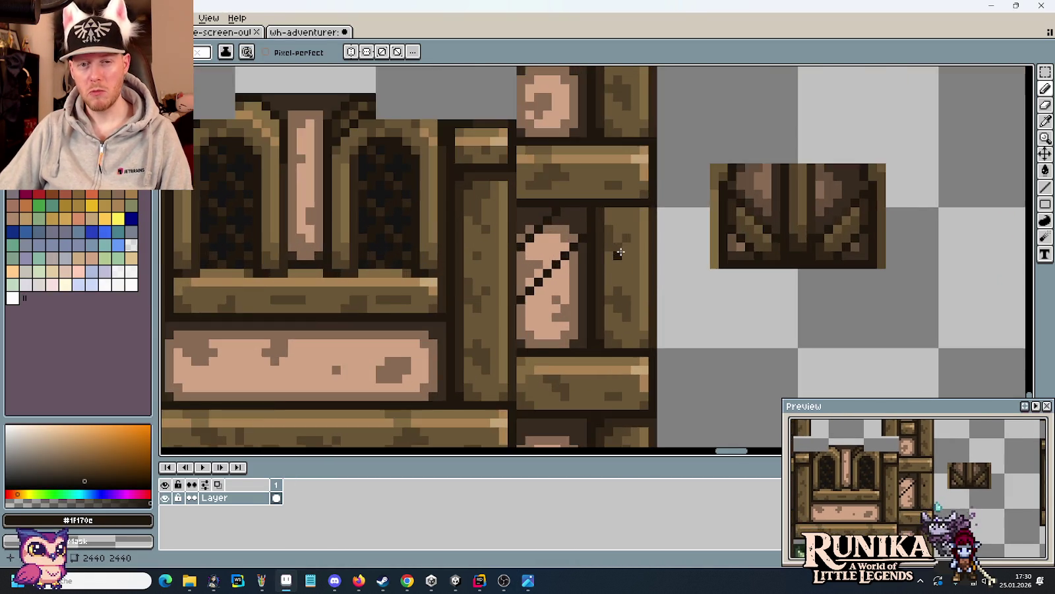
{"action": "scroll", "coordinate": [597, 258], "scroll_direction": "up", "scroll_amount": 1}
{"action": "key", "text": "i"}
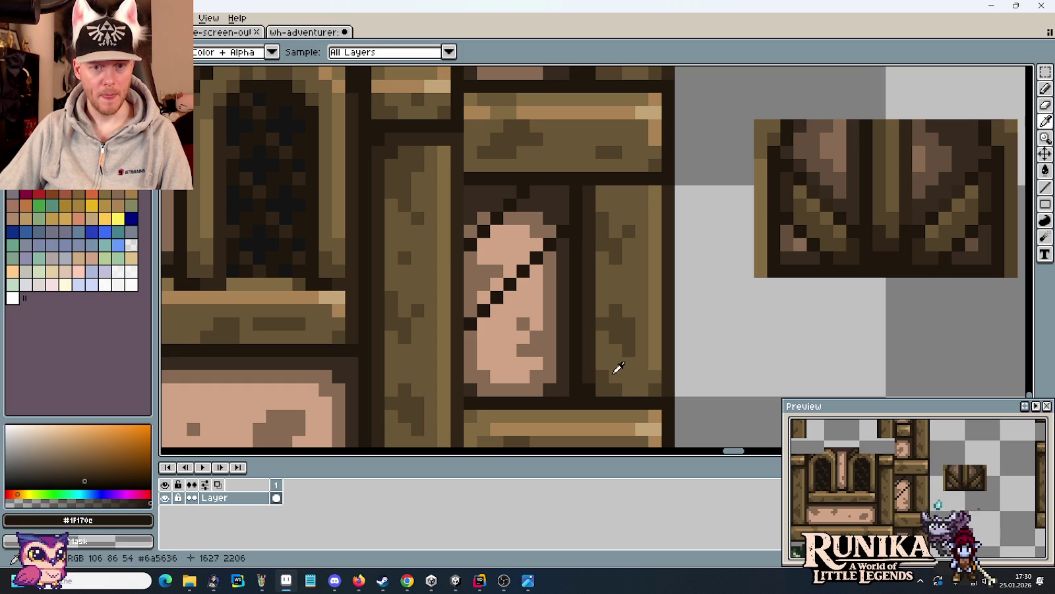
{"action": "left_click", "coordinate": [545, 229]}
{"action": "key", "text": "g"}
{"action": "left_click_drag", "start_coordinate": [539, 227], "coordinate": [480, 271]}
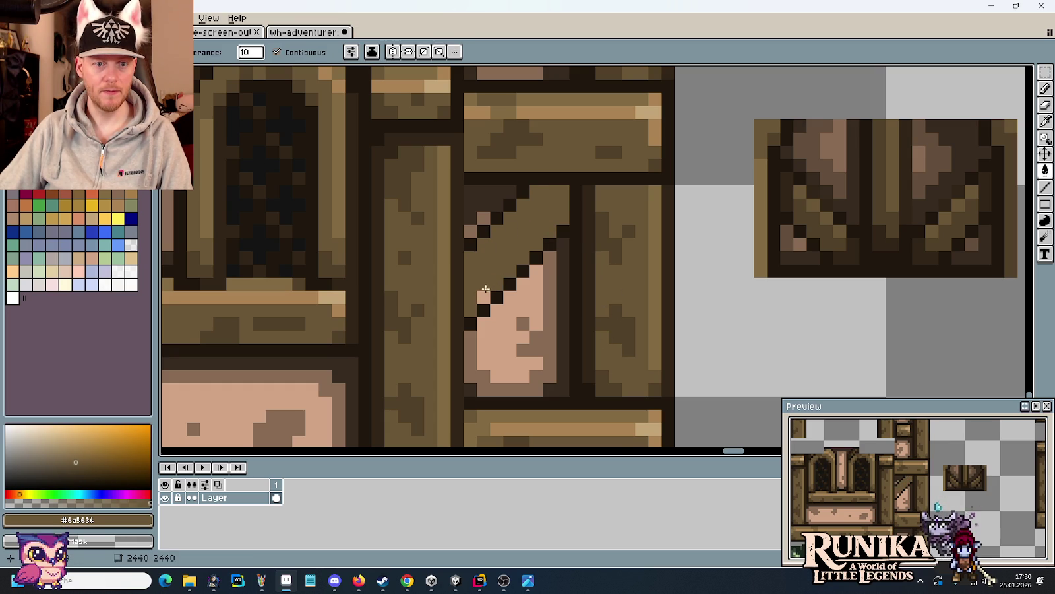
- Extend the dark diagonal outline by a pixel and rectangle-select the braced panel
{"action": "left_click", "coordinate": [518, 280]}
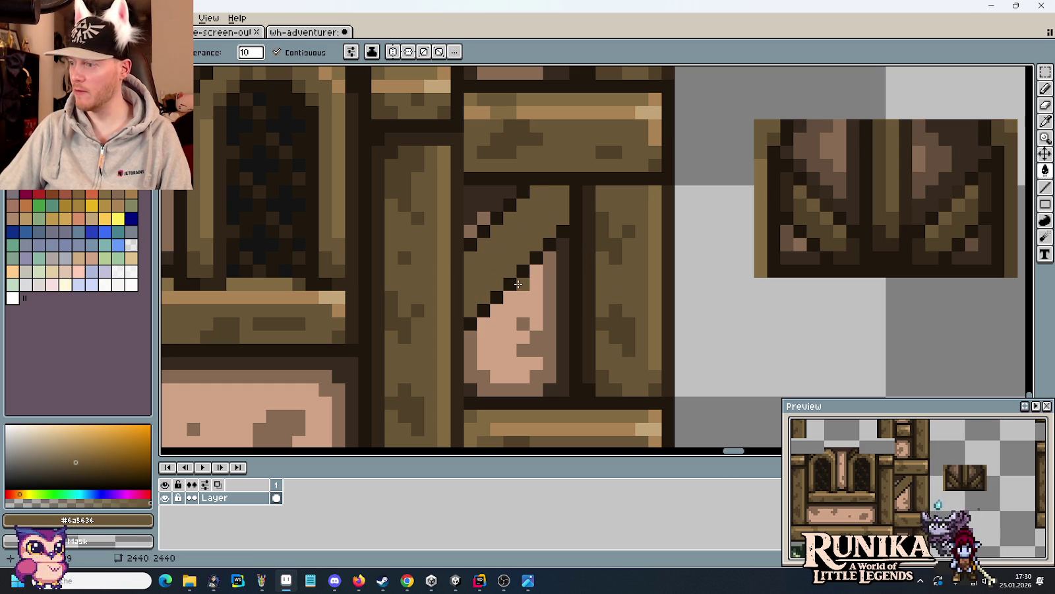
{"action": "key", "text": "b"}
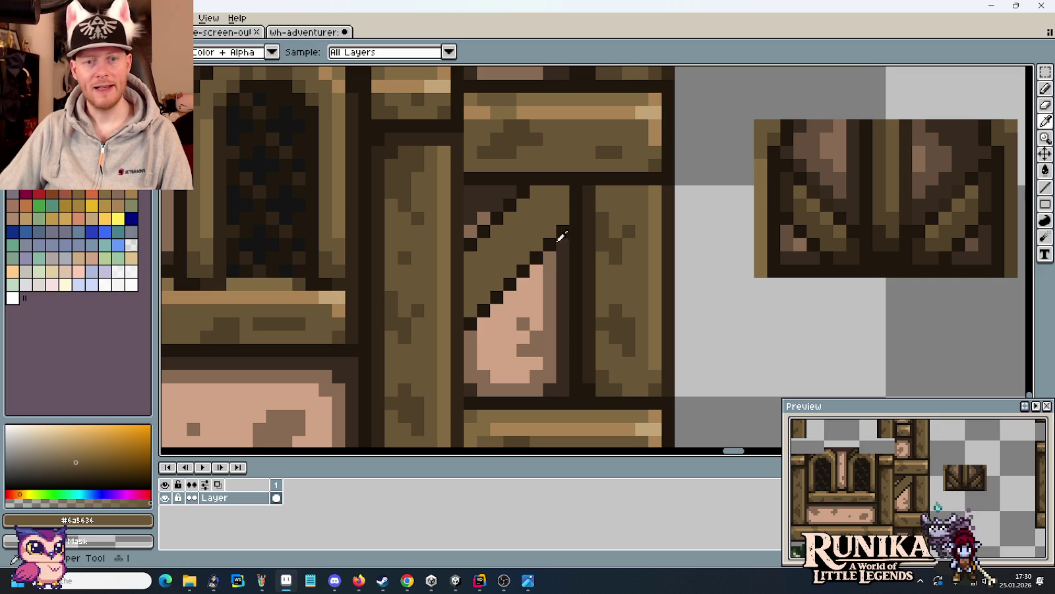
{"action": "left_click", "coordinate": [525, 201], "text": "alt"}
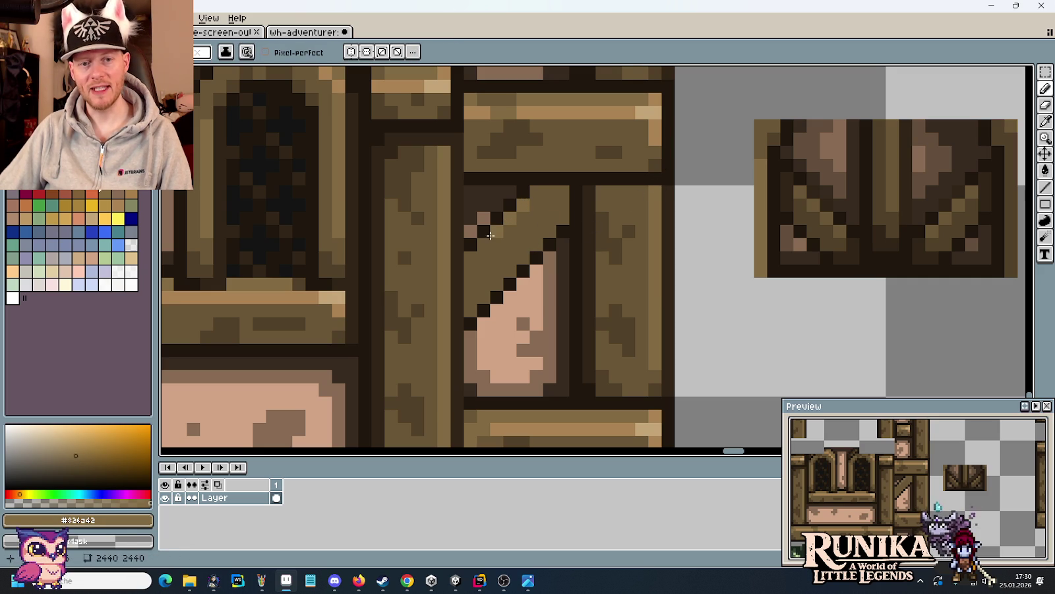
{"action": "key", "text": "i"}
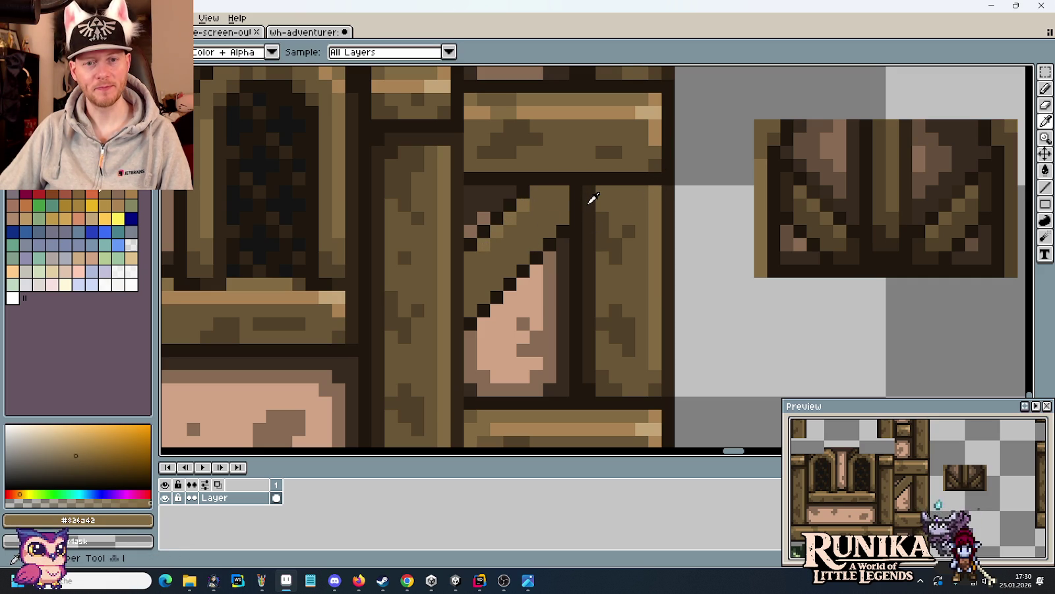
{"action": "scroll", "coordinate": [592, 199], "scroll_direction": "down", "scroll_amount": 3}
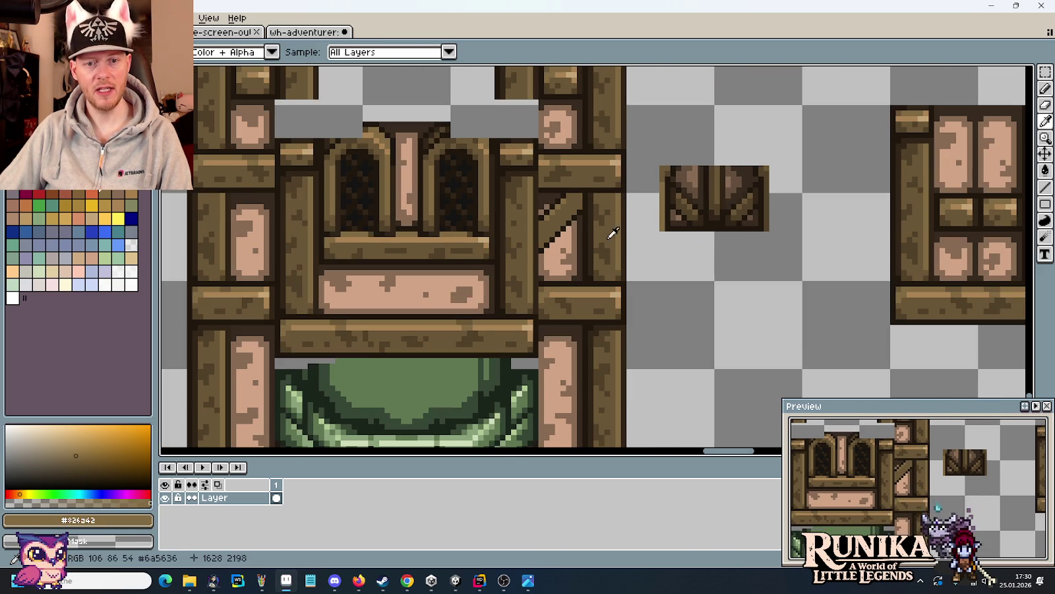
{"action": "scroll", "coordinate": [612, 232], "scroll_direction": "up", "scroll_amount": 1}
{"action": "scroll", "coordinate": [595, 313], "scroll_direction": "up", "scroll_amount": 1}
{"action": "key", "text": "m"}
{"action": "mouse_move", "coordinate": [600, 280]}
{"action": "left_mouse_down"}
{"action": "mouse_move", "coordinate": [659, 322]}
{"action": "mouse_move", "coordinate": [591, 274]}
{"action": "mouse_move", "coordinate": [624, 248]}
{"action": "left_mouse_up"}
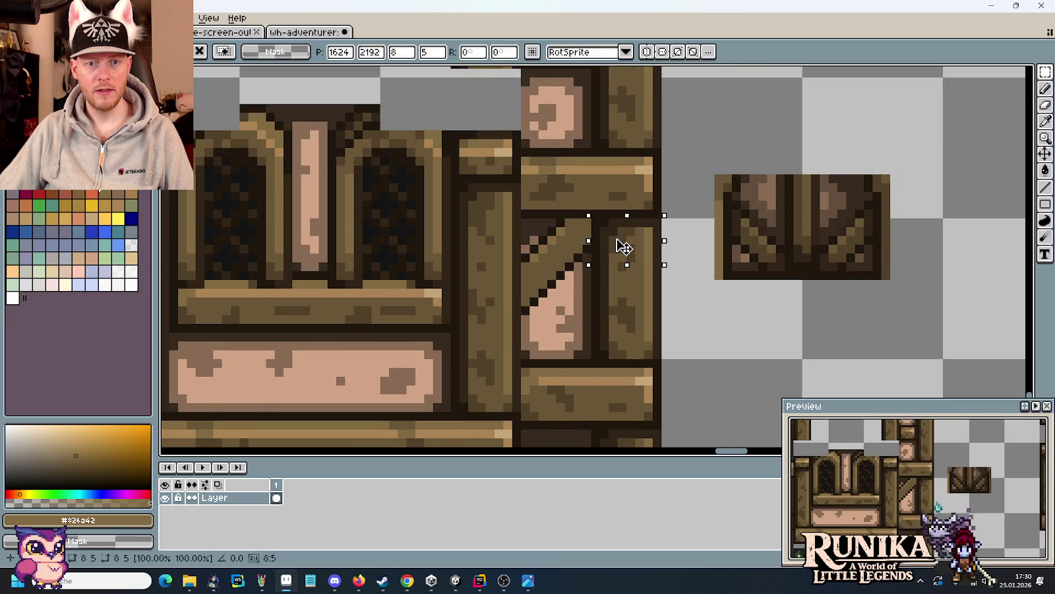
{"action": "scroll", "coordinate": [744, 314], "scroll_direction": "down", "scroll_amount": 1}
{"action": "scroll", "coordinate": [744, 314], "scroll_direction": "down", "scroll_amount": 1}
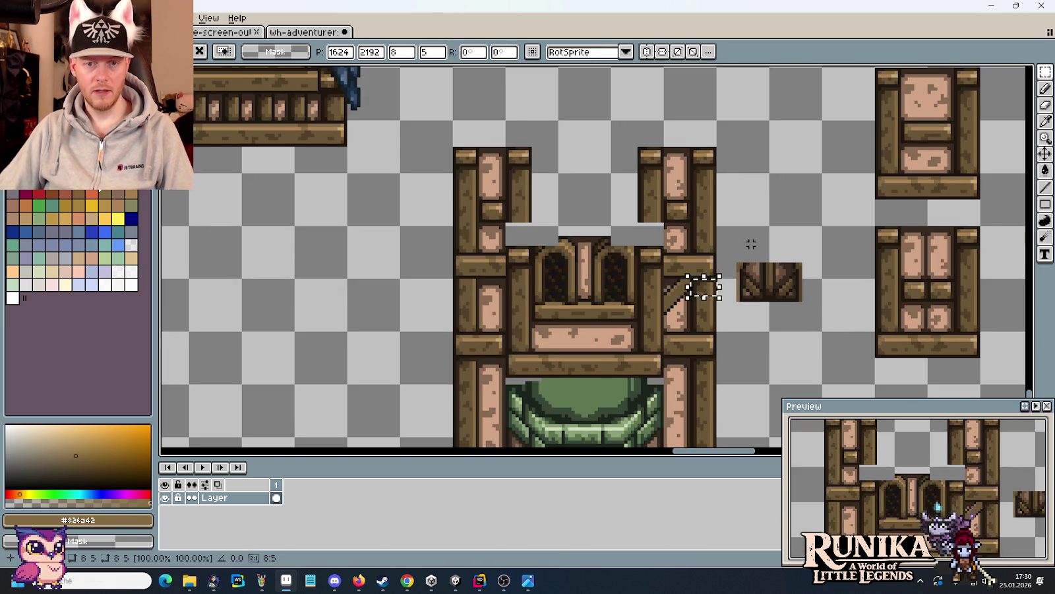
{"action": "left_click", "coordinate": [695, 271]}
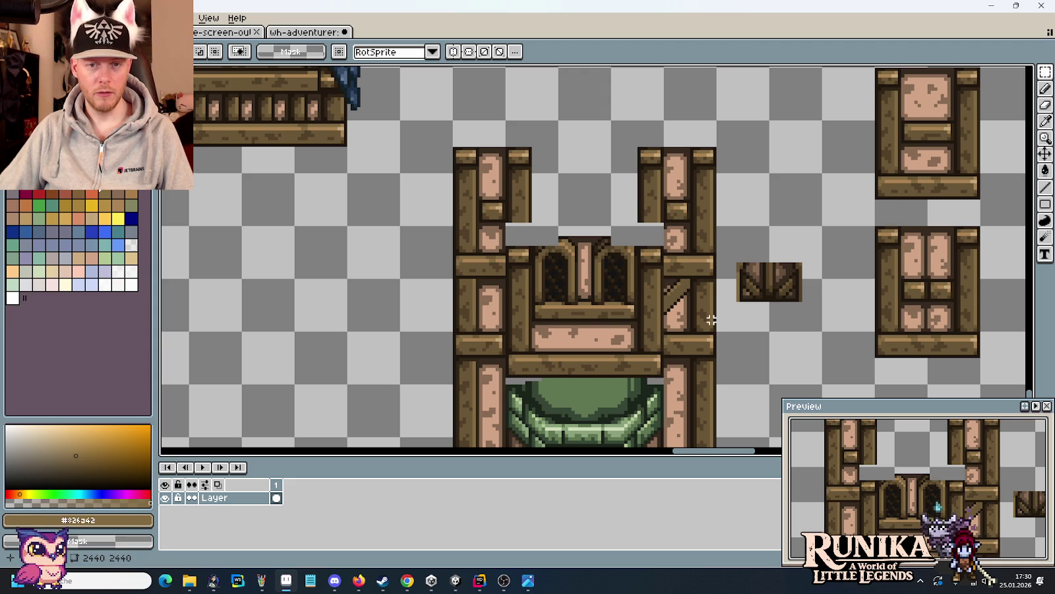
{"action": "key", "text": "alt+Tab"}
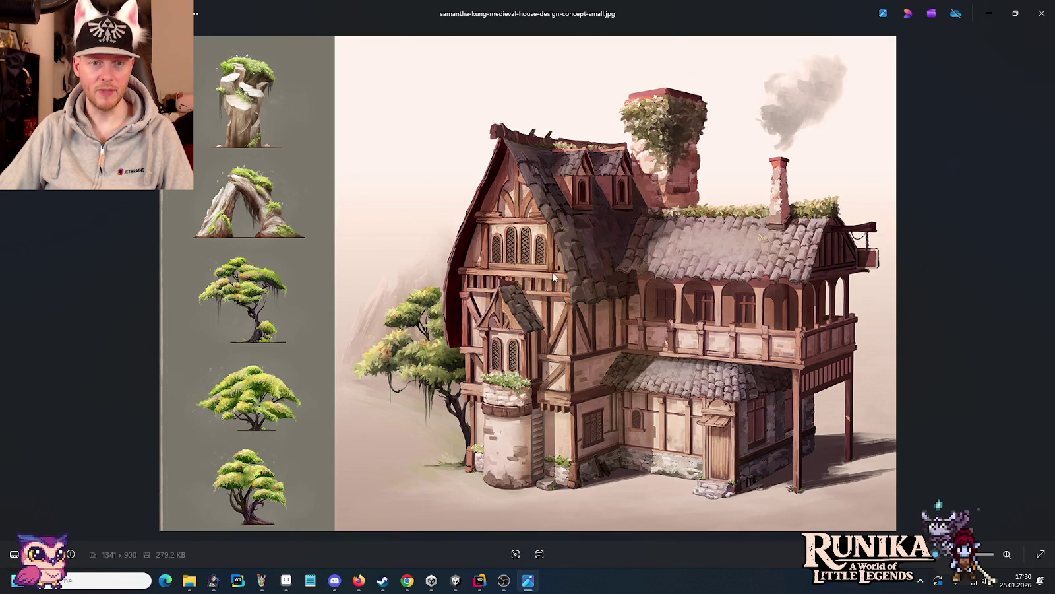
{"action": "key", "text": "alt+Tab"}
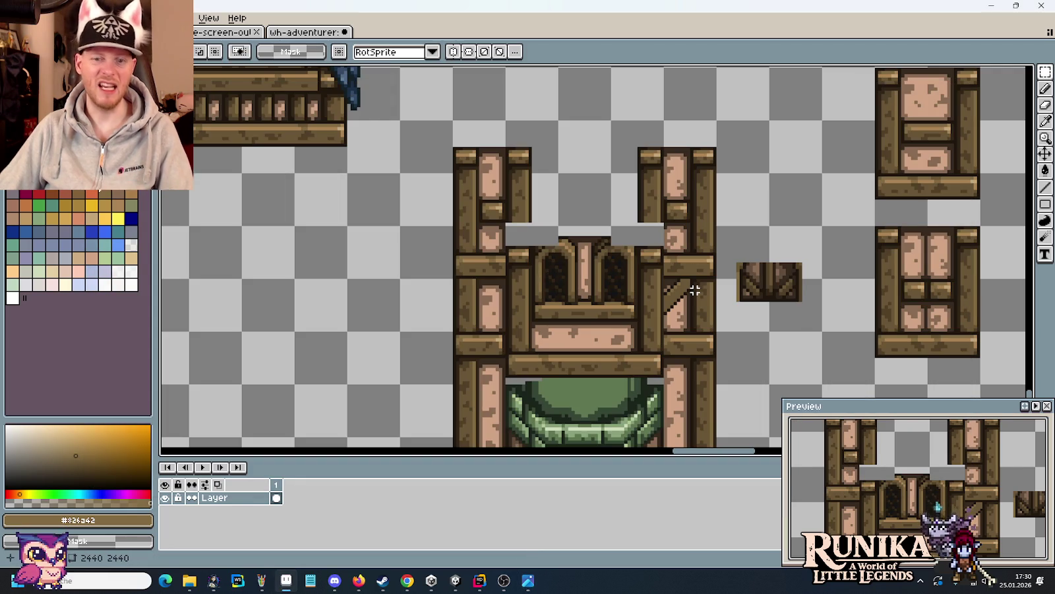
- Sample the darker browns #514028 and #312517 from the canvas
{"action": "scroll", "coordinate": [693, 288], "scroll_direction": "up", "scroll_amount": 3}
{"action": "scroll", "coordinate": [690, 285], "scroll_direction": "up", "scroll_amount": 2}
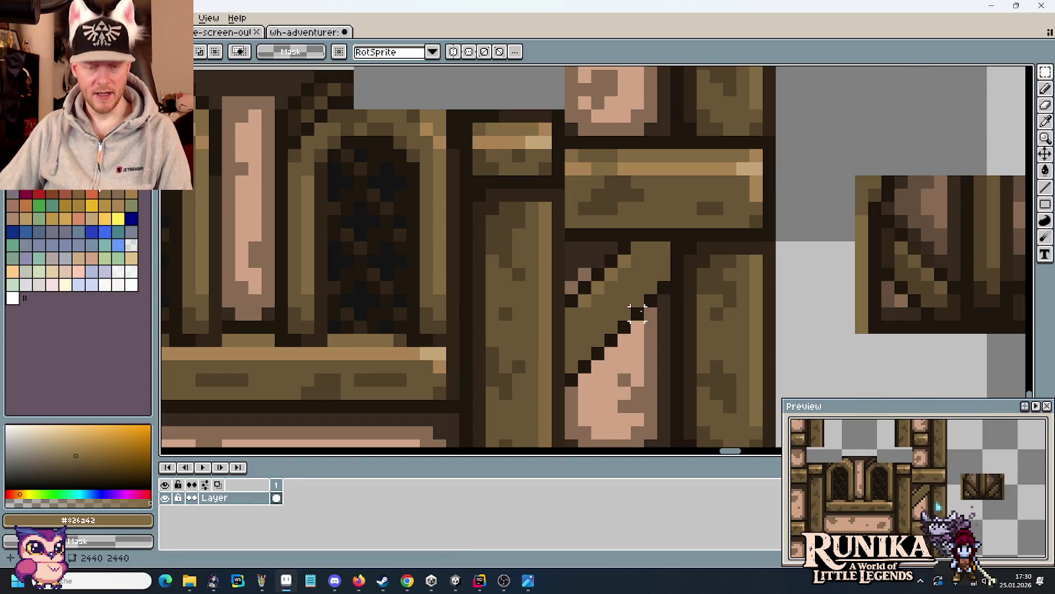
{"action": "key", "text": "i"}
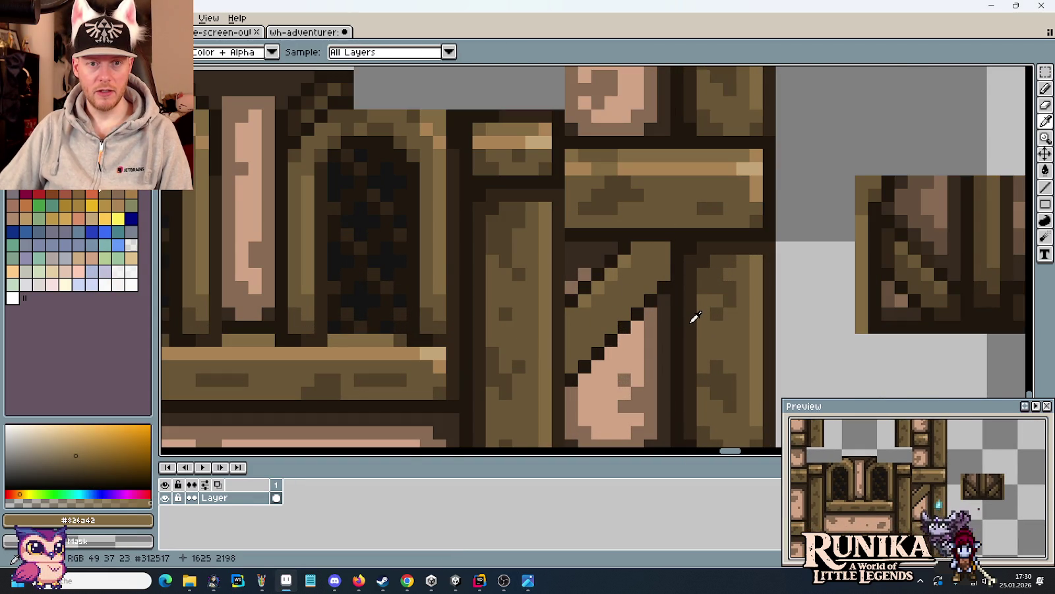
{"action": "scroll", "coordinate": [693, 321], "scroll_direction": "down", "scroll_amount": 1}
{"action": "scroll", "coordinate": [695, 318], "scroll_direction": "down", "scroll_amount": 1}
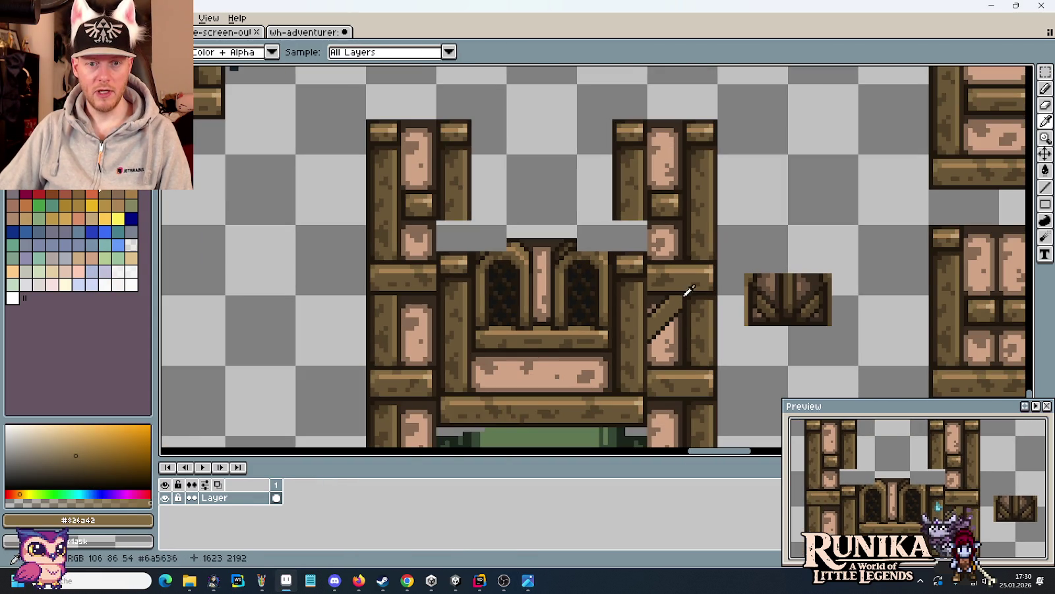
{"action": "scroll", "coordinate": [690, 290], "scroll_direction": "up", "scroll_amount": 2}
{"action": "left_click", "coordinate": [703, 273]}
{"action": "scroll", "coordinate": [686, 313], "scroll_direction": "up", "scroll_amount": 2}
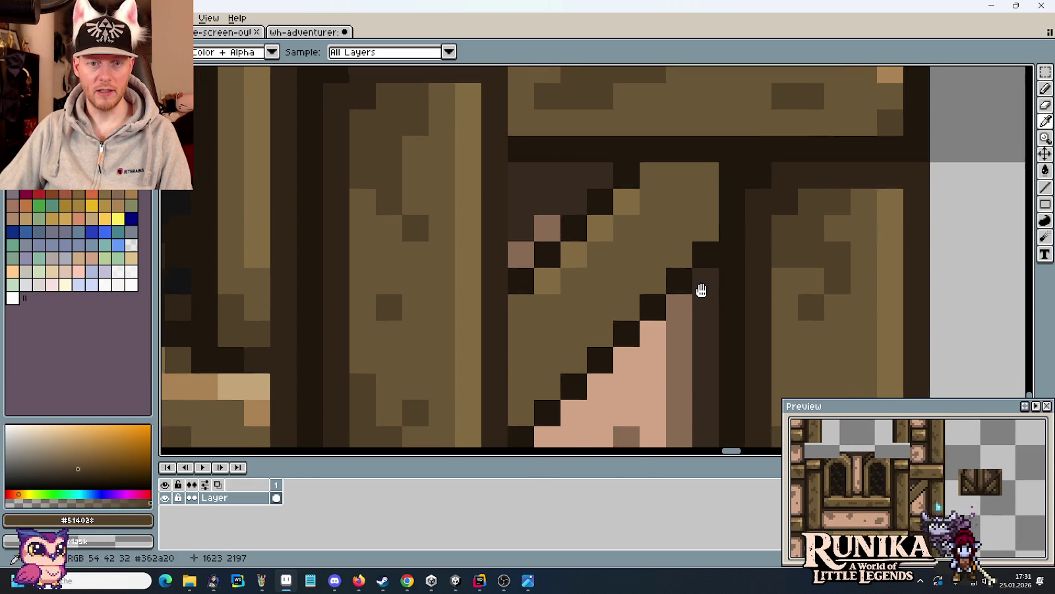
{"action": "scroll", "coordinate": [696, 283], "scroll_direction": "down", "scroll_amount": 2}
{"action": "left_click", "coordinate": [711, 300]}
{"action": "scroll", "coordinate": [646, 307], "scroll_direction": "up", "scroll_amount": 2}
- Darken two pixels along the brace edge with #514028, then reselect #312517
{"action": "key", "text": "b"}
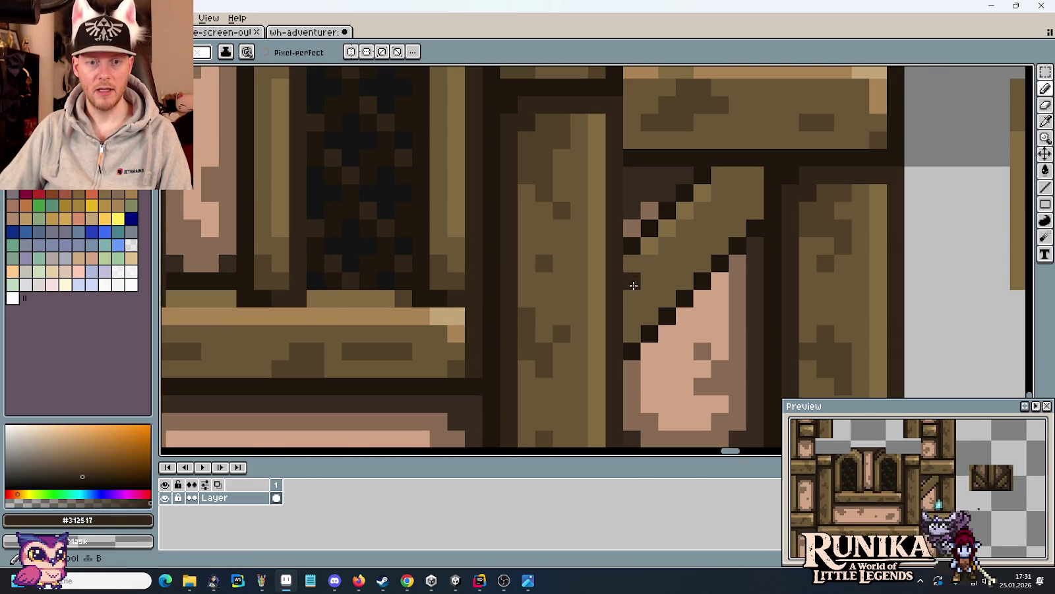
{"action": "left_click", "coordinate": [824, 219], "text": "alt"}
{"action": "left_click_drag", "start_coordinate": [631, 293], "coordinate": [631, 317]}
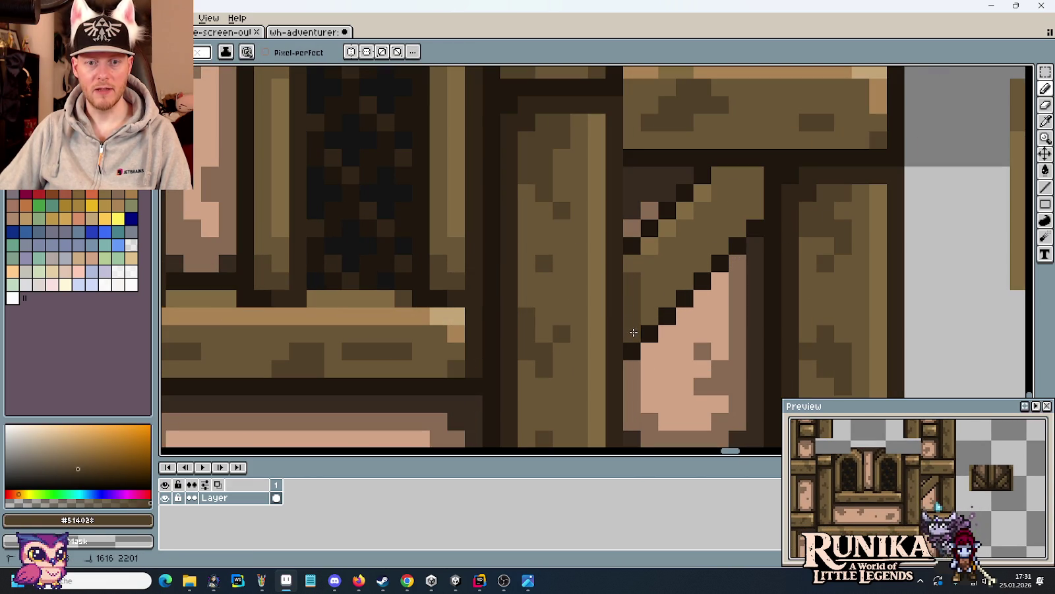
{"action": "left_click", "coordinate": [817, 172], "text": "alt"}
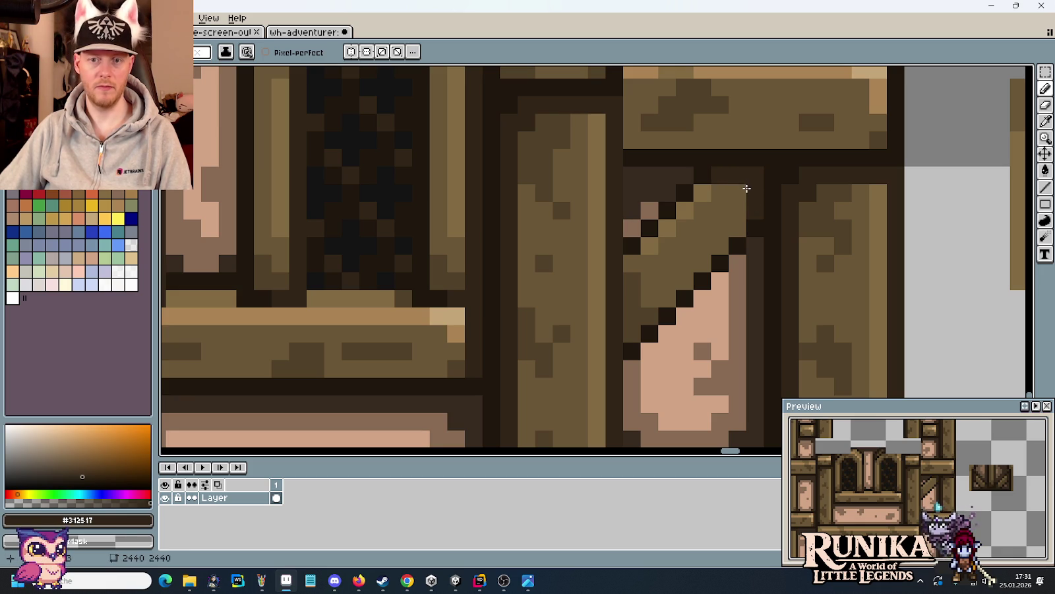
{"action": "scroll", "coordinate": [744, 287], "scroll_direction": "down", "scroll_amount": 5}
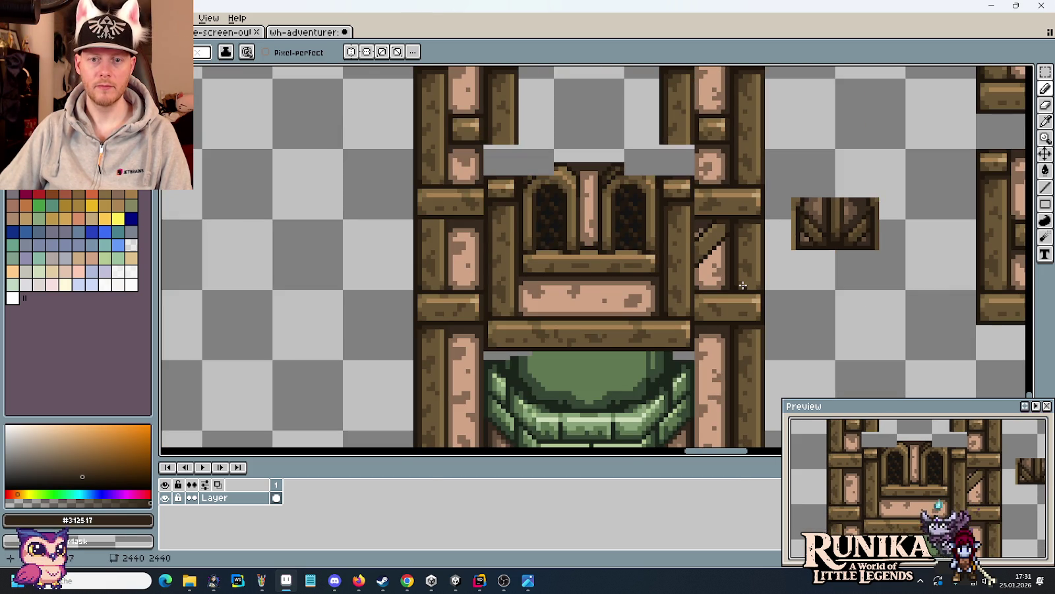
{"action": "scroll", "coordinate": [734, 272], "scroll_direction": "up", "scroll_amount": 3}
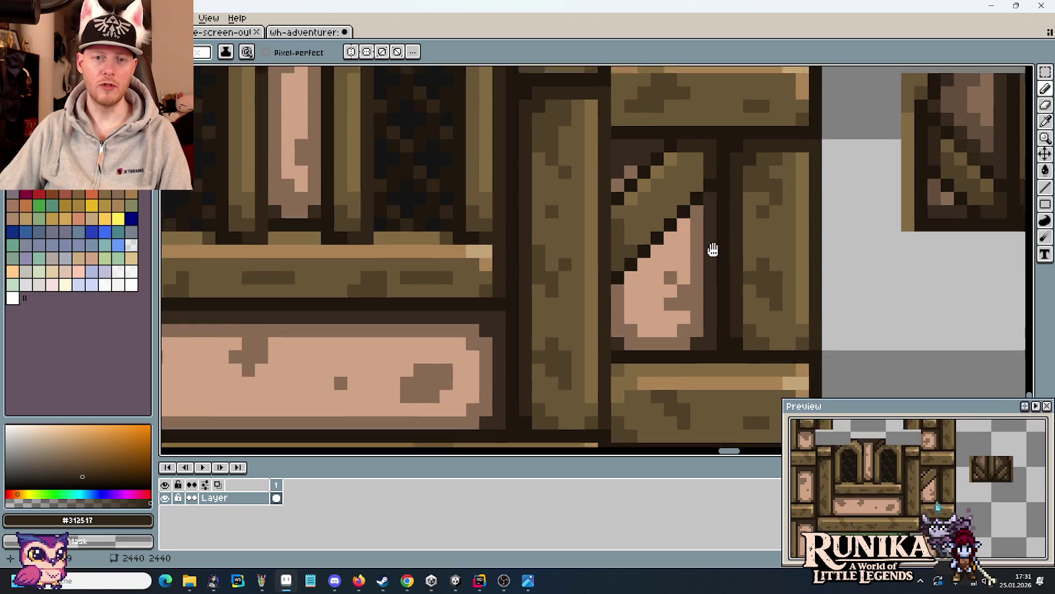
{"action": "scroll", "coordinate": [729, 254], "scroll_direction": "up", "scroll_amount": 1}
{"action": "scroll", "coordinate": [729, 227], "scroll_direction": "down", "scroll_amount": 3}
{"action": "scroll", "coordinate": [725, 228], "scroll_direction": "right", "scroll_amount": 1}
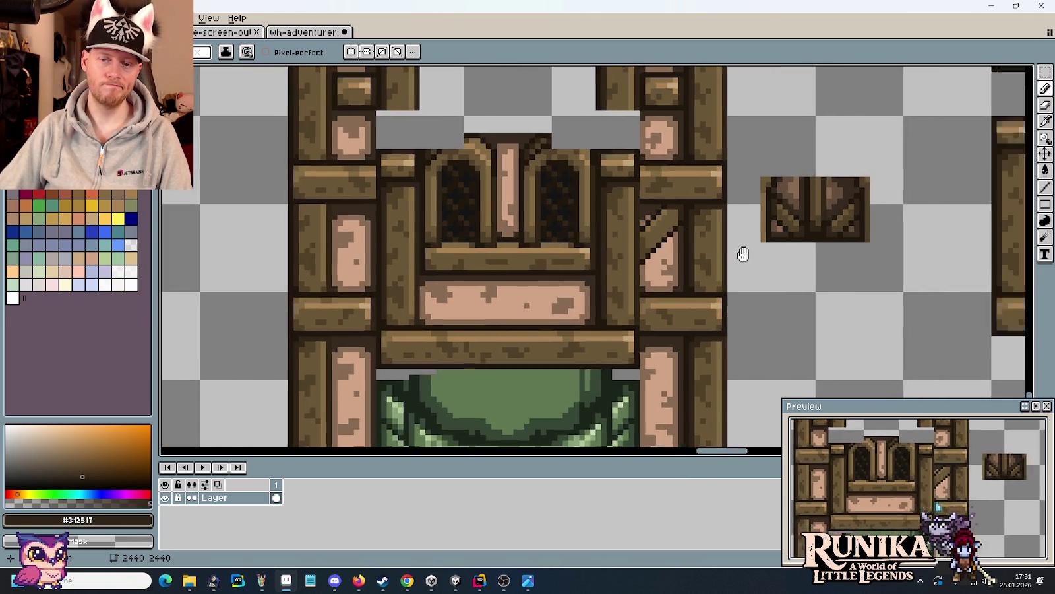
{"action": "scroll", "coordinate": [742, 252], "scroll_direction": "right", "scroll_amount": 5}
- Paint dark brown #514028 along the brace's diagonal edge
{"action": "key", "text": "i"}
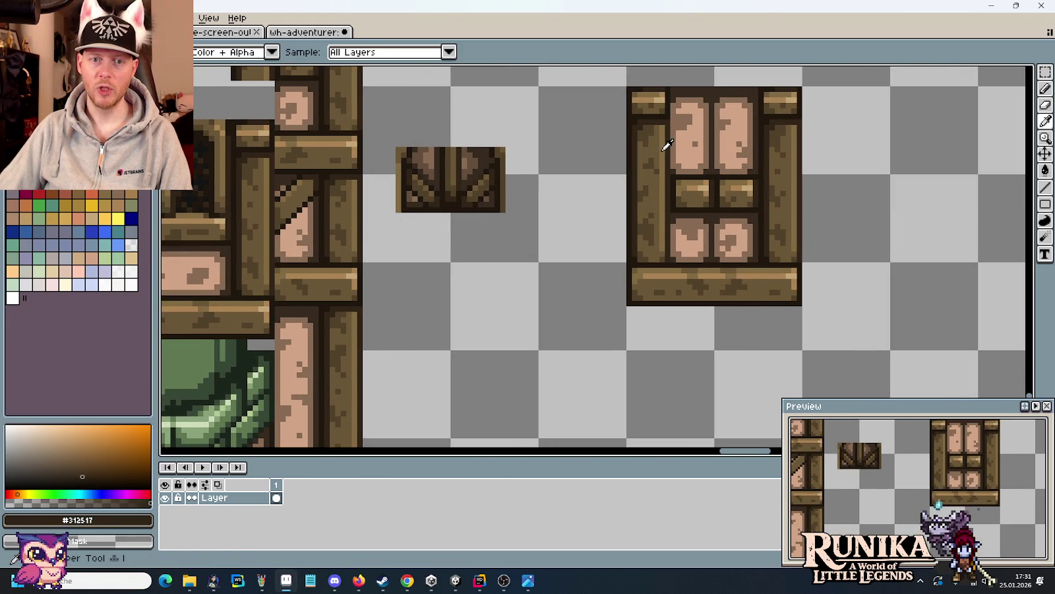
{"action": "left_click", "coordinate": [666, 145]}
{"action": "scroll", "coordinate": [667, 145], "scroll_direction": "left", "scroll_amount": 1}
{"action": "scroll", "coordinate": [488, 217], "scroll_direction": "up", "scroll_amount": 2}
{"action": "key", "text": "b"}
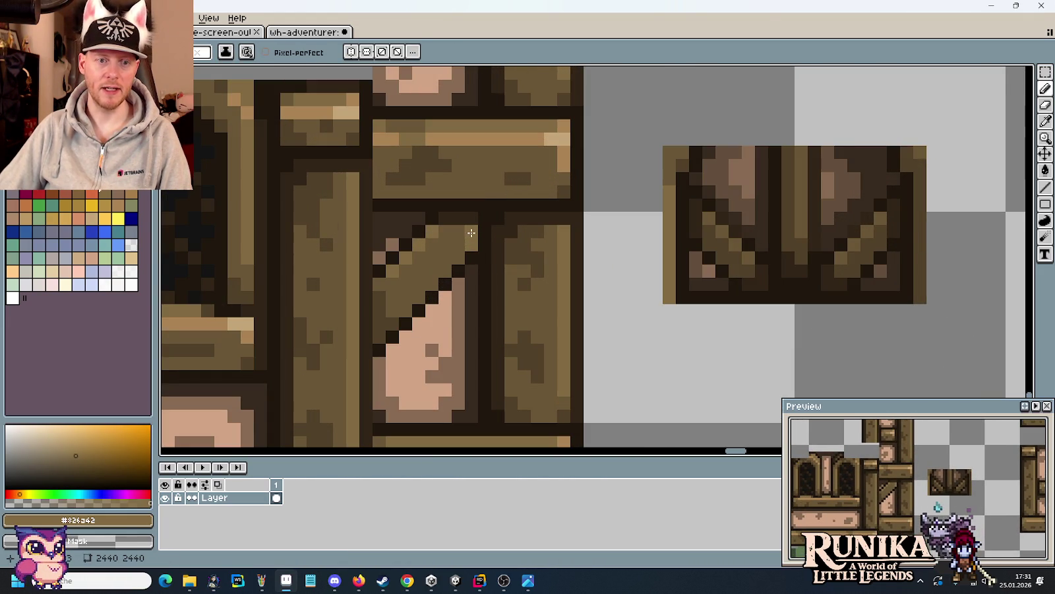
{"action": "scroll", "coordinate": [589, 295], "scroll_direction": "right", "scroll_amount": 1}
{"action": "scroll", "coordinate": [589, 294], "scroll_direction": "down", "scroll_amount": 1}
{"action": "scroll", "coordinate": [784, 266], "scroll_direction": "left", "scroll_amount": 3}
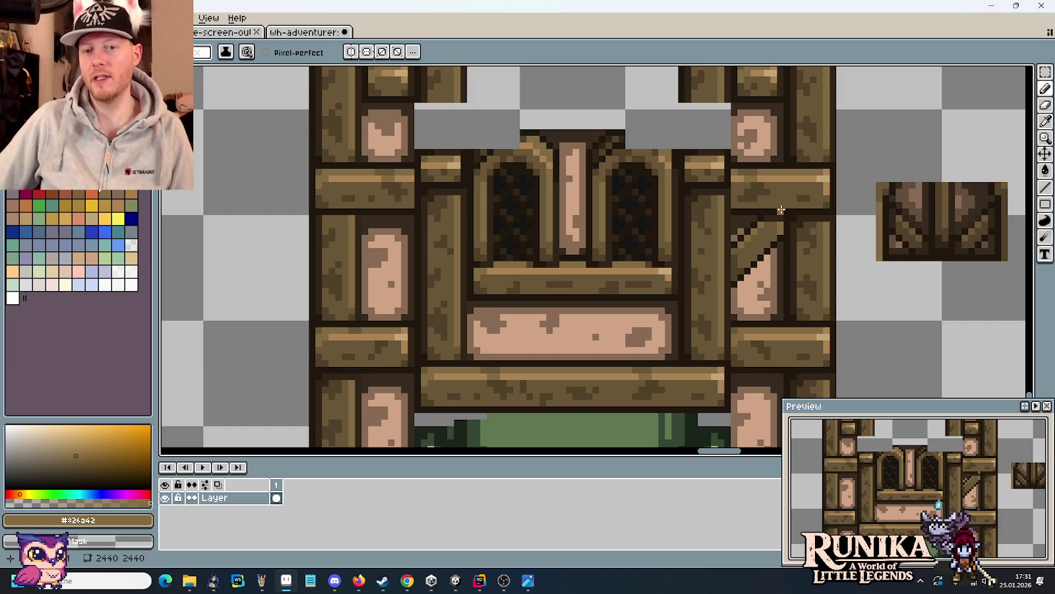
{"action": "scroll", "coordinate": [781, 209], "scroll_direction": "up", "scroll_amount": 2}
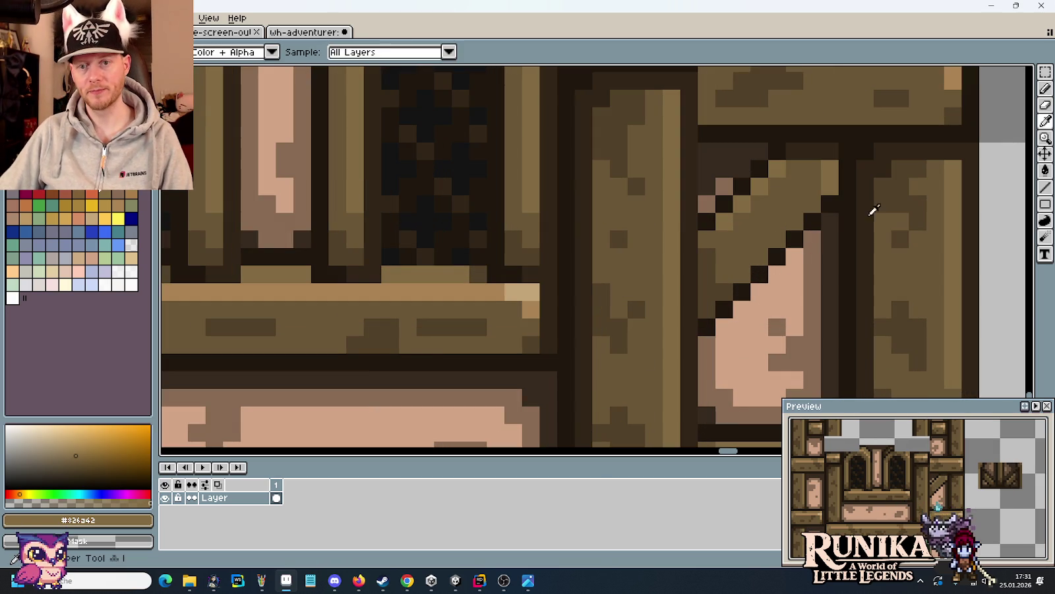
{"action": "left_click", "coordinate": [825, 227], "text": "alt"}
{"action": "mouse_move", "coordinate": [825, 227]}
{"action": "left_mouse_down"}
{"action": "mouse_move", "coordinate": [766, 255]}
{"action": "mouse_move", "coordinate": [819, 229]}
{"action": "mouse_move", "coordinate": [751, 226]}
{"action": "left_mouse_up"}
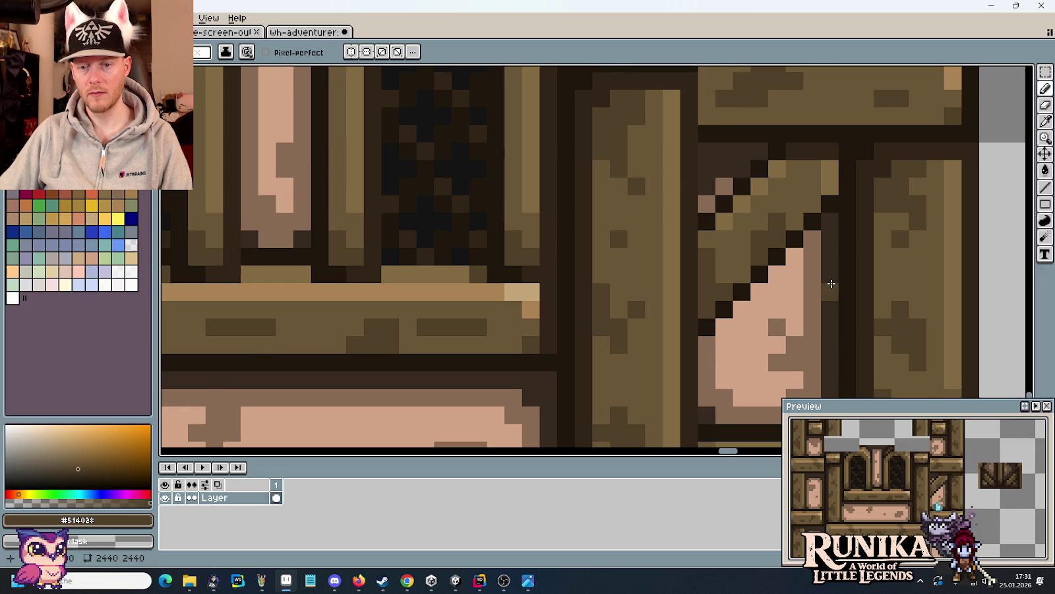
- Sample the brace browns #312517, #6a5636, #514028, #826a42 and highlight #aa8353
{"action": "scroll", "coordinate": [827, 277], "scroll_direction": "down", "scroll_amount": 2}
{"action": "scroll", "coordinate": [818, 257], "scroll_direction": "down", "scroll_amount": 1}
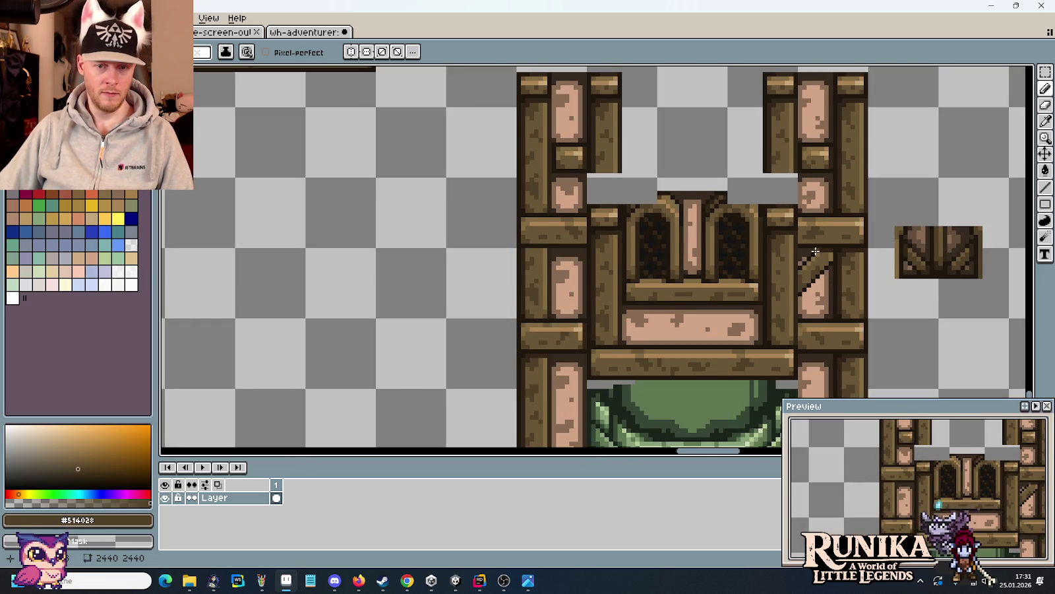
{"action": "scroll", "coordinate": [821, 260], "scroll_direction": "up", "scroll_amount": 2}
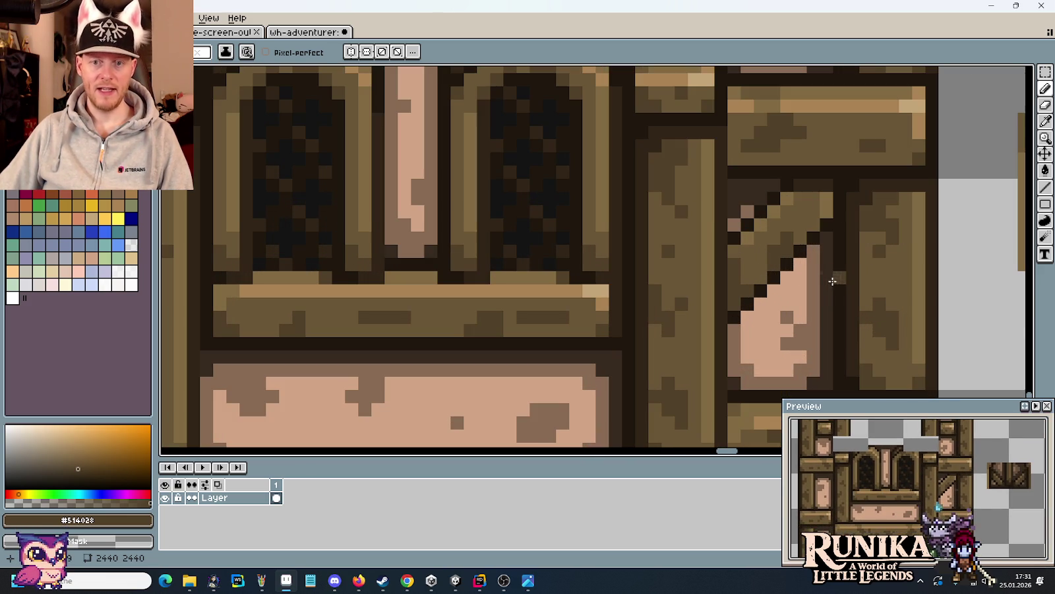
{"action": "left_click", "coordinate": [754, 228], "text": "alt"}
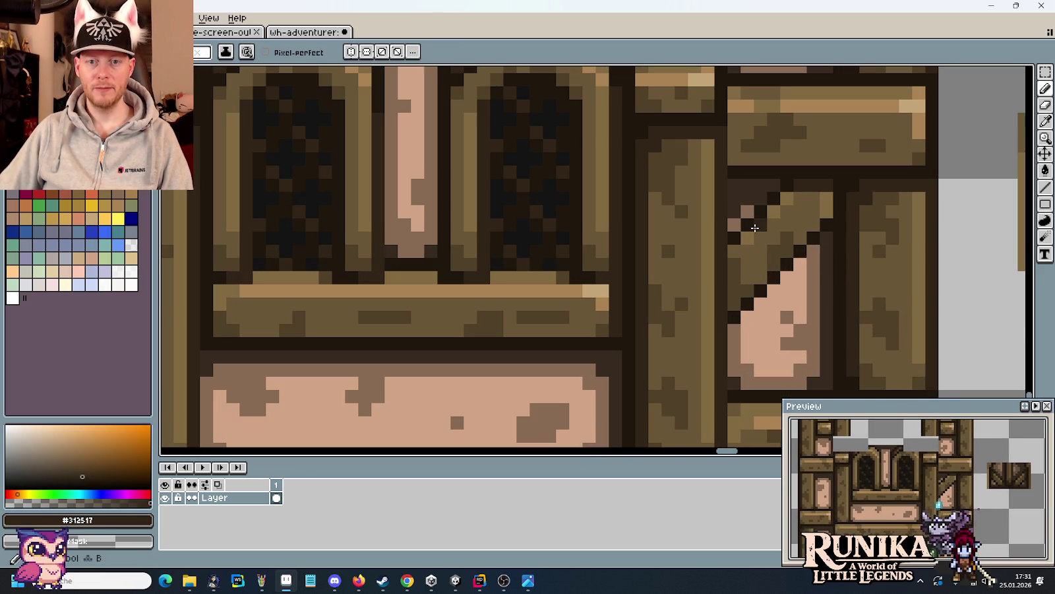
{"action": "left_click", "coordinate": [791, 203], "text": "alt"}
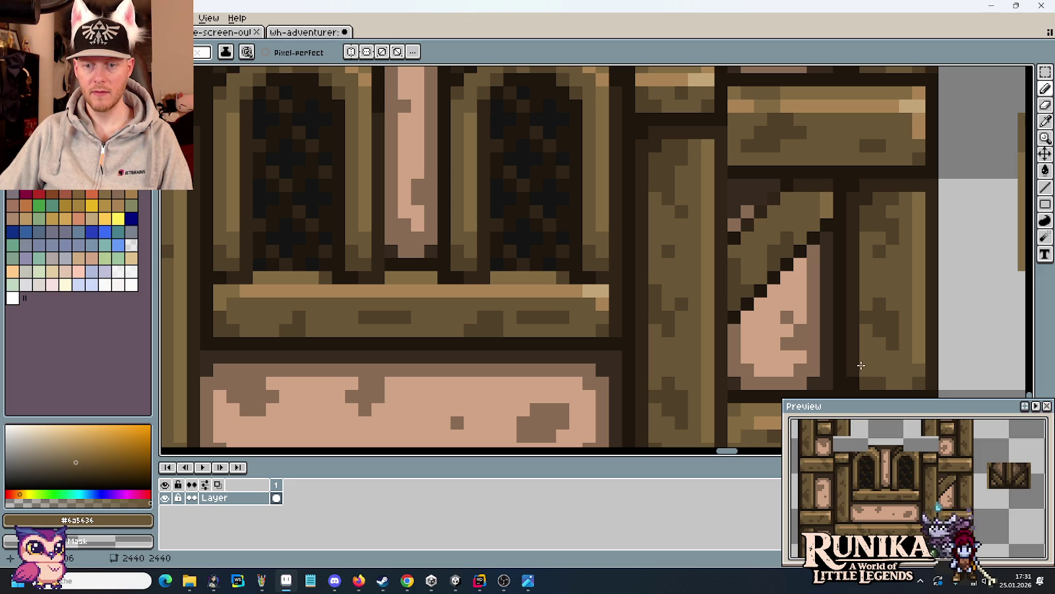
{"action": "left_click", "coordinate": [747, 235], "text": "alt"}
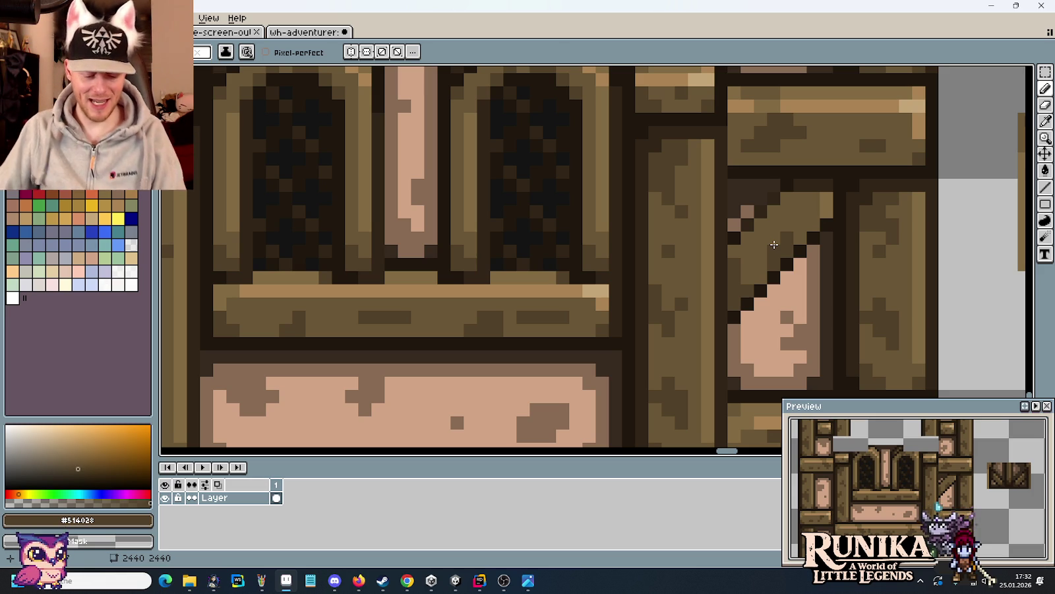
{"action": "key", "text": "i"}
{"action": "left_click", "coordinate": [829, 198]}
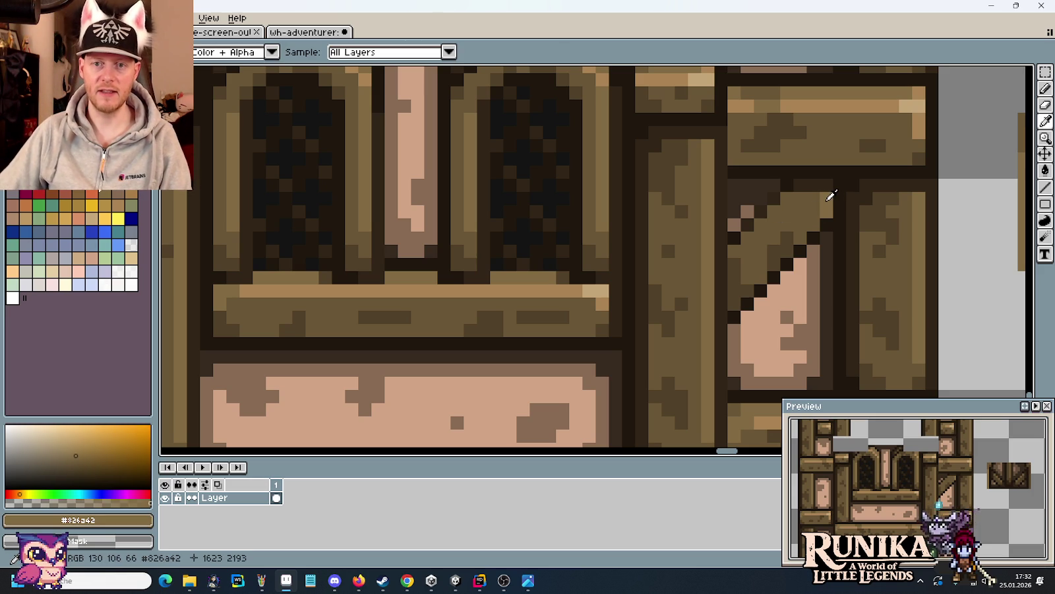
{"action": "left_click", "coordinate": [833, 99]}
{"action": "key", "text": "b"}
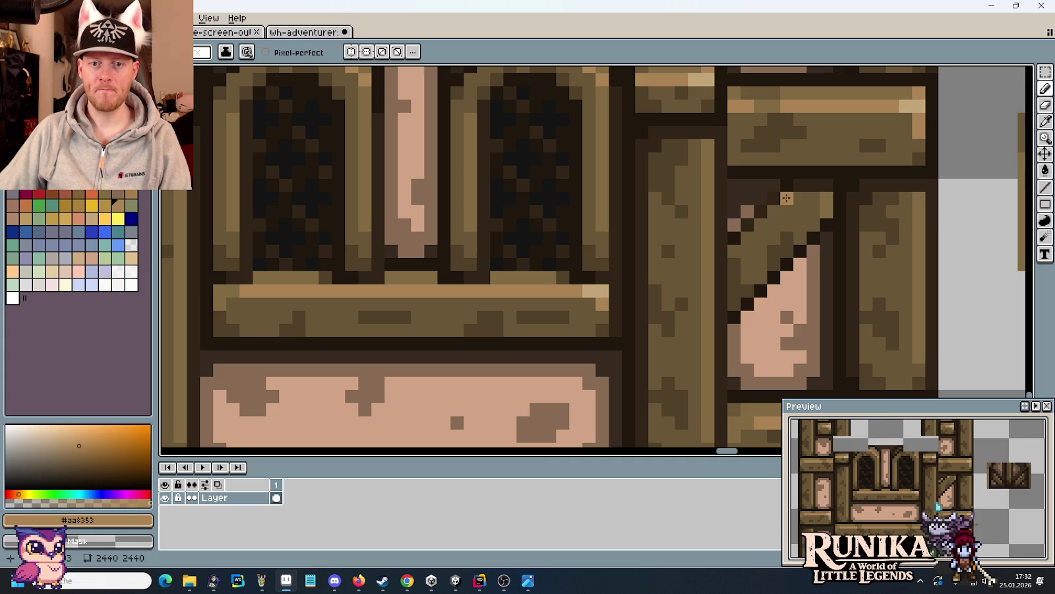
{"action": "scroll", "coordinate": [788, 201], "scroll_direction": "down", "scroll_amount": 5}
{"action": "scroll", "coordinate": [788, 201], "scroll_direction": "up", "scroll_amount": 3}
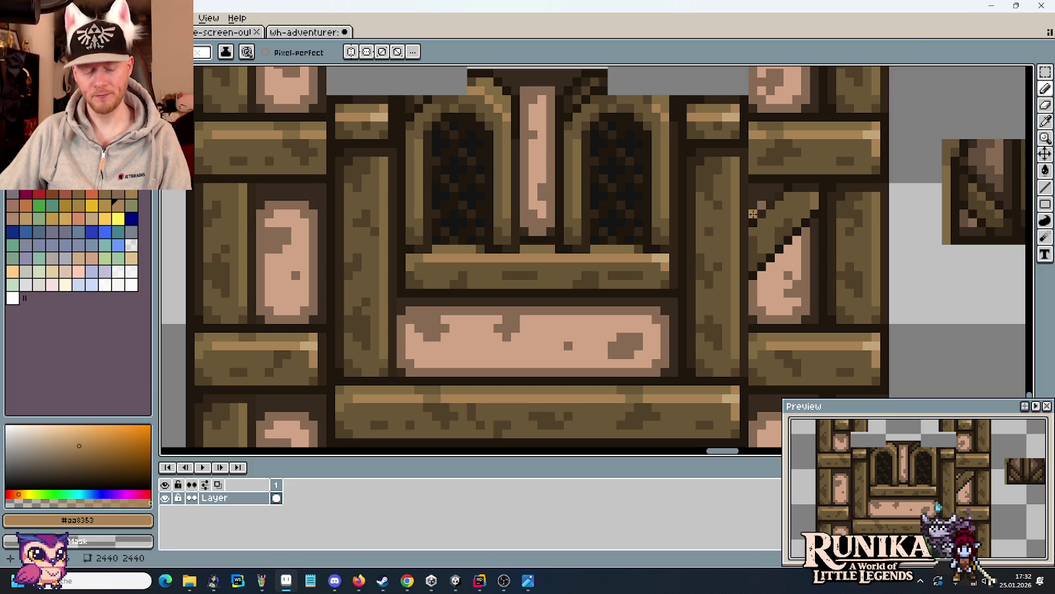
{"action": "scroll", "coordinate": [755, 218], "scroll_direction": "up", "scroll_amount": 1}
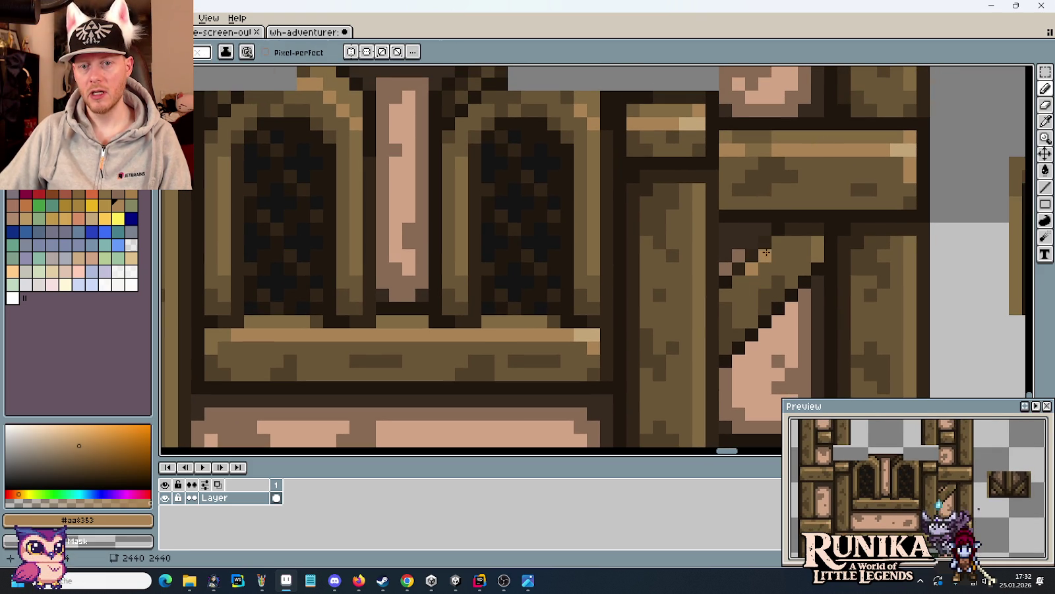
{"action": "left_click", "coordinate": [794, 162], "text": "alt"}
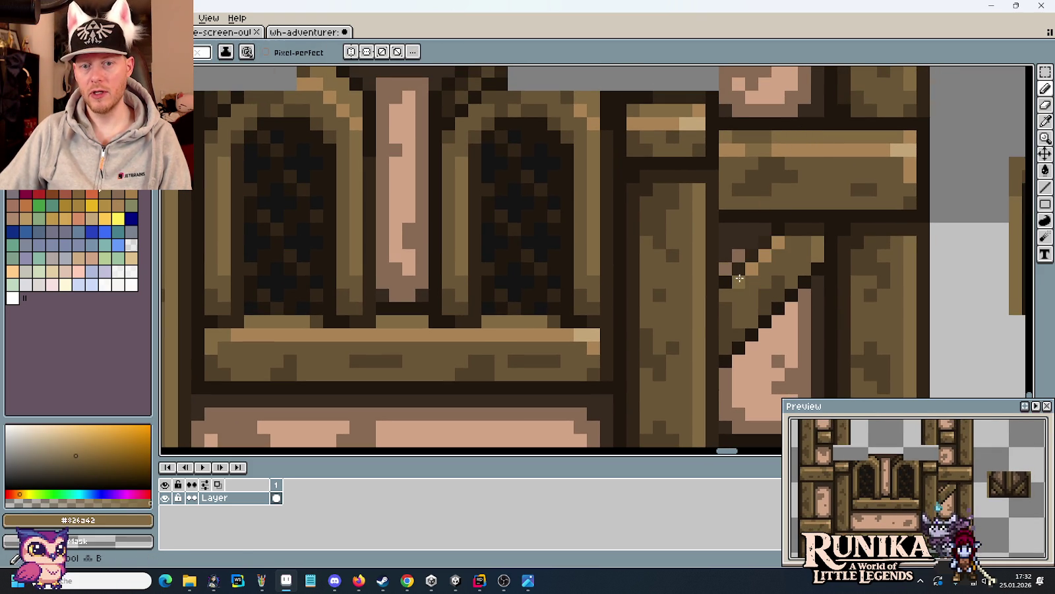
- Darken the brace's top corner with #1f170c and recolour two pixels to #826a42
{"action": "key", "text": "alt"}
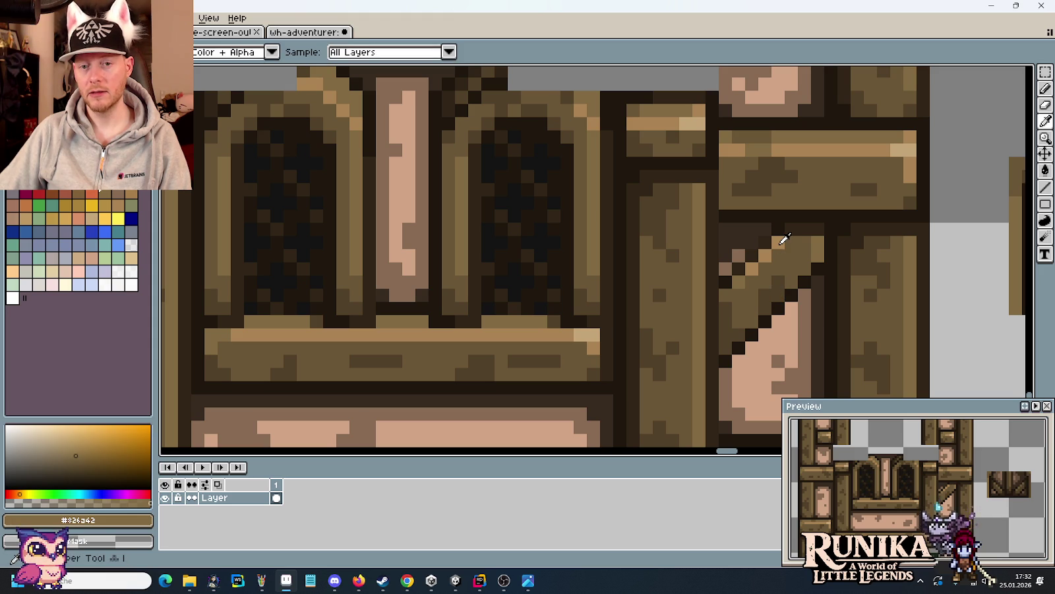
{"action": "left_click", "coordinate": [728, 267], "text": "alt"}
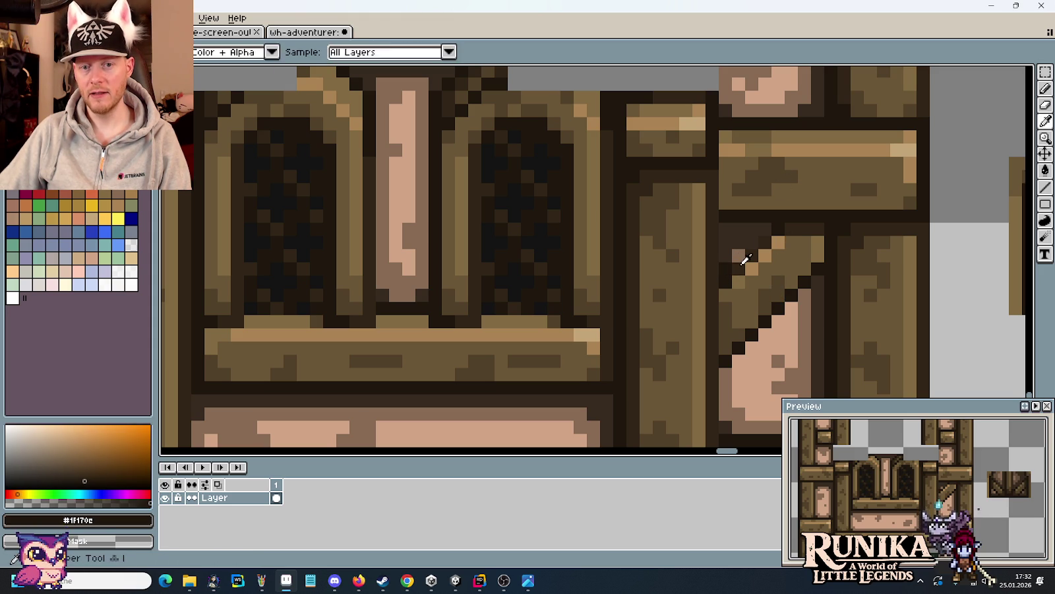
{"action": "left_click", "coordinate": [739, 254]}
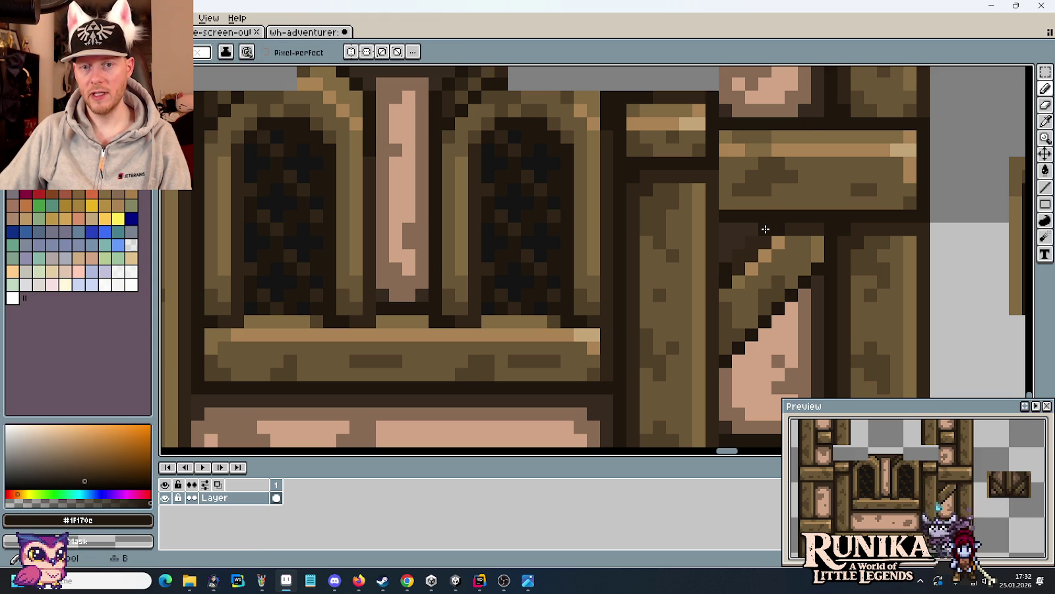
{"action": "left_click", "coordinate": [801, 131], "text": "alt"}
{"action": "left_click", "coordinate": [765, 242]}
{"action": "left_click", "coordinate": [752, 255]}
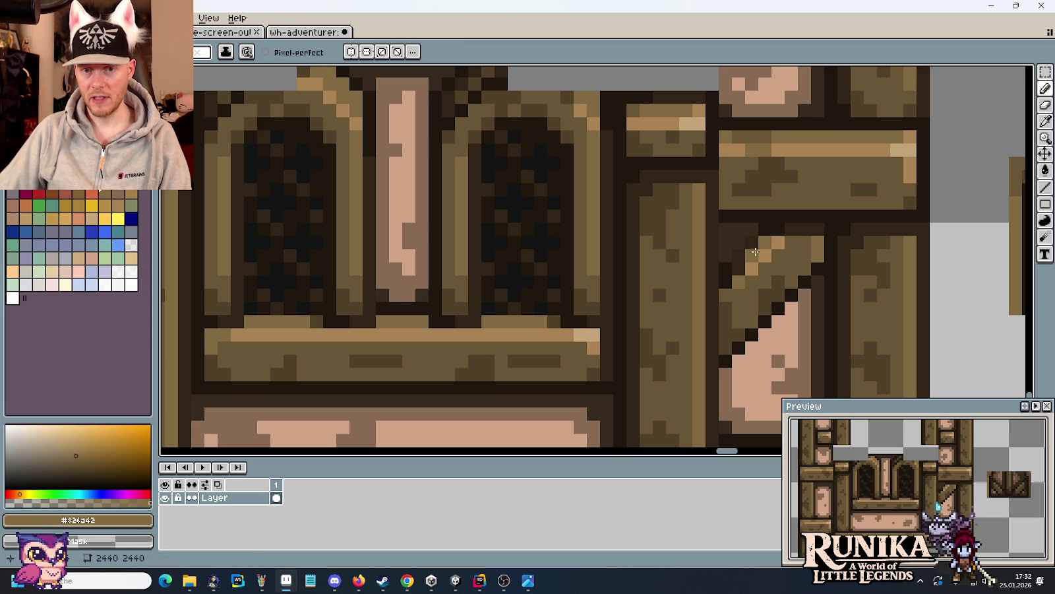
- Sample the mid-brown #6a5636 and lighter brown #826a42 from the brace
{"action": "key", "text": "alt"}
{"action": "left_click", "coordinate": [728, 300], "text": "alt"}
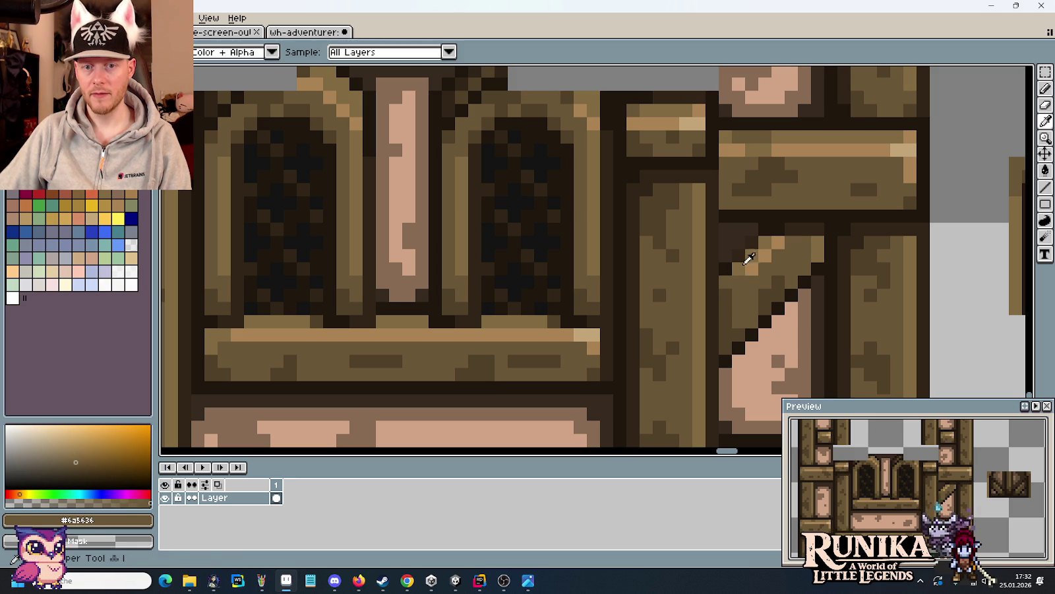
{"action": "left_click", "coordinate": [745, 260], "text": "alt"}
{"action": "scroll", "coordinate": [768, 274], "scroll_direction": "down", "scroll_amount": 3}
{"action": "scroll", "coordinate": [768, 275], "scroll_direction": "down", "scroll_amount": 2}
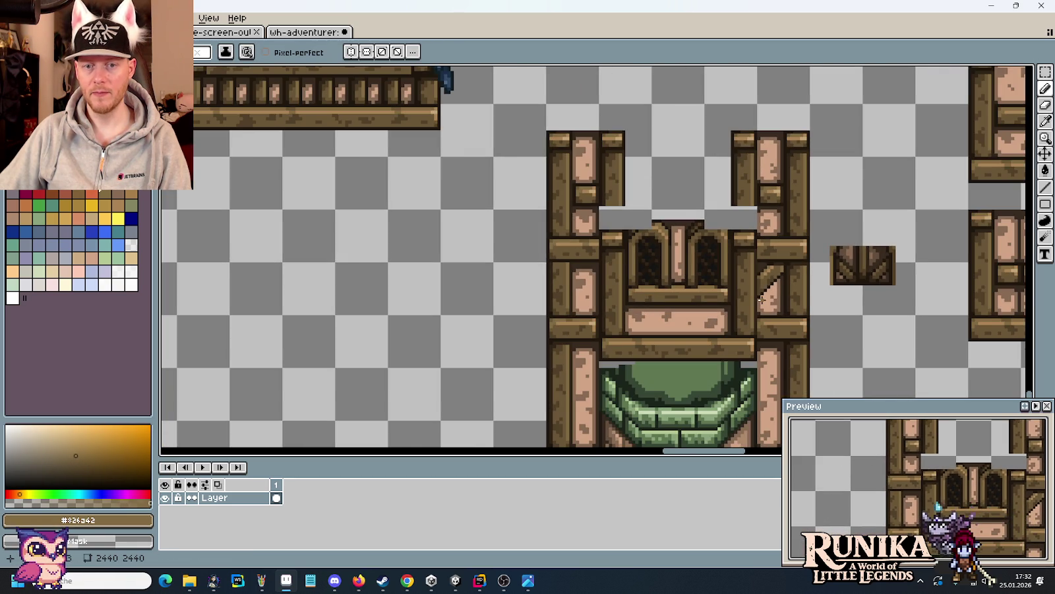
- Add a dark pixel at the brace top and repaint tan pixels olive brown #6a5636
{"action": "scroll", "coordinate": [770, 276], "scroll_direction": "up", "scroll_amount": 1}
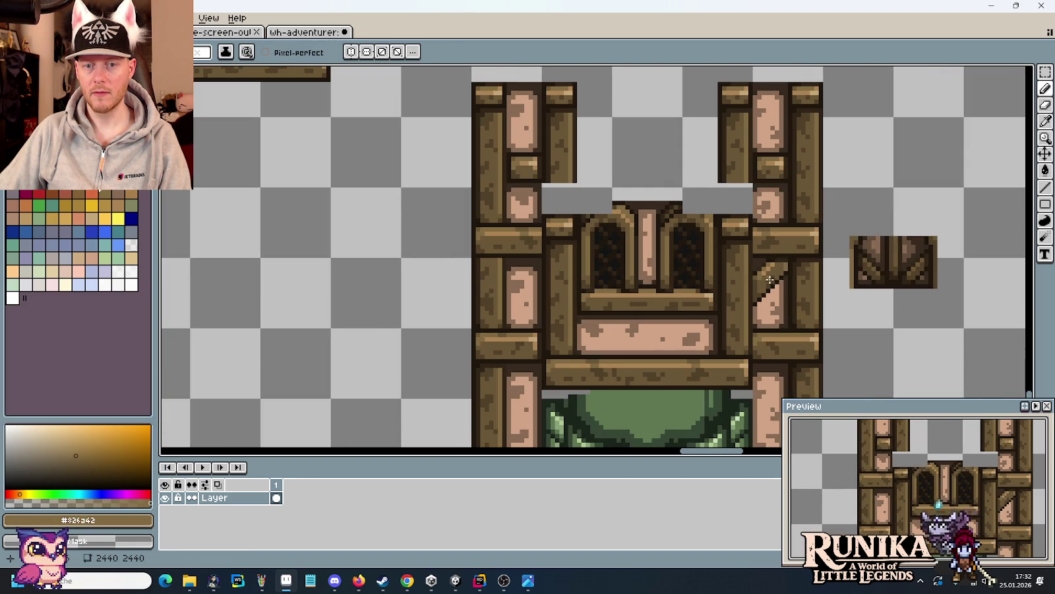
{"action": "scroll", "coordinate": [769, 280], "scroll_direction": "up", "scroll_amount": 2}
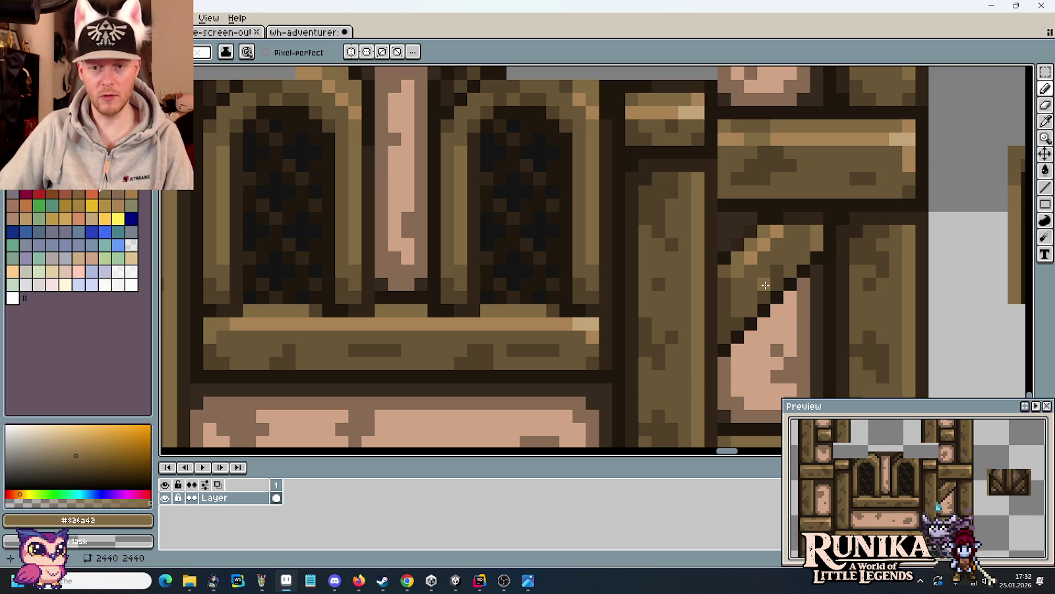
{"action": "scroll", "coordinate": [765, 284], "scroll_direction": "down", "scroll_amount": 3}
{"action": "scroll", "coordinate": [773, 284], "scroll_direction": "down", "scroll_amount": 2}
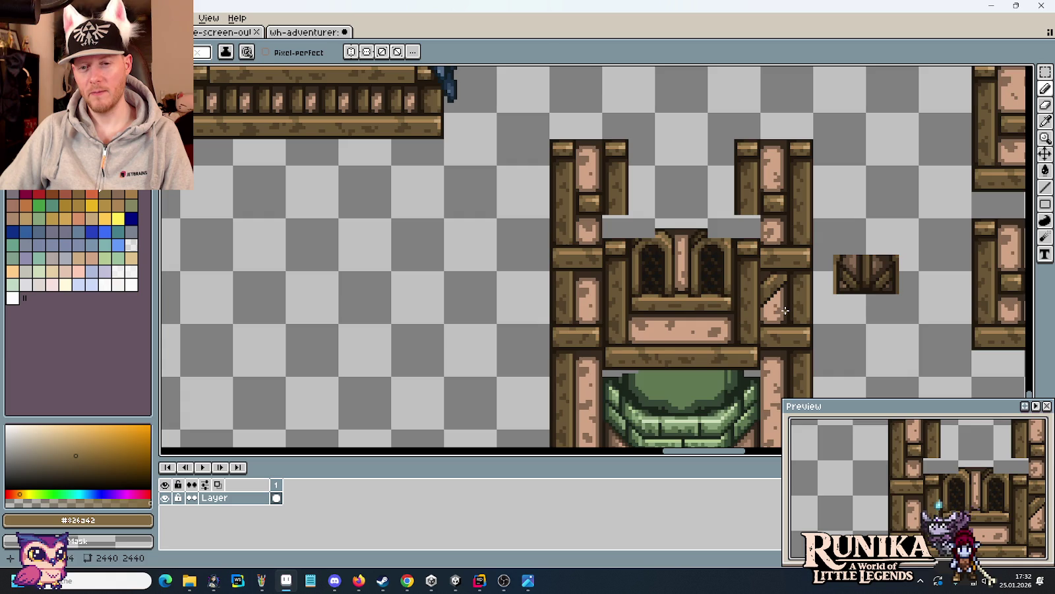
{"action": "scroll", "coordinate": [785, 310], "scroll_direction": "up", "scroll_amount": 2}
{"action": "scroll", "coordinate": [762, 294], "scroll_direction": "up", "scroll_amount": 2}
{"action": "left_click", "coordinate": [754, 285]}
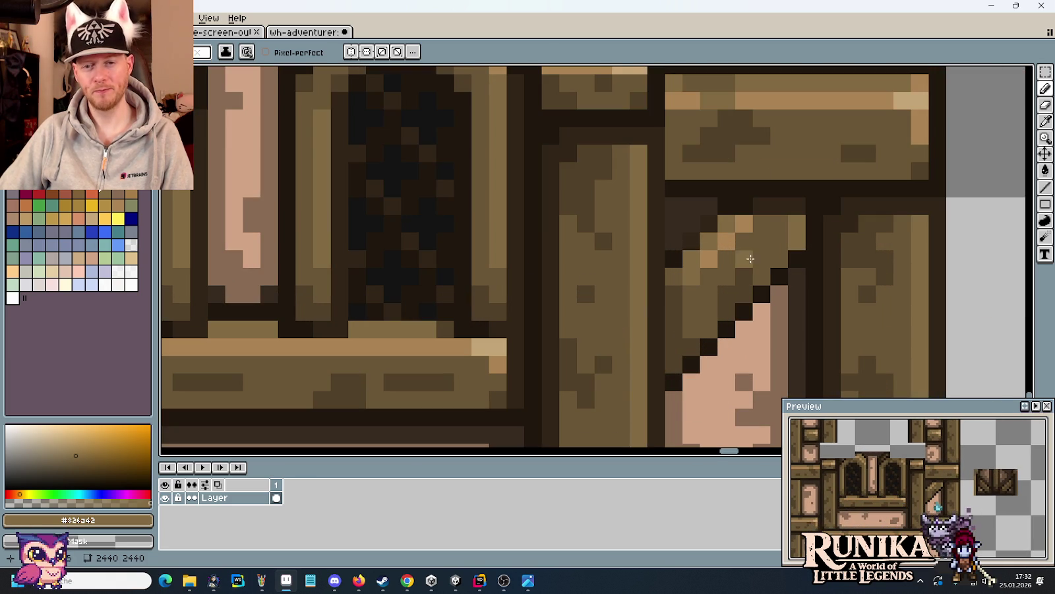
{"action": "left_click", "coordinate": [744, 222], "text": "alt"}
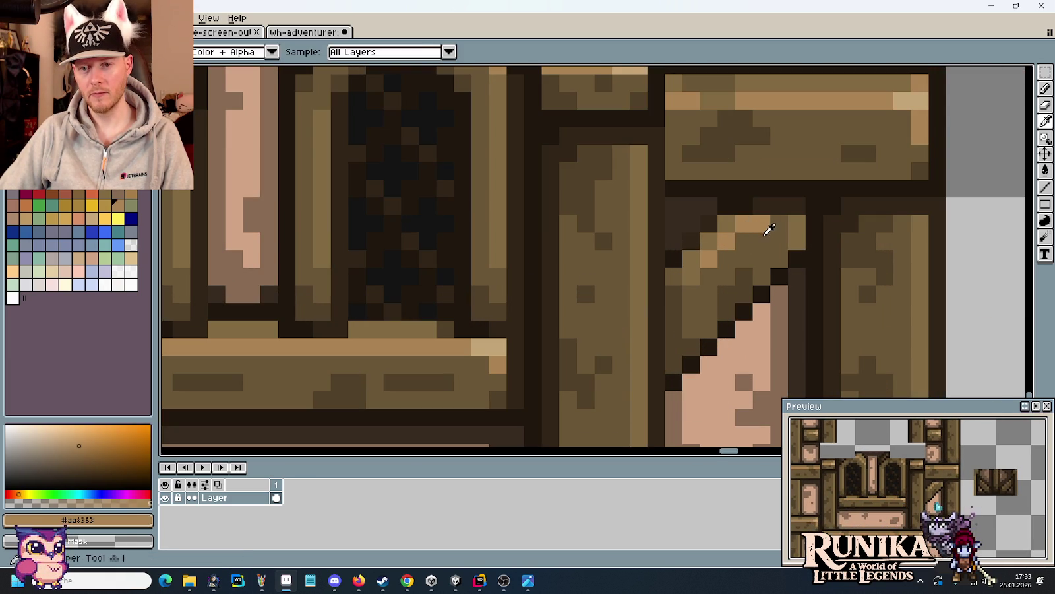
{"action": "left_click", "coordinate": [763, 235], "text": "alt"}
{"action": "left_click_drag", "start_coordinate": [759, 224], "coordinate": [732, 247]}
- Lighten the pixels along the brace's upper edge
{"action": "scroll", "coordinate": [697, 279], "scroll_direction": "down", "scroll_amount": 2}
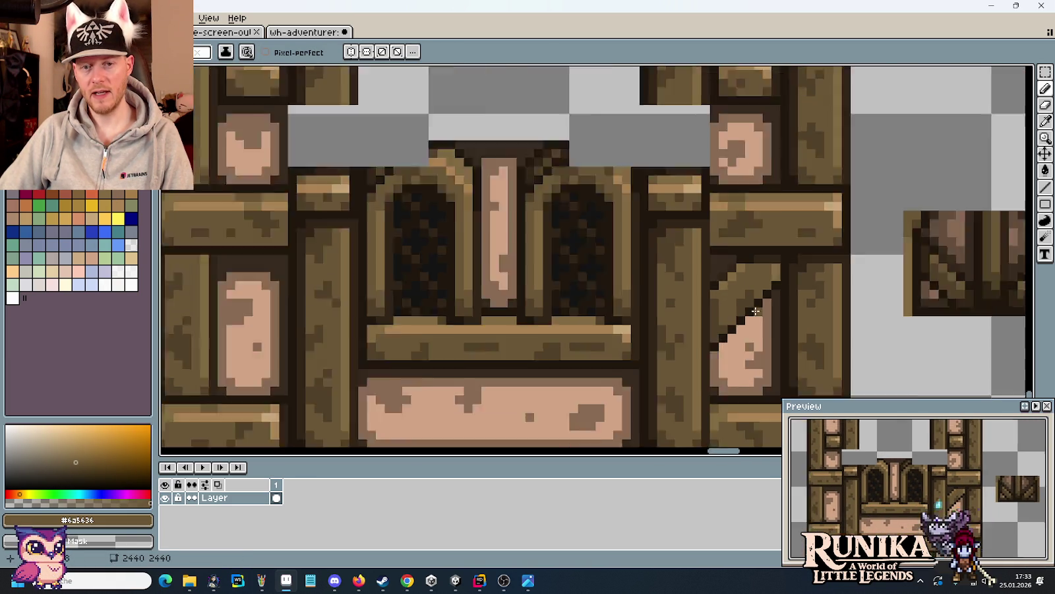
{"action": "scroll", "coordinate": [755, 320], "scroll_direction": "down", "scroll_amount": 1}
{"action": "scroll", "coordinate": [754, 317], "scroll_direction": "up", "scroll_amount": 3}
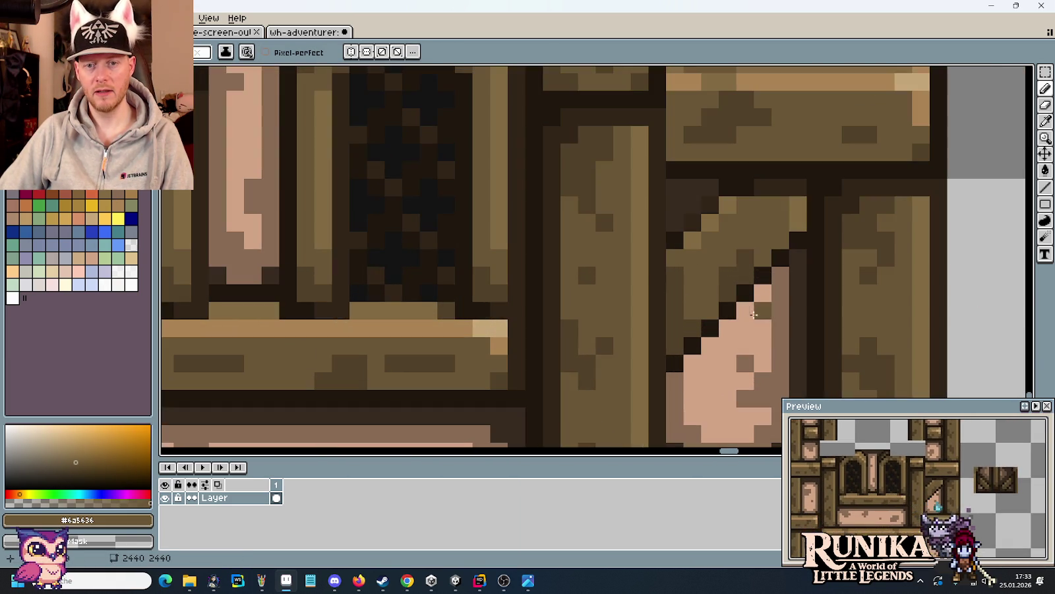
{"action": "left_click", "coordinate": [692, 227], "text": "alt"}
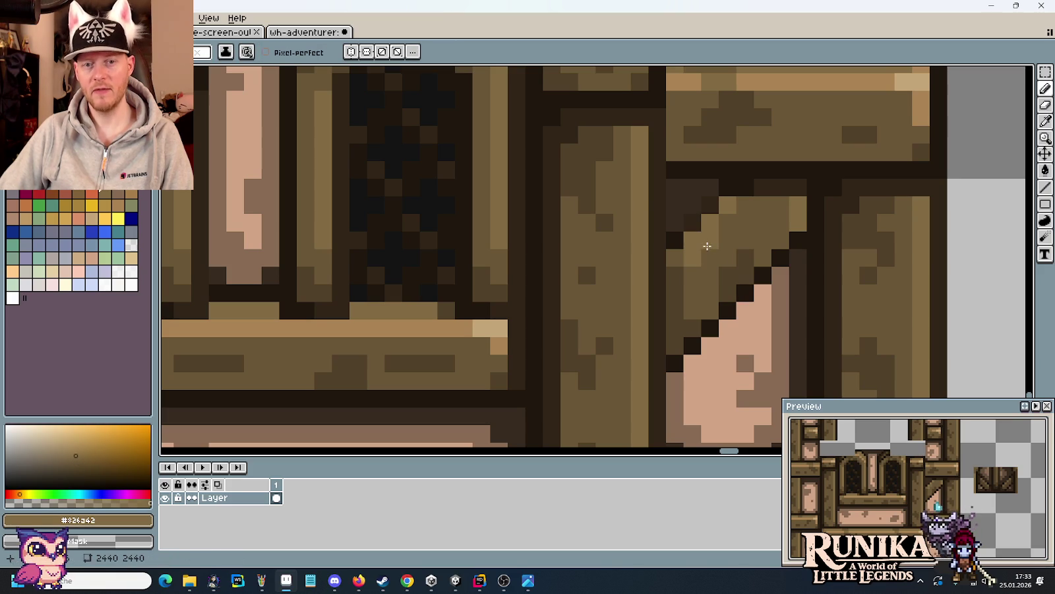
{"action": "scroll", "coordinate": [763, 228], "scroll_direction": "down", "scroll_amount": 3}
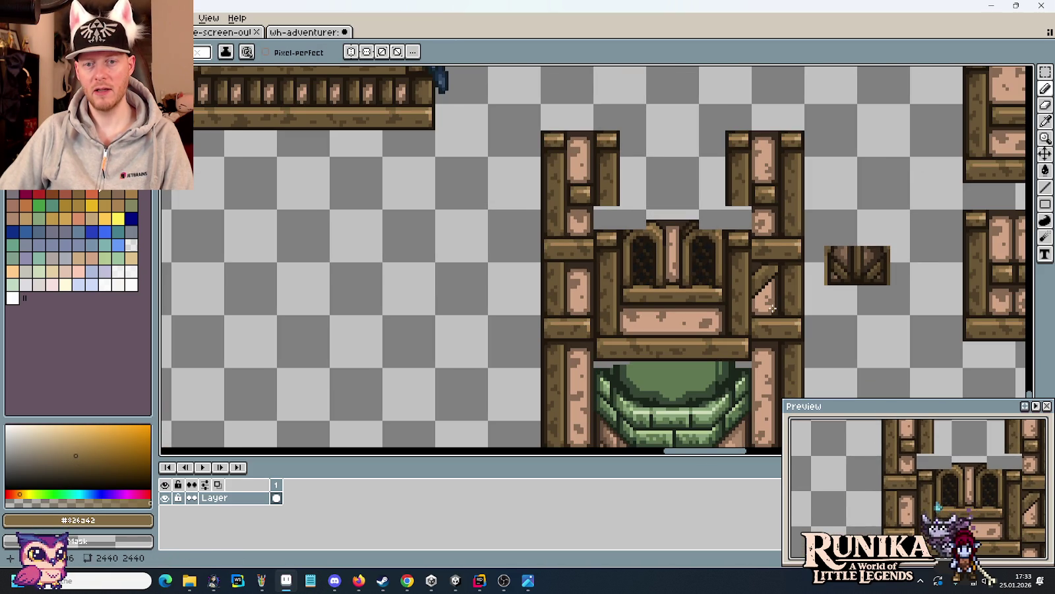
{"action": "scroll", "coordinate": [772, 308], "scroll_direction": "up", "scroll_amount": 3}
{"action": "left_click_drag", "start_coordinate": [732, 249], "coordinate": [694, 191]}
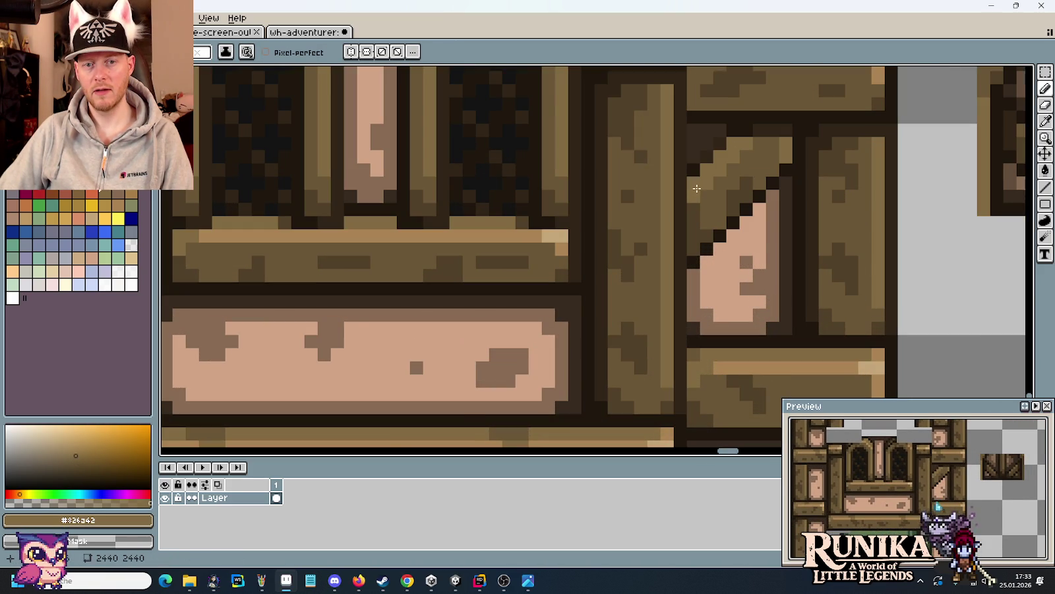
- Sample the light wood colour from the beam and a darker wood brown
{"action": "scroll", "coordinate": [758, 235], "scroll_direction": "down", "scroll_amount": 3}
{"action": "scroll", "coordinate": [757, 236], "scroll_direction": "up", "scroll_amount": 4}
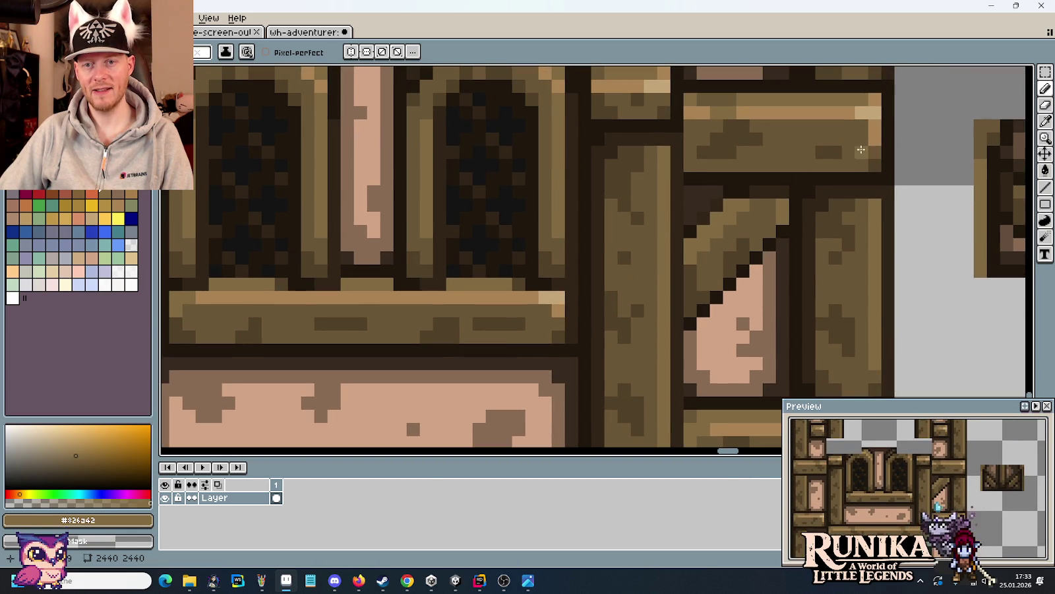
{"action": "key", "text": "i"}
{"action": "left_click", "coordinate": [877, 125]}
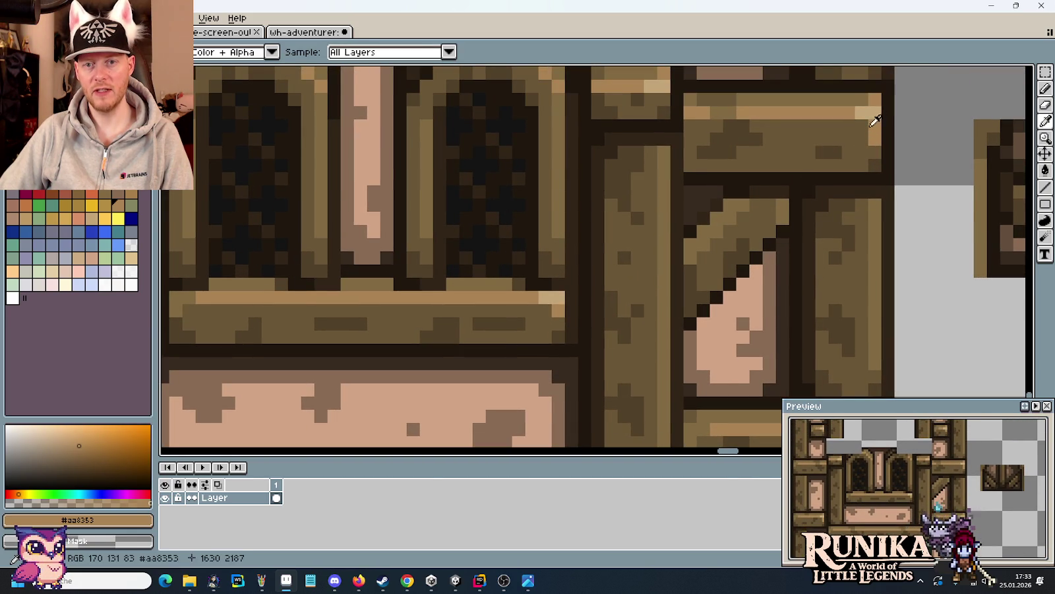
{"action": "key", "text": "b"}
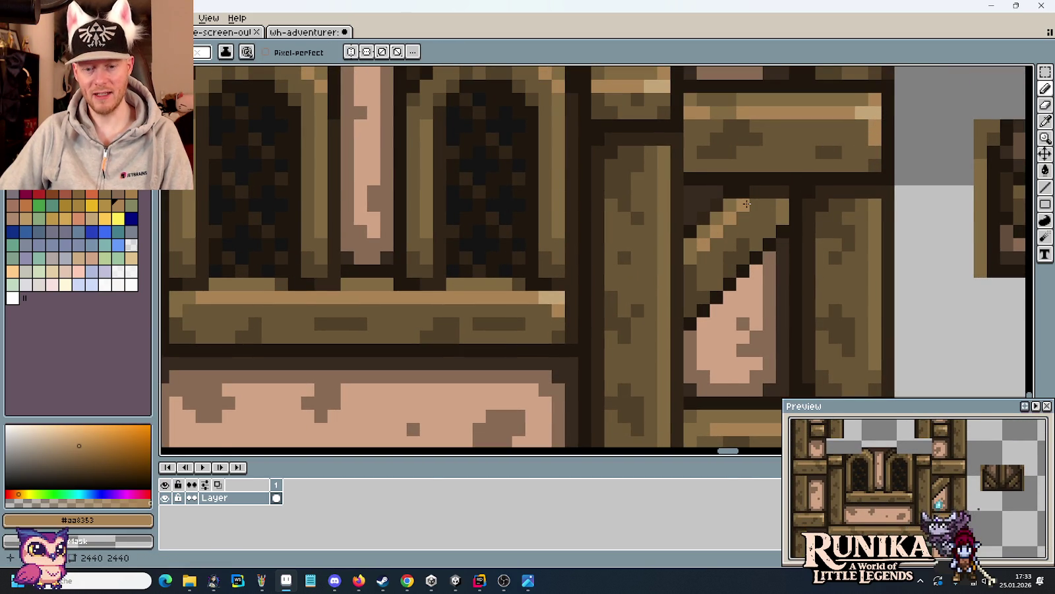
{"action": "scroll", "coordinate": [746, 251], "scroll_direction": "down", "scroll_amount": 3}
{"action": "scroll", "coordinate": [776, 269], "scroll_direction": "down", "scroll_amount": 3}
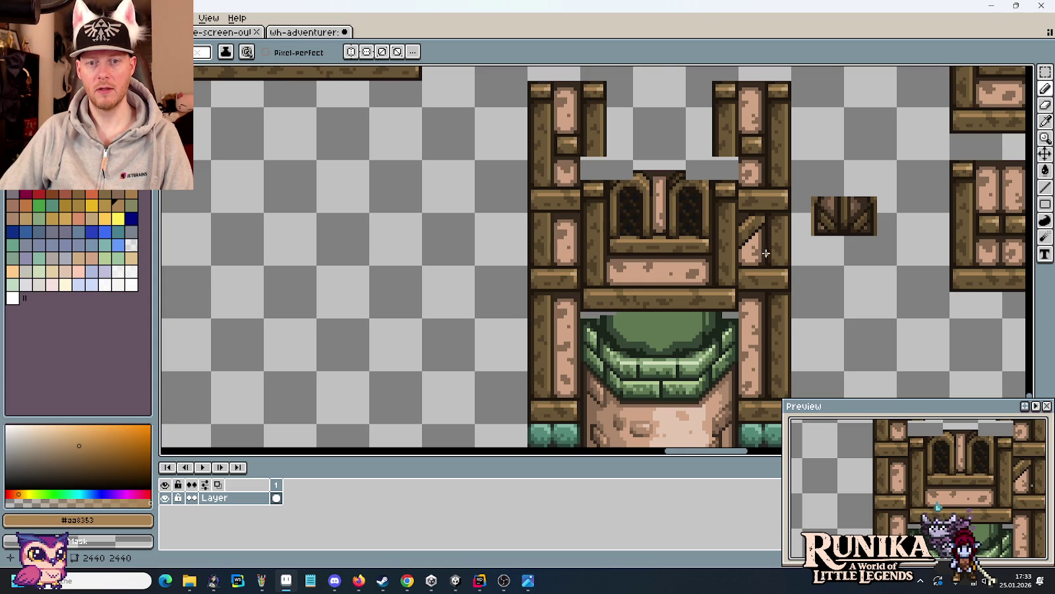
{"action": "scroll", "coordinate": [751, 229], "scroll_direction": "up", "scroll_amount": 2}
{"action": "left_click", "coordinate": [730, 232], "text": "alt"}
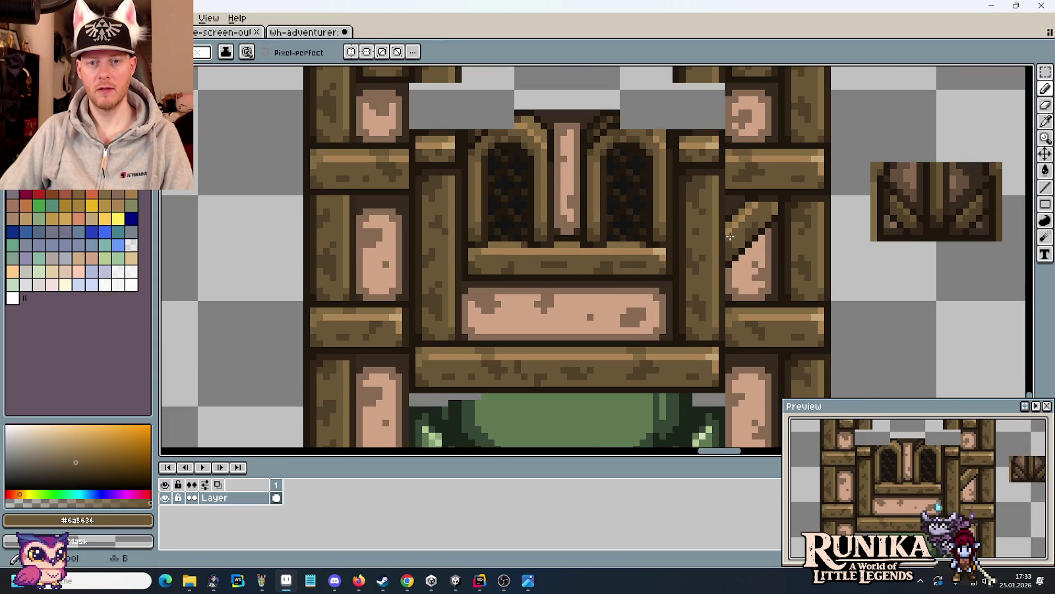
{"action": "scroll", "coordinate": [783, 258], "scroll_direction": "down", "scroll_amount": 2}
{"action": "scroll", "coordinate": [783, 258], "scroll_direction": "down", "scroll_amount": 1}
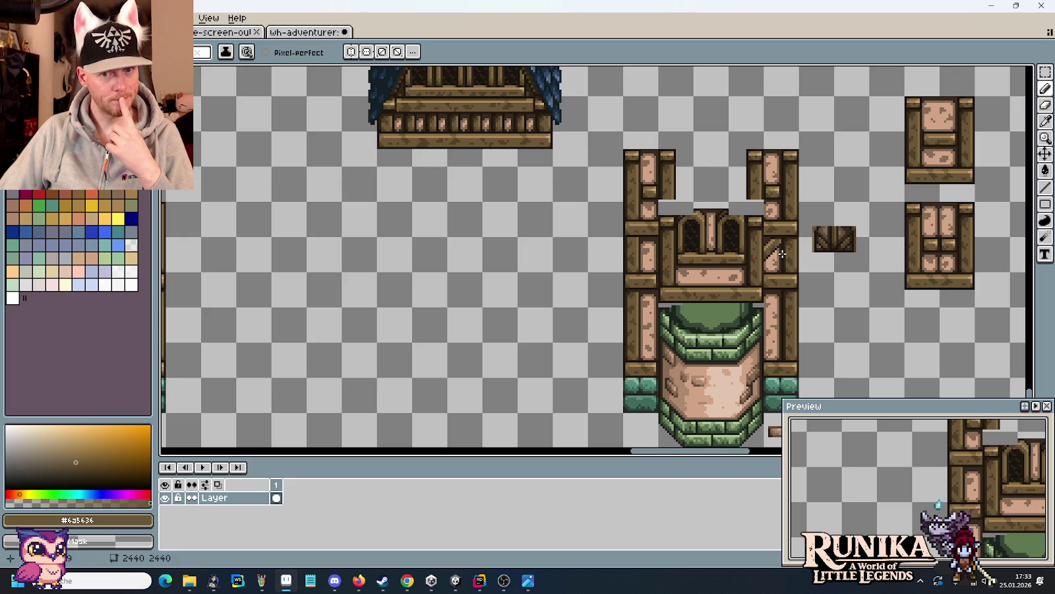
{"action": "scroll", "coordinate": [782, 253], "scroll_direction": "up", "scroll_amount": 2}
{"action": "scroll", "coordinate": [783, 254], "scroll_direction": "up", "scroll_amount": 1}
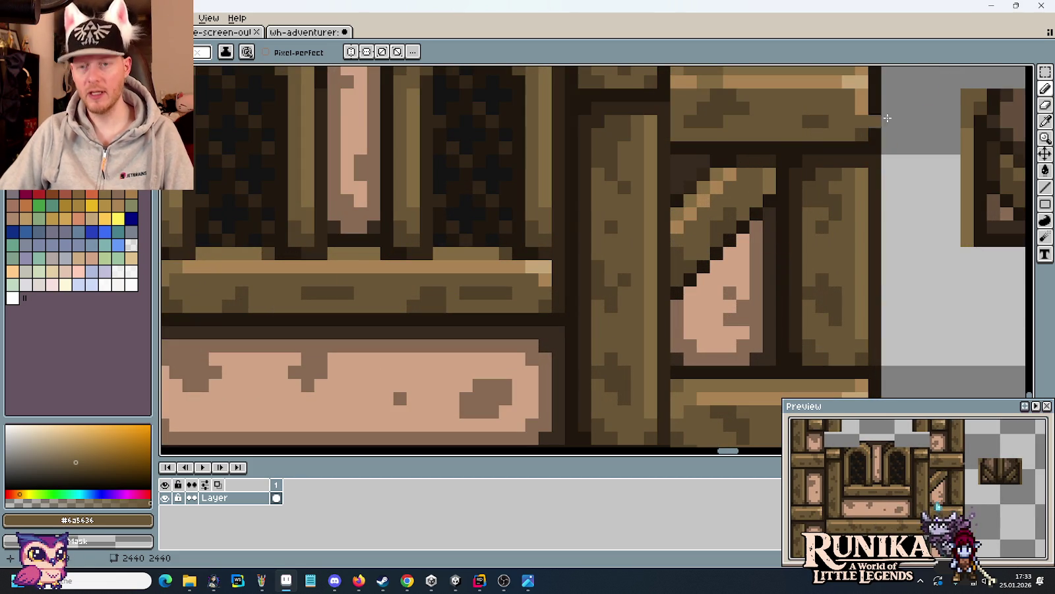
{"action": "left_click_drag", "start_coordinate": [1045, 71], "coordinate": [997, 74]}
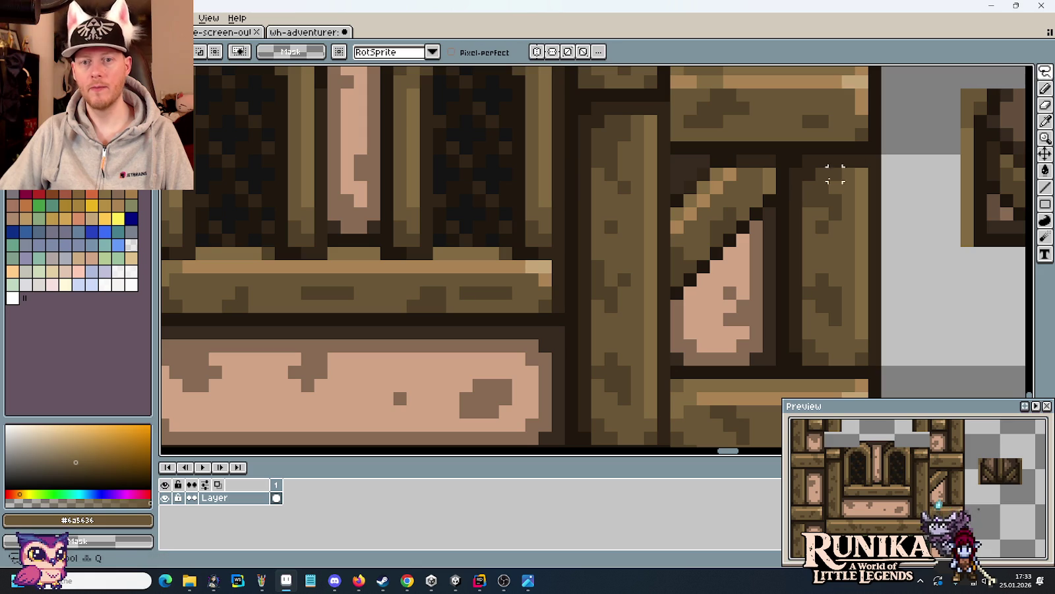
- Freehand-select the diagonal brace, then deselect and pick the dark beam shade
{"action": "mouse_move", "coordinate": [769, 185]}
{"action": "left_mouse_down"}
{"action": "mouse_move", "coordinate": [688, 305]}
{"action": "mouse_move", "coordinate": [676, 257]}
{"action": "left_mouse_up"}
{"action": "left_click", "coordinate": [744, 240]}
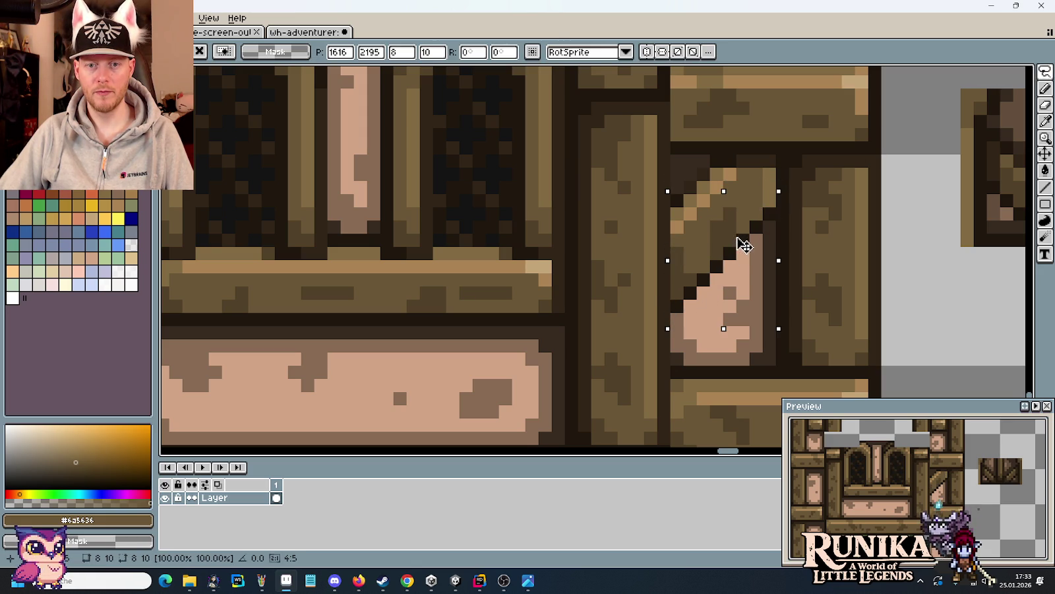
{"action": "key", "text": "ctrl+d"}
{"action": "key", "text": "b"}
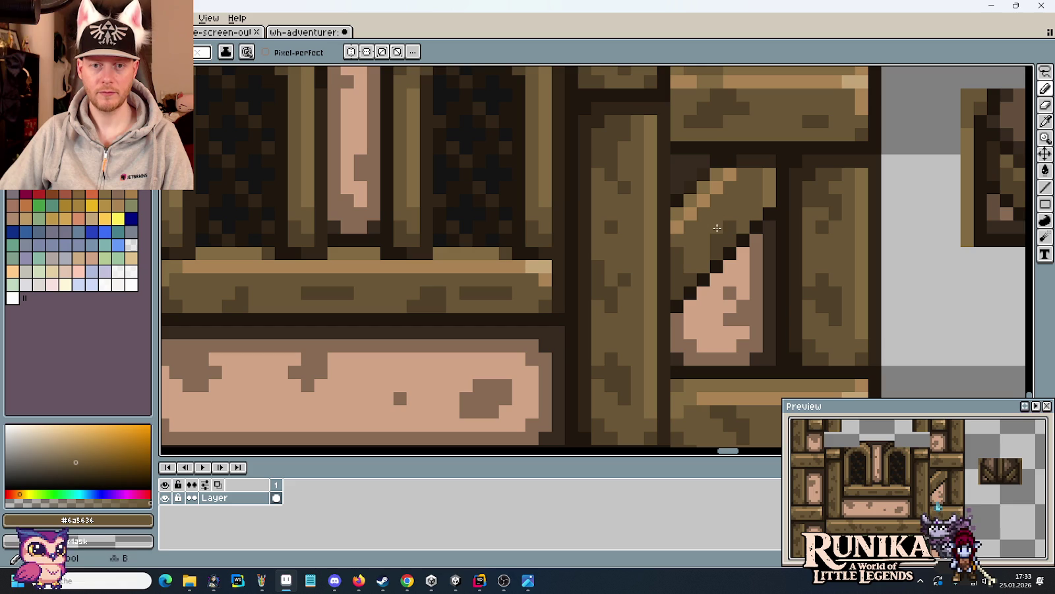
{"action": "left_click", "coordinate": [697, 260], "text": "alt"}
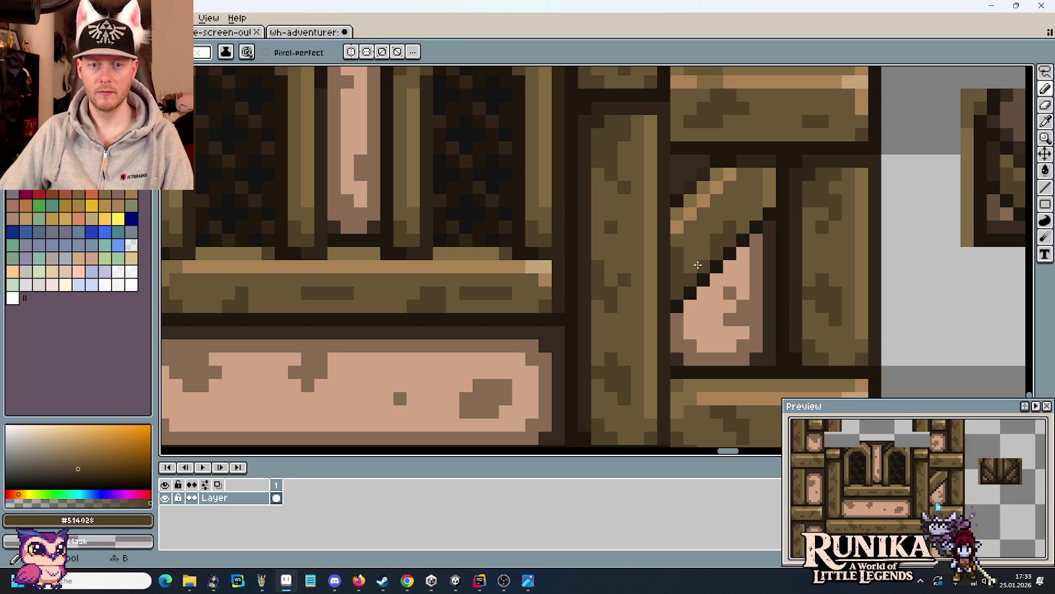
{"action": "key", "text": "i"}
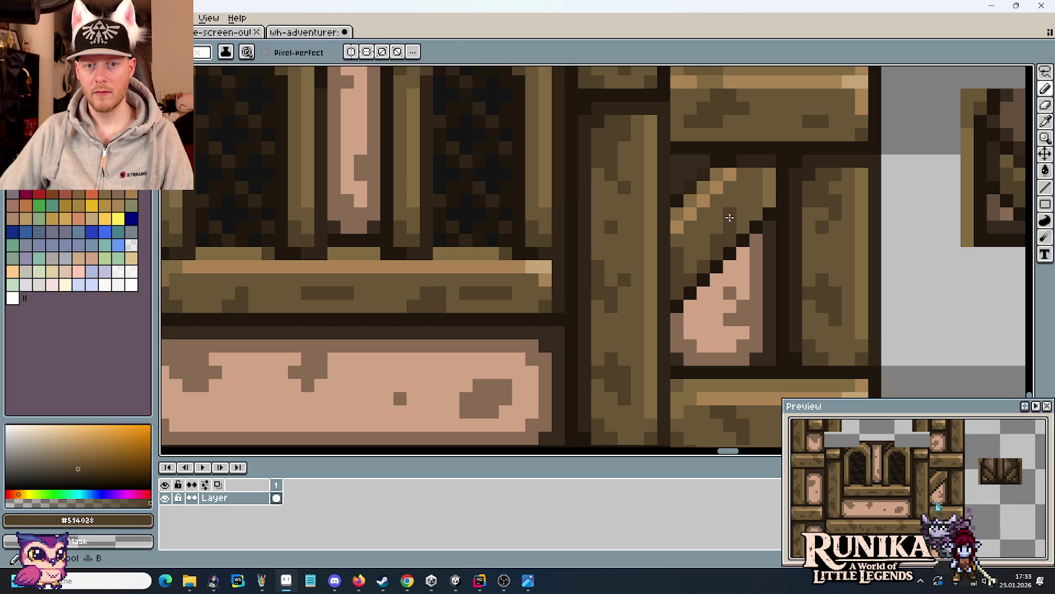
{"action": "key", "text": "alt"}
{"action": "key", "text": "alt"}
{"action": "key", "text": "b"}
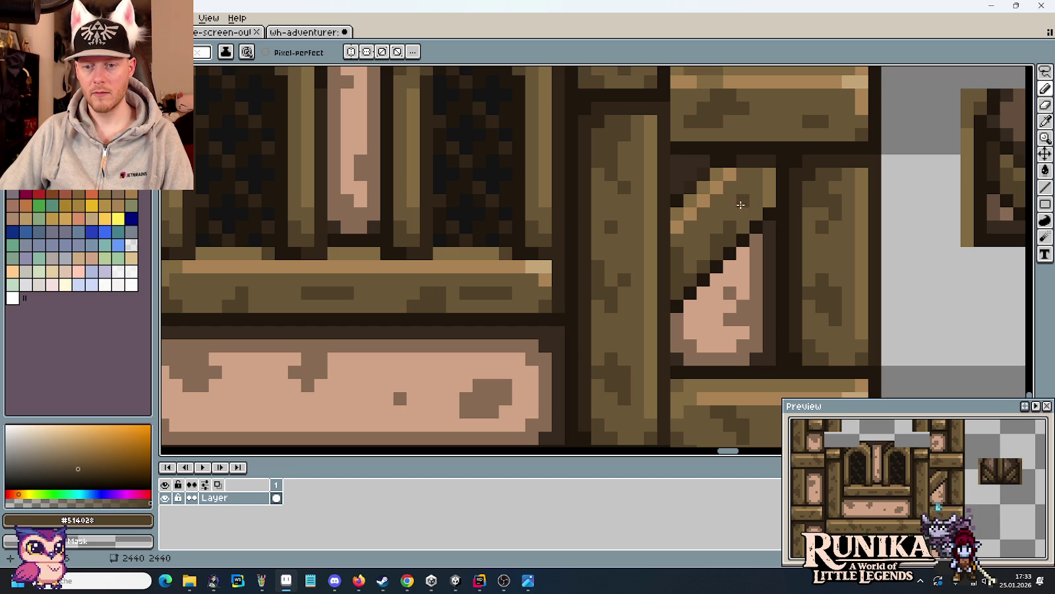
{"action": "key", "text": "alt"}
{"action": "key", "text": "alt"}
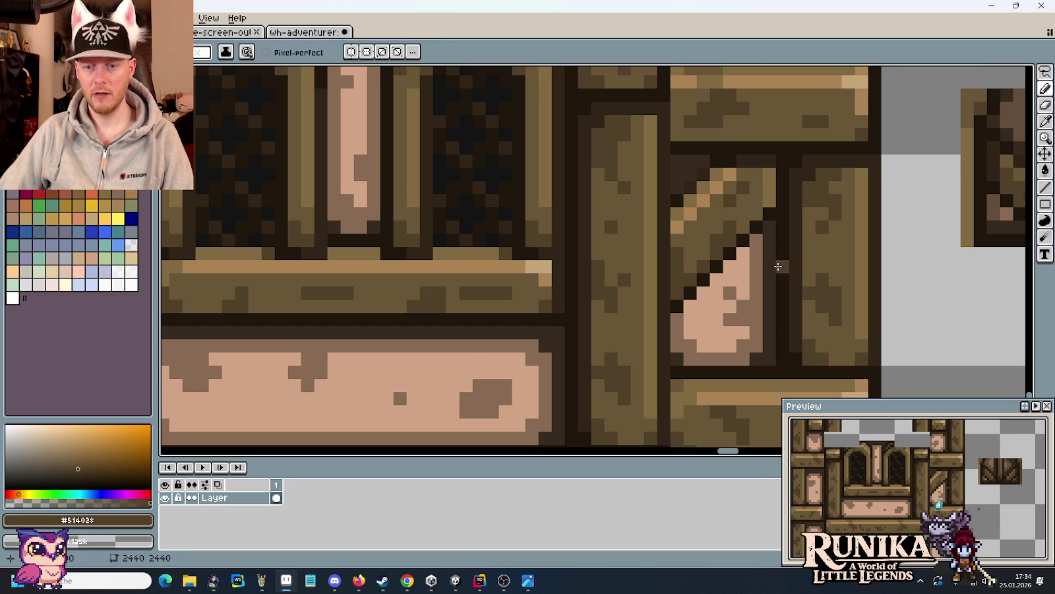
- Paint a darkest-brown edge and mid-brown pixels up the brace's diagonal
{"action": "scroll", "coordinate": [782, 266], "scroll_direction": "down", "scroll_amount": 4}
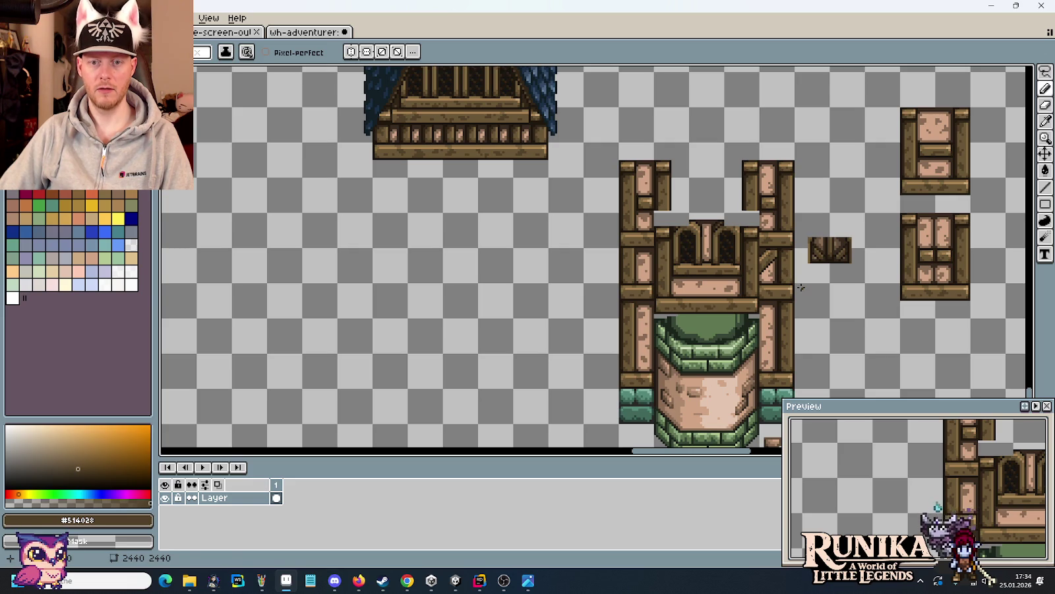
{"action": "scroll", "coordinate": [801, 287], "scroll_direction": "up", "scroll_amount": 4}
{"action": "scroll", "coordinate": [799, 285], "scroll_direction": "up", "scroll_amount": 2}
{"action": "left_click", "coordinate": [684, 173], "text": "alt"}
{"action": "left_click_drag", "start_coordinate": [684, 173], "coordinate": [650, 205]}
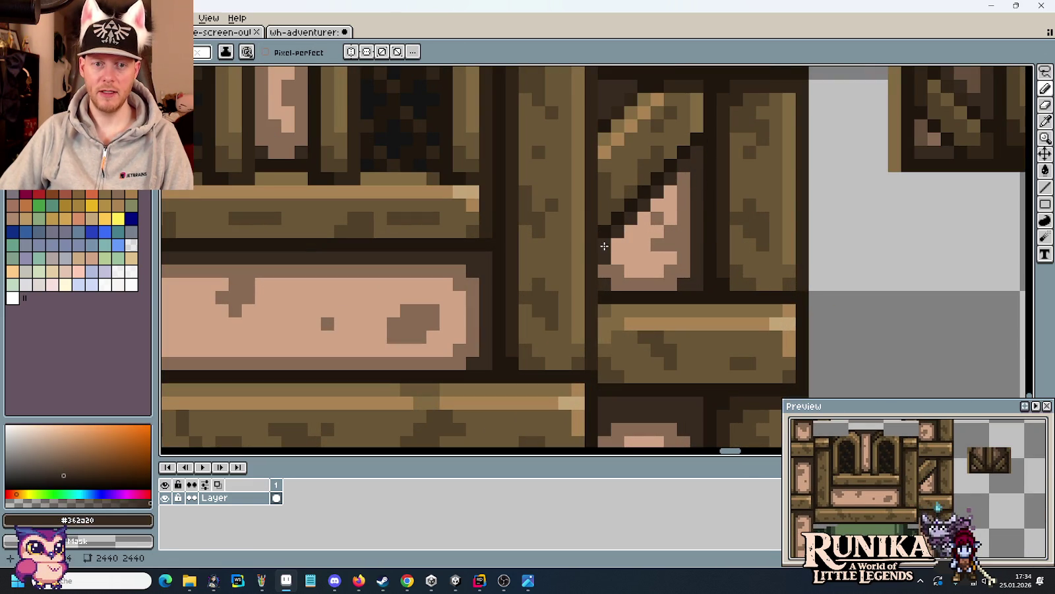
{"action": "left_click", "coordinate": [610, 271], "text": "alt"}
{"action": "left_click_drag", "start_coordinate": [615, 246], "coordinate": [647, 214]}
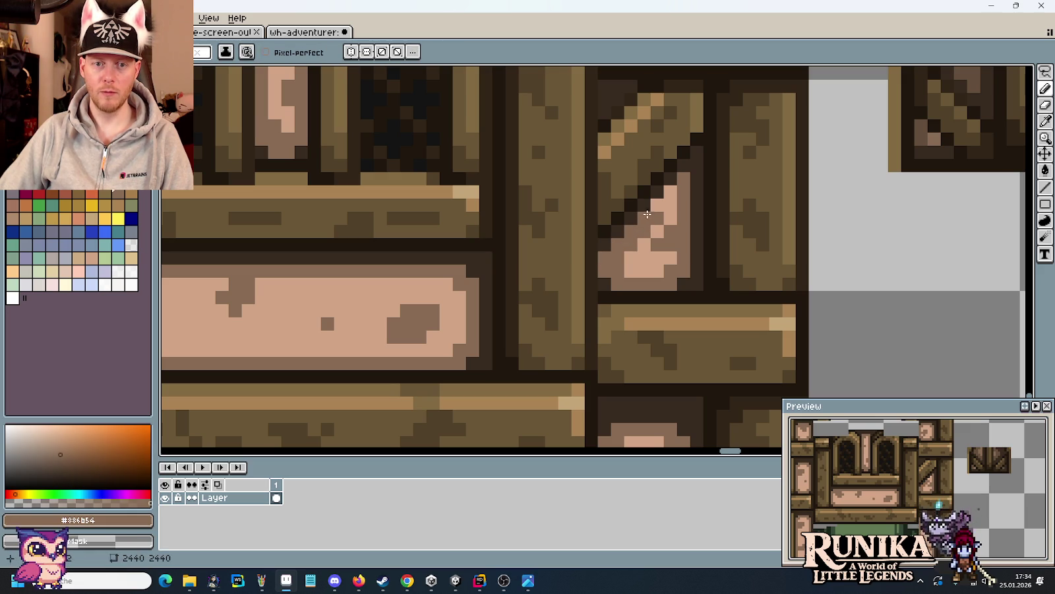
- Rectangle-select the braced plank and flip it horizontally to mirror the brace
{"action": "scroll", "coordinate": [735, 257], "scroll_direction": "down", "scroll_amount": 4}
{"action": "scroll", "coordinate": [738, 257], "scroll_direction": "down", "scroll_amount": 1}
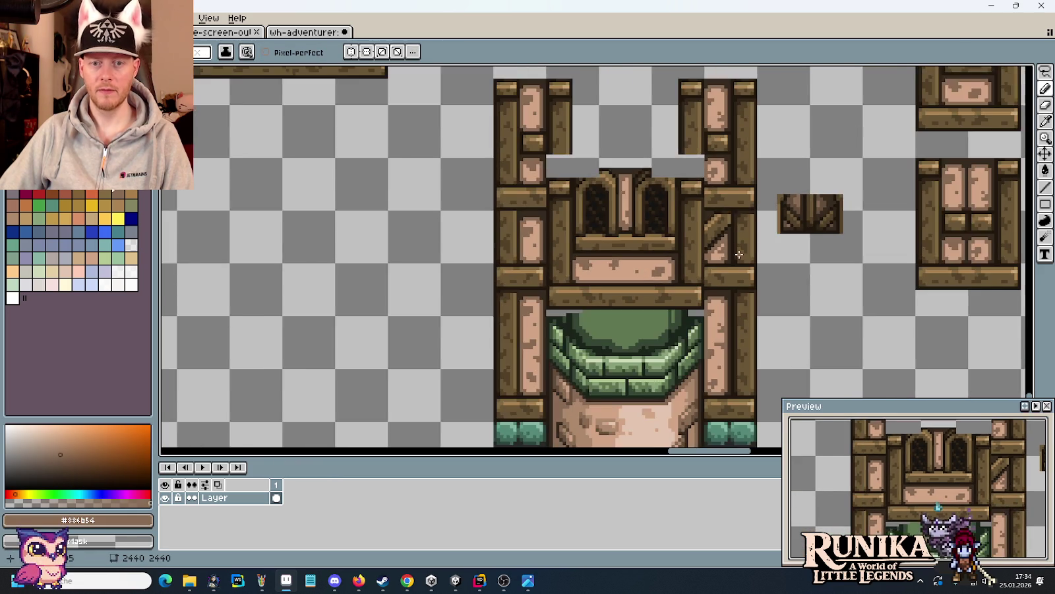
{"action": "scroll", "coordinate": [749, 259], "scroll_direction": "down", "scroll_amount": 2}
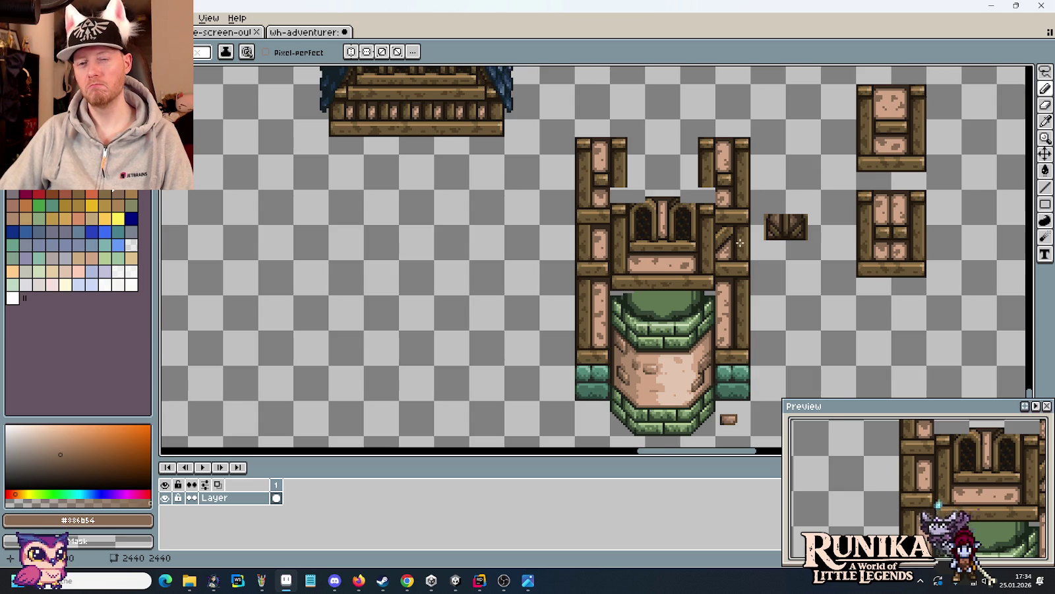
{"action": "scroll", "coordinate": [740, 243], "scroll_direction": "up", "scroll_amount": 3}
{"action": "left_click_drag", "start_coordinate": [740, 242], "coordinate": [822, 255]}
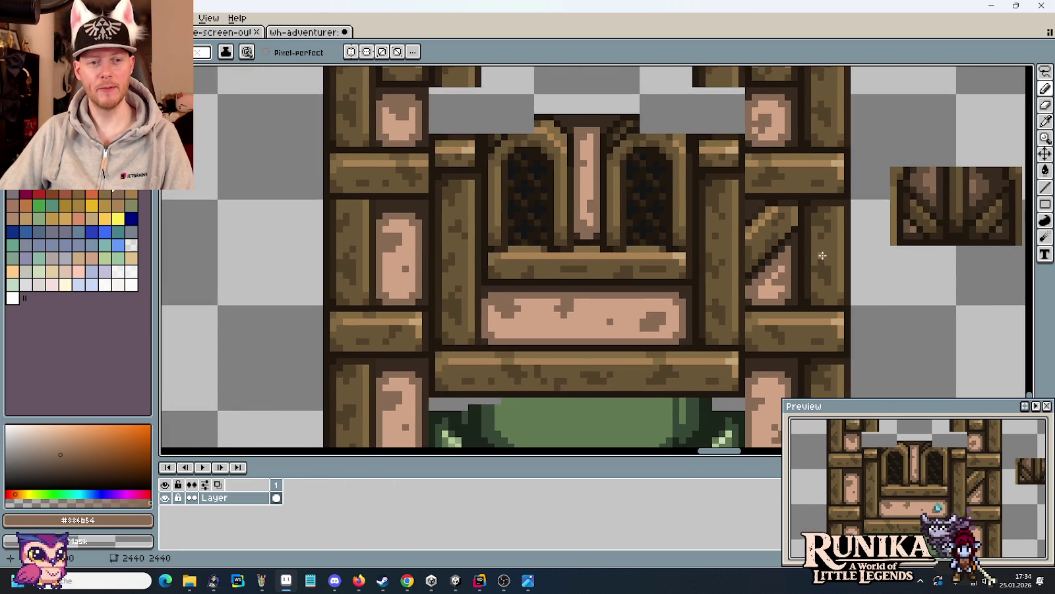
{"action": "scroll", "coordinate": [821, 256], "scroll_direction": "up", "scroll_amount": 1}
{"action": "key", "text": "m"}
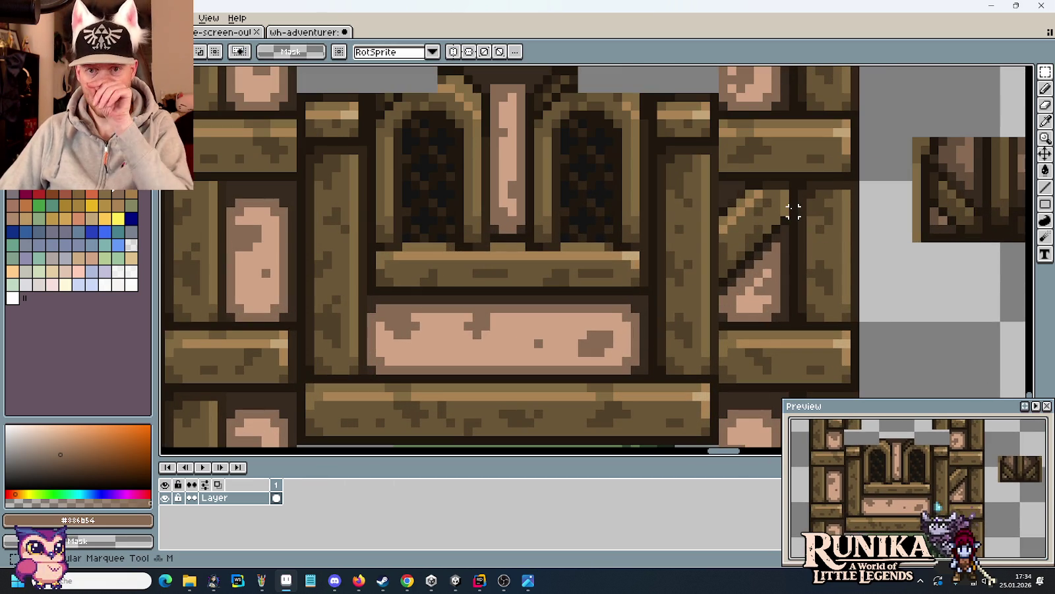
{"action": "mouse_move", "coordinate": [788, 181]}
{"action": "left_mouse_down"}
{"action": "mouse_move", "coordinate": [720, 287]}
{"action": "mouse_move", "coordinate": [270, 262]}
{"action": "left_mouse_up"}
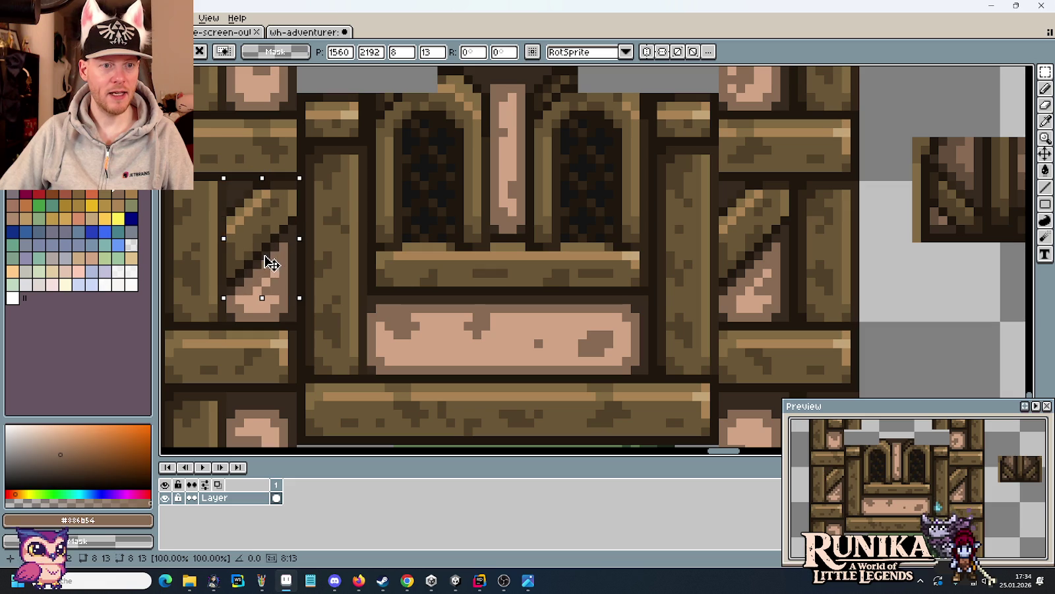
{"action": "left_click", "coordinate": [34, 18]}
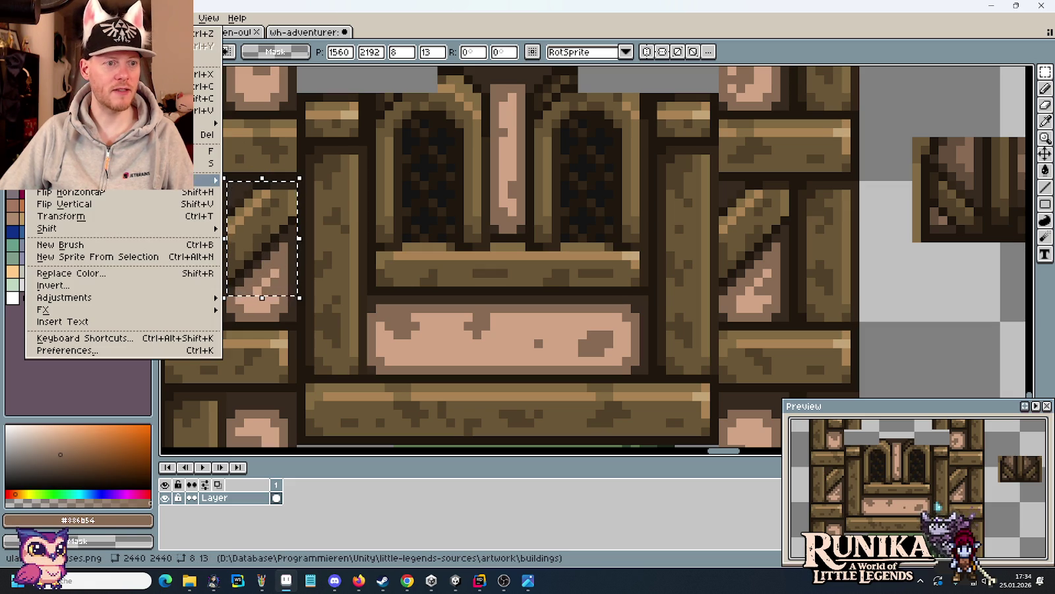
{"action": "left_click", "coordinate": [92, 192]}
{"action": "left_click", "coordinate": [354, 238]}
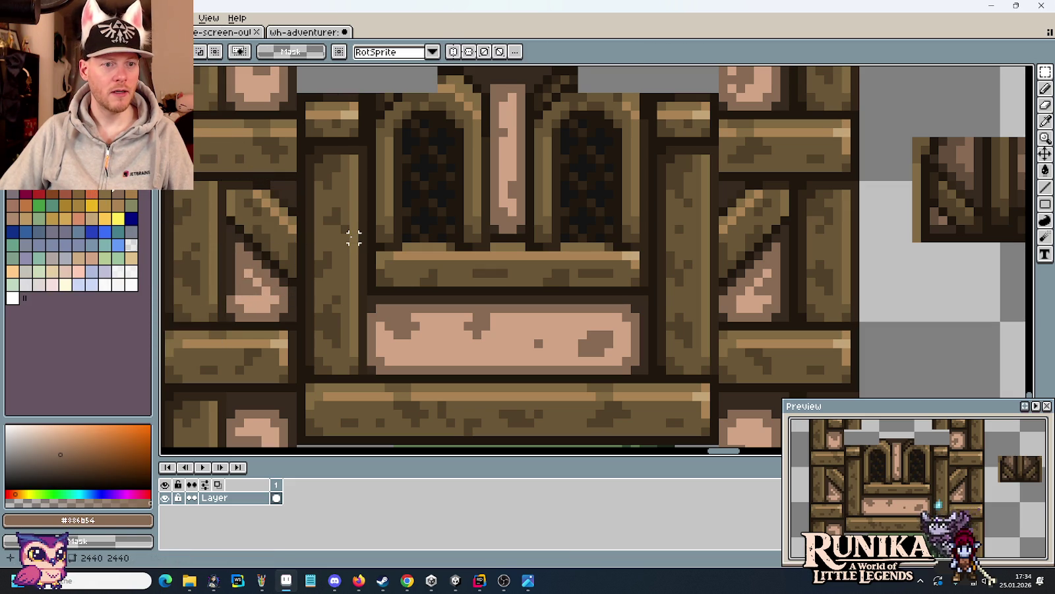
{"action": "left_click_drag", "start_coordinate": [266, 229], "coordinate": [339, 230]}
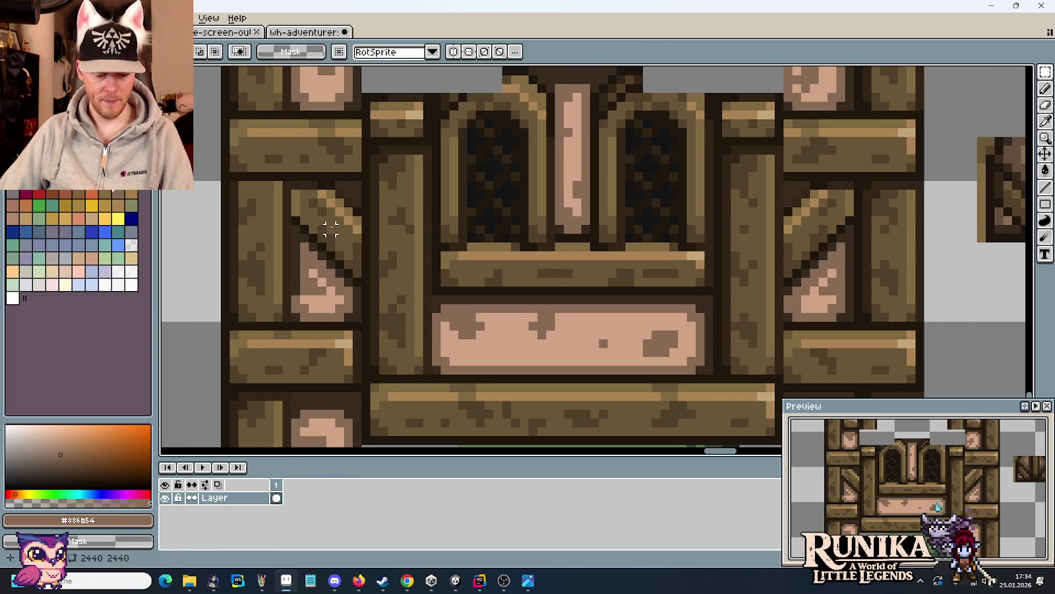
- Draw a light tan #c5a678 highlight along the diagonal brace's top edge
{"action": "key", "text": "b"}
{"action": "left_click", "coordinate": [294, 219], "text": "alt"}
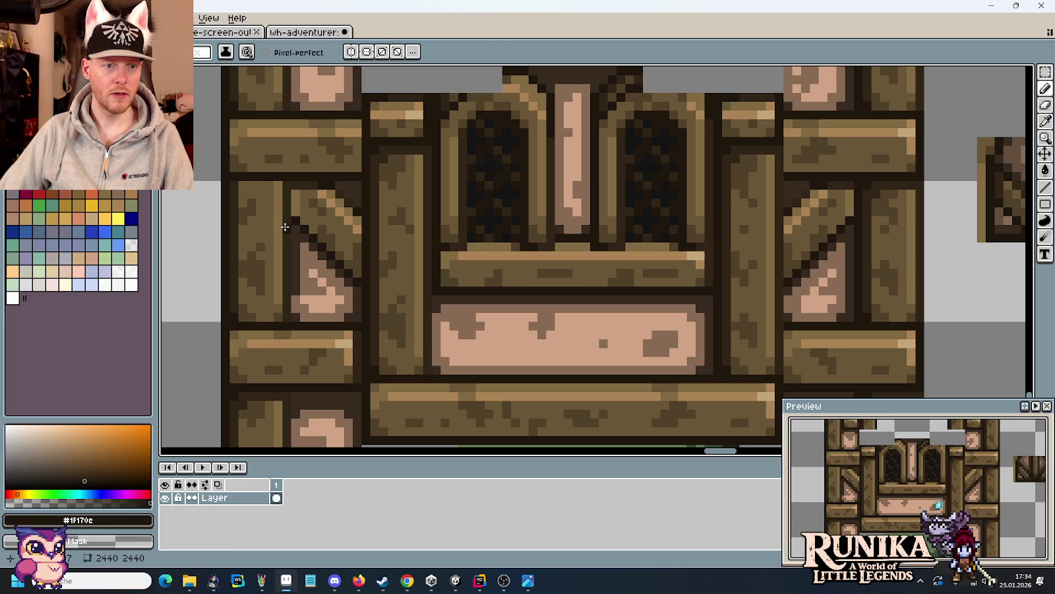
{"action": "left_click", "coordinate": [295, 289], "text": "alt"}
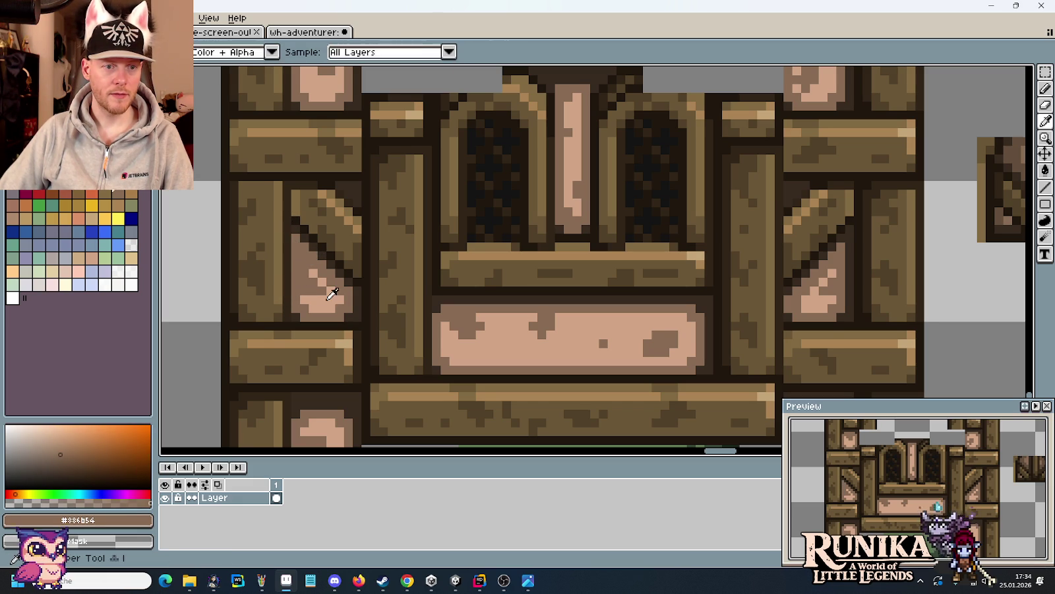
{"action": "left_click", "coordinate": [304, 283], "text": "alt"}
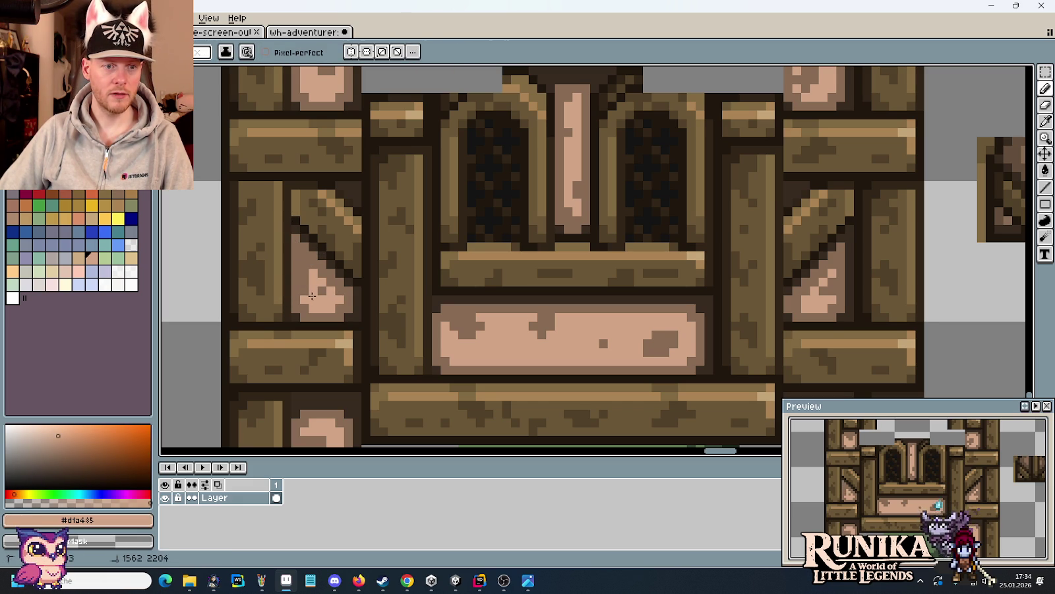
{"action": "left_click", "coordinate": [305, 278], "text": "alt"}
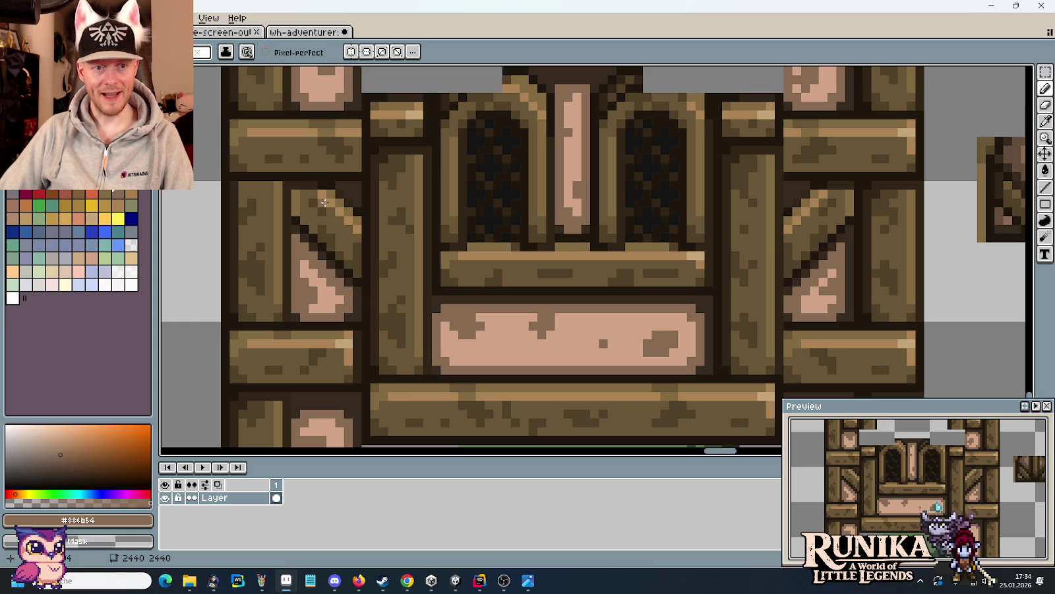
{"action": "left_click", "coordinate": [906, 127], "text": "alt"}
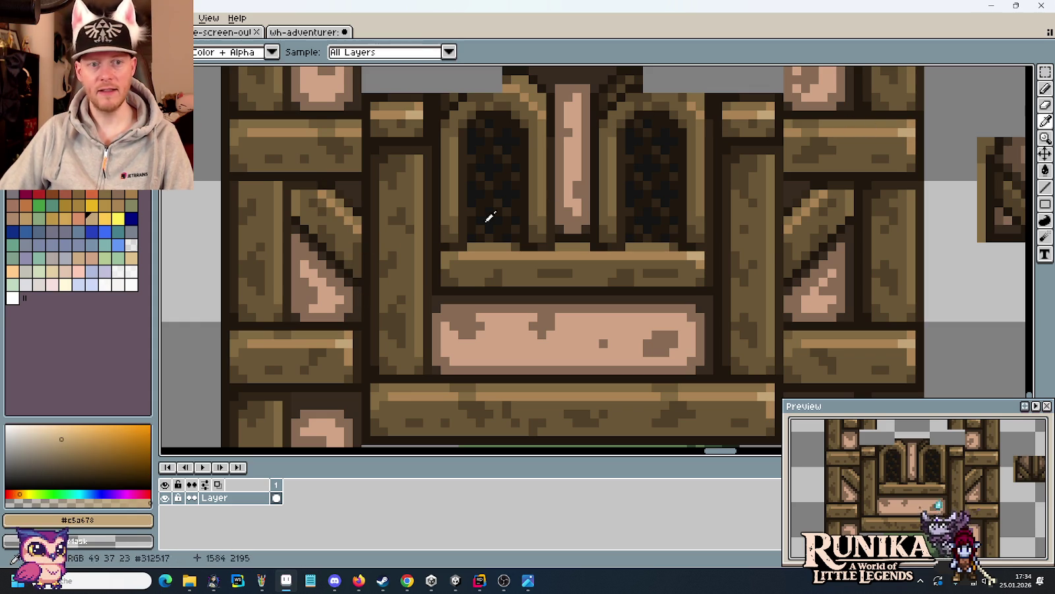
{"action": "left_click_drag", "start_coordinate": [346, 220], "coordinate": [318, 197]}
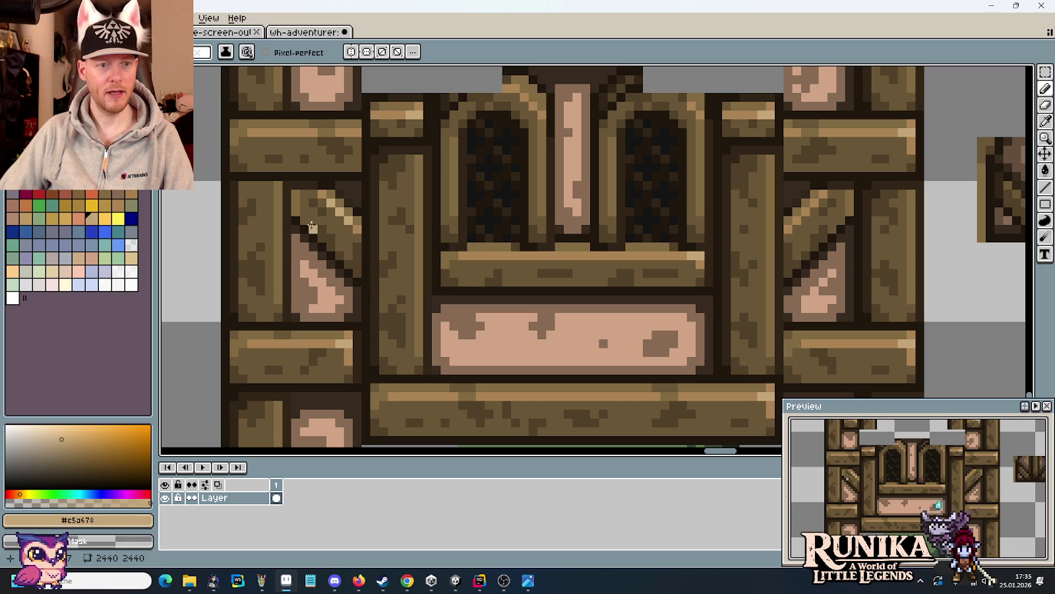
- Sample darker outline browns from the brace and zoom out
{"action": "left_click", "coordinate": [306, 211], "text": "alt"}
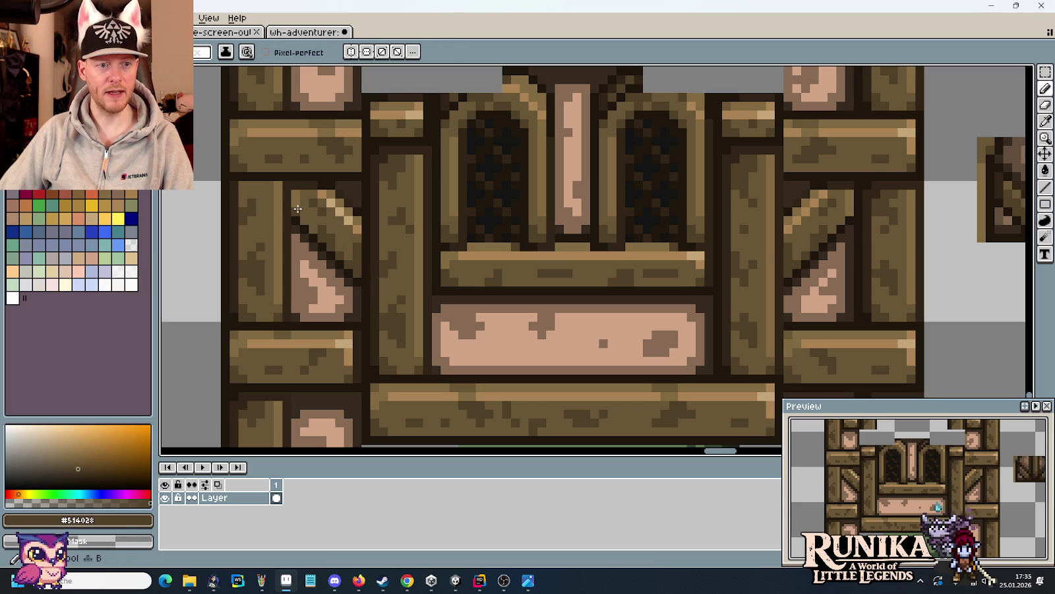
{"action": "key", "text": "alt"}
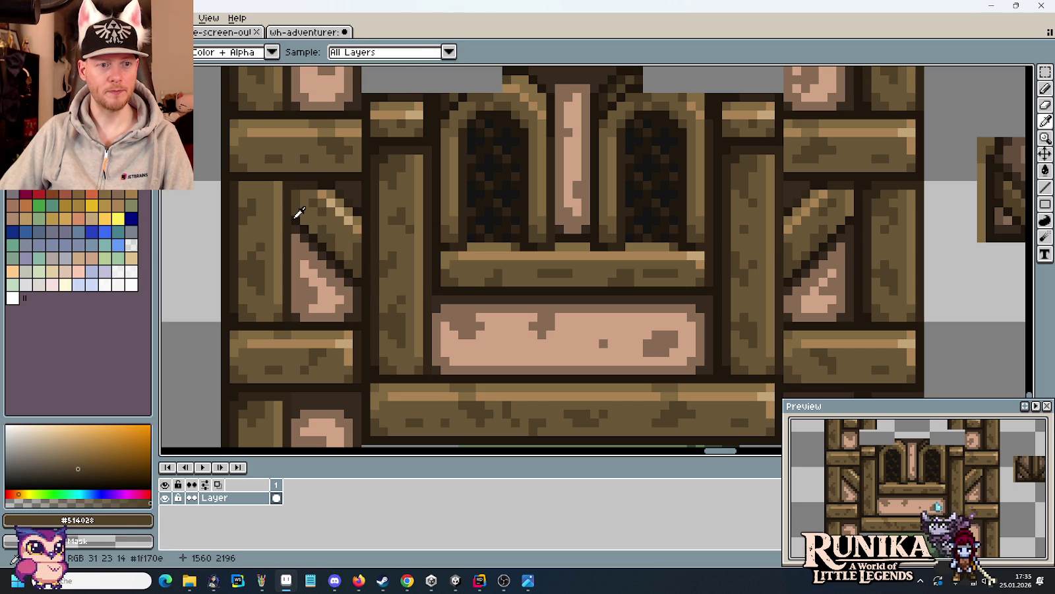
{"action": "left_click", "coordinate": [296, 216], "text": "alt"}
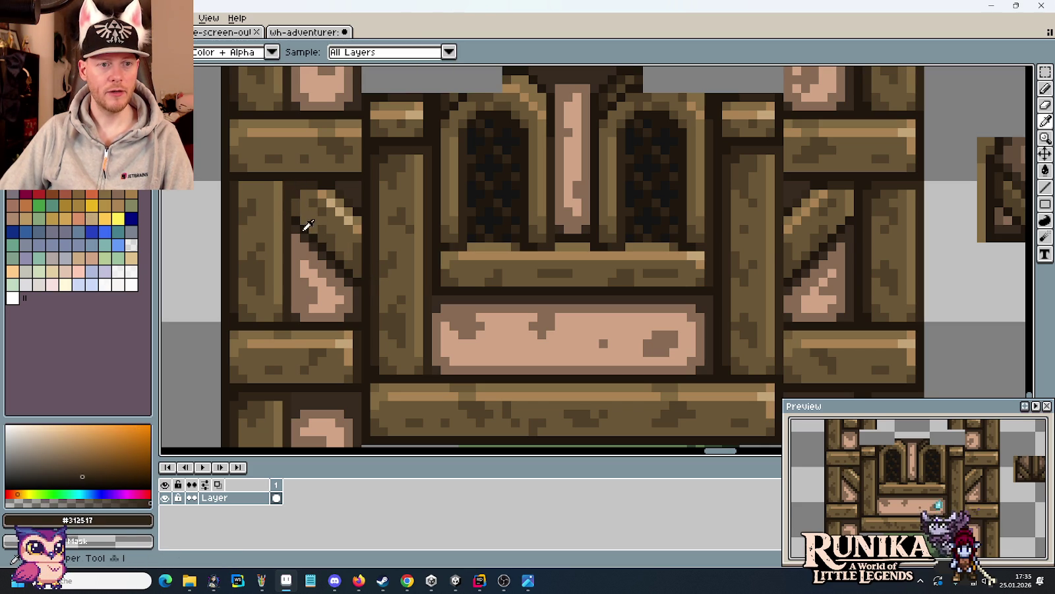
{"action": "left_click", "coordinate": [297, 218], "text": "alt"}
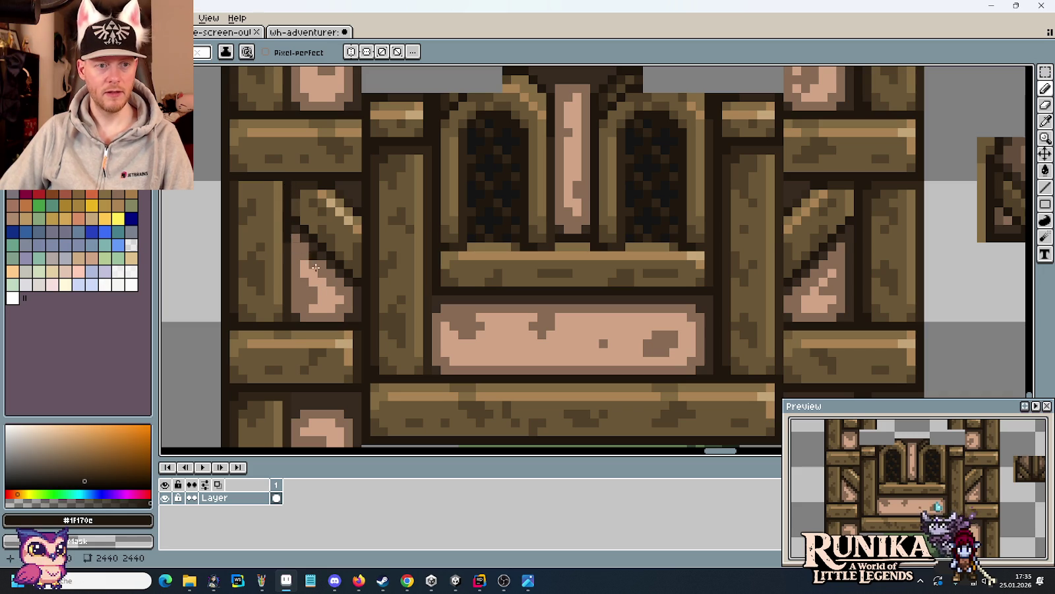
{"action": "scroll", "coordinate": [329, 283], "scroll_direction": "down", "scroll_amount": 1}
{"action": "scroll", "coordinate": [333, 282], "scroll_direction": "down", "scroll_amount": 2}
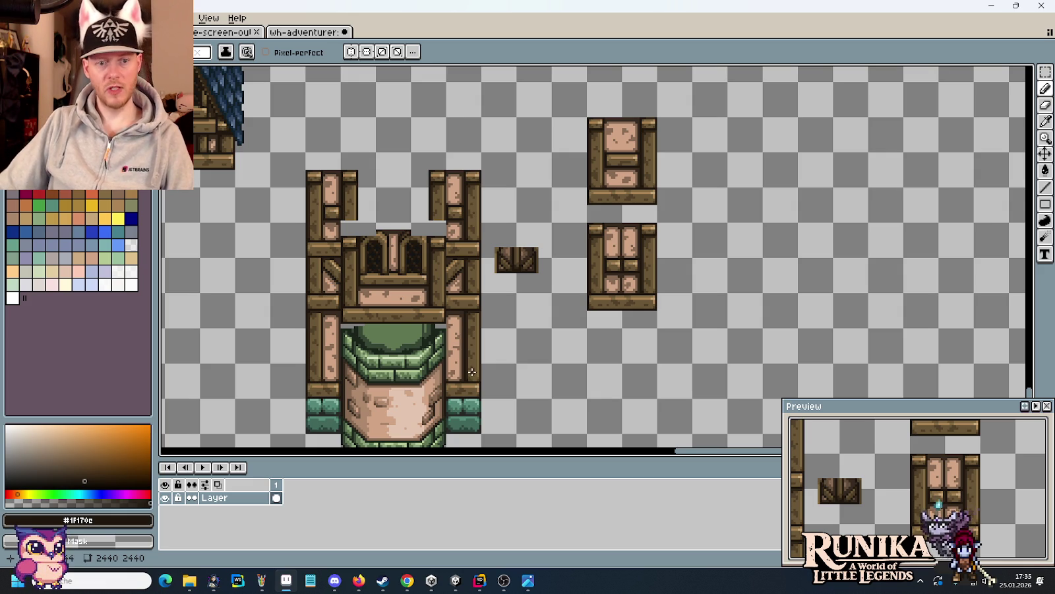
{"action": "key", "text": "alt+Tab"}
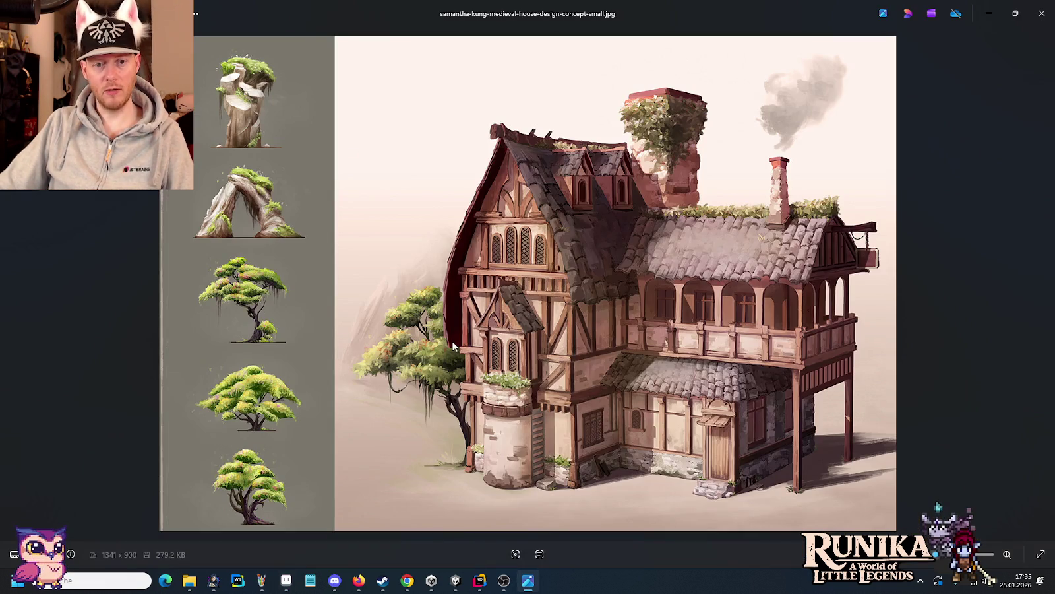
{"action": "key", "text": "alt+Tab"}
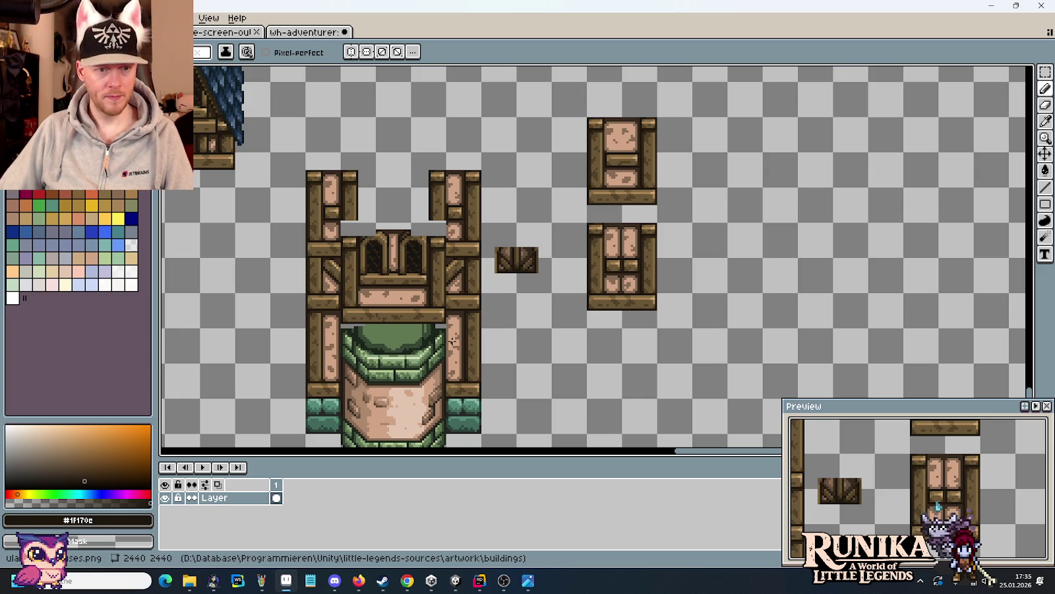
{"action": "key", "text": "alt+Tab"}
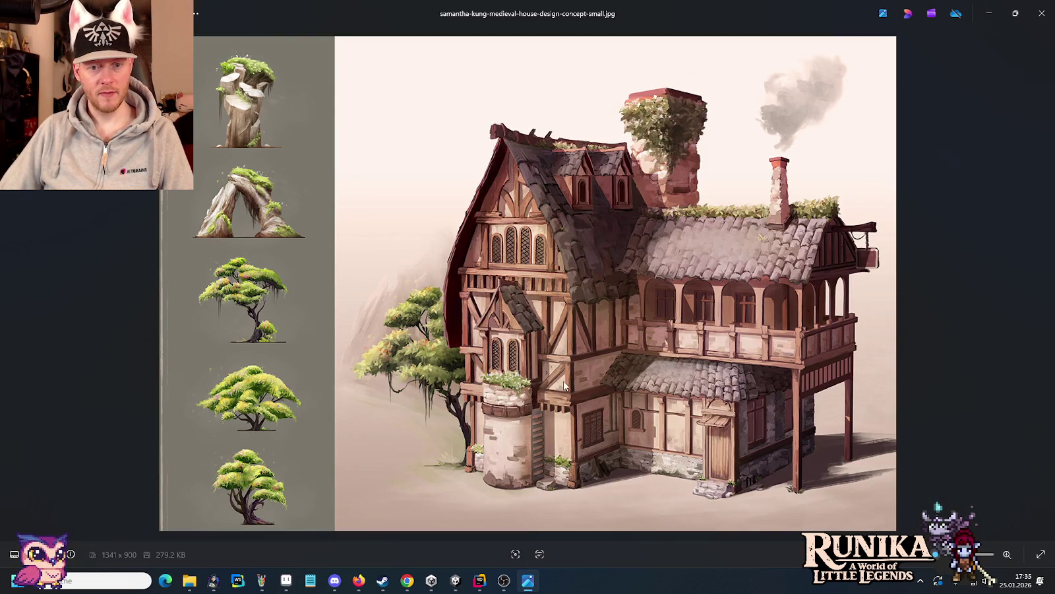
{"action": "key", "text": "alt+Tab"}
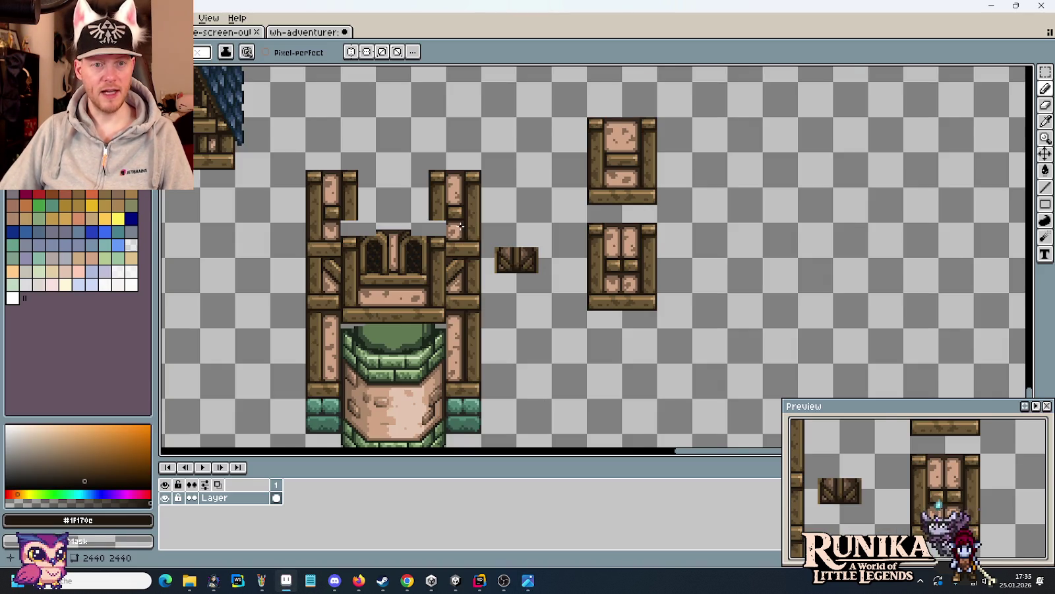
{"action": "scroll", "coordinate": [460, 226], "scroll_direction": "up", "scroll_amount": 1}
{"action": "scroll", "coordinate": [709, 265], "scroll_direction": "up", "scroll_amount": 1}
{"action": "key", "text": "m"}
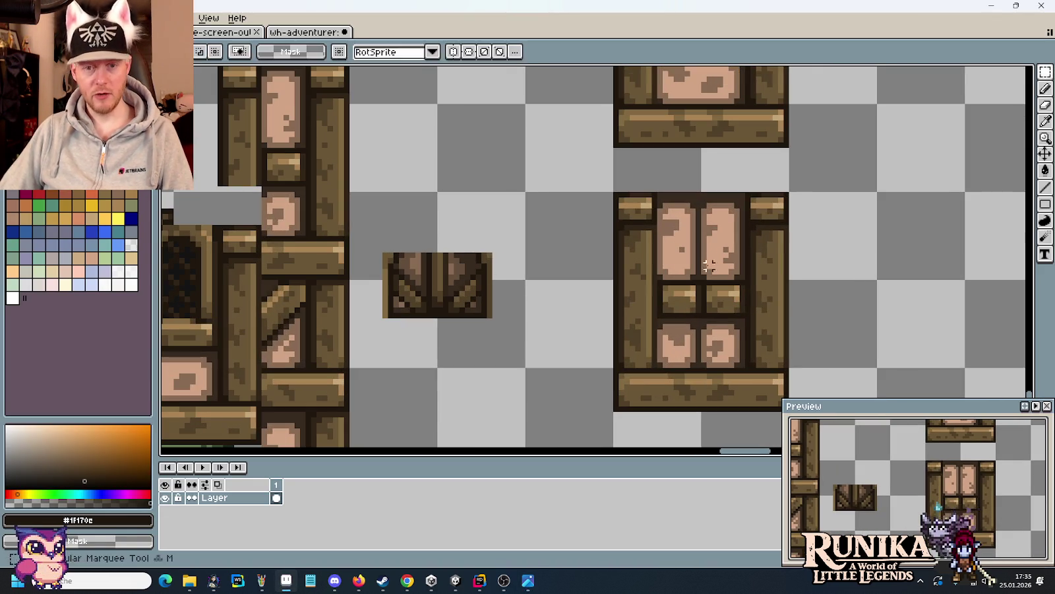
- Move a trimmed wood piece from the door tile onto the left pillar's top
{"action": "mouse_move", "coordinate": [747, 195]}
{"action": "left_mouse_down"}
{"action": "mouse_move", "coordinate": [786, 234]}
{"action": "mouse_move", "coordinate": [490, 388]}
{"action": "mouse_move", "coordinate": [362, 400]}
{"action": "mouse_move", "coordinate": [336, 348]}
{"action": "mouse_move", "coordinate": [624, 322]}
{"action": "mouse_move", "coordinate": [225, 321]}
{"action": "mouse_move", "coordinate": [773, 282]}
{"action": "mouse_move", "coordinate": [742, 271]}
{"action": "mouse_move", "coordinate": [761, 288]}
{"action": "mouse_move", "coordinate": [280, 331]}
{"action": "left_mouse_up"}
{"action": "scroll", "coordinate": [490, 389], "scroll_direction": "down", "scroll_amount": 2}
{"action": "left_click", "coordinate": [803, 295]}
{"action": "key", "text": "Delete"}
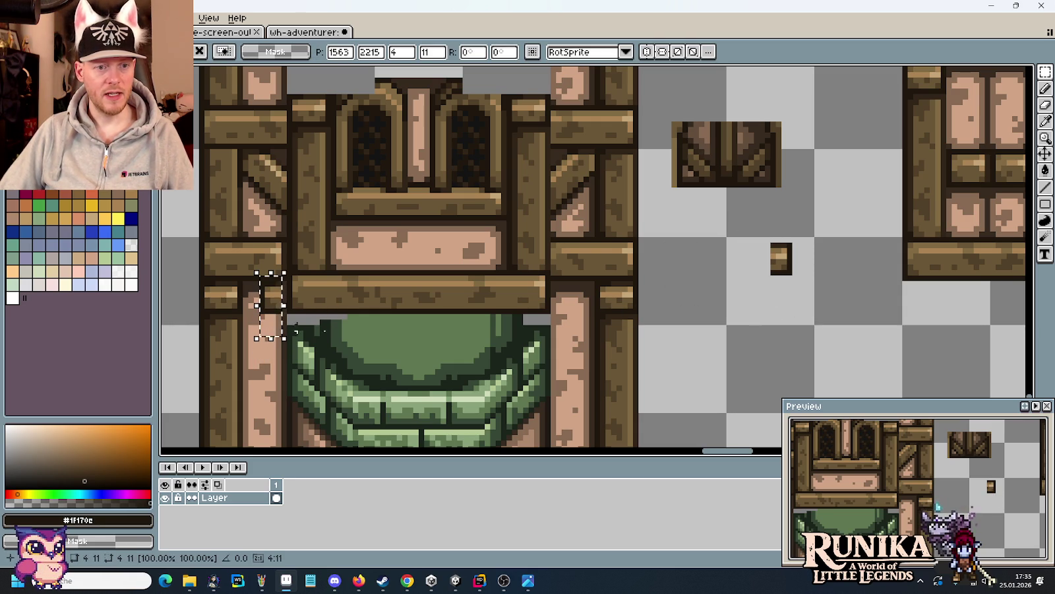
{"action": "mouse_move", "coordinate": [750, 228]}
{"action": "left_mouse_down"}
{"action": "mouse_move", "coordinate": [813, 317]}
{"action": "mouse_move", "coordinate": [589, 311]}
{"action": "mouse_move", "coordinate": [581, 330]}
{"action": "left_mouse_up"}
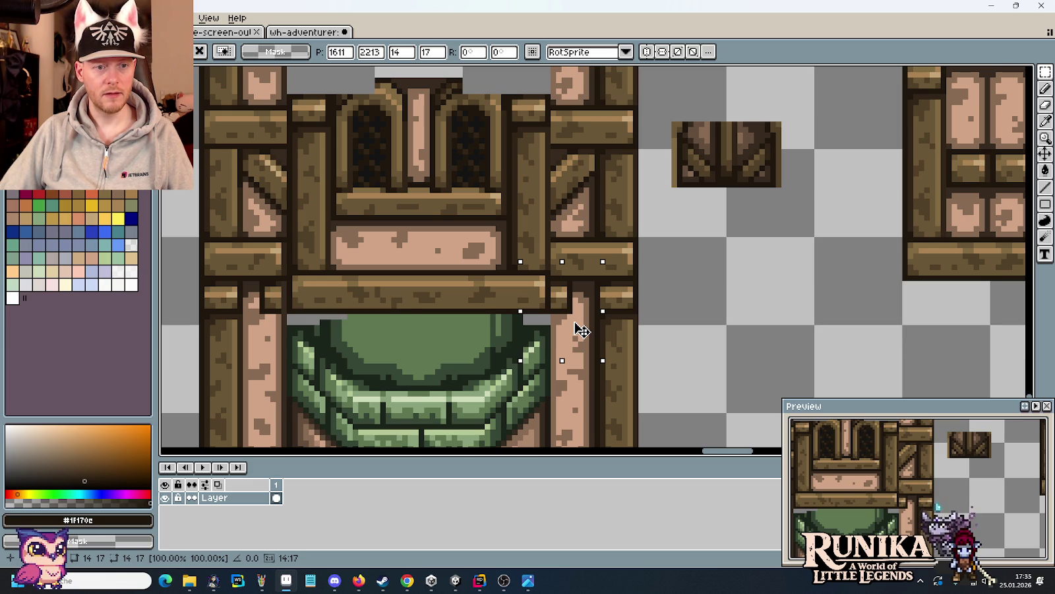
{"action": "key", "text": "ctrl+z"}
{"action": "key", "text": "ctrl+z"}
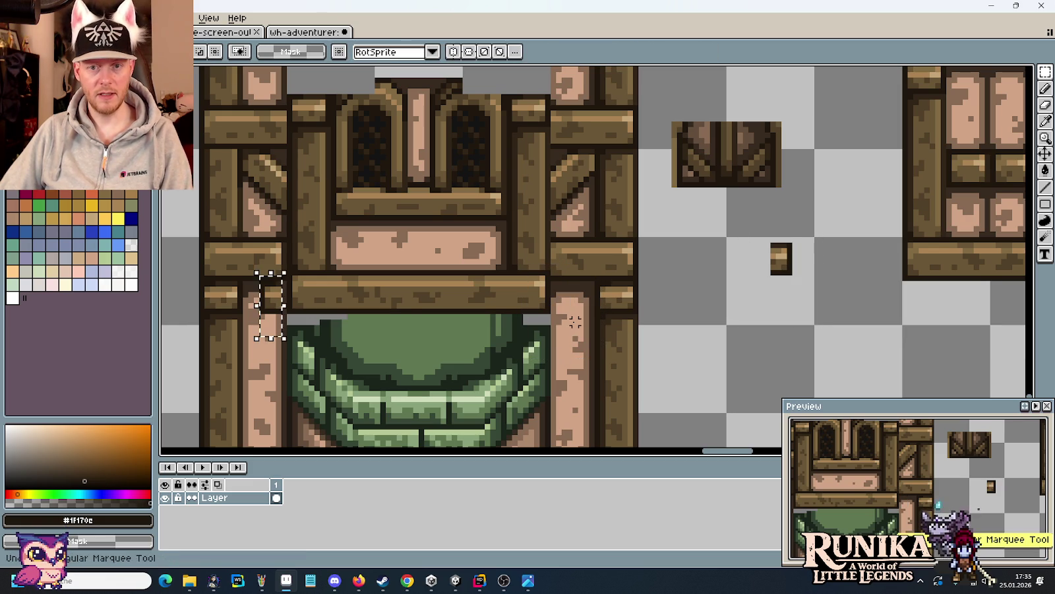
{"action": "key", "text": "ctrl+z"}
{"action": "mouse_move", "coordinate": [765, 294]}
{"action": "left_mouse_down"}
{"action": "mouse_move", "coordinate": [417, 306]}
{"action": "mouse_move", "coordinate": [286, 328]}
{"action": "left_mouse_up"}
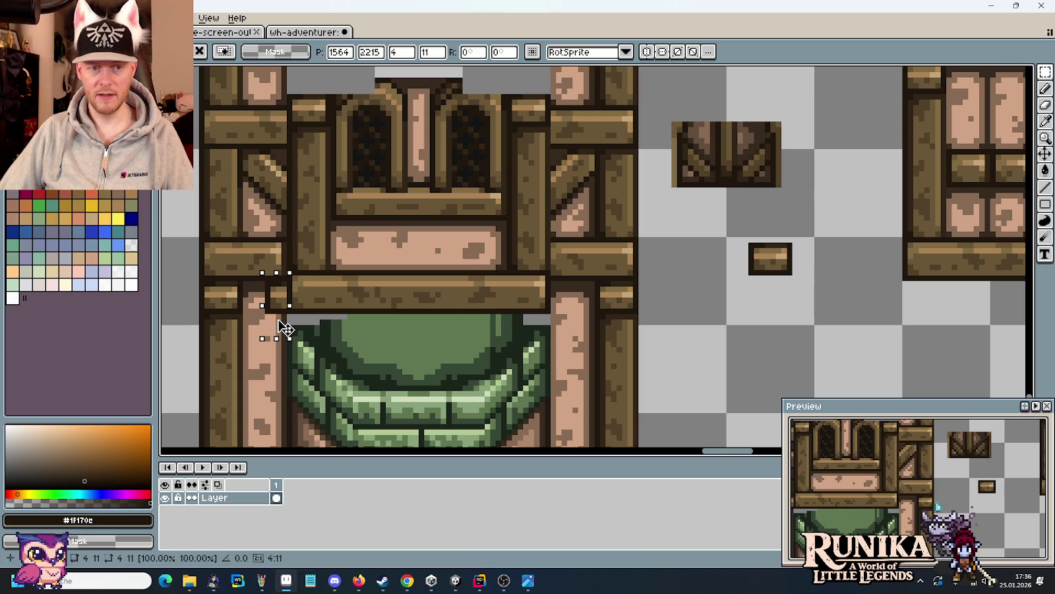
{"action": "scroll", "coordinate": [481, 331], "scroll_direction": "down", "scroll_amount": 1}
{"action": "left_click_drag", "start_coordinate": [480, 332], "coordinate": [564, 310]}
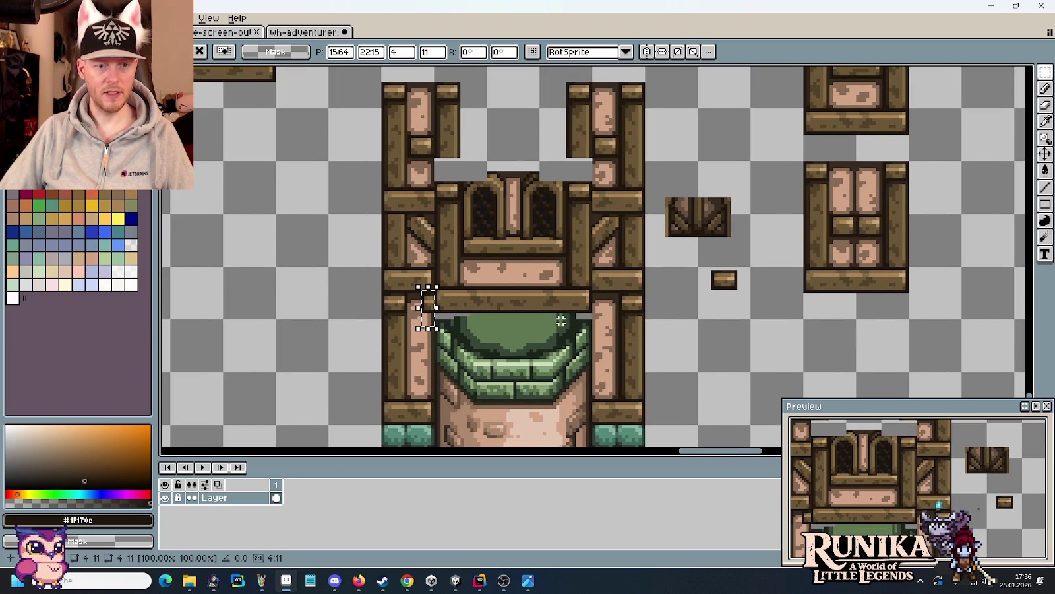
{"action": "key", "text": "ctrl+d"}
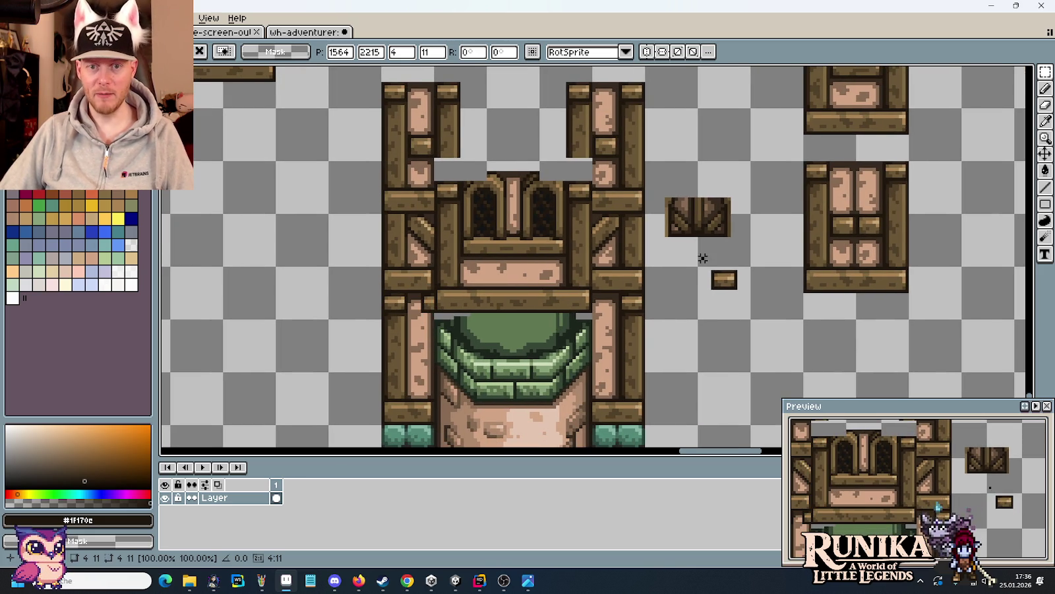
- Place a second wood block on the right pillar's top
{"action": "mouse_move", "coordinate": [735, 264]}
{"action": "left_mouse_down"}
{"action": "mouse_move", "coordinate": [726, 308]}
{"action": "mouse_move", "coordinate": [602, 331]}
{"action": "left_mouse_up"}
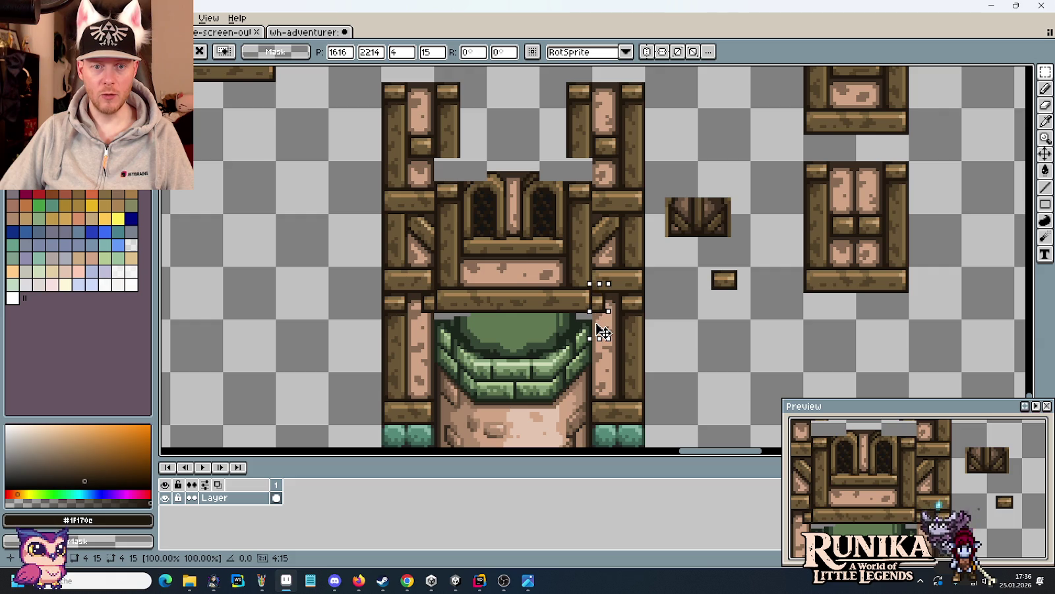
{"action": "key", "text": "ctrl+d"}
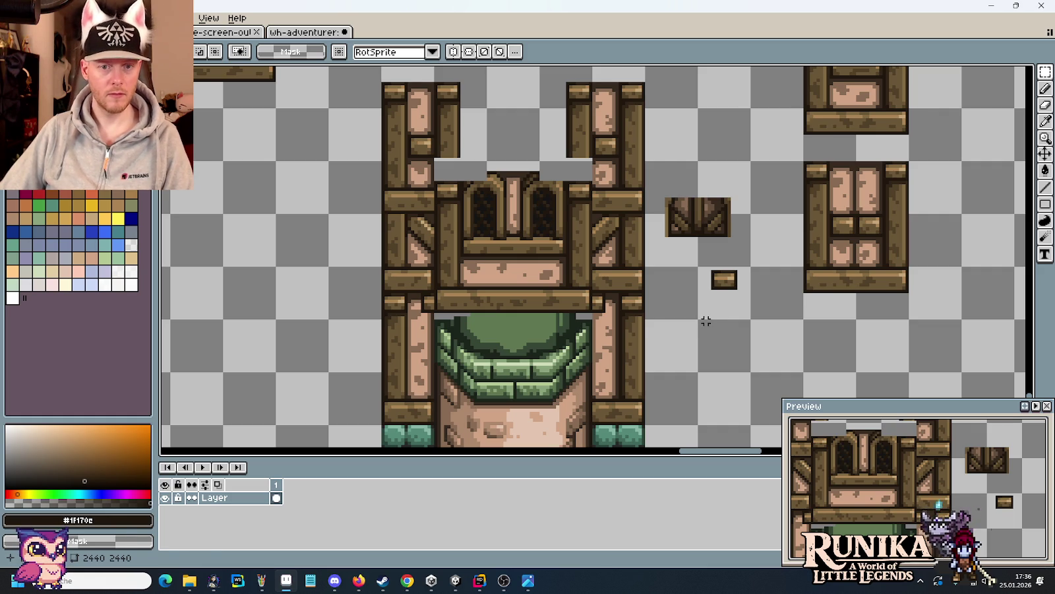
{"action": "key", "text": "b"}
{"action": "scroll", "coordinate": [608, 332], "scroll_direction": "up", "scroll_amount": 2}
- Sample the pink plaster and brown stain colours from the pillar
{"action": "scroll", "coordinate": [501, 343], "scroll_direction": "down", "scroll_amount": 2}
{"action": "scroll", "coordinate": [395, 353], "scroll_direction": "up", "scroll_amount": 4}
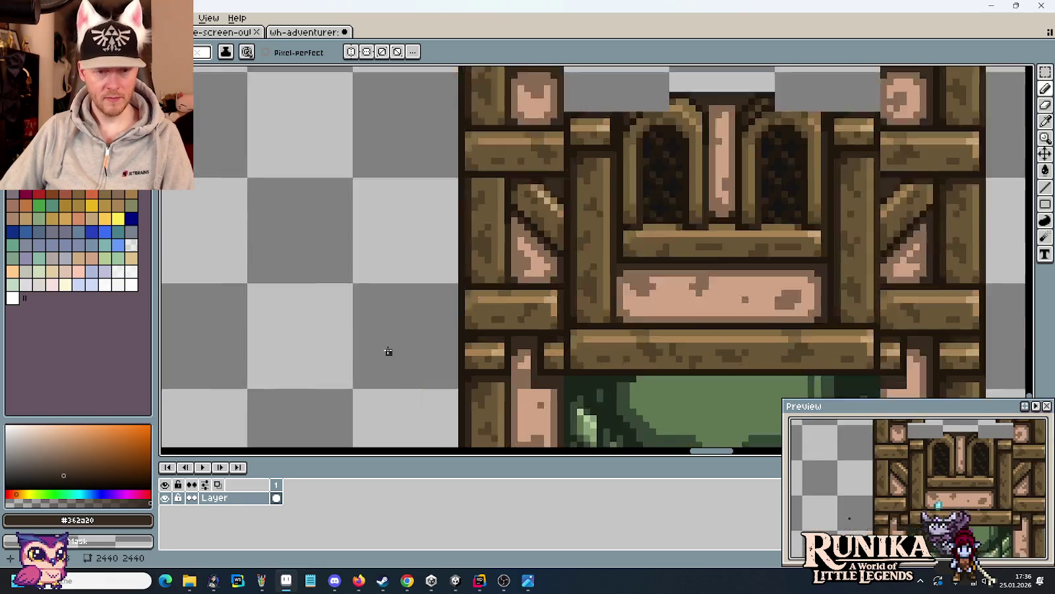
{"action": "scroll", "coordinate": [556, 390], "scroll_direction": "down", "scroll_amount": 2}
{"action": "left_click", "coordinate": [569, 323], "text": "alt"}
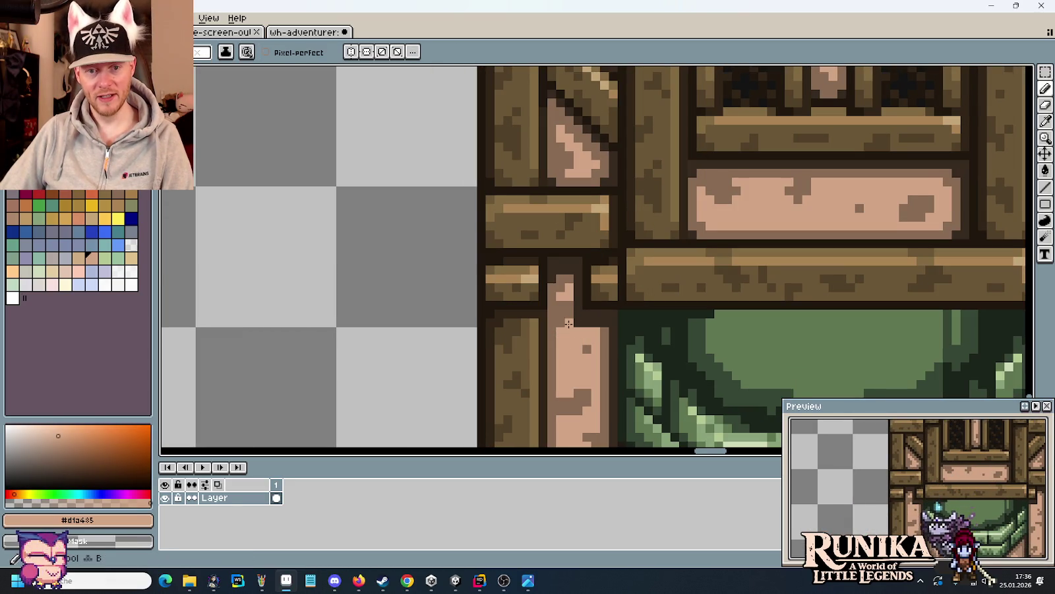
{"action": "scroll", "coordinate": [571, 365], "scroll_direction": "down", "scroll_amount": 2}
{"action": "scroll", "coordinate": [571, 365], "scroll_direction": "up", "scroll_amount": 2}
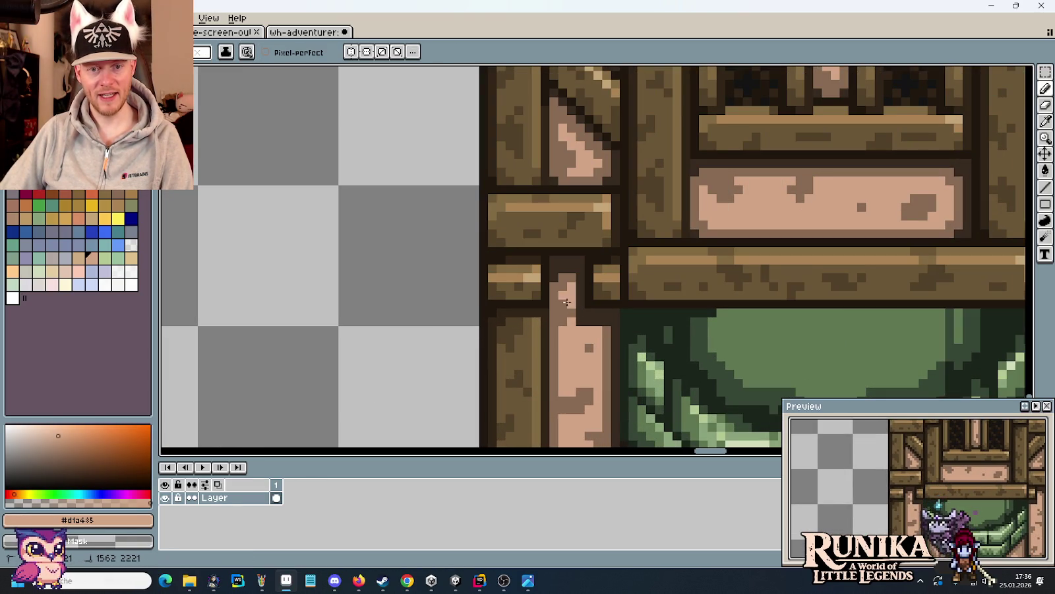
{"action": "left_click", "coordinate": [563, 313], "text": "alt"}
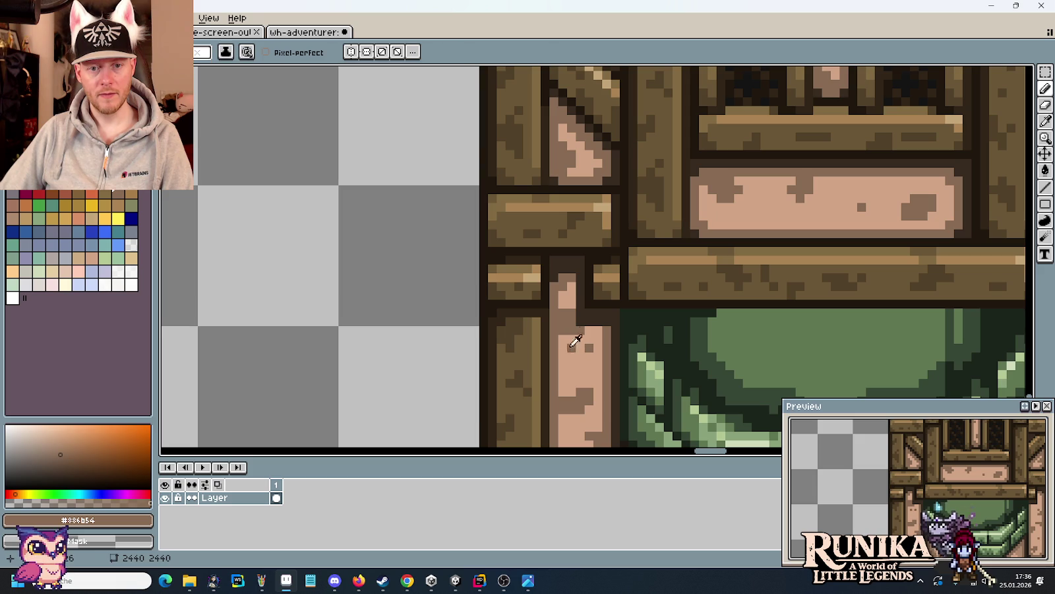
{"action": "left_click", "coordinate": [572, 345], "text": "alt"}
{"action": "scroll", "coordinate": [579, 361], "scroll_direction": "down", "scroll_amount": 2}
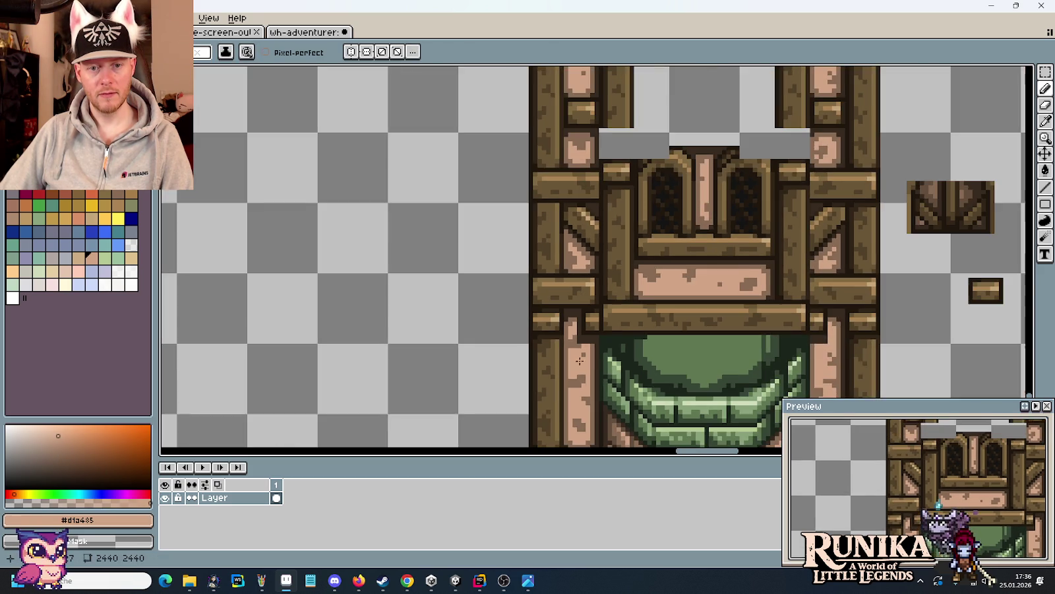
{"action": "scroll", "coordinate": [579, 361], "scroll_direction": "down", "scroll_amount": 1}
{"action": "scroll", "coordinate": [541, 327], "scroll_direction": "up", "scroll_amount": 1}
{"action": "scroll", "coordinate": [574, 338], "scroll_direction": "up", "scroll_amount": 1}
{"action": "scroll", "coordinate": [521, 310], "scroll_direction": "up", "scroll_amount": 1}
{"action": "left_click", "coordinate": [498, 288], "text": "alt"}
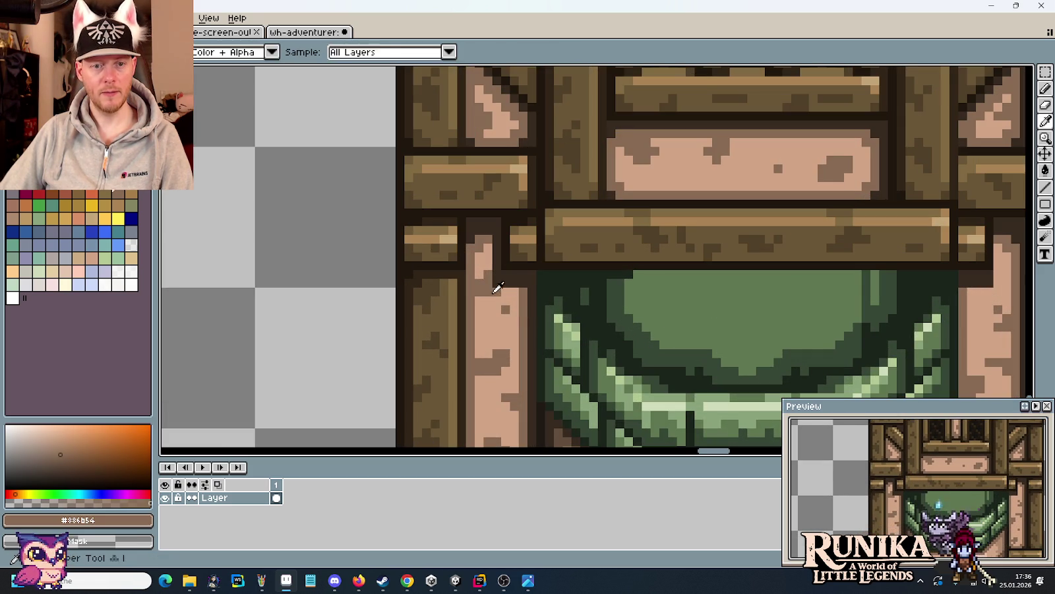
{"action": "scroll", "coordinate": [498, 297], "scroll_direction": "down", "scroll_amount": 1}
{"action": "scroll", "coordinate": [495, 310], "scroll_direction": "down", "scroll_amount": 2}
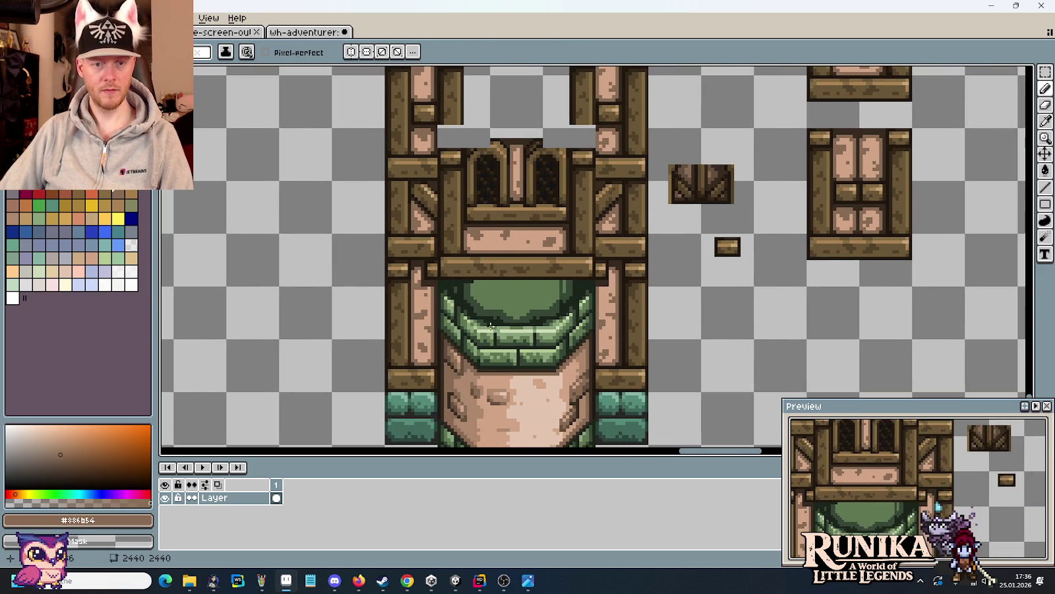
{"action": "scroll", "coordinate": [610, 297], "scroll_direction": "up", "scroll_amount": 2}
- Sample the dark outline, darker beam browns and light tan wood colours from the tower
{"action": "key", "text": "alt"}
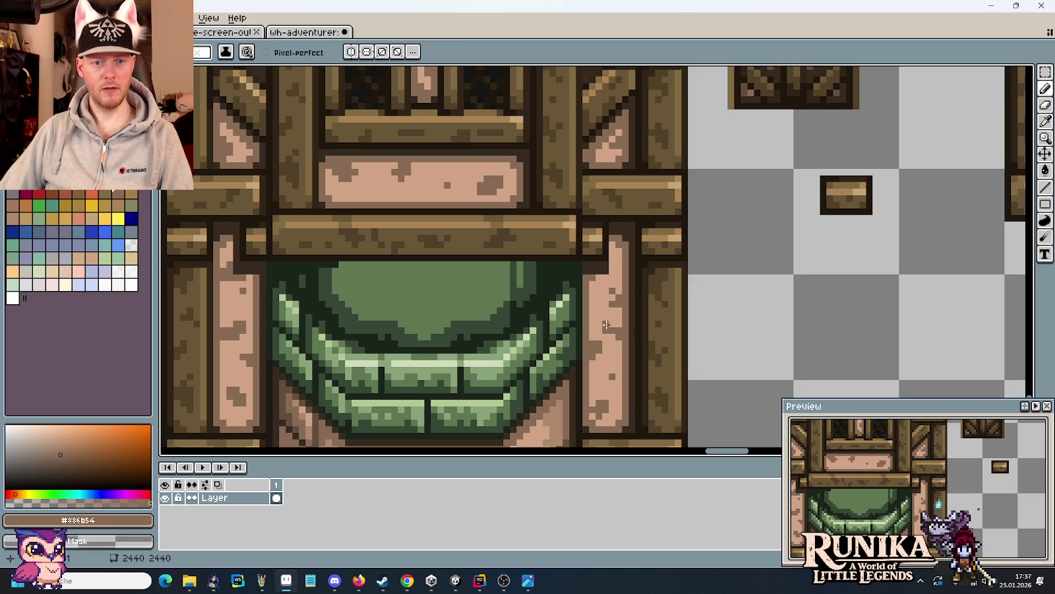
{"action": "left_click", "coordinate": [604, 272], "text": "alt"}
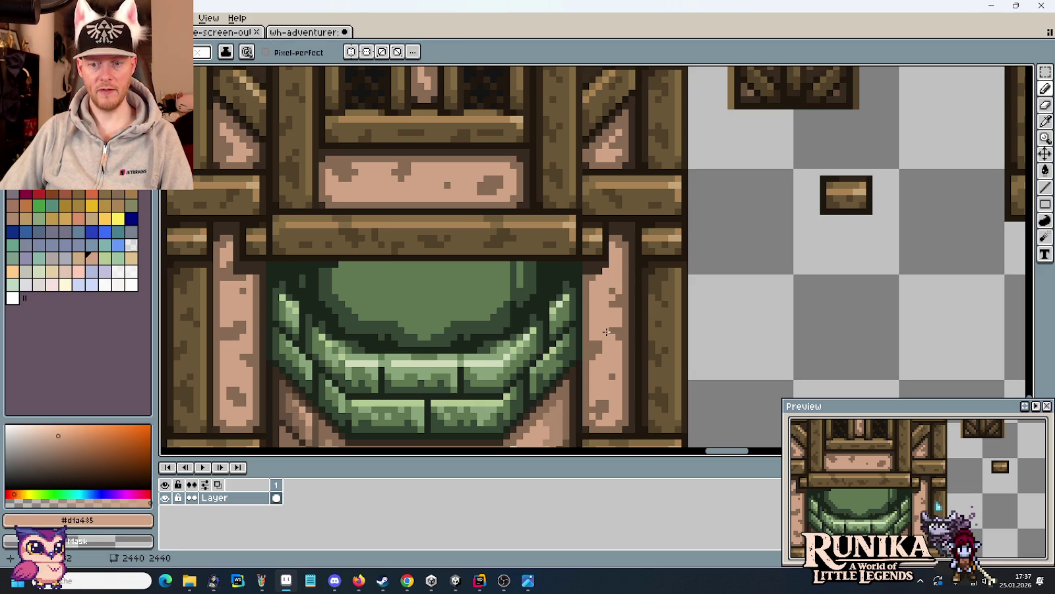
{"action": "key", "text": "alt"}
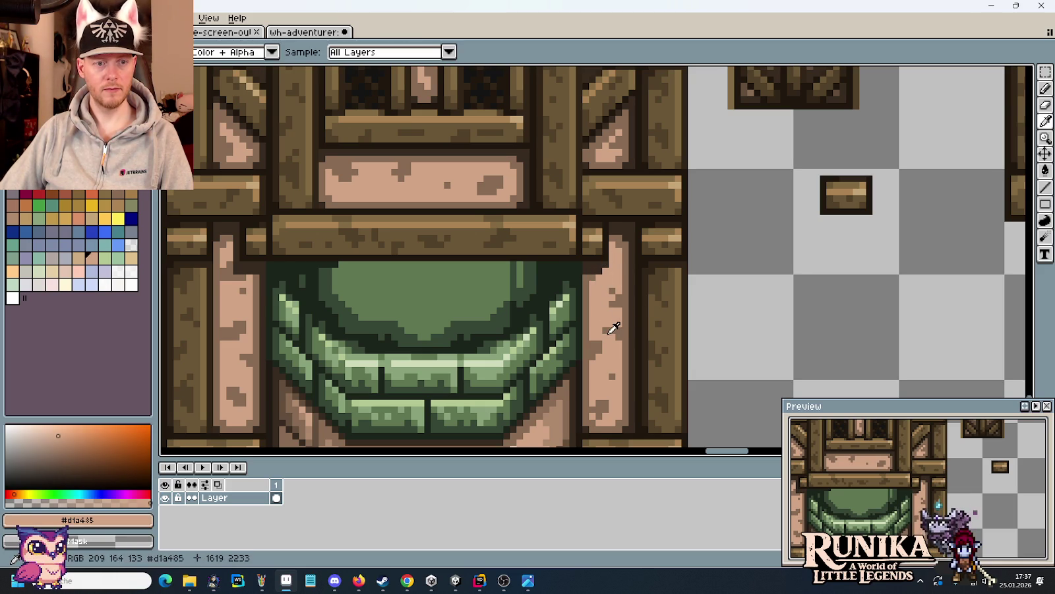
{"action": "left_click", "coordinate": [598, 269], "text": "alt"}
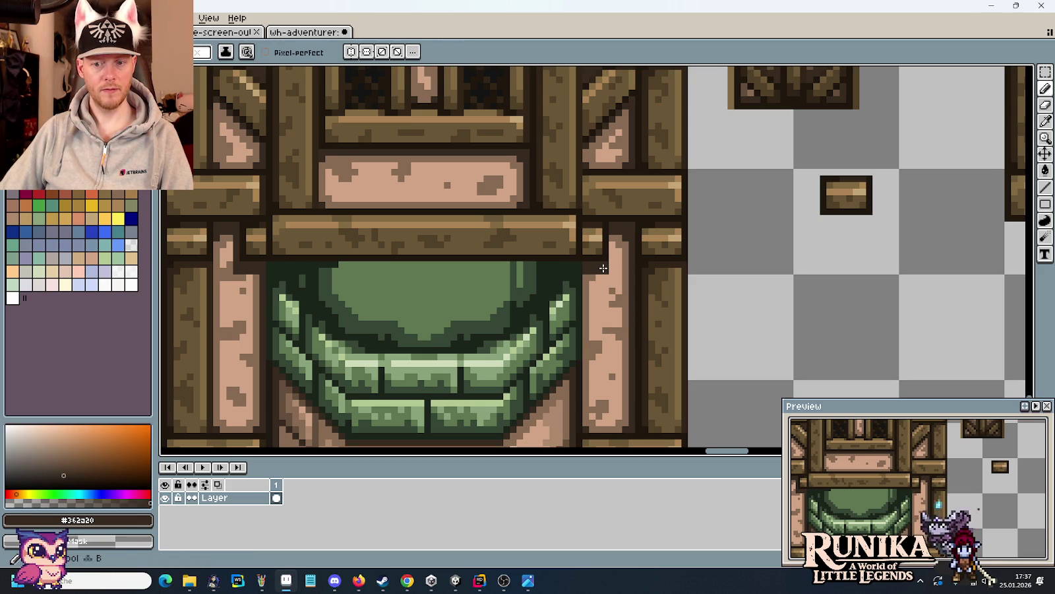
{"action": "key", "text": "alt"}
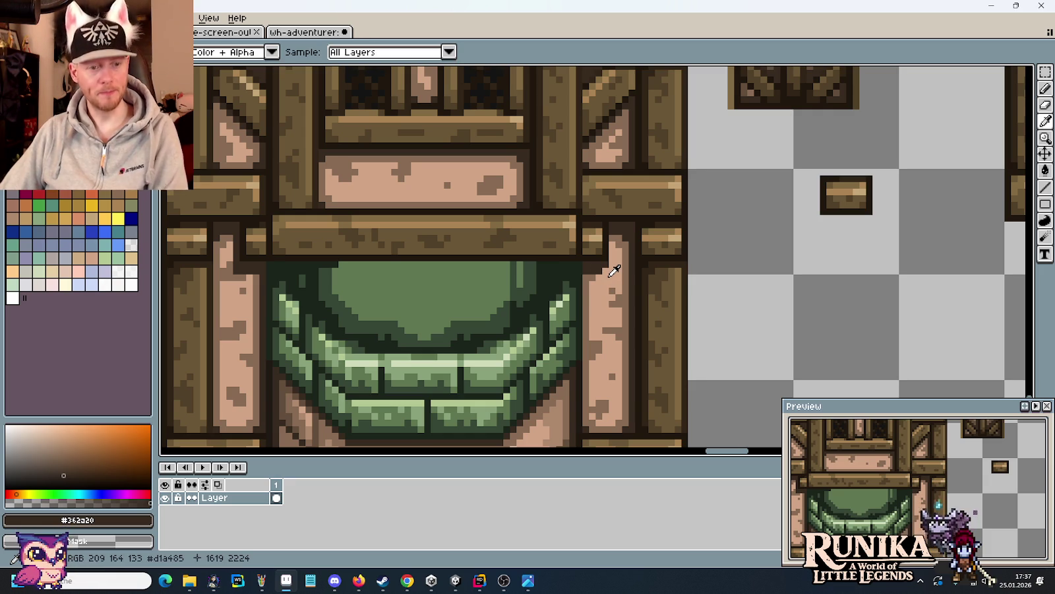
{"action": "scroll", "coordinate": [610, 284], "scroll_direction": "up", "scroll_amount": 1}
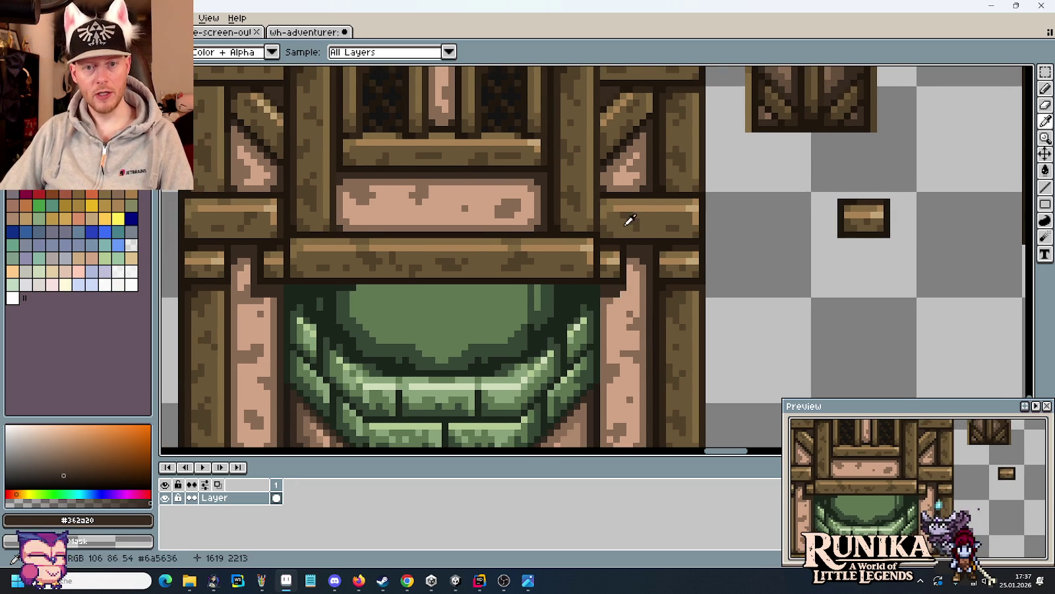
{"action": "scroll", "coordinate": [623, 215], "scroll_direction": "up", "scroll_amount": 1}
{"action": "left_click", "coordinate": [619, 238]}
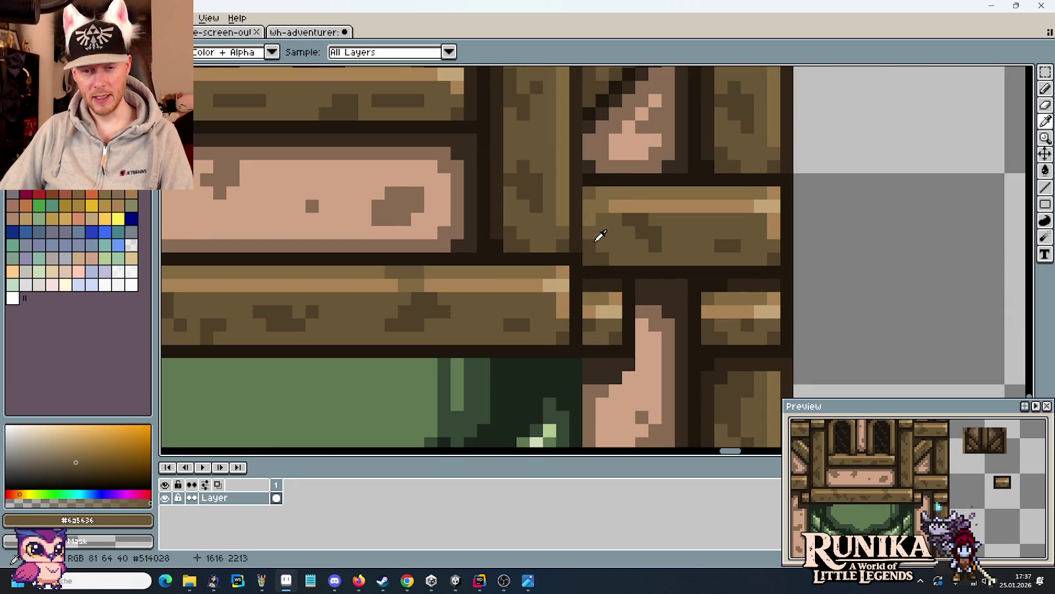
{"action": "left_click", "coordinate": [594, 240]}
{"action": "left_click", "coordinate": [604, 214], "text": "alt"}
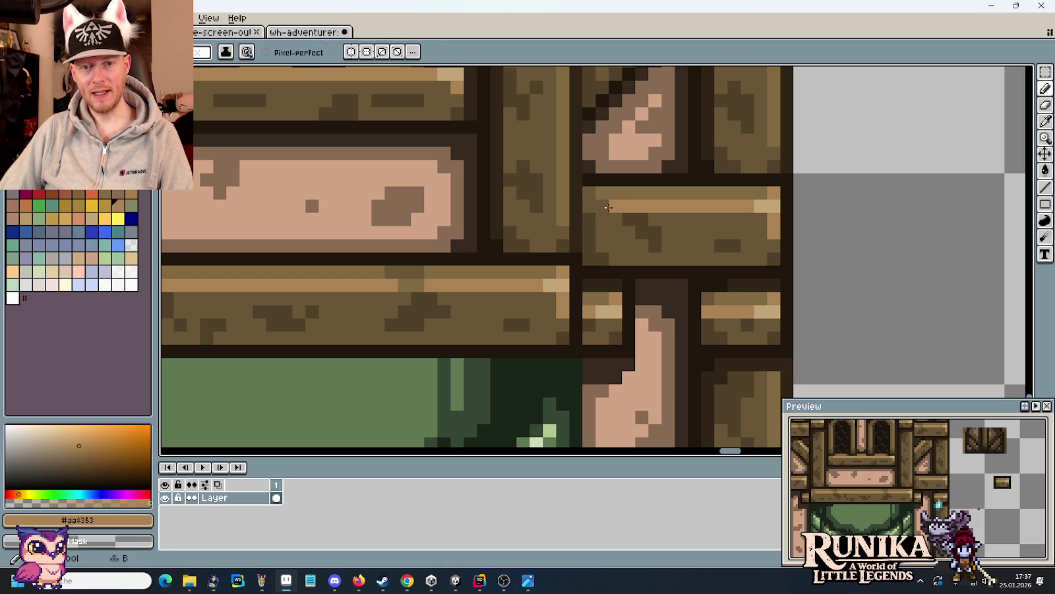
{"action": "key", "text": "alt"}
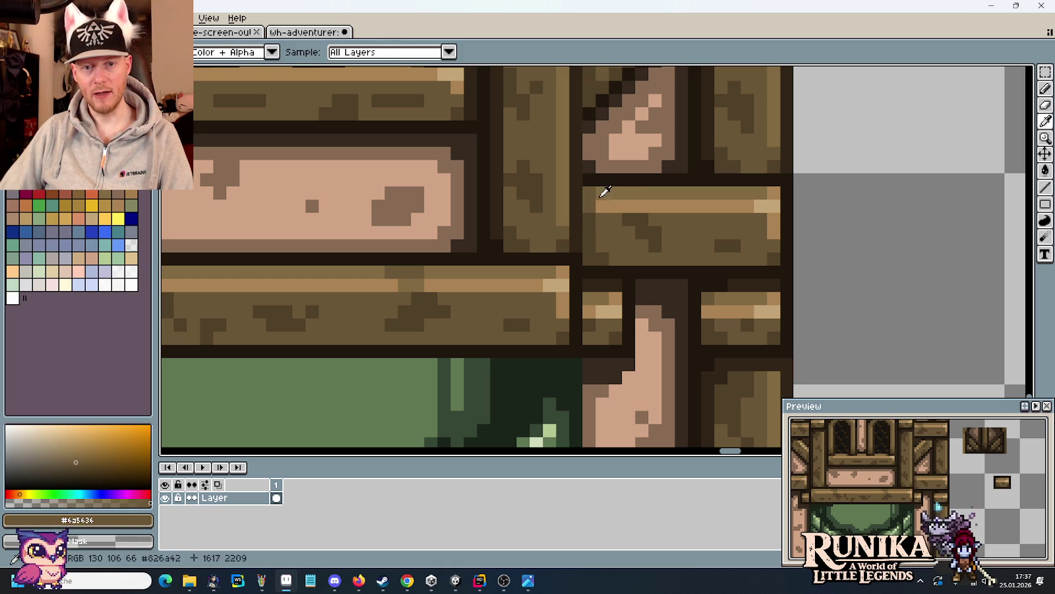
{"action": "left_click", "coordinate": [593, 204], "text": "alt"}
{"action": "scroll", "coordinate": [566, 303], "scroll_direction": "down", "scroll_amount": 3}
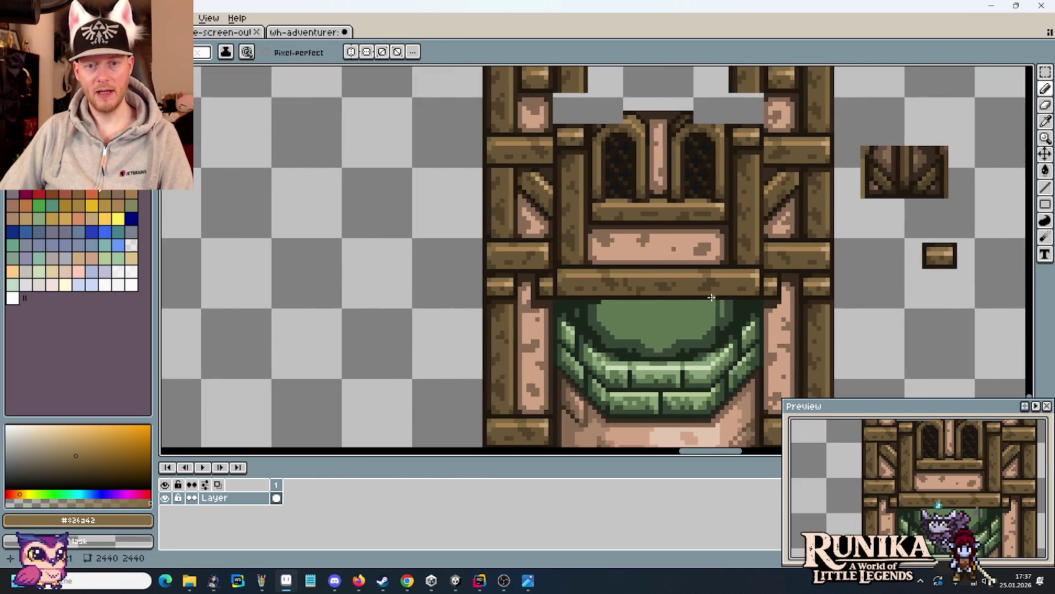
{"action": "scroll", "coordinate": [561, 277], "scroll_direction": "up", "scroll_amount": 2}
{"action": "scroll", "coordinate": [527, 247], "scroll_direction": "up", "scroll_amount": 2}
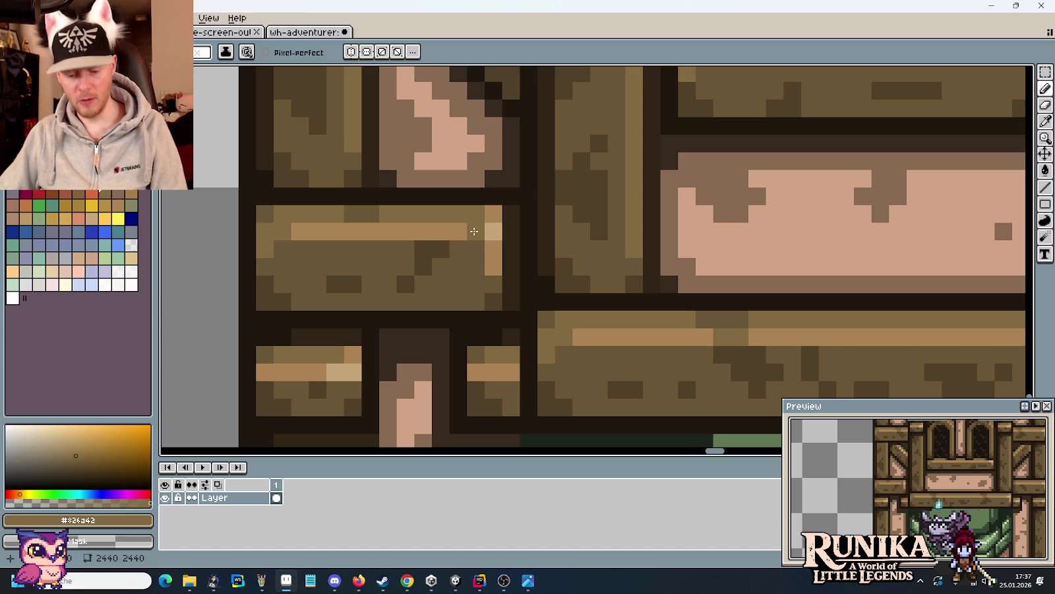
- Darken the light pixels at the plank's right end and add a dark shading pixel
{"action": "key", "text": "i"}
{"action": "key", "text": "b"}
{"action": "left_click_drag", "start_coordinate": [493, 231], "coordinate": [491, 277]}
{"action": "key", "text": "i"}
{"action": "left_click", "coordinate": [469, 276]}
{"action": "key", "text": "b"}
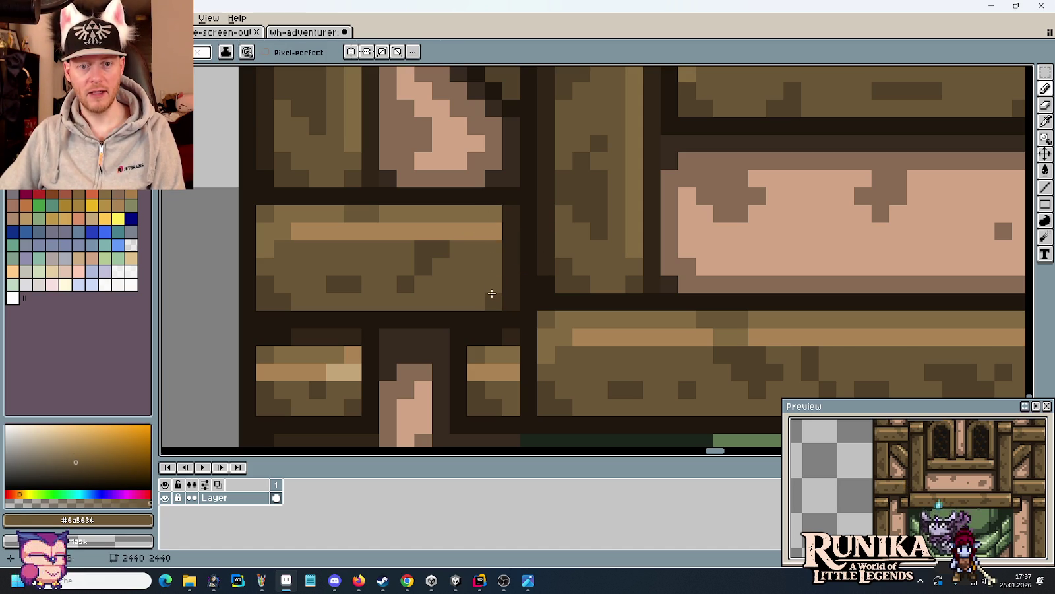
{"action": "key", "text": "i"}
{"action": "left_click", "coordinate": [432, 264]}
{"action": "key", "text": "b"}
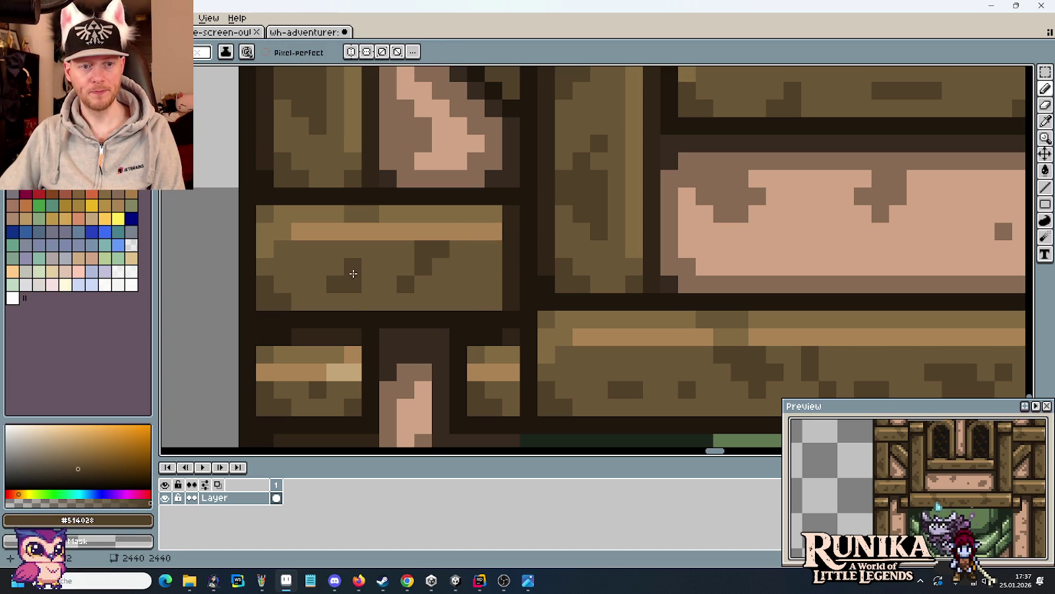
{"action": "left_click", "coordinate": [471, 291]}
{"action": "scroll", "coordinate": [504, 269], "scroll_direction": "down", "scroll_amount": 5}
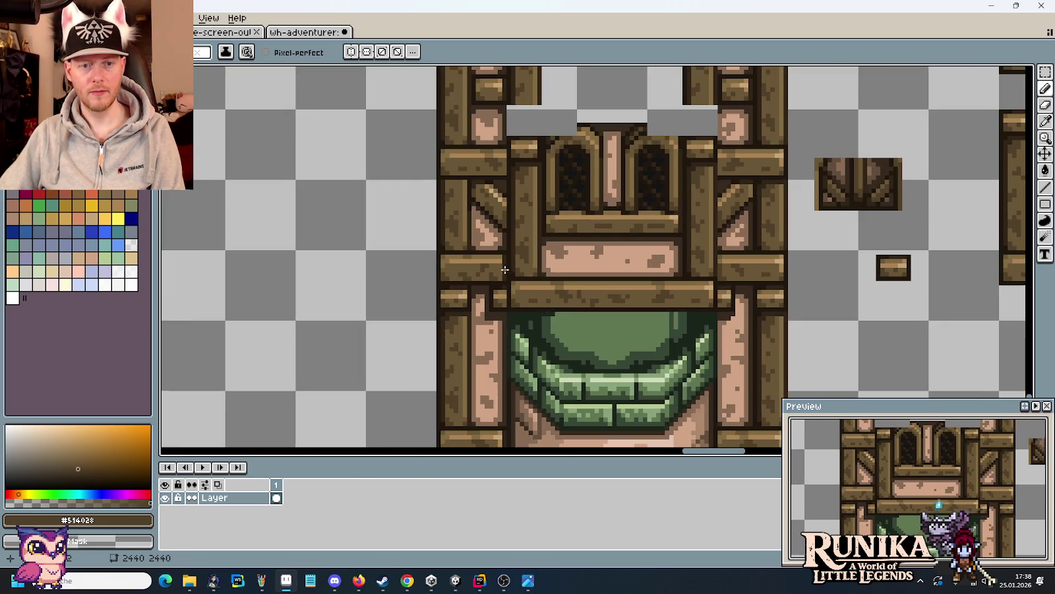
- Shift a small beam strip and sample mid and lighter wood browns
{"action": "scroll", "coordinate": [554, 328], "scroll_direction": "down", "scroll_amount": 1}
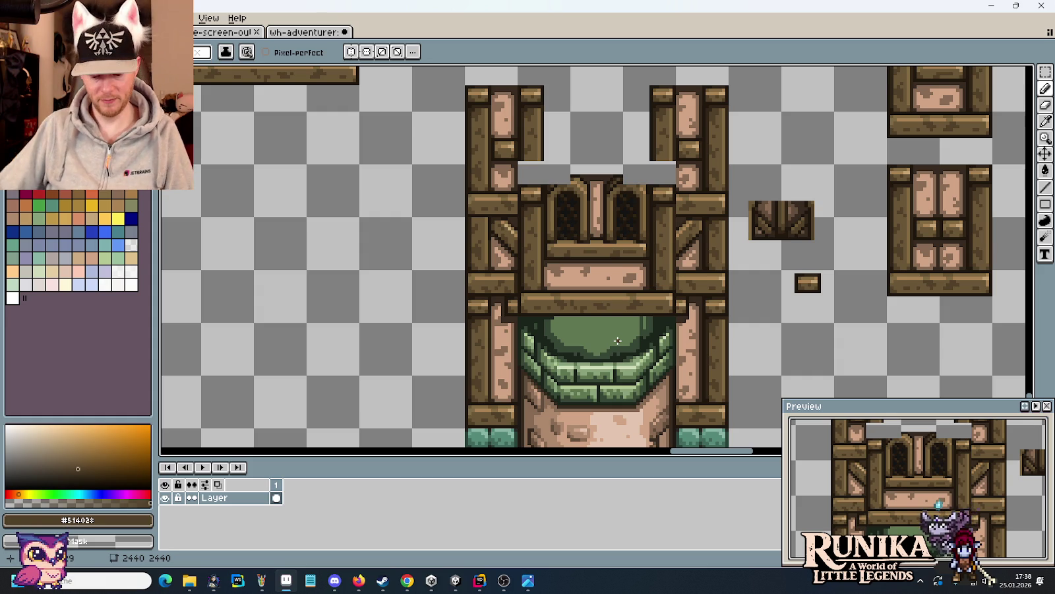
{"action": "scroll", "coordinate": [620, 336], "scroll_direction": "up", "scroll_amount": 3}
{"action": "scroll", "coordinate": [626, 339], "scroll_direction": "up", "scroll_amount": 2}
{"action": "key", "text": "m"}
{"action": "mouse_move", "coordinate": [624, 297]}
{"action": "left_mouse_down"}
{"action": "mouse_move", "coordinate": [640, 382]}
{"action": "mouse_move", "coordinate": [643, 247]}
{"action": "left_mouse_up"}
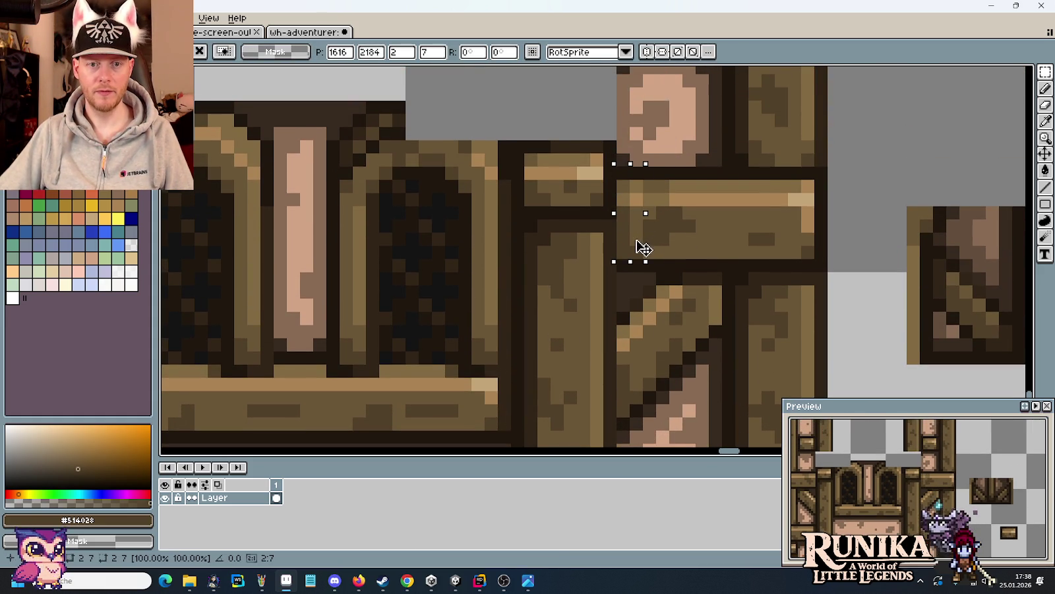
{"action": "key", "text": "ctrl+d"}
{"action": "key", "text": "b"}
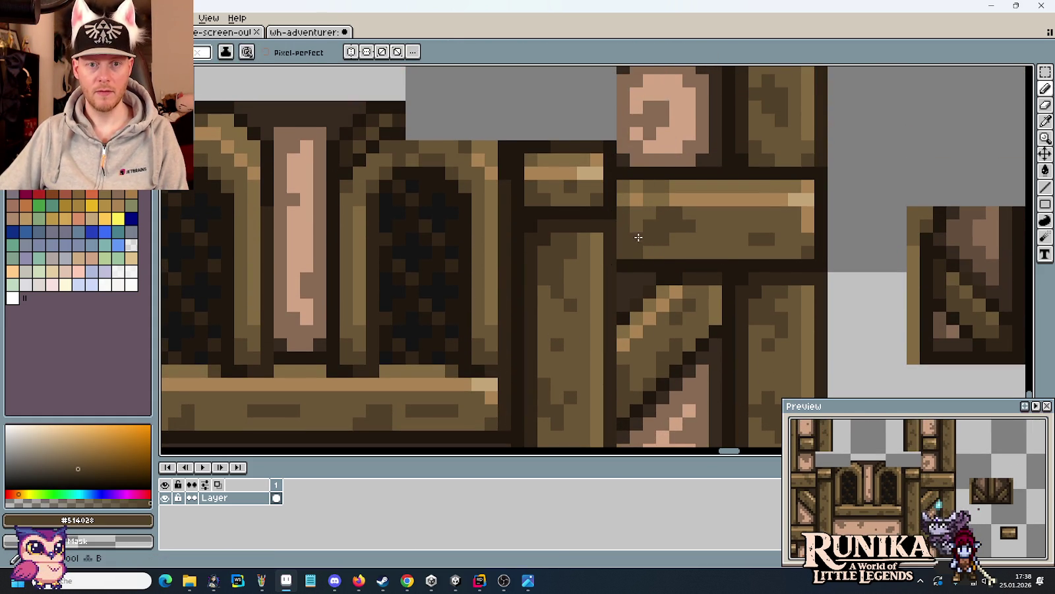
{"action": "left_click", "coordinate": [638, 238], "text": "alt"}
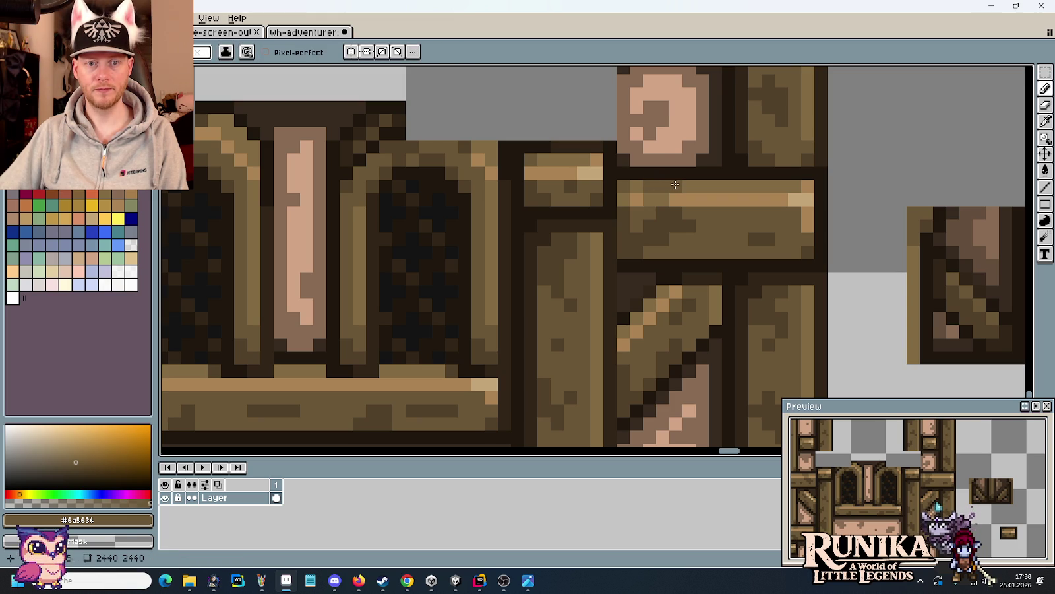
{"action": "left_click", "coordinate": [645, 185], "text": "alt"}
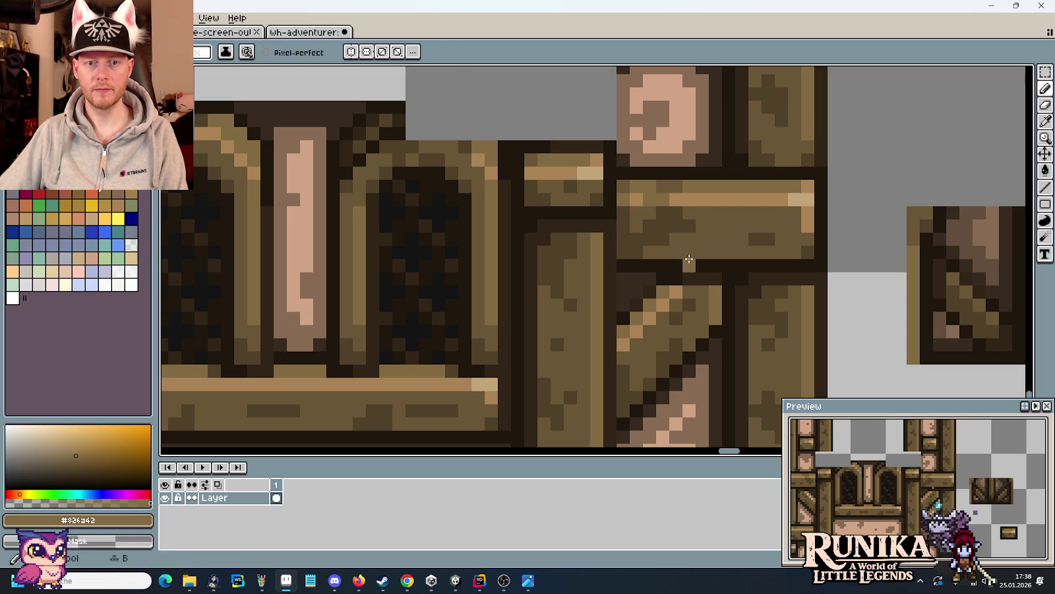
- Move a small piece of plank highlight into a neater position
{"action": "key", "text": "m"}
{"action": "mouse_move", "coordinate": [632, 182]}
{"action": "left_mouse_down"}
{"action": "mouse_move", "coordinate": [683, 204]}
{"action": "mouse_move", "coordinate": [699, 198]}
{"action": "left_mouse_up"}
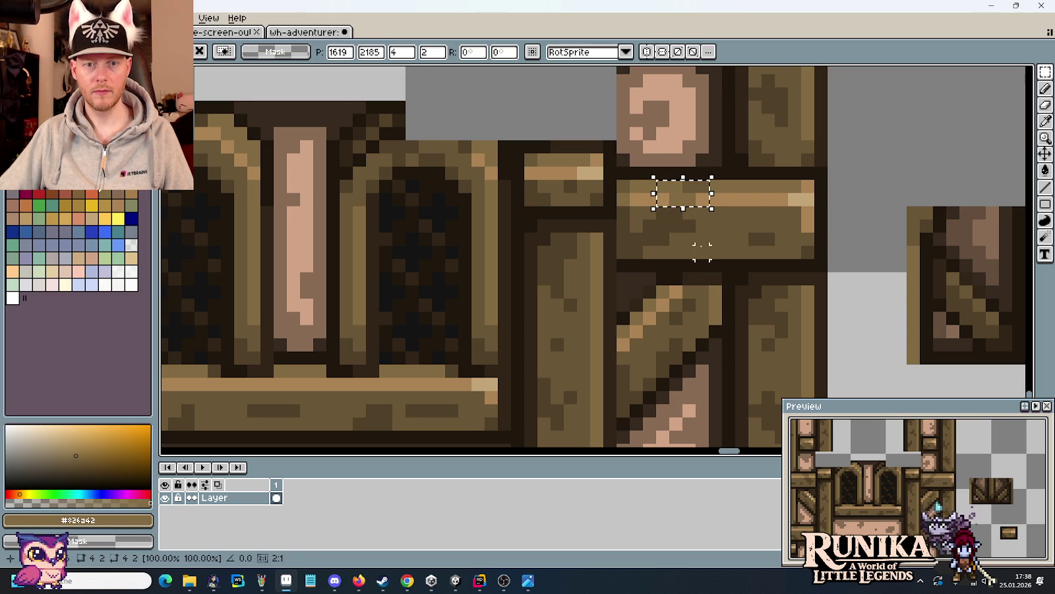
{"action": "left_click", "coordinate": [702, 251]}
{"action": "scroll", "coordinate": [675, 305], "scroll_direction": "right", "scroll_amount": 1}
{"action": "scroll", "coordinate": [566, 283], "scroll_direction": "left", "scroll_amount": 5}
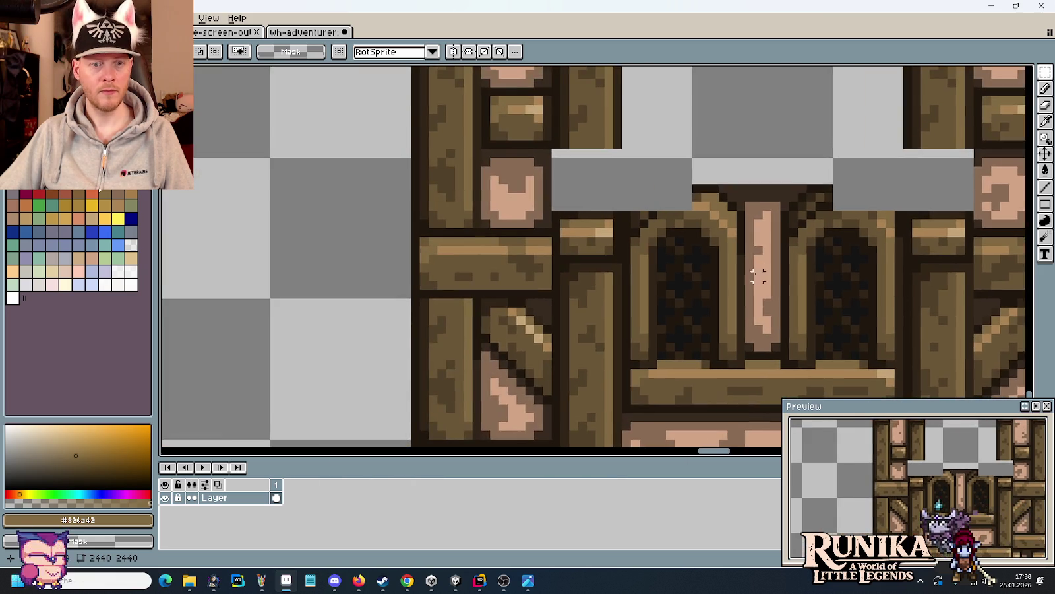
{"action": "scroll", "coordinate": [565, 285], "scroll_direction": "right", "scroll_amount": 1}
{"action": "scroll", "coordinate": [607, 267], "scroll_direction": "left", "scroll_amount": 1}
{"action": "scroll", "coordinate": [607, 267], "scroll_direction": "down", "scroll_amount": 1}
{"action": "scroll", "coordinate": [577, 176], "scroll_direction": "up", "scroll_amount": 1}
- Shift a plank section on the frame's left and pick the darkest outline brown
{"action": "mouse_move", "coordinate": [550, 170]}
{"action": "left_mouse_down"}
{"action": "mouse_move", "coordinate": [622, 241]}
{"action": "mouse_move", "coordinate": [587, 215]}
{"action": "left_mouse_up"}
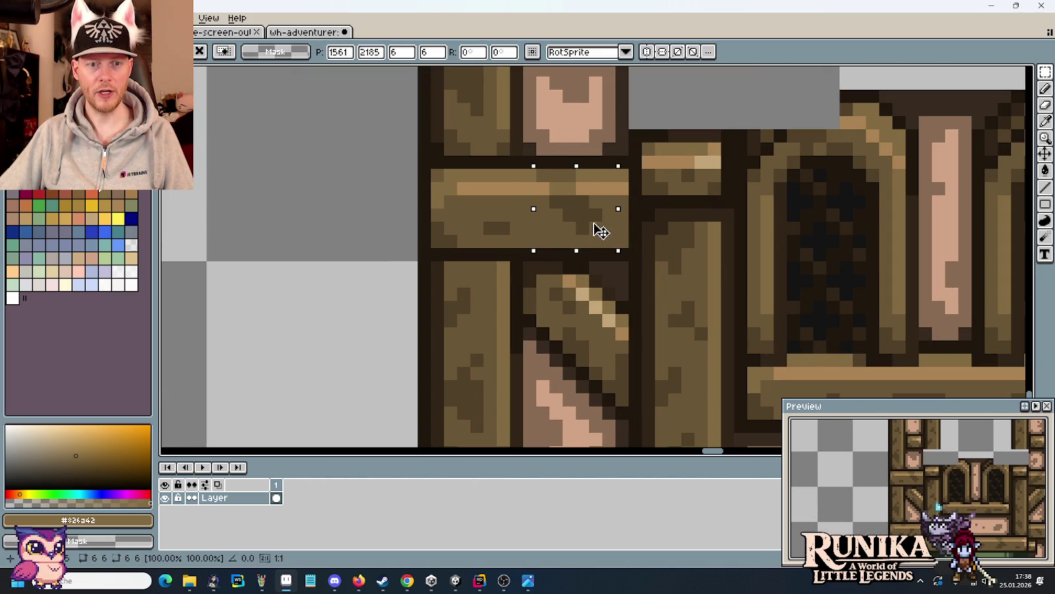
{"action": "left_click", "coordinate": [636, 223]}
{"action": "key", "text": "i"}
{"action": "left_click", "coordinate": [501, 159]}
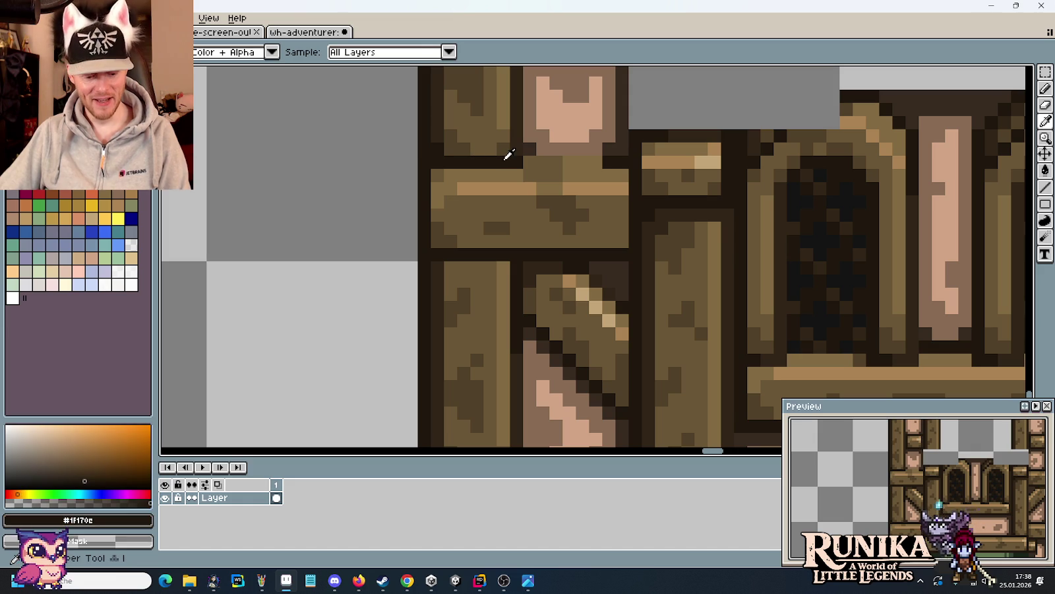
{"action": "key", "text": "b"}
{"action": "scroll", "coordinate": [606, 202], "scroll_direction": "down", "scroll_amount": 2}
{"action": "scroll", "coordinate": [639, 242], "scroll_direction": "down", "scroll_amount": 1}
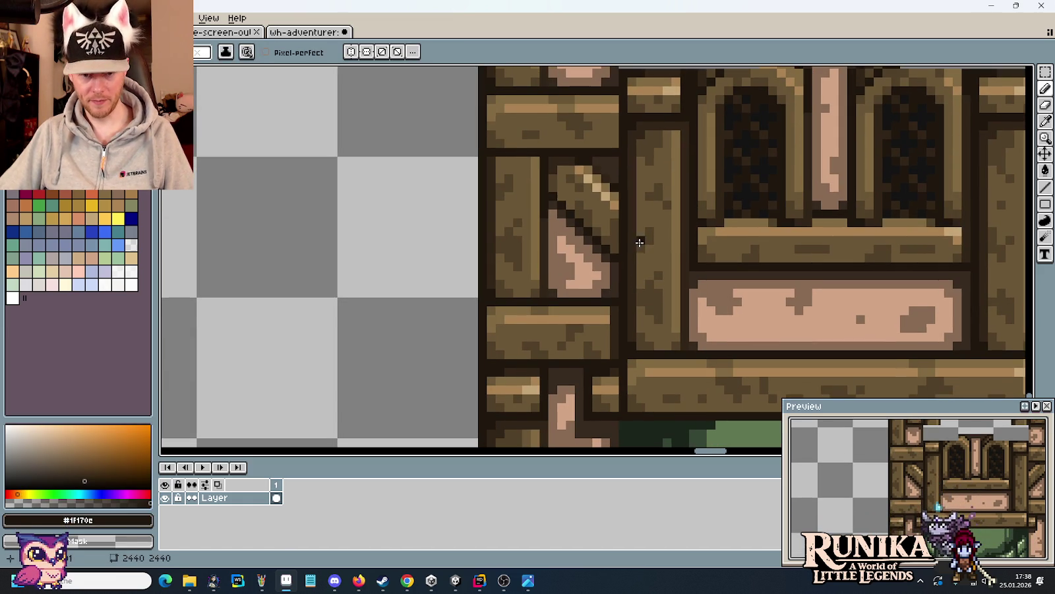
- Move a small plank piece upward on the tower's timber frame
{"action": "key", "text": "m"}
{"action": "left_click_drag", "start_coordinate": [615, 295], "coordinate": [599, 370]}
{"action": "mouse_move", "coordinate": [608, 333]}
{"action": "left_mouse_down"}
{"action": "mouse_move", "coordinate": [624, 237]}
{"action": "mouse_move", "coordinate": [607, 145]}
{"action": "left_mouse_up"}
{"action": "key", "text": "Return"}
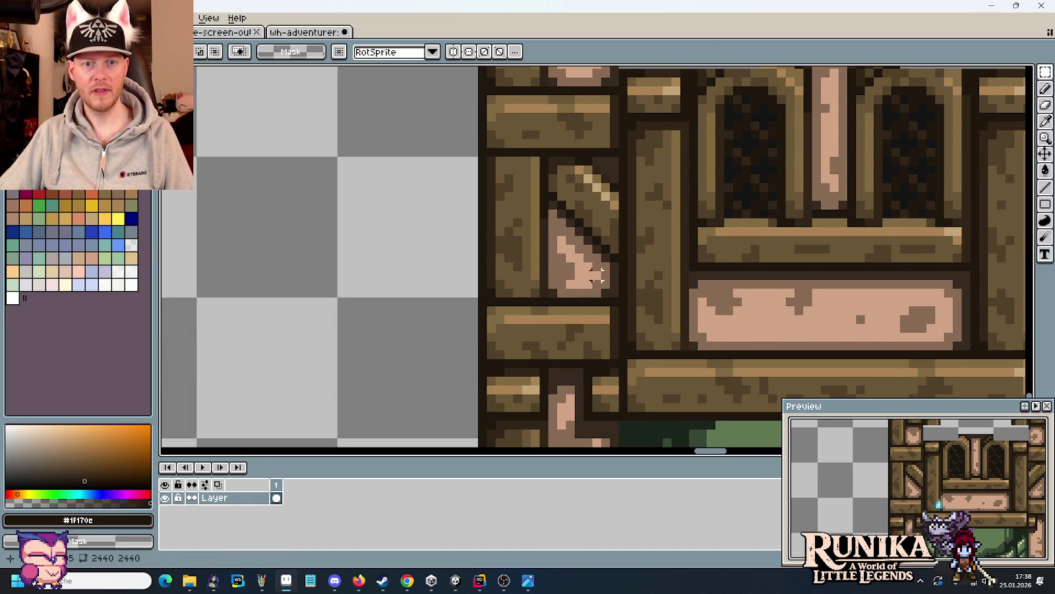
{"action": "scroll", "coordinate": [587, 284], "scroll_direction": "down", "scroll_amount": 2}
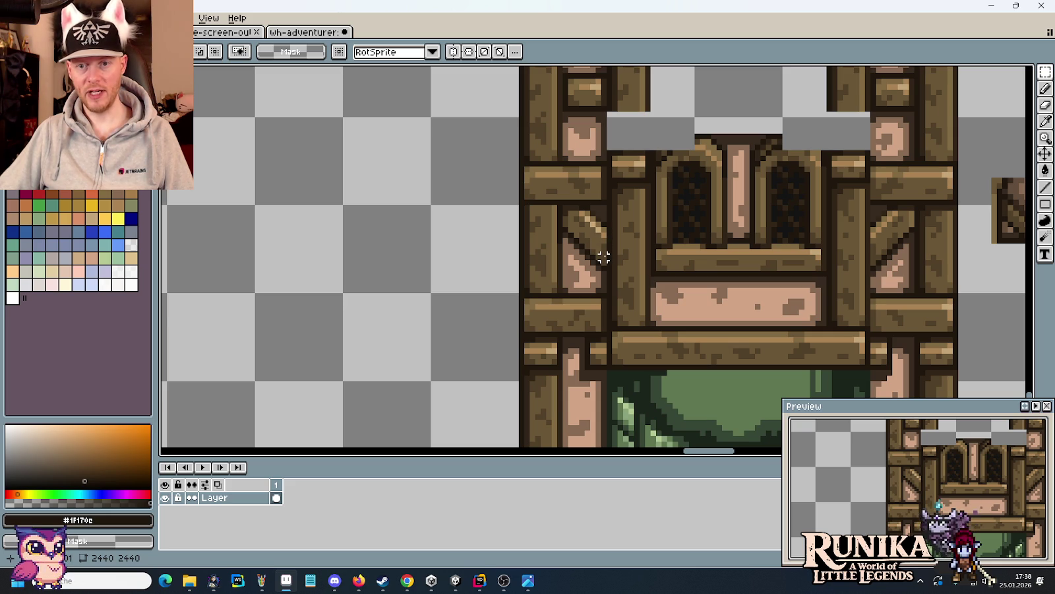
{"action": "scroll", "coordinate": [602, 261], "scroll_direction": "up", "scroll_amount": 1}
{"action": "scroll", "coordinate": [604, 257], "scroll_direction": "up", "scroll_amount": 1}
- Try a dark brown outline along the diagonal brace's edge, then undo it
{"action": "key", "text": "i"}
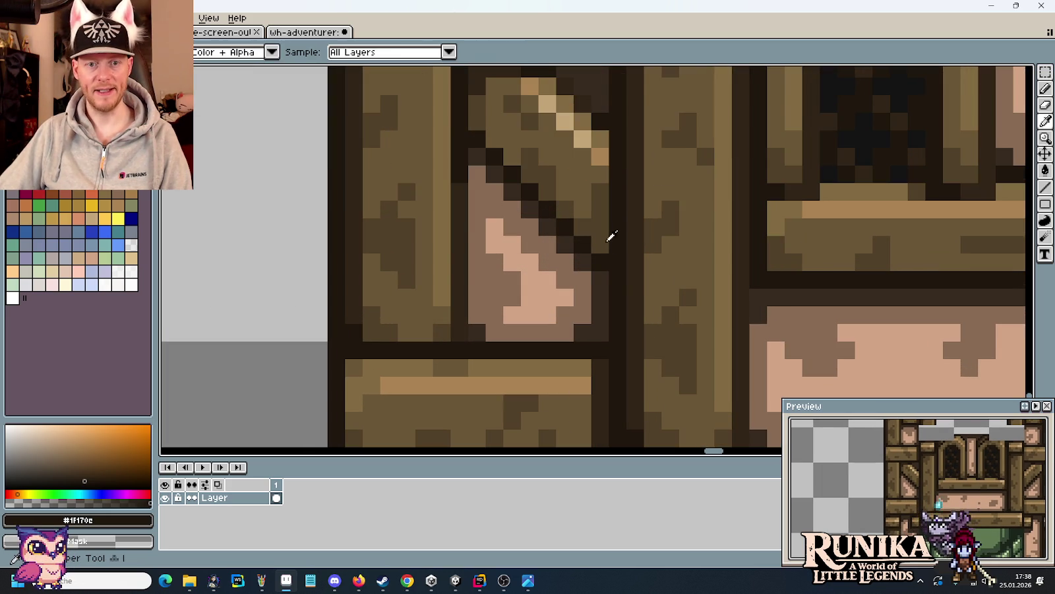
{"action": "left_click", "coordinate": [606, 292]}
{"action": "key", "text": "b"}
{"action": "left_click_drag", "start_coordinate": [600, 244], "coordinate": [603, 153]}
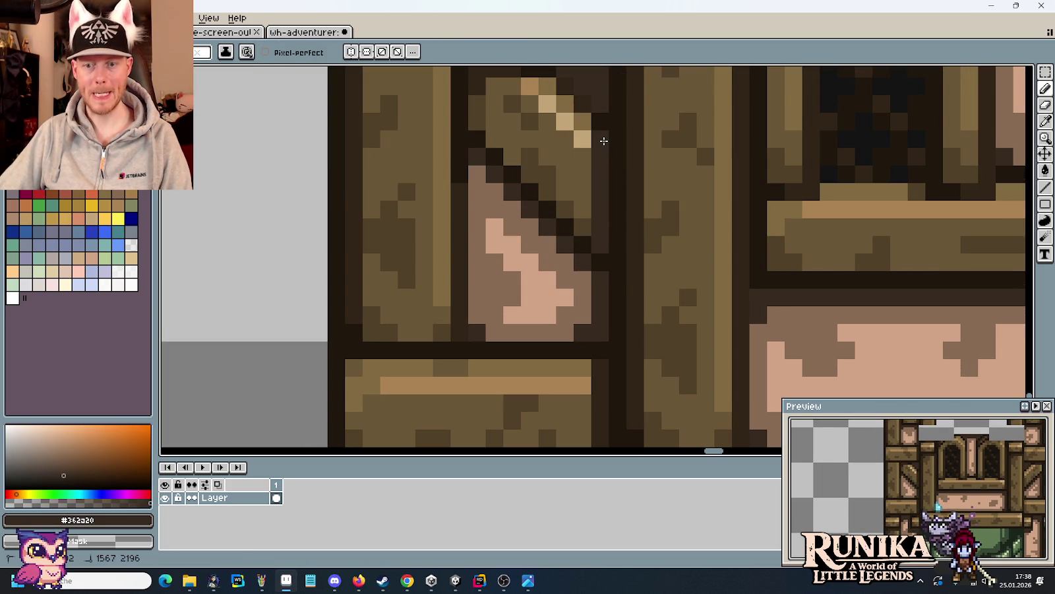
{"action": "key", "text": "ctrl+z"}
{"action": "key", "text": "ctrl+z"}
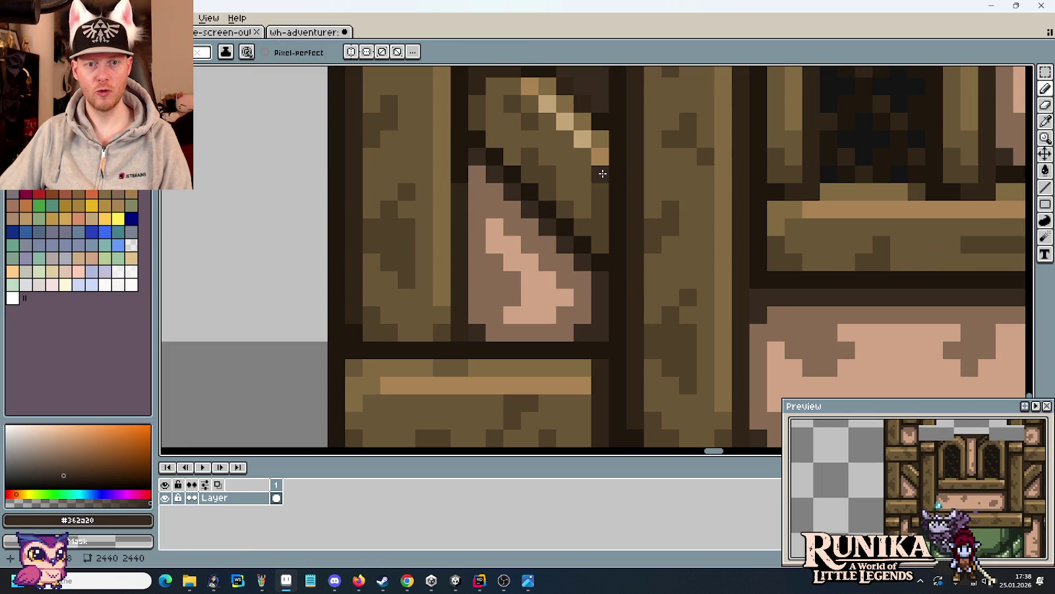
{"action": "mouse_move", "coordinate": [602, 177]}
{"action": "left_mouse_down"}
{"action": "mouse_move", "coordinate": [600, 148]}
{"action": "mouse_move", "coordinate": [599, 232]}
{"action": "left_mouse_up"}
{"action": "key", "text": "ctrl+z"}
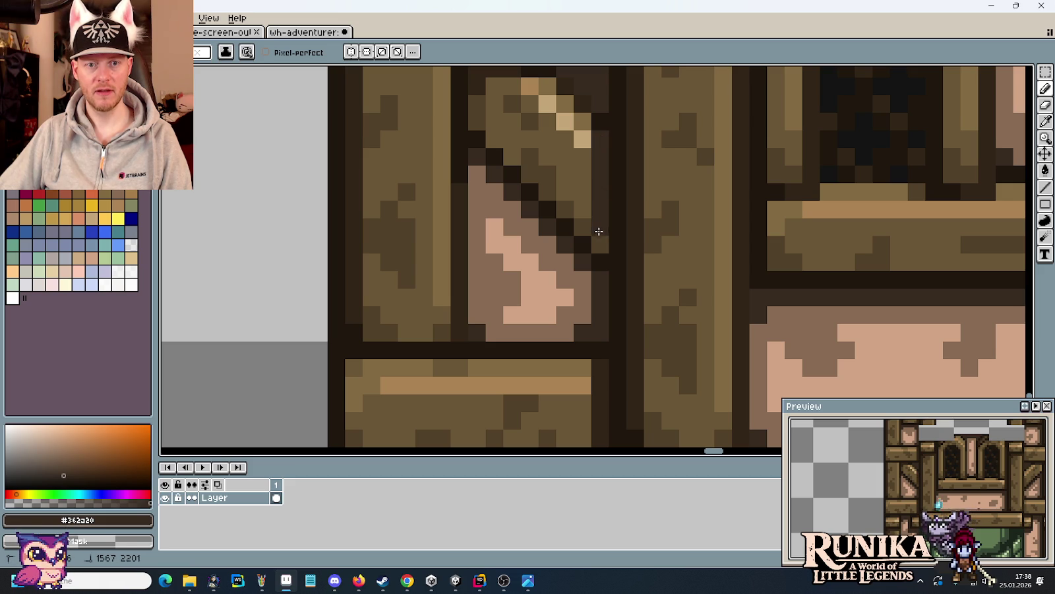
- Sample the mid-brown colour from a tower beam
{"action": "scroll", "coordinate": [606, 313], "scroll_direction": "down", "scroll_amount": 3}
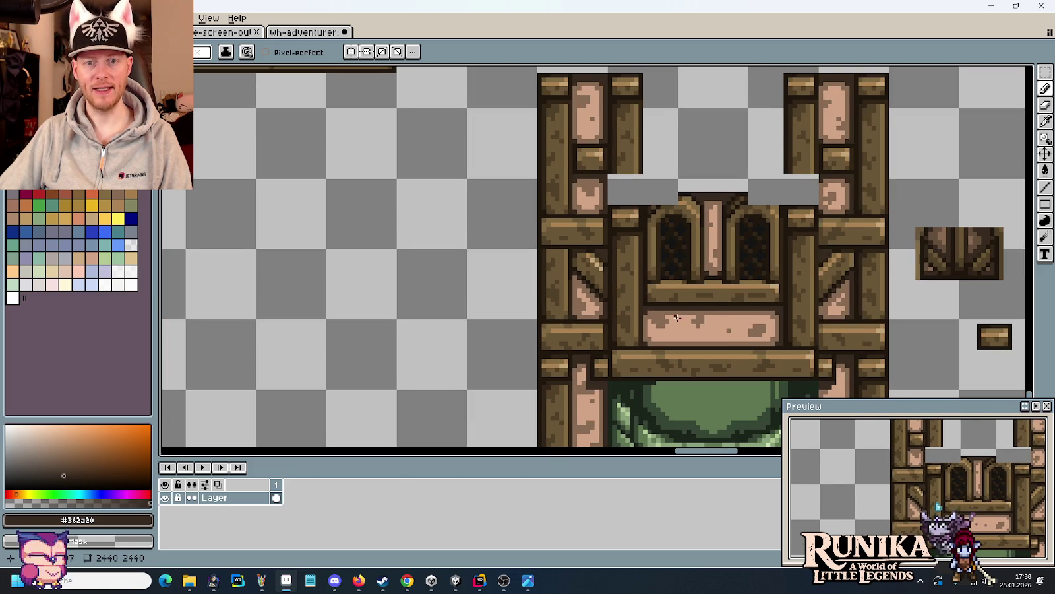
{"action": "scroll", "coordinate": [677, 317], "scroll_direction": "down", "scroll_amount": 1}
{"action": "scroll", "coordinate": [605, 303], "scroll_direction": "down", "scroll_amount": 1}
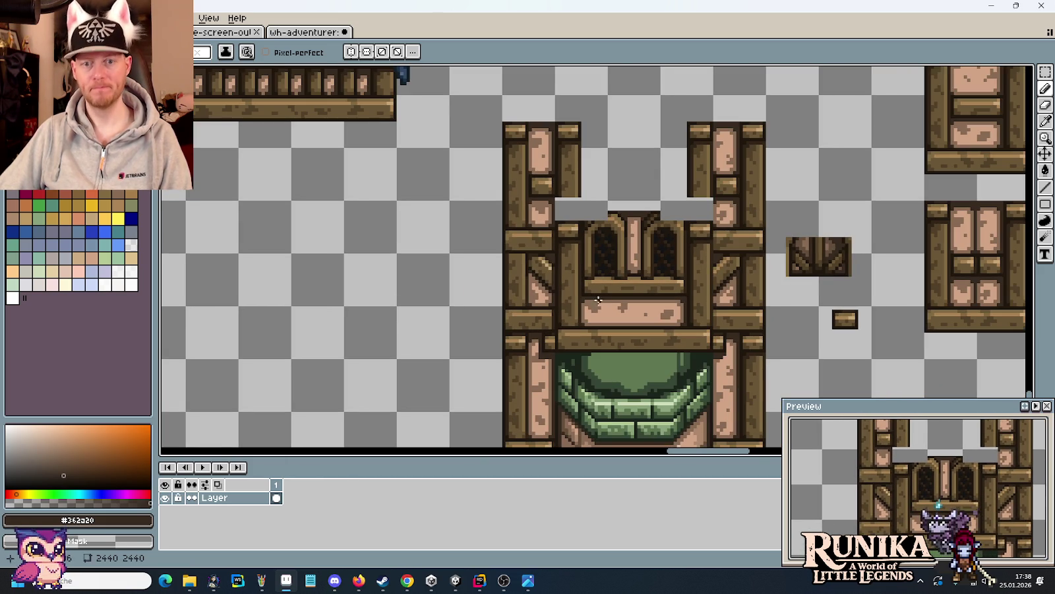
{"action": "scroll", "coordinate": [714, 338], "scroll_direction": "up", "scroll_amount": 1}
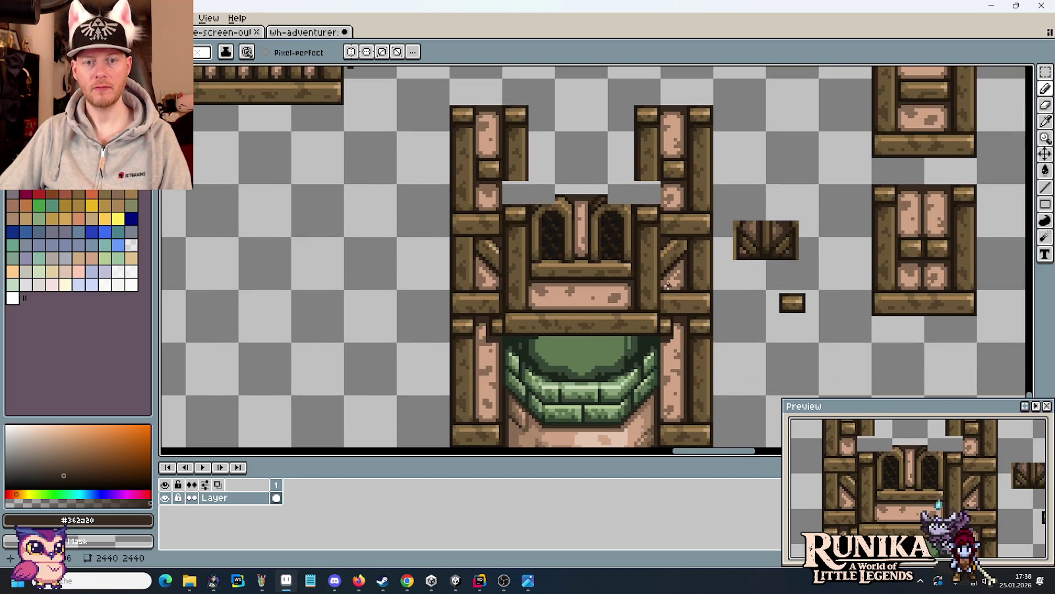
{"action": "scroll", "coordinate": [681, 297], "scroll_direction": "up", "scroll_amount": 1}
{"action": "scroll", "coordinate": [647, 226], "scroll_direction": "up", "scroll_amount": 1}
{"action": "scroll", "coordinate": [636, 221], "scroll_direction": "up", "scroll_amount": 1}
{"action": "key", "text": "i"}
{"action": "left_click", "coordinate": [634, 224]}
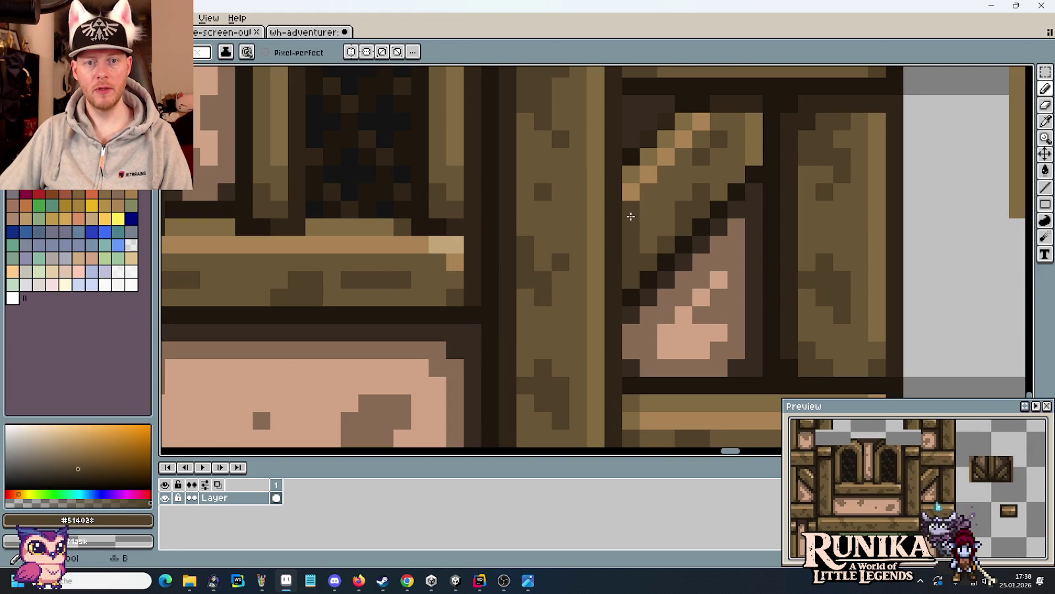
{"action": "scroll", "coordinate": [664, 260], "scroll_direction": "down", "scroll_amount": 3}
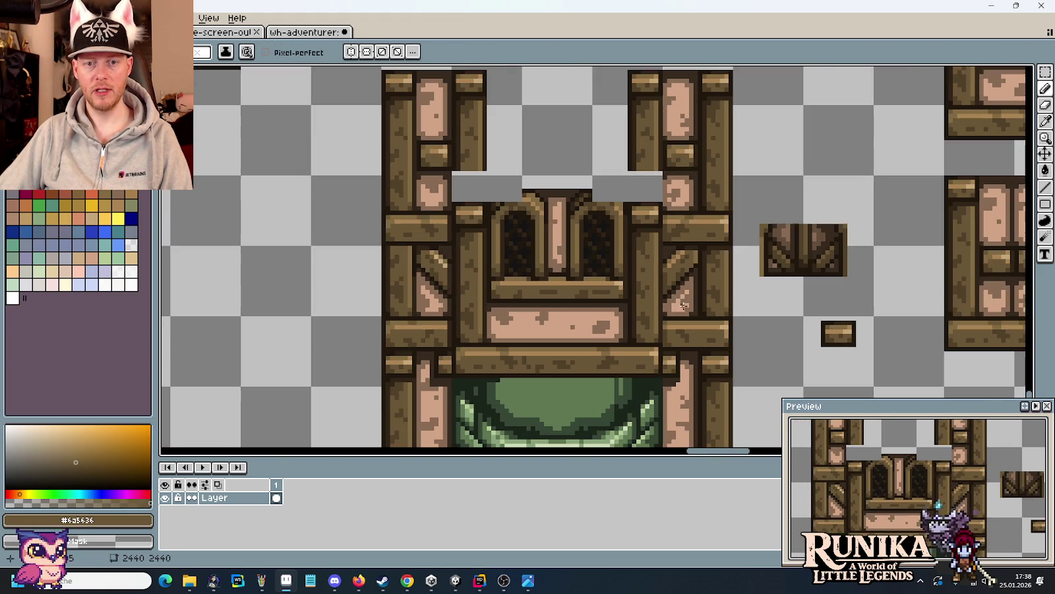
- Zoom in on the green arch corners and sample the brown shade near the pillar
{"action": "scroll", "coordinate": [730, 318], "scroll_direction": "up", "scroll_amount": 1}
{"action": "scroll", "coordinate": [729, 318], "scroll_direction": "up", "scroll_amount": 1}
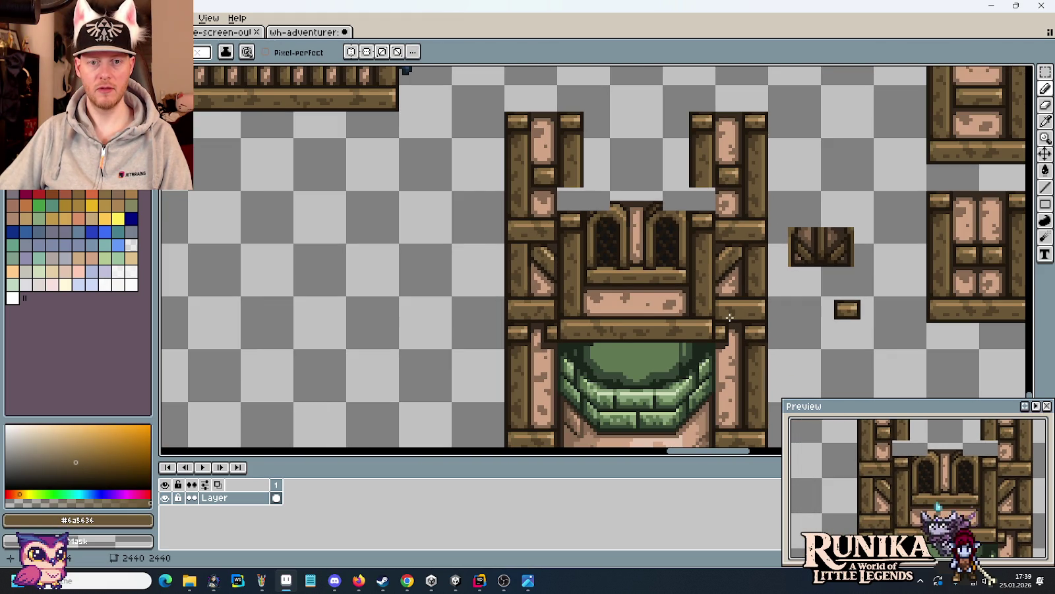
{"action": "scroll", "coordinate": [730, 318], "scroll_direction": "down", "scroll_amount": 1}
{"action": "scroll", "coordinate": [736, 320], "scroll_direction": "up", "scroll_amount": 2}
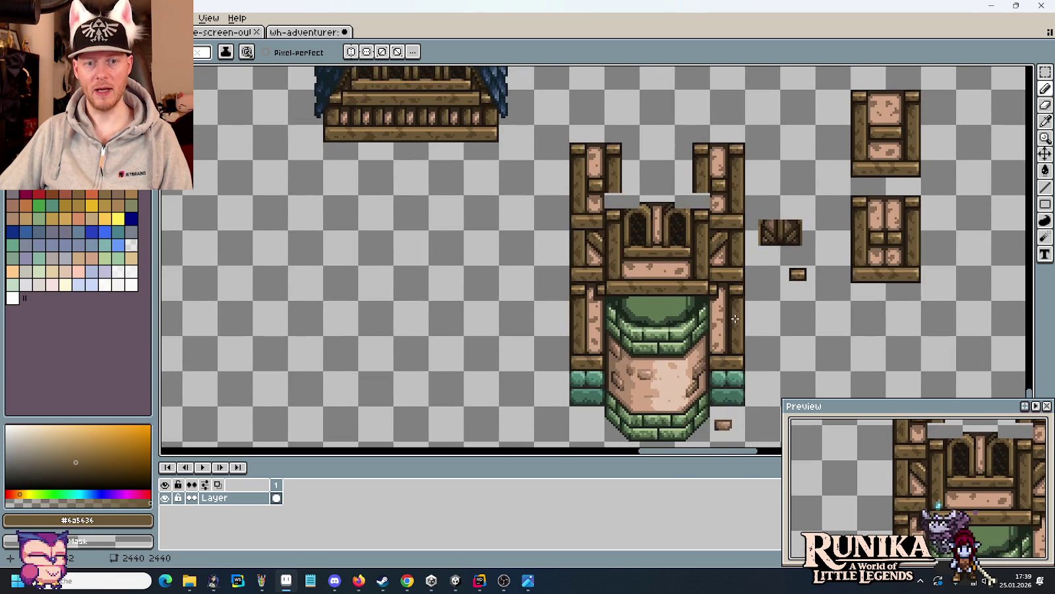
{"action": "scroll", "coordinate": [624, 301], "scroll_direction": "up", "scroll_amount": 1}
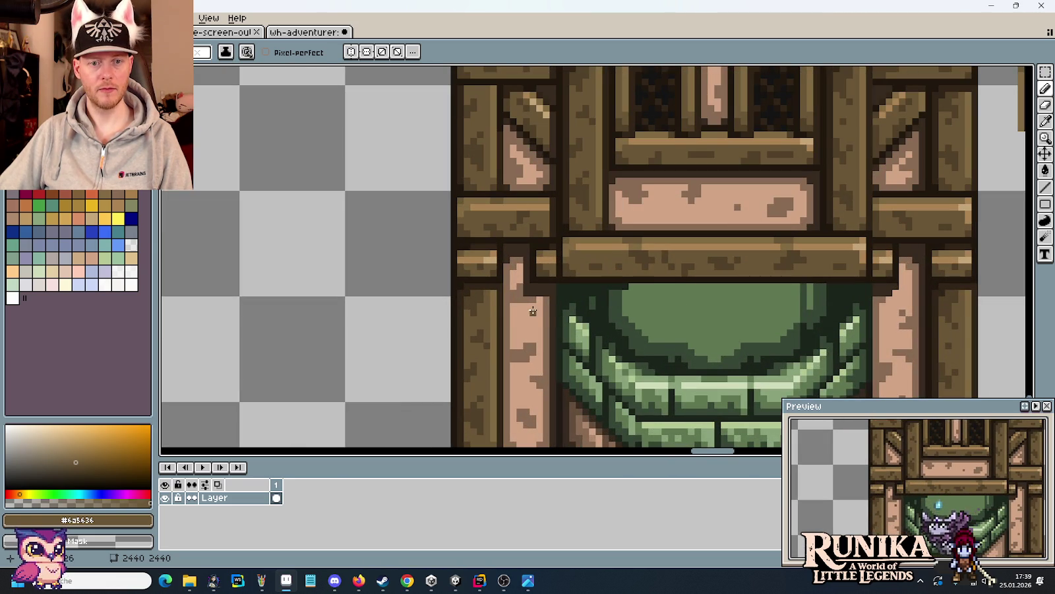
{"action": "left_click", "coordinate": [893, 290], "text": "alt"}
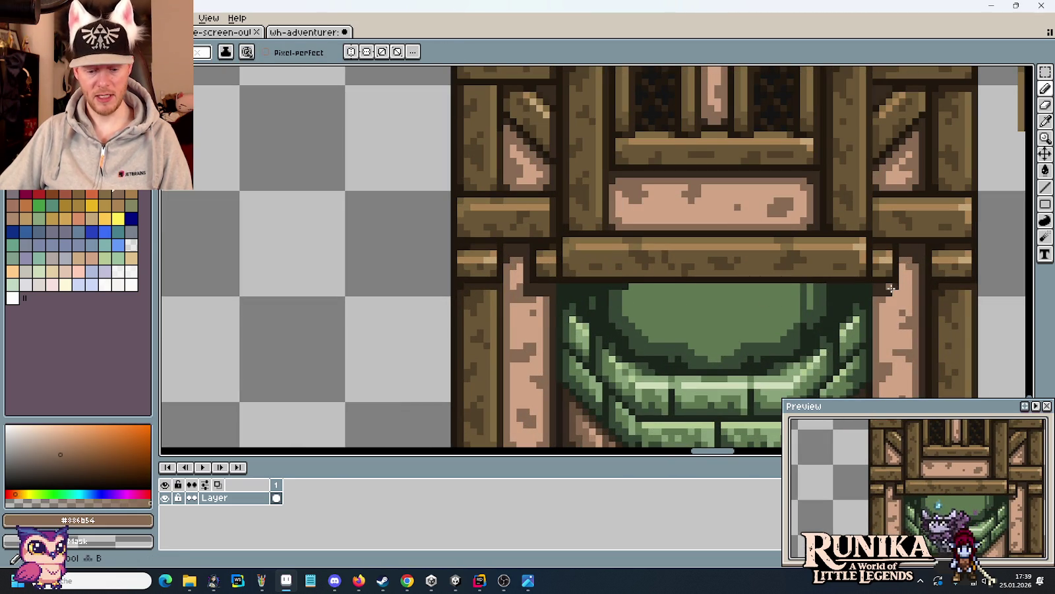
- Sample the very dark brown #362a20 outline where the pillar meets the beam
{"action": "key", "text": "g"}
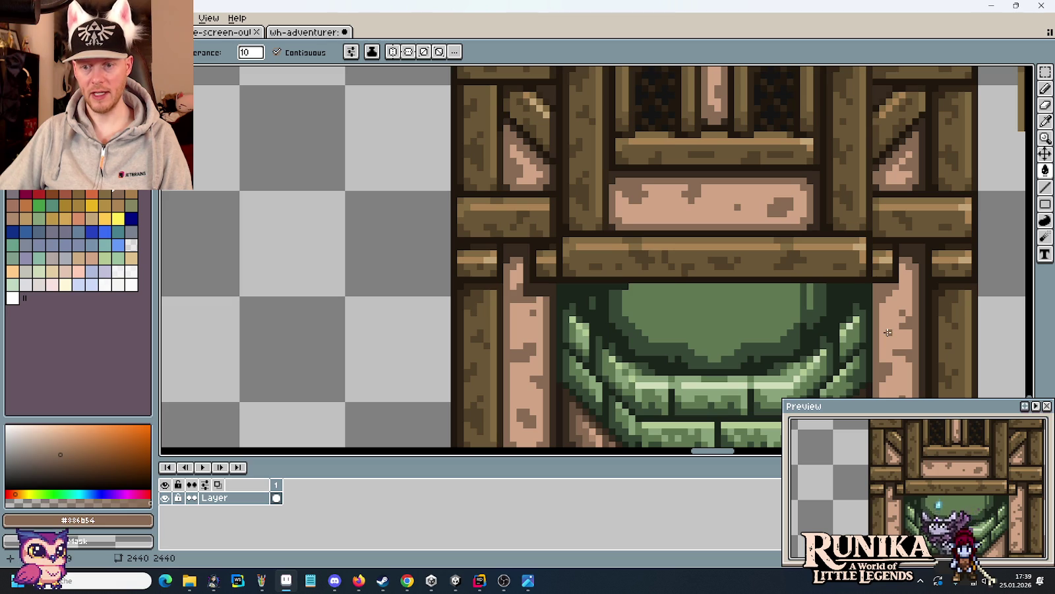
{"action": "scroll", "coordinate": [888, 332], "scroll_direction": "down", "scroll_amount": 2}
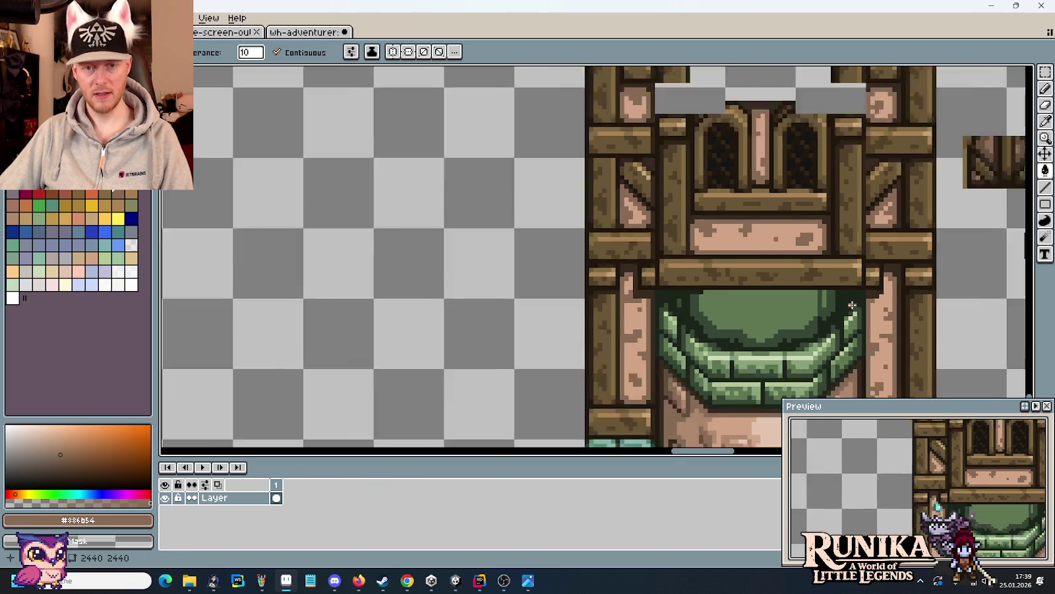
{"action": "scroll", "coordinate": [851, 306], "scroll_direction": "down", "scroll_amount": 1}
{"action": "scroll", "coordinate": [620, 231], "scroll_direction": "up", "scroll_amount": 2}
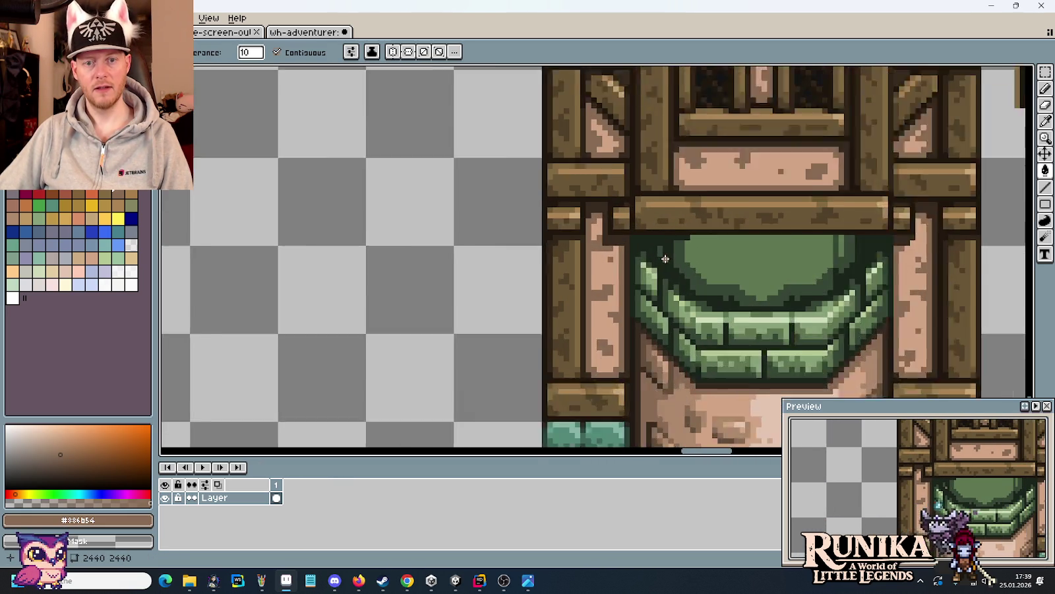
{"action": "scroll", "coordinate": [602, 227], "scroll_direction": "up", "scroll_amount": 1}
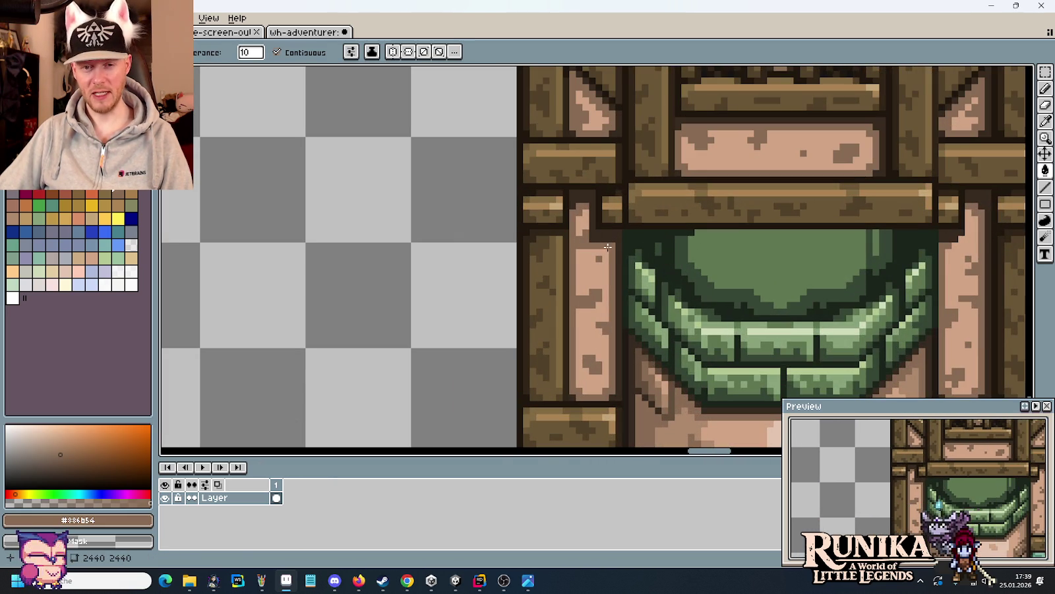
{"action": "key", "text": "i"}
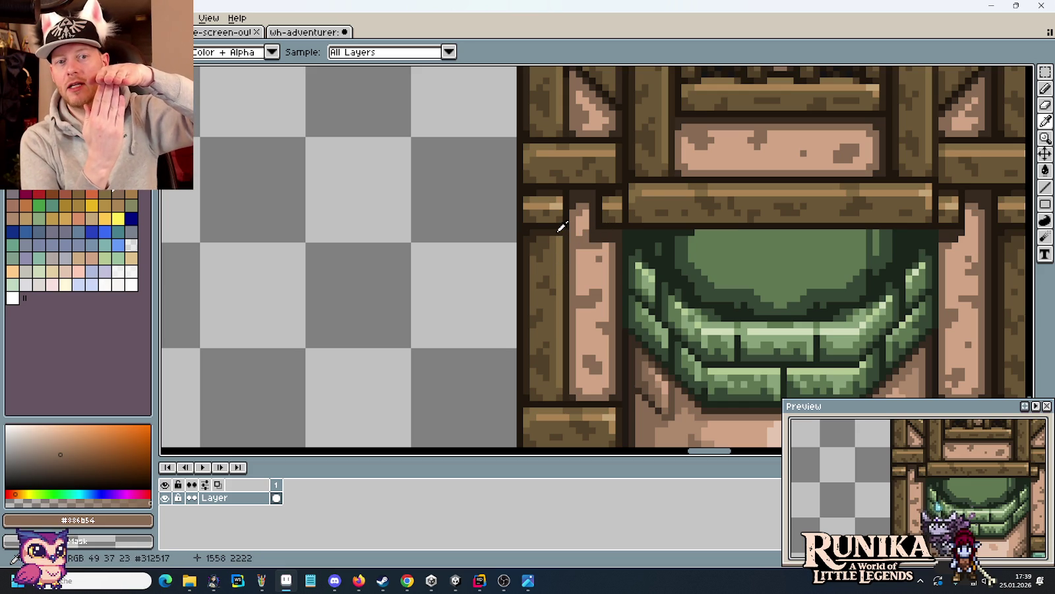
{"action": "scroll", "coordinate": [603, 228], "scroll_direction": "down", "scroll_amount": 1}
{"action": "left_click", "coordinate": [603, 234]}
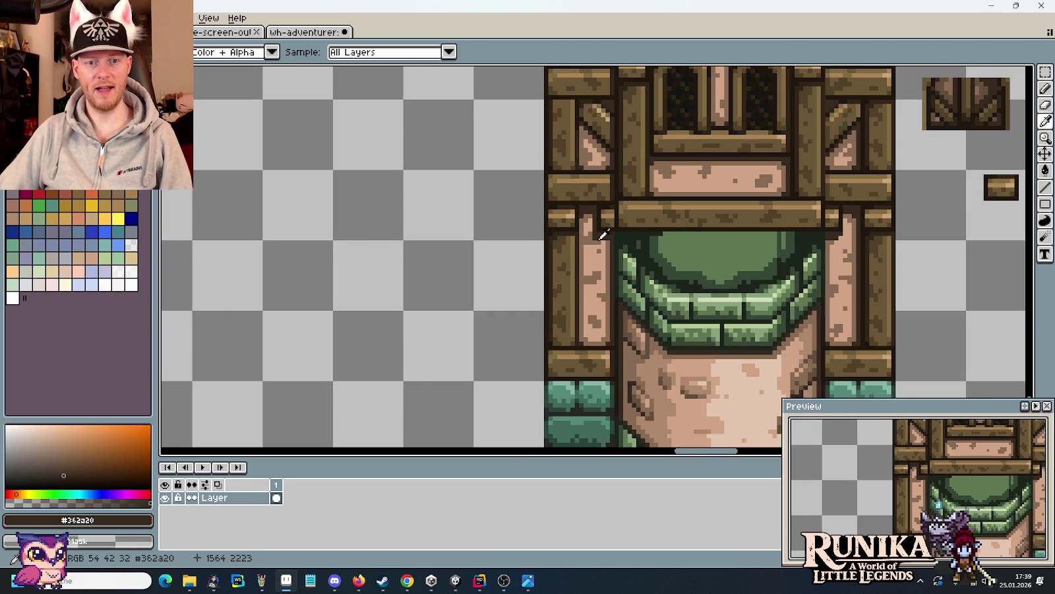
- Sample the mid-dark brown #634e3b from the Erdwand colour swatches
{"action": "scroll", "coordinate": [603, 234], "scroll_direction": "down", "scroll_amount": 2}
{"action": "scroll", "coordinate": [478, 240], "scroll_direction": "left", "scroll_amount": 5}
{"action": "scroll", "coordinate": [603, 303], "scroll_direction": "left", "scroll_amount": 5}
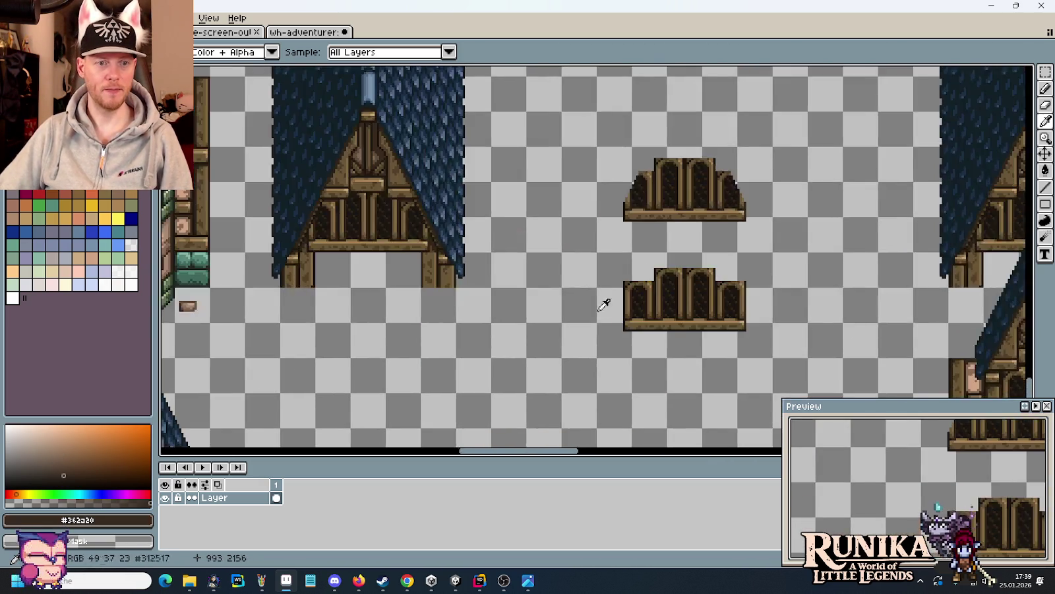
{"action": "scroll", "coordinate": [419, 325], "scroll_direction": "left", "scroll_amount": 3}
{"action": "scroll", "coordinate": [471, 429], "scroll_direction": "left", "scroll_amount": 3}
{"action": "scroll", "coordinate": [617, 322], "scroll_direction": "left", "scroll_amount": 2}
{"action": "scroll", "coordinate": [617, 321], "scroll_direction": "left", "scroll_amount": 2}
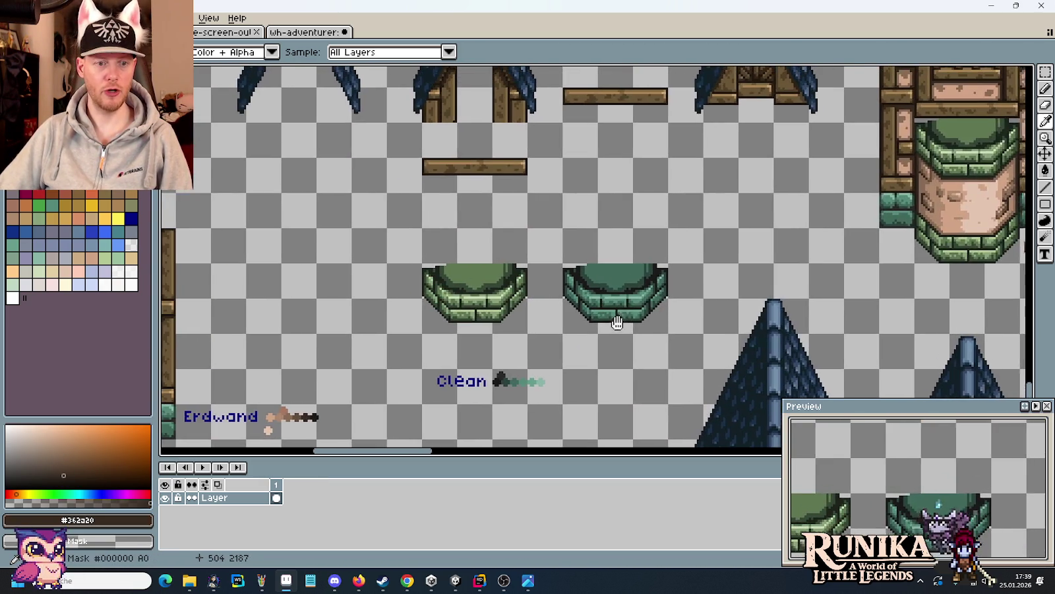
{"action": "scroll", "coordinate": [384, 330], "scroll_direction": "left", "scroll_amount": 5}
{"action": "scroll", "coordinate": [605, 299], "scroll_direction": "up", "scroll_amount": 1}
{"action": "scroll", "coordinate": [761, 182], "scroll_direction": "up", "scroll_amount": 2}
{"action": "key", "text": "b"}
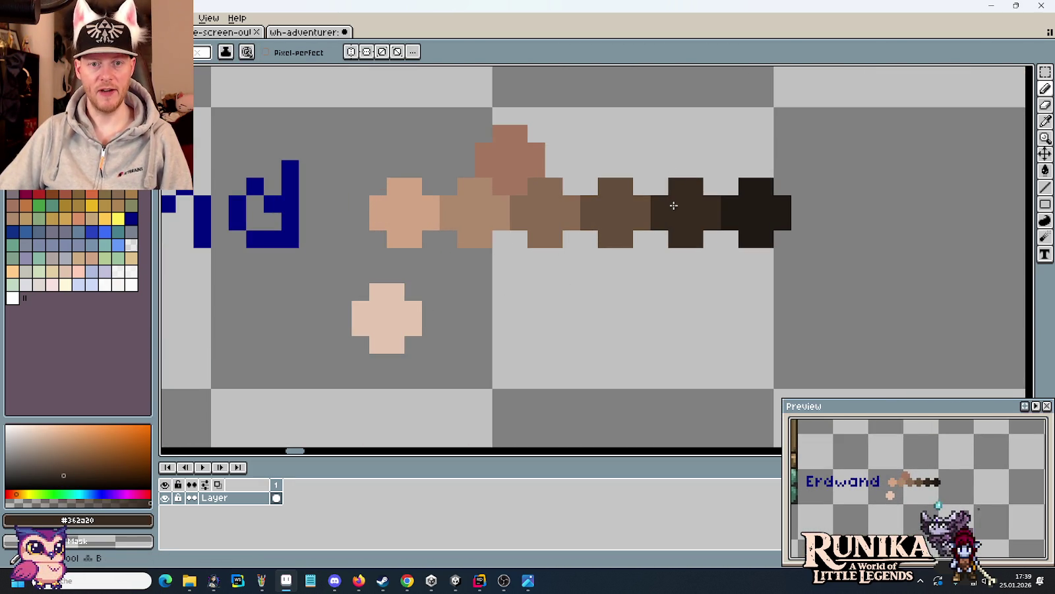
{"action": "key", "text": "i"}
{"action": "left_click", "coordinate": [624, 208]}
- Pan back to the tower where the green arch meets the pillars
{"action": "scroll", "coordinate": [632, 205], "scroll_direction": "down", "scroll_amount": 2}
{"action": "scroll", "coordinate": [886, 235], "scroll_direction": "down", "scroll_amount": 2}
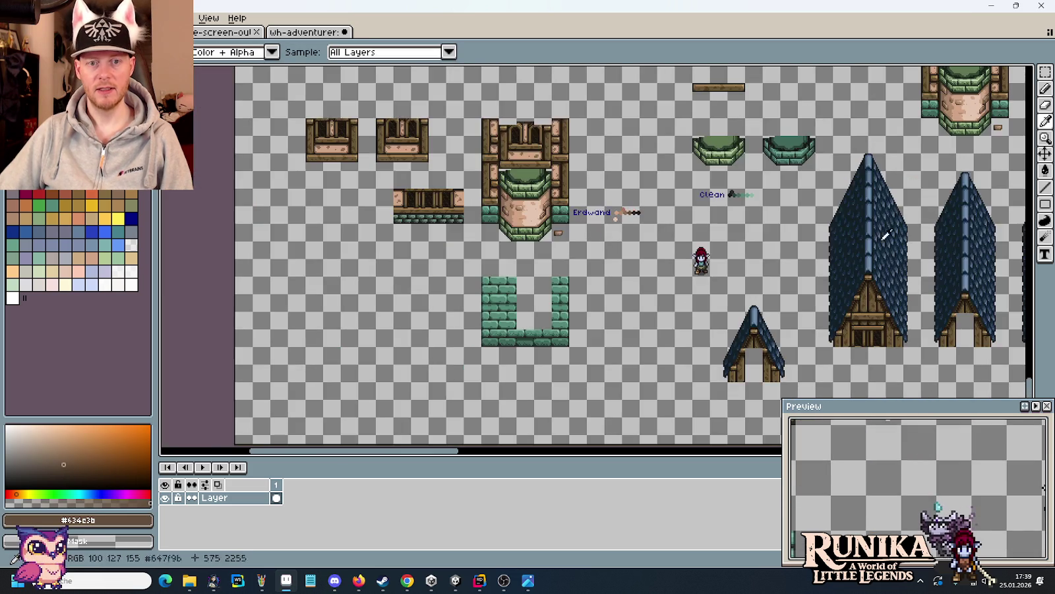
{"action": "scroll", "coordinate": [886, 235], "scroll_direction": "right", "scroll_amount": 5}
{"action": "scroll", "coordinate": [608, 217], "scroll_direction": "right", "scroll_amount": 3}
{"action": "scroll", "coordinate": [566, 229], "scroll_direction": "up", "scroll_amount": 3}
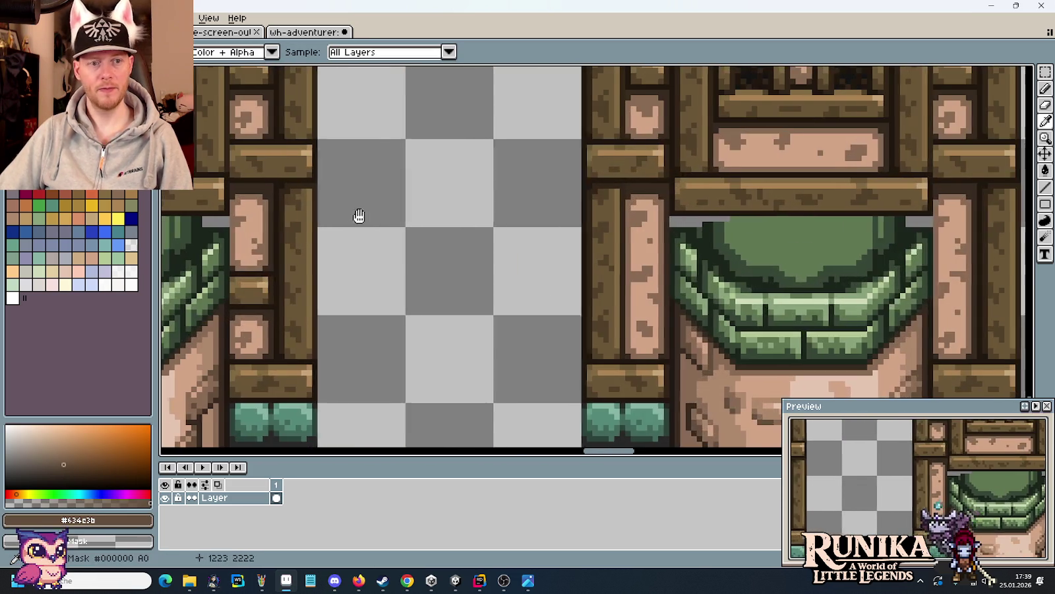
{"action": "scroll", "coordinate": [359, 216], "scroll_direction": "right", "scroll_amount": 3}
{"action": "scroll", "coordinate": [359, 251], "scroll_direction": "down", "scroll_amount": 3}
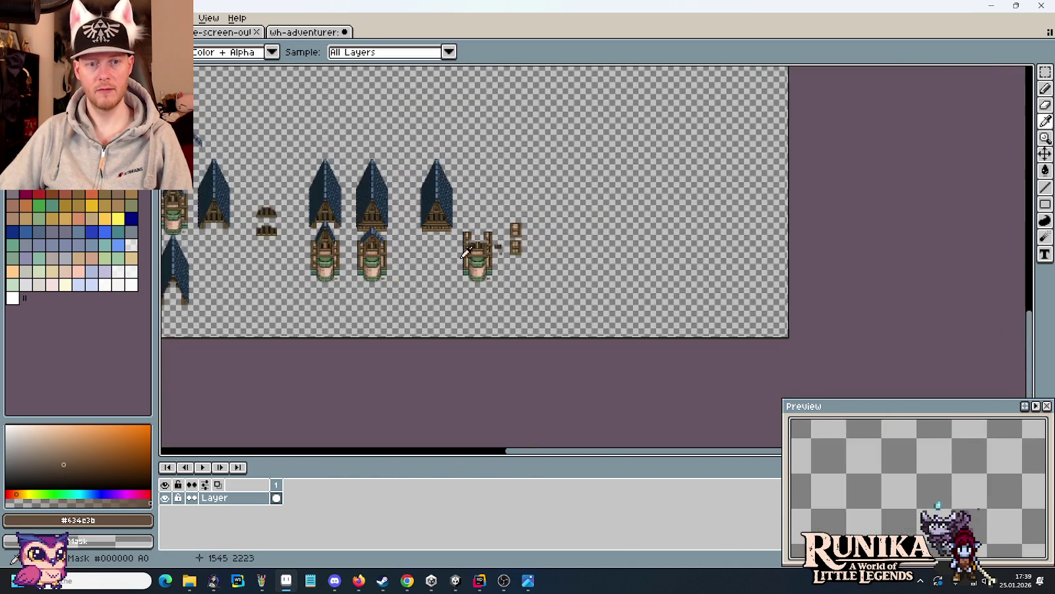
{"action": "scroll", "coordinate": [469, 250], "scroll_direction": "up", "scroll_amount": 3}
{"action": "scroll", "coordinate": [482, 235], "scroll_direction": "up", "scroll_amount": 2}
{"action": "scroll", "coordinate": [492, 315], "scroll_direction": "down", "scroll_amount": 2}
- Fill the dark block beside the pink pillar brown and repaint the pillar-edge pixels brown
{"action": "key", "text": "b"}
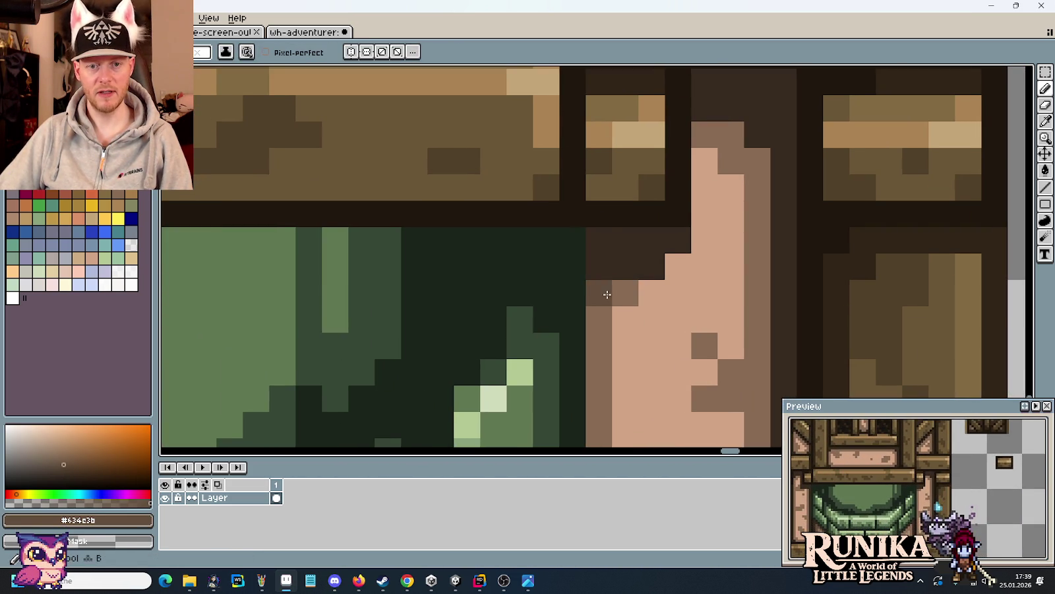
{"action": "key", "text": "g"}
{"action": "left_click", "coordinate": [624, 264]}
{"action": "scroll", "coordinate": [667, 306], "scroll_direction": "down", "scroll_amount": 3}
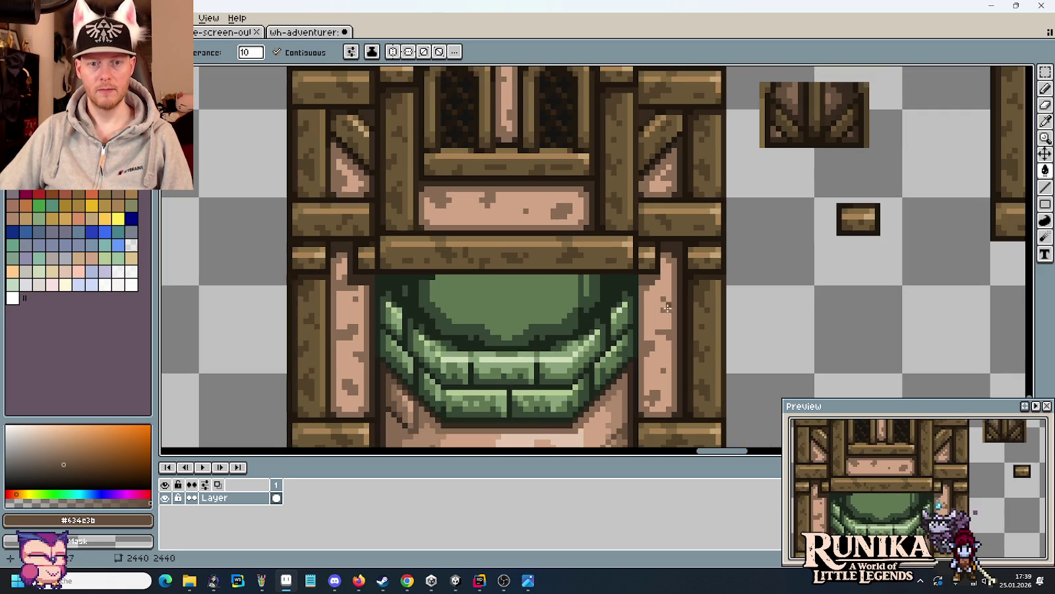
{"action": "scroll", "coordinate": [423, 318], "scroll_direction": "left", "scroll_amount": 2}
{"action": "scroll", "coordinate": [483, 289], "scroll_direction": "up", "scroll_amount": 2}
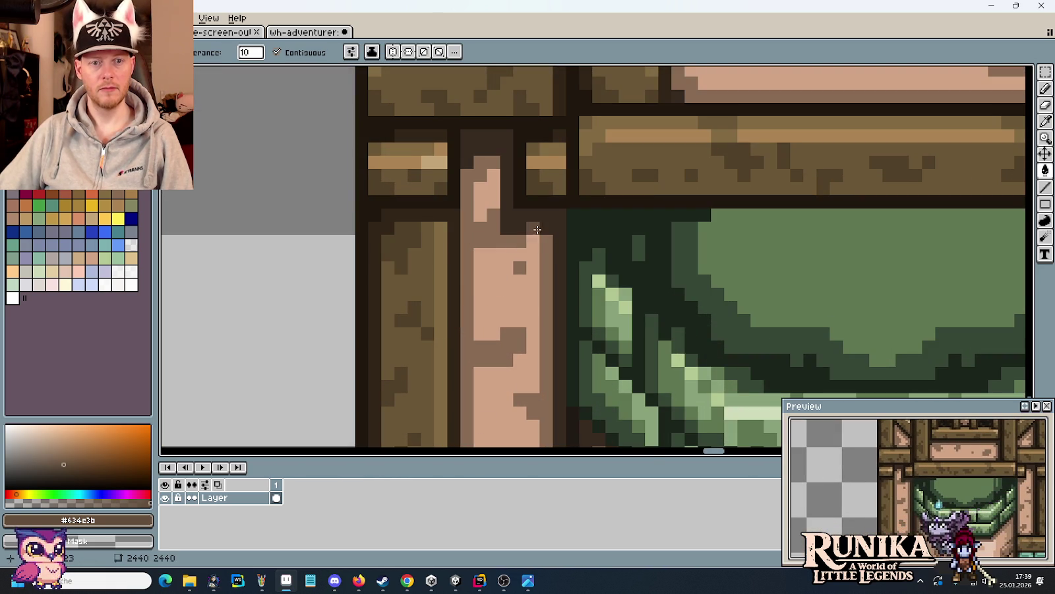
{"action": "key", "text": "b"}
{"action": "left_click_drag", "start_coordinate": [542, 218], "coordinate": [517, 225]}
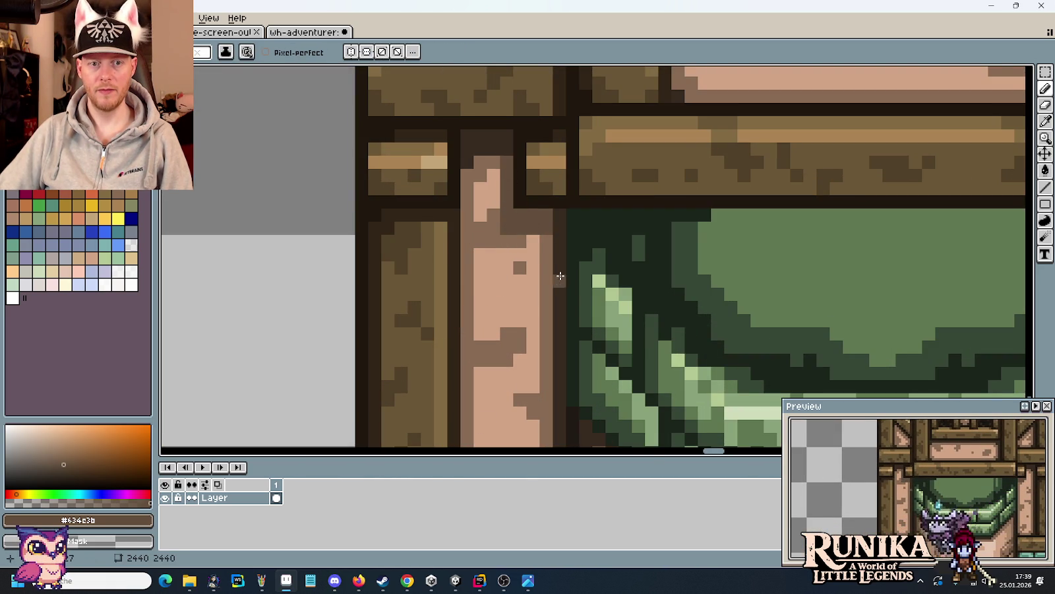
{"action": "scroll", "coordinate": [560, 280], "scroll_direction": "down", "scroll_amount": 3}
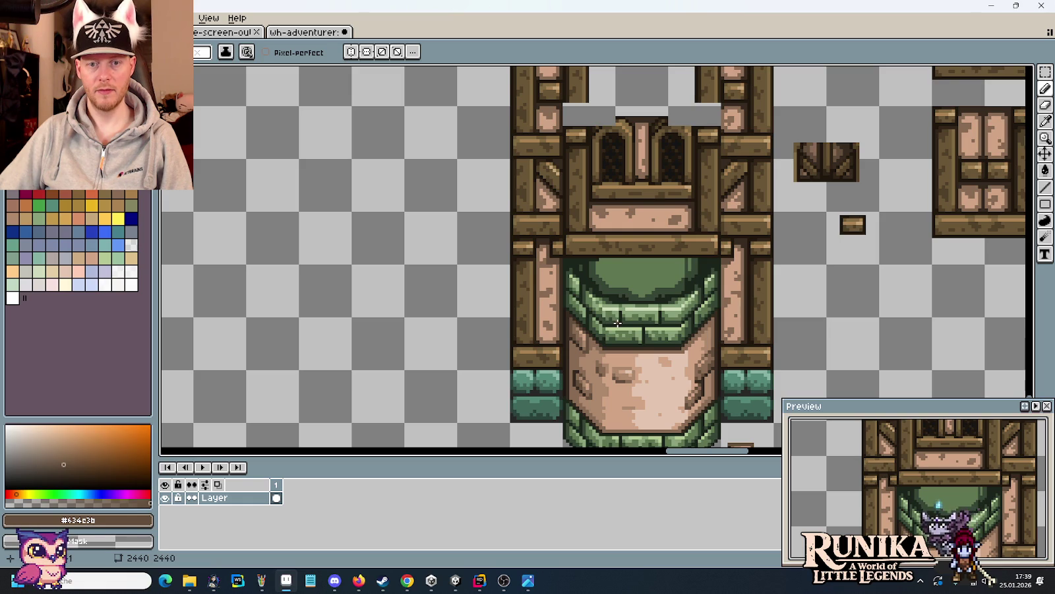
- Lighten the diagonal brace's top corner pixel to #886b54 and save the tileset
{"action": "key", "text": "m"}
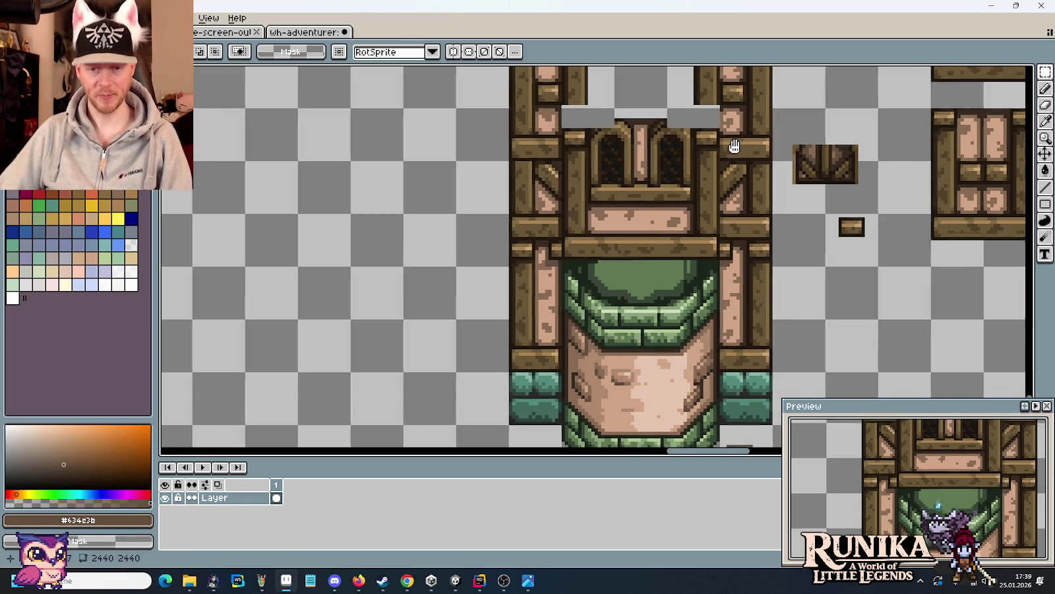
{"action": "scroll", "coordinate": [701, 210], "scroll_direction": "up", "scroll_amount": 2}
{"action": "scroll", "coordinate": [698, 218], "scroll_direction": "up", "scroll_amount": 1}
{"action": "scroll", "coordinate": [696, 223], "scroll_direction": "up", "scroll_amount": 2}
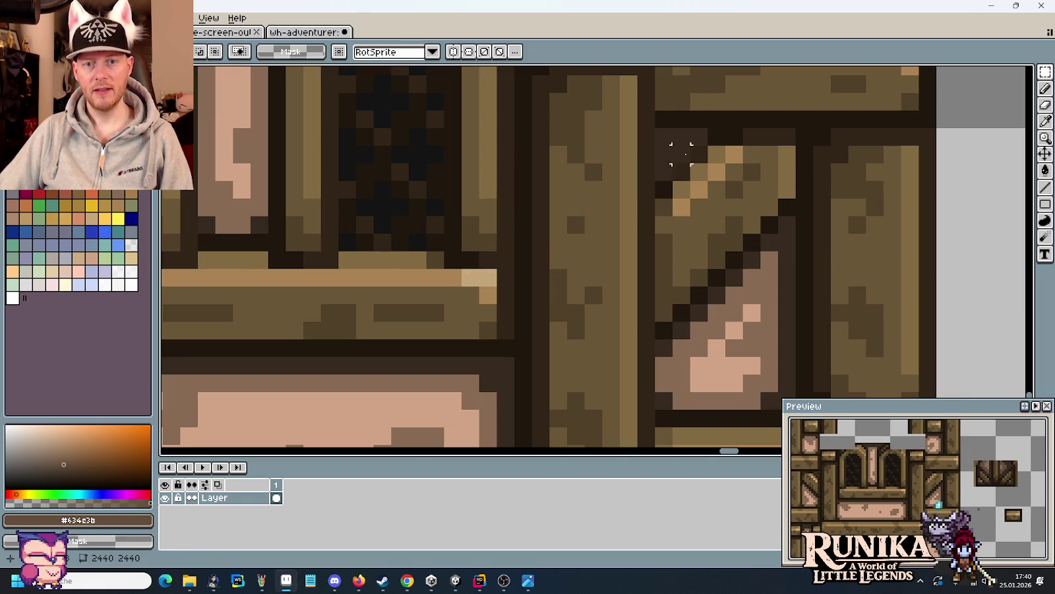
{"action": "key", "text": "b"}
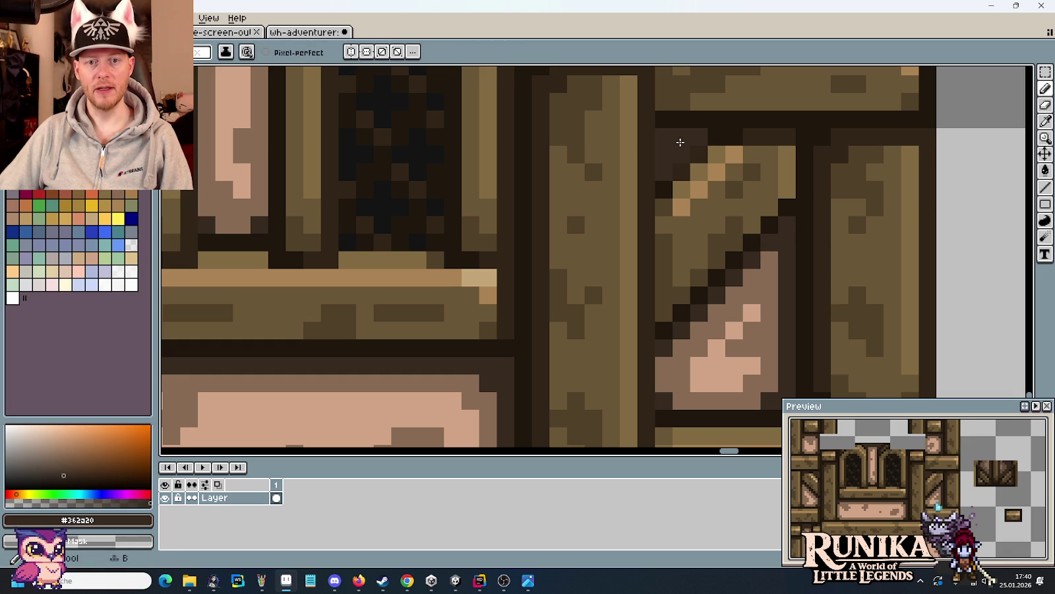
{"action": "left_click", "coordinate": [765, 285], "text": "alt"}
{"action": "left_click", "coordinate": [681, 156]}
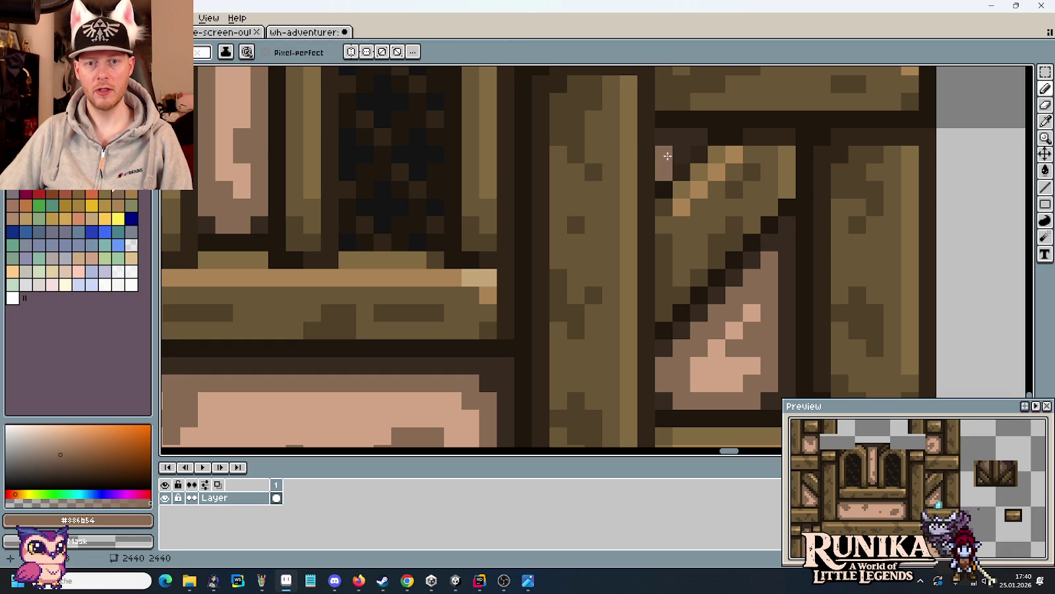
{"action": "scroll", "coordinate": [753, 252], "scroll_direction": "down", "scroll_amount": 6}
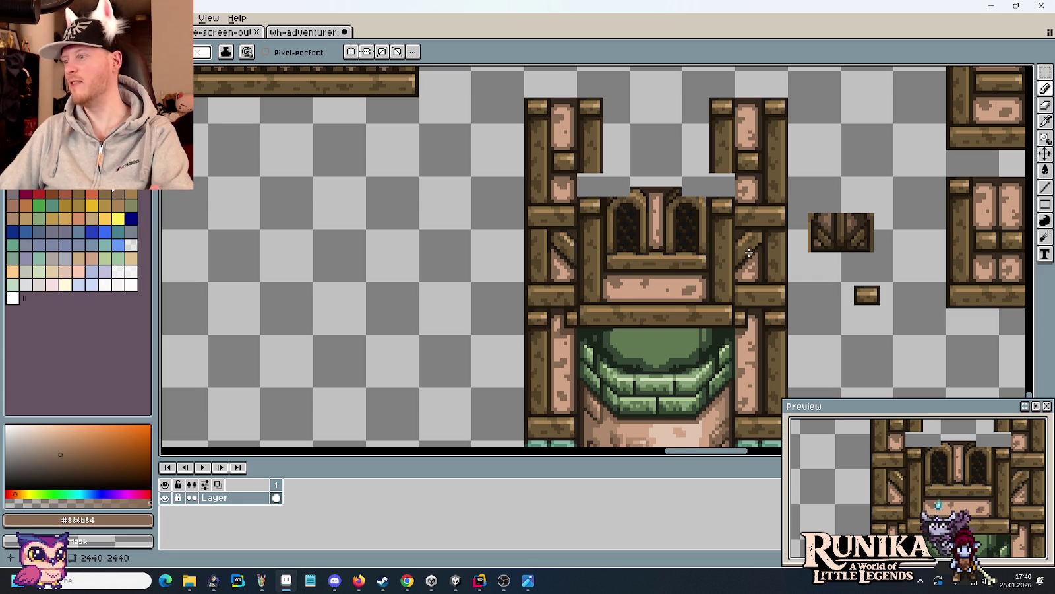
{"action": "key", "text": "ctrl+s"}
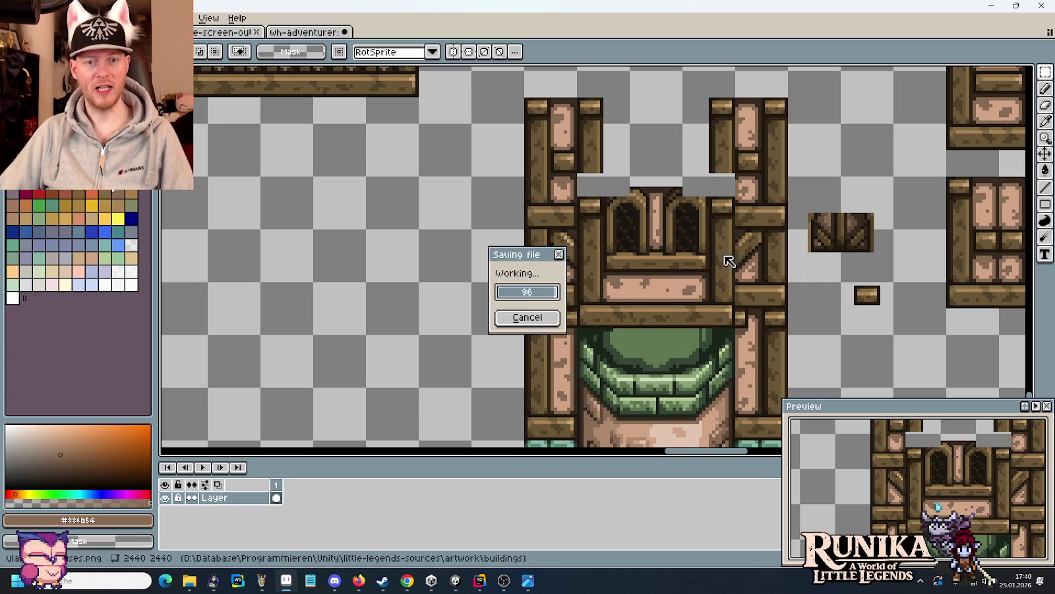
- Shift the two right-hand wall tiles further right to make room
{"action": "scroll", "coordinate": [661, 267], "scroll_direction": "down", "scroll_amount": 3}
{"action": "scroll", "coordinate": [667, 269], "scroll_direction": "up", "scroll_amount": 2}
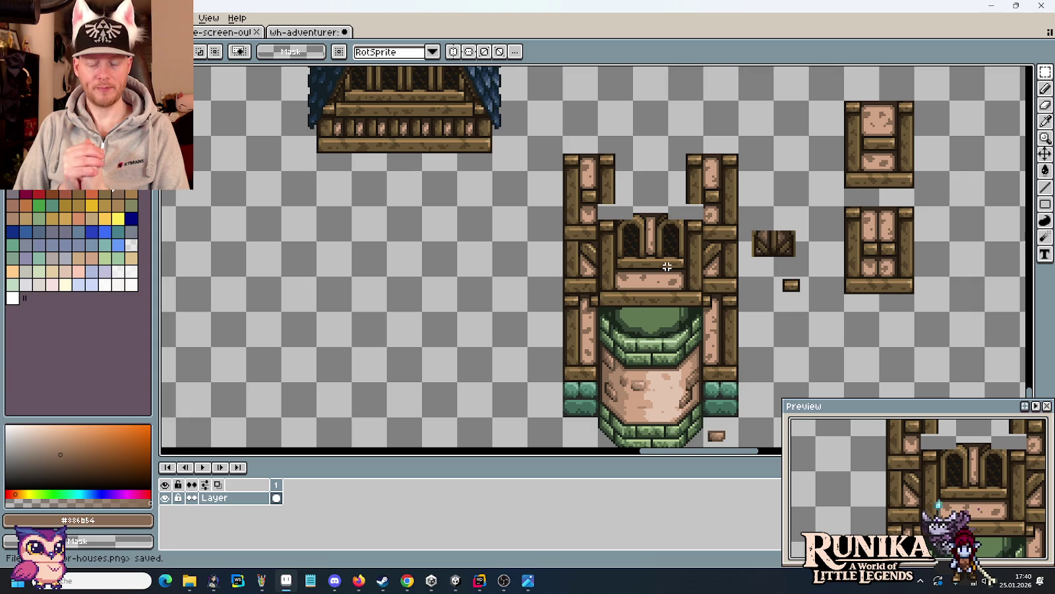
{"action": "left_click_drag", "start_coordinate": [858, 104], "coordinate": [916, 314]}
{"action": "left_click_drag", "start_coordinate": [811, 211], "coordinate": [750, 315]}
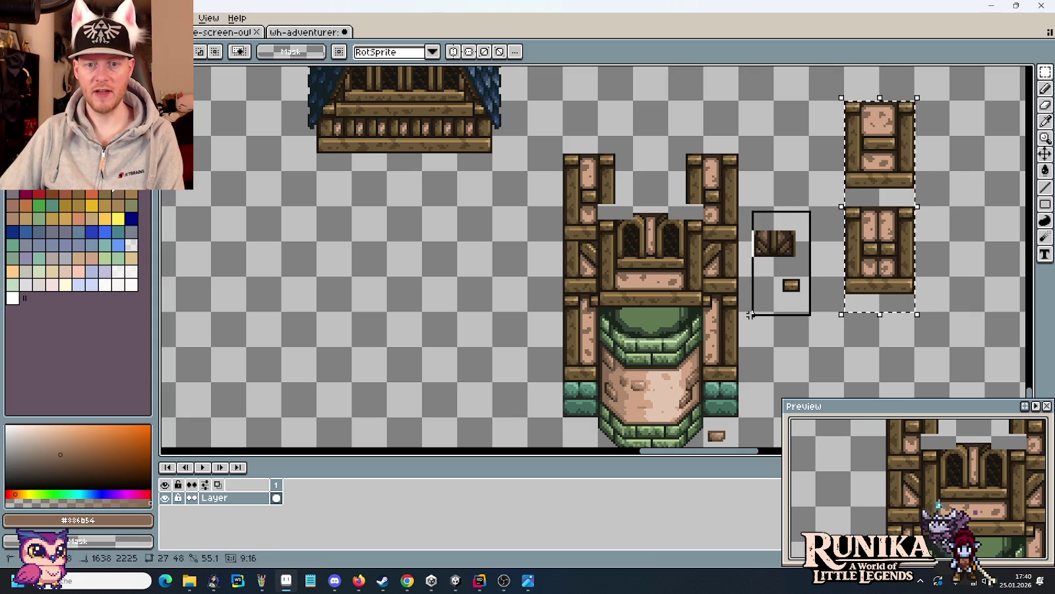
{"action": "scroll", "coordinate": [760, 308], "scroll_direction": "down", "scroll_amount": 3}
{"action": "scroll", "coordinate": [769, 317], "scroll_direction": "up", "scroll_amount": 2}
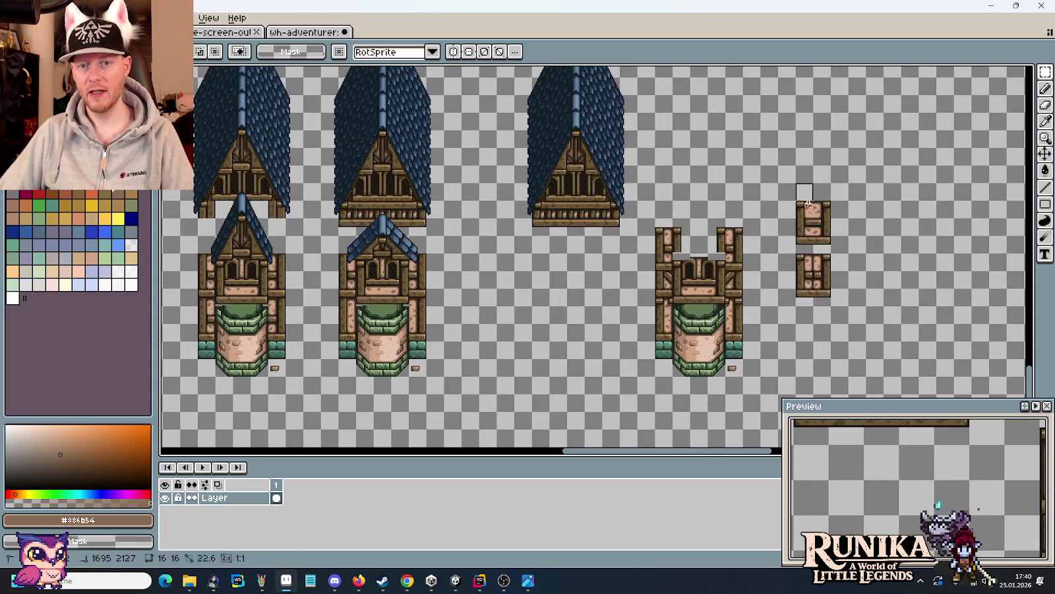
{"action": "left_click_drag", "start_coordinate": [808, 202], "coordinate": [949, 201]}
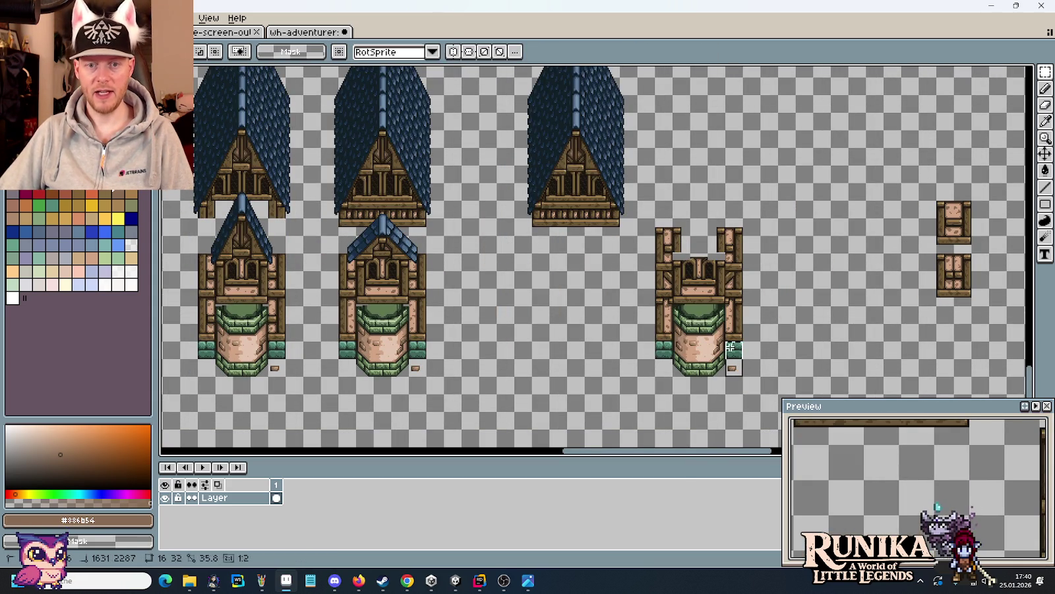
- Duplicate the green-stone tower into the freed space on the right
{"action": "left_click_drag", "start_coordinate": [655, 218], "coordinate": [744, 378]}
{"action": "left_click_drag", "start_coordinate": [699, 288], "coordinate": [840, 289]}
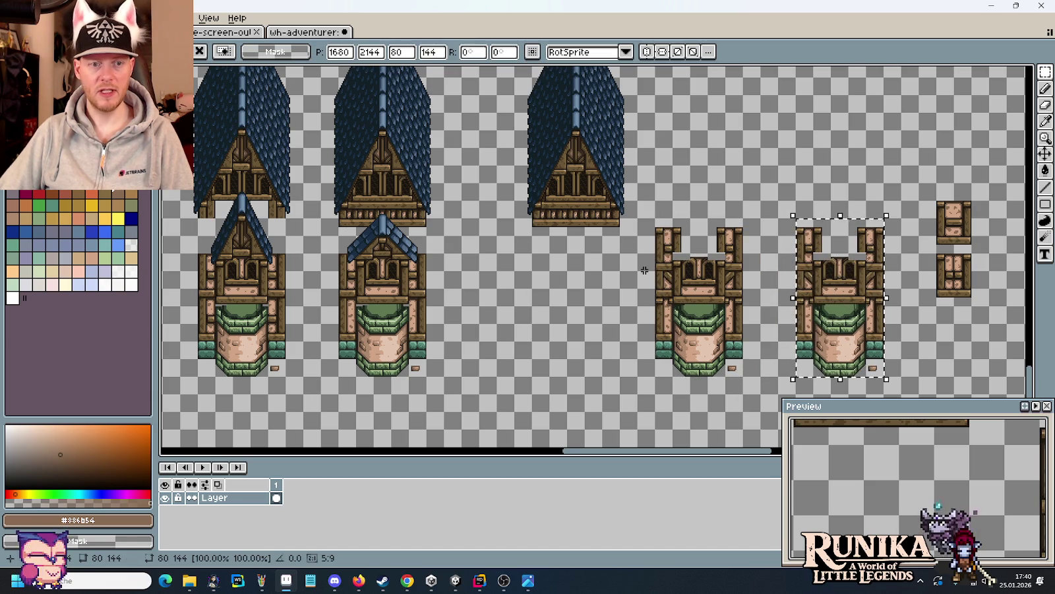
{"action": "left_click", "coordinate": [644, 270]}
{"action": "scroll", "coordinate": [614, 230], "scroll_direction": "left", "scroll_amount": 10}
- Place the small 80×64 blue shingle gable roof over the copied tower's arched windows
{"action": "mouse_move", "coordinate": [578, 190]}
{"action": "left_mouse_down"}
{"action": "mouse_move", "coordinate": [516, 152]}
{"action": "mouse_move", "coordinate": [662, 162]}
{"action": "mouse_move", "coordinate": [665, 288]}
{"action": "left_mouse_up"}
{"action": "scroll", "coordinate": [538, 169], "scroll_direction": "right", "scroll_amount": 10}
{"action": "scroll", "coordinate": [662, 161], "scroll_direction": "up", "scroll_amount": 3}
{"action": "key", "text": "Return"}
{"action": "key", "text": "ctrl+d"}
{"action": "scroll", "coordinate": [684, 287], "scroll_direction": "down", "scroll_amount": 1}
{"action": "scroll", "coordinate": [684, 288], "scroll_direction": "down", "scroll_amount": 1}
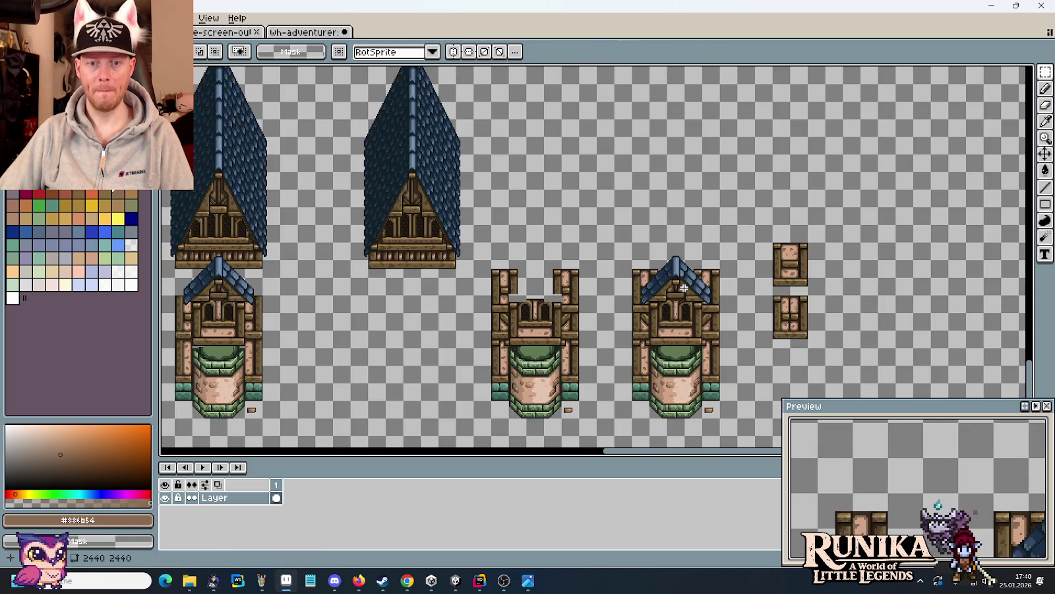
{"action": "scroll", "coordinate": [675, 293], "scroll_direction": "up", "scroll_amount": 1}
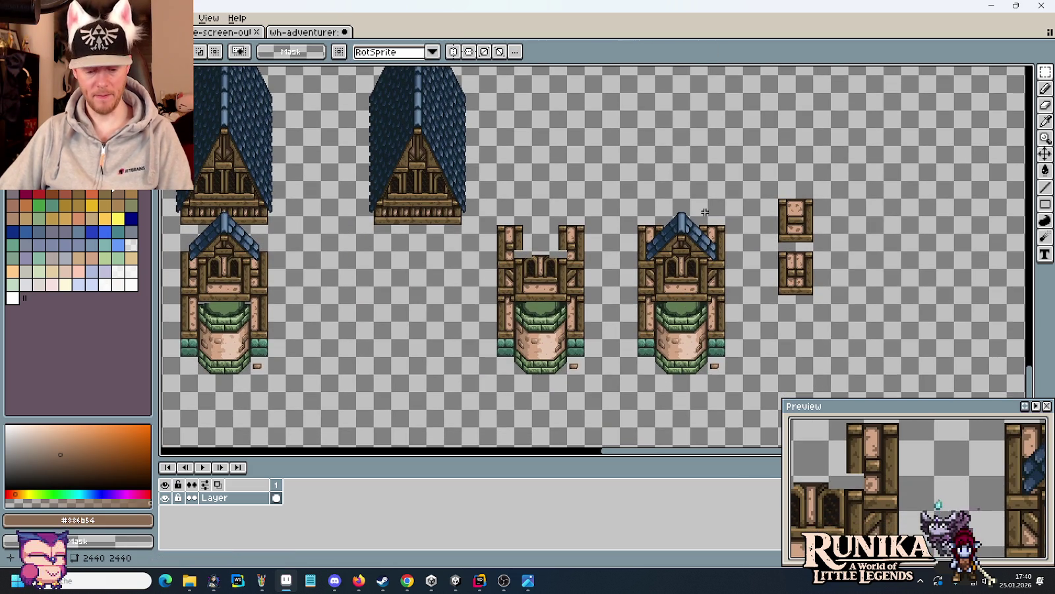
{"action": "scroll", "coordinate": [711, 199], "scroll_direction": "up", "scroll_amount": 3}
{"action": "scroll", "coordinate": [711, 199], "scroll_direction": "up", "scroll_amount": 1}
{"action": "scroll", "coordinate": [711, 205], "scroll_direction": "up", "scroll_amount": 1}
{"action": "key", "text": "b"}
{"action": "left_click", "coordinate": [714, 219], "text": "alt"}
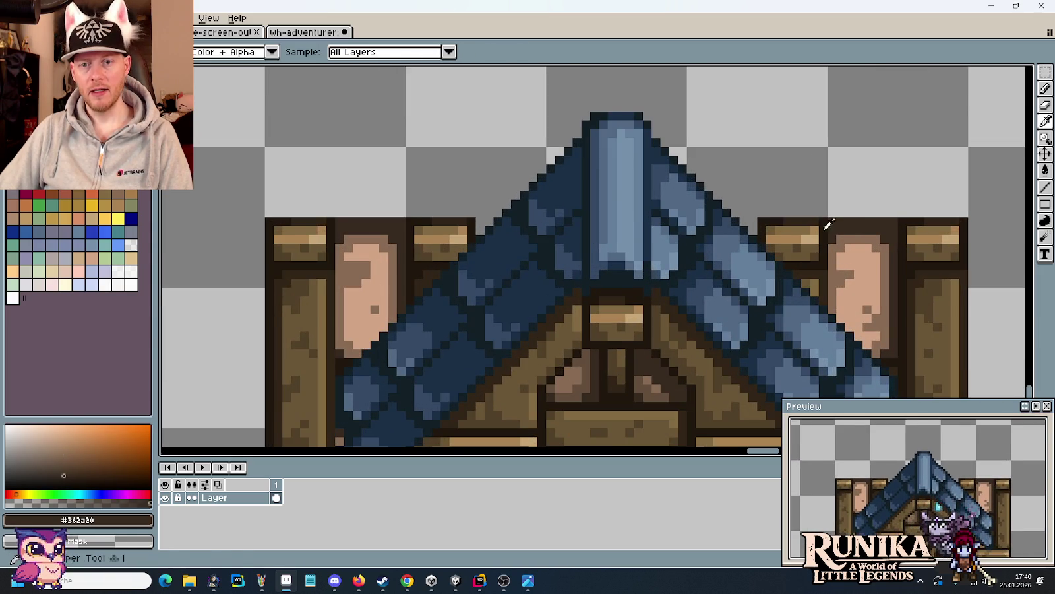
- Paint dark outline pixels in the darkest beam colour along the beam edge under the eave
{"action": "scroll", "coordinate": [713, 219], "scroll_direction": "up", "scroll_amount": 2}
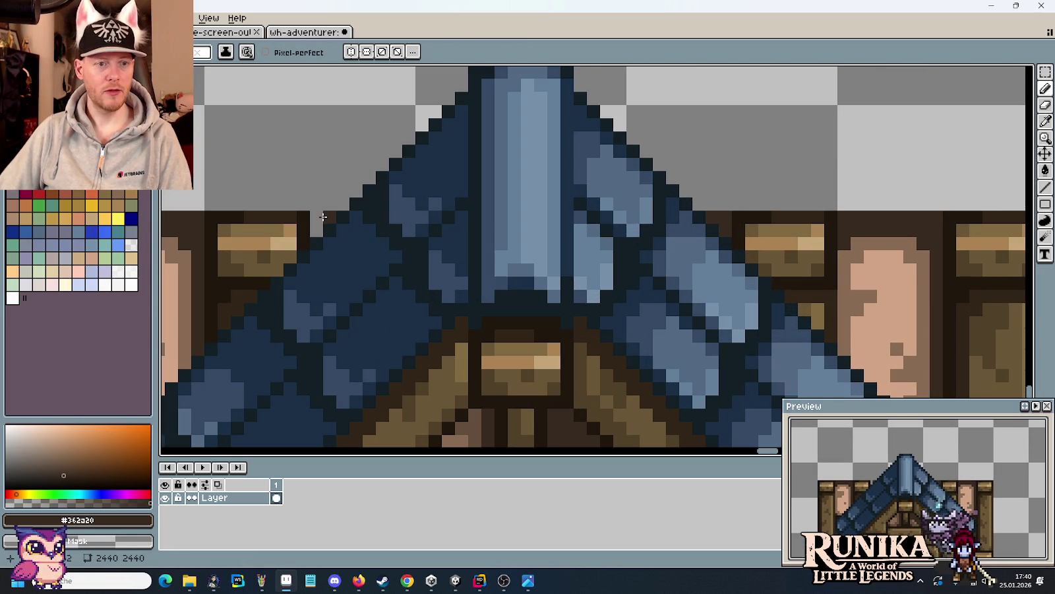
{"action": "scroll", "coordinate": [314, 222], "scroll_direction": "down", "scroll_amount": 1}
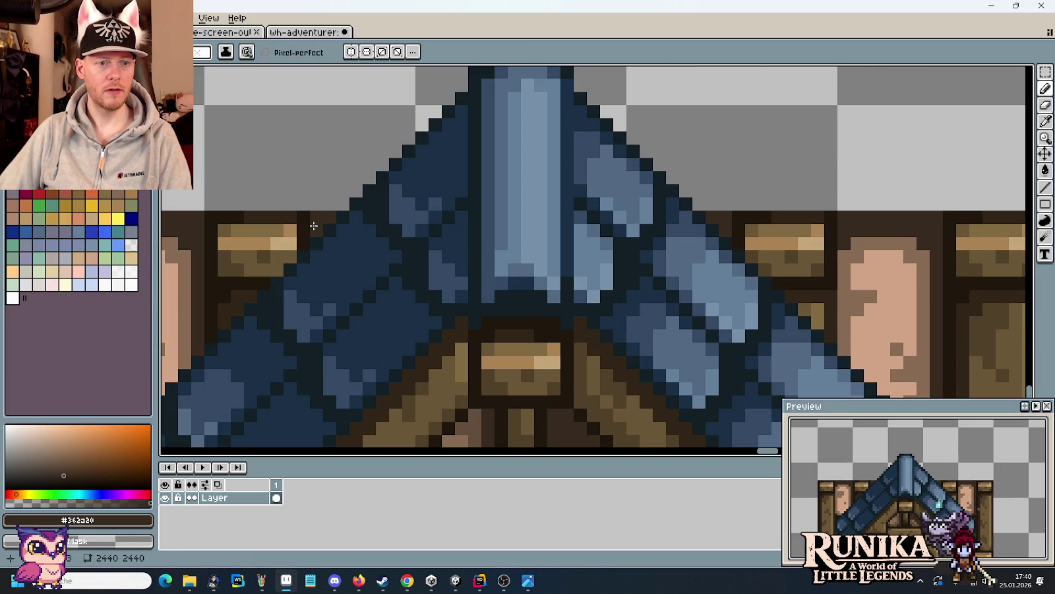
{"action": "scroll", "coordinate": [314, 223], "scroll_direction": "down", "scroll_amount": 2}
{"action": "scroll", "coordinate": [417, 231], "scroll_direction": "up", "scroll_amount": 2}
{"action": "scroll", "coordinate": [417, 230], "scroll_direction": "up", "scroll_amount": 2}
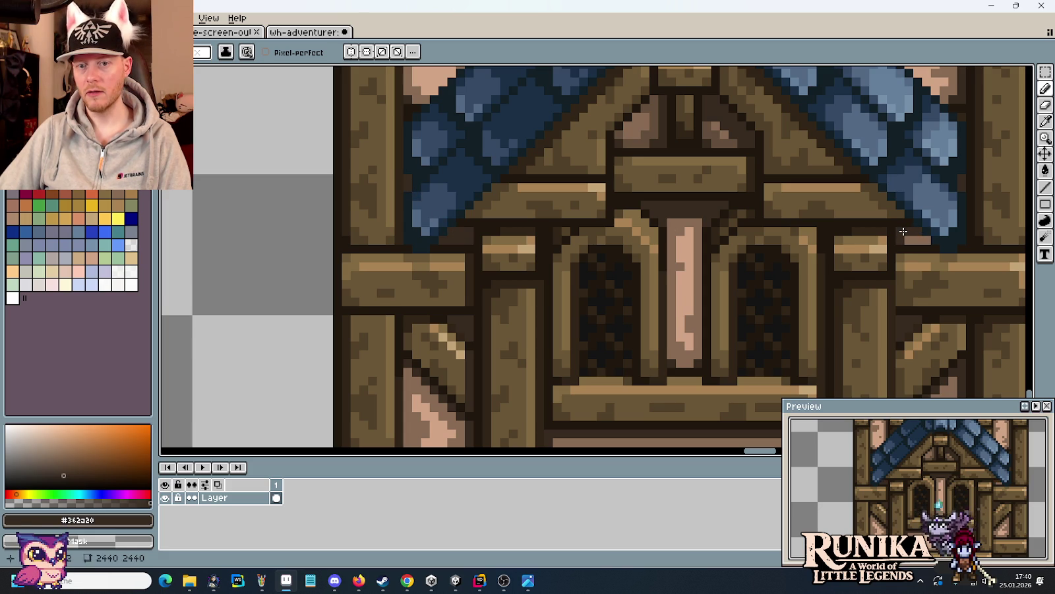
{"action": "scroll", "coordinate": [834, 301], "scroll_direction": "up", "scroll_amount": 2}
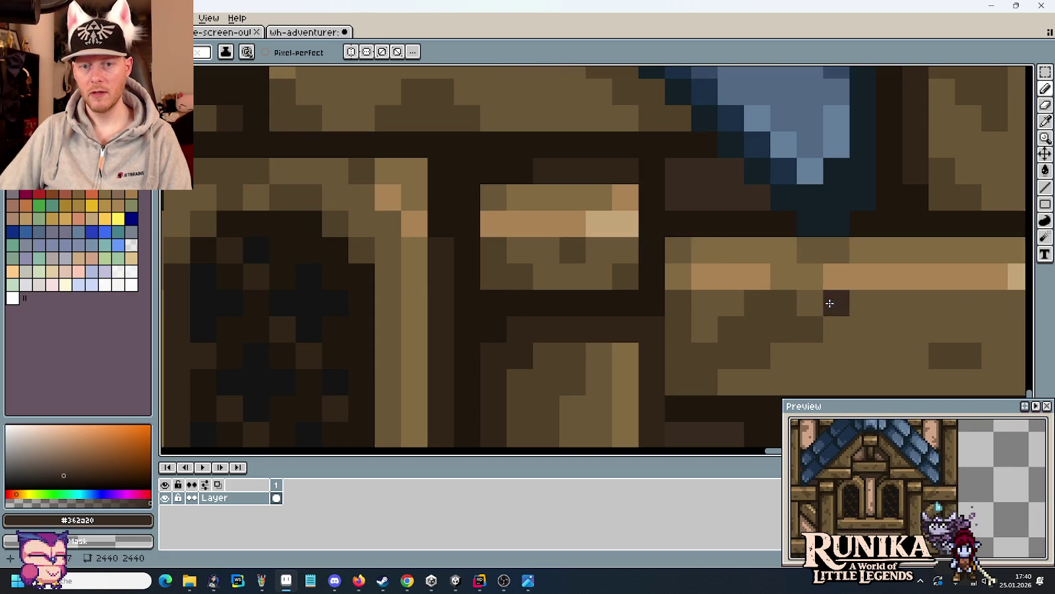
{"action": "key", "text": "i"}
{"action": "left_click", "coordinate": [638, 318]}
{"action": "key", "text": "b"}
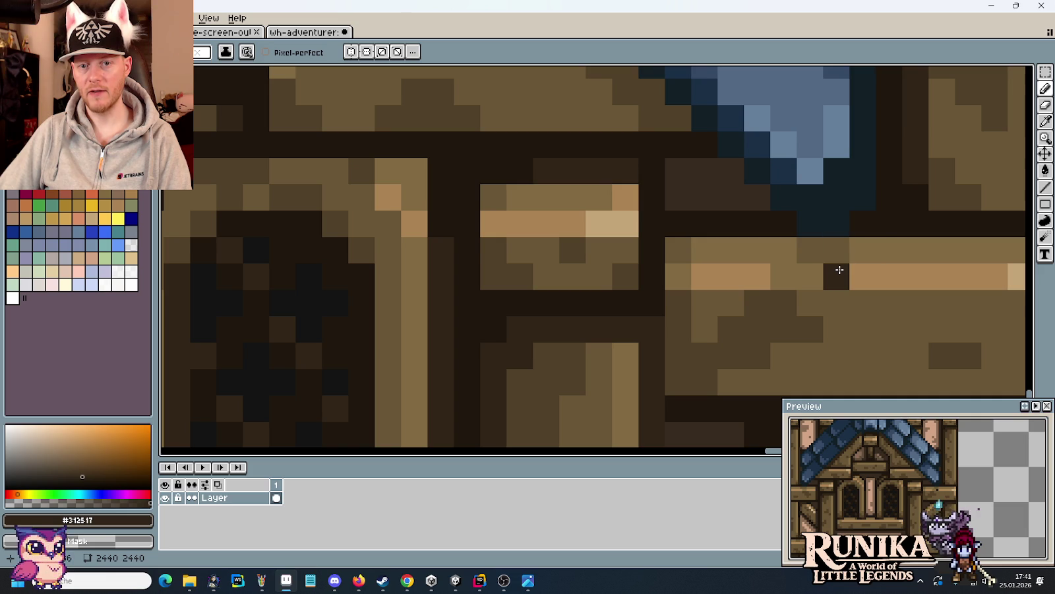
{"action": "left_click", "coordinate": [840, 270]}
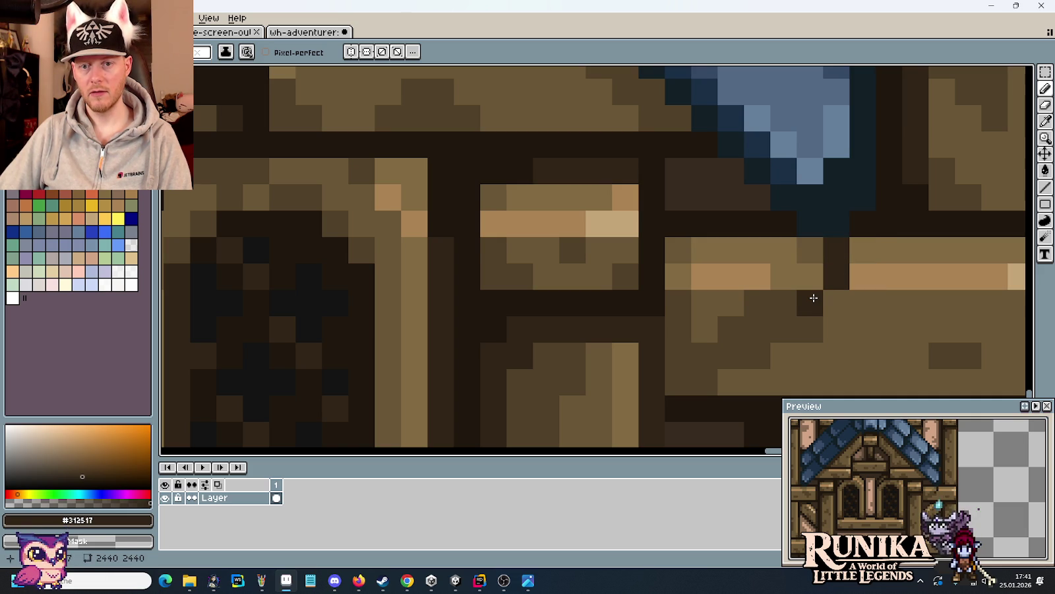
{"action": "key", "text": "ctrl+z"}
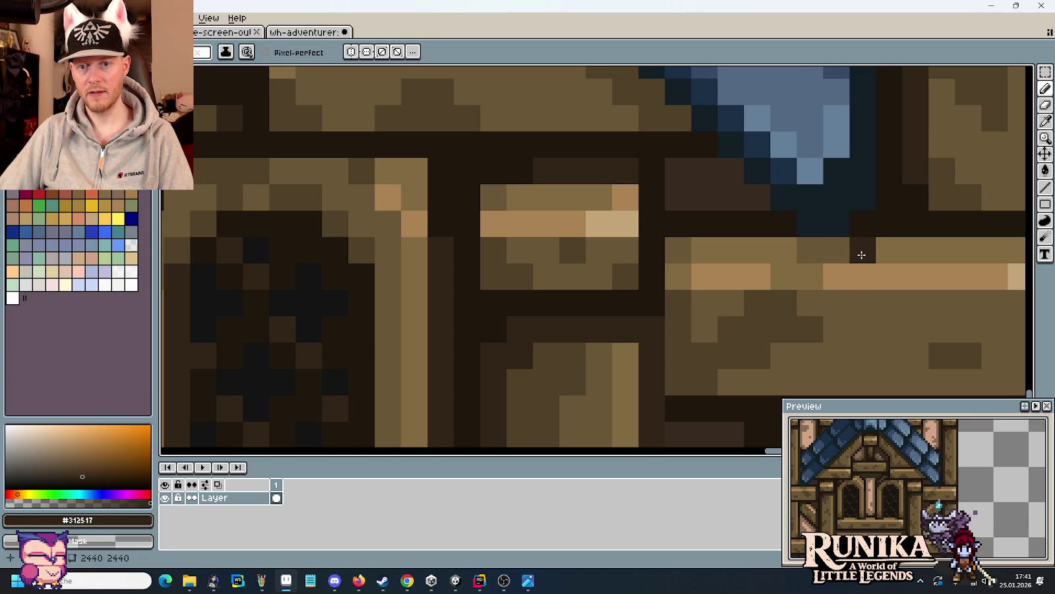
{"action": "left_click_drag", "start_coordinate": [837, 256], "coordinate": [789, 275]}
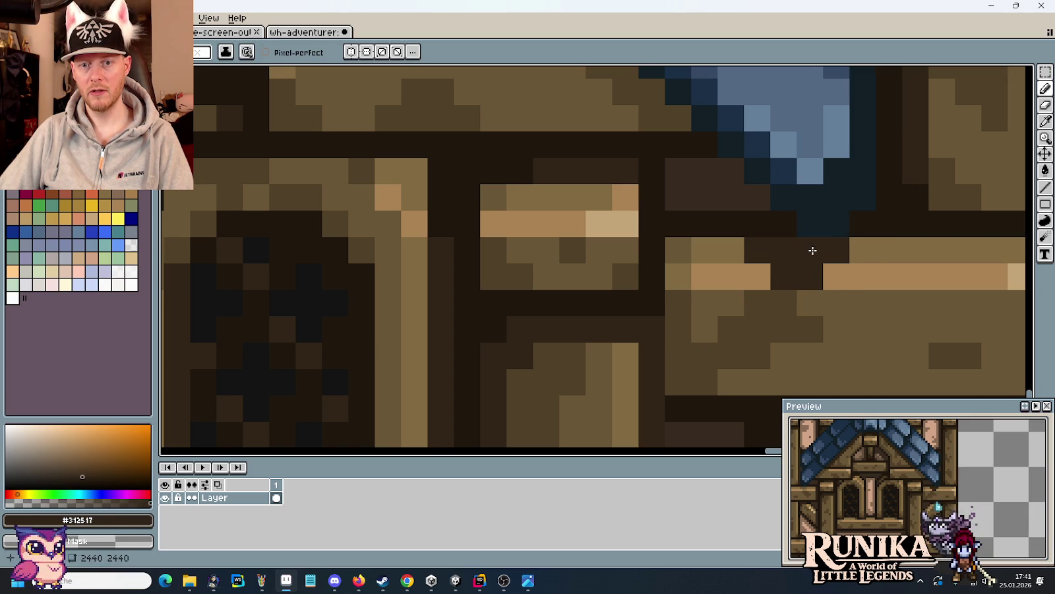
- Repaint some of those dark pixels with a mid-brown sampled from the beam
{"action": "scroll", "coordinate": [847, 305], "scroll_direction": "down", "scroll_amount": 3}
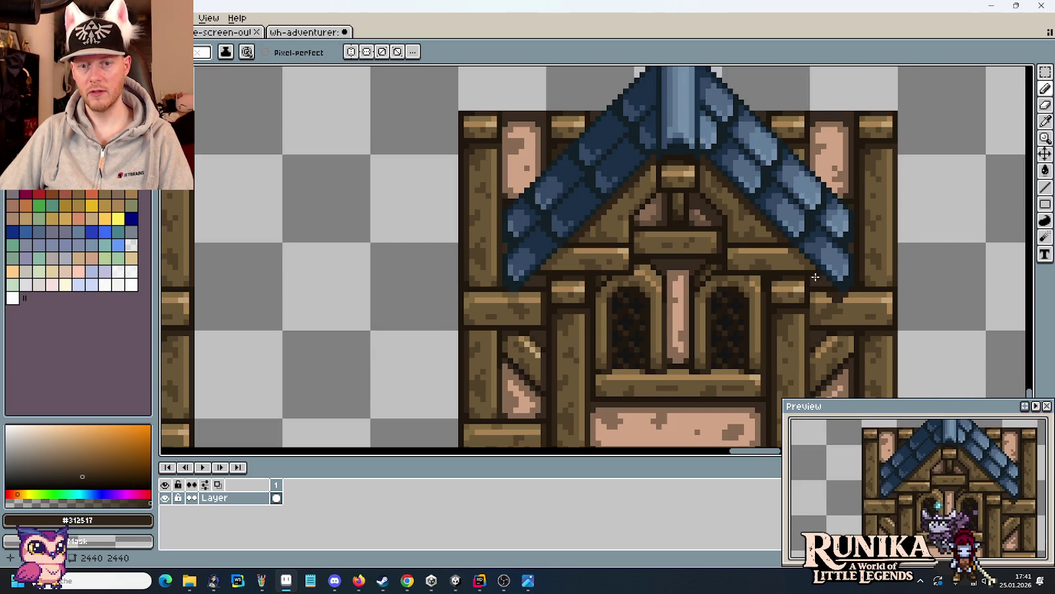
{"action": "scroll", "coordinate": [846, 307], "scroll_direction": "up", "scroll_amount": 1}
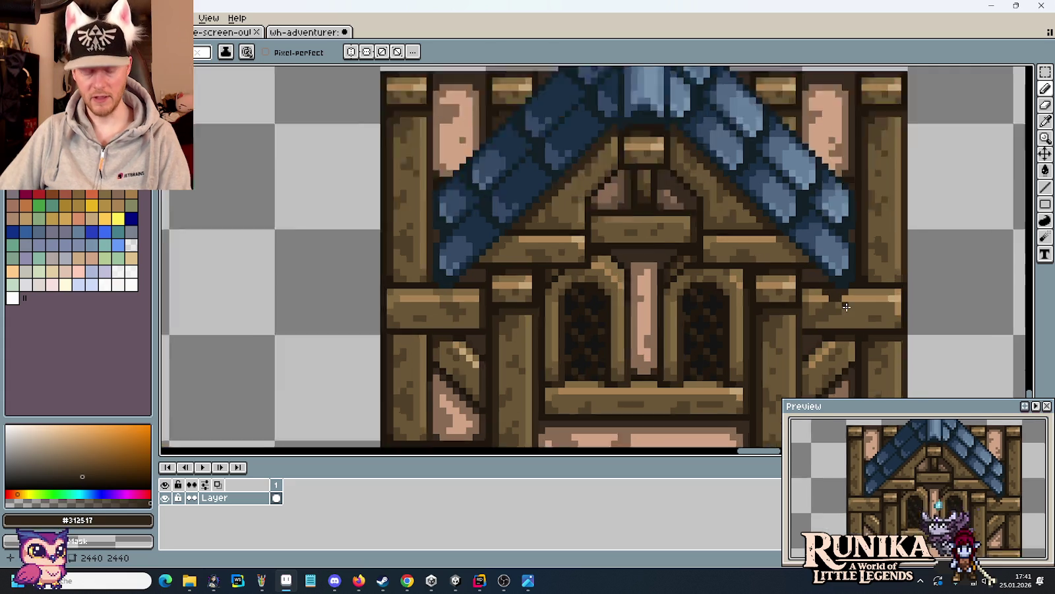
{"action": "scroll", "coordinate": [837, 291], "scroll_direction": "up", "scroll_amount": 1}
{"action": "left_click", "coordinate": [831, 275], "text": "alt"}
{"action": "mouse_move", "coordinate": [831, 274]}
{"action": "left_mouse_down"}
{"action": "mouse_move", "coordinate": [802, 264]}
{"action": "mouse_move", "coordinate": [824, 281]}
{"action": "left_mouse_up"}
{"action": "scroll", "coordinate": [851, 309], "scroll_direction": "down", "scroll_amount": 2}
{"action": "scroll", "coordinate": [851, 309], "scroll_direction": "down", "scroll_amount": 1}
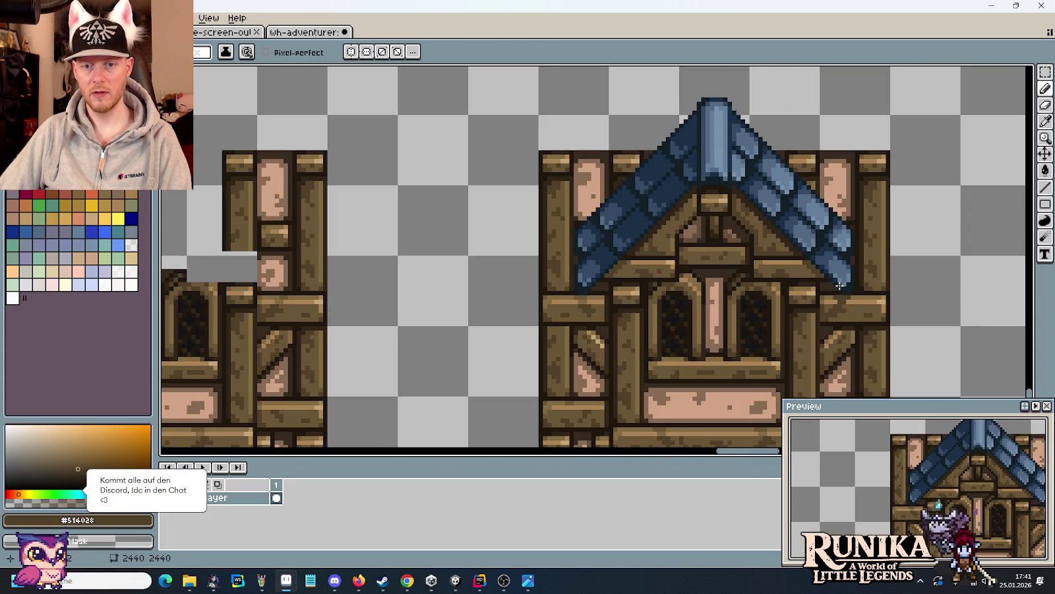
{"action": "scroll", "coordinate": [562, 289], "scroll_direction": "up", "scroll_amount": 2}
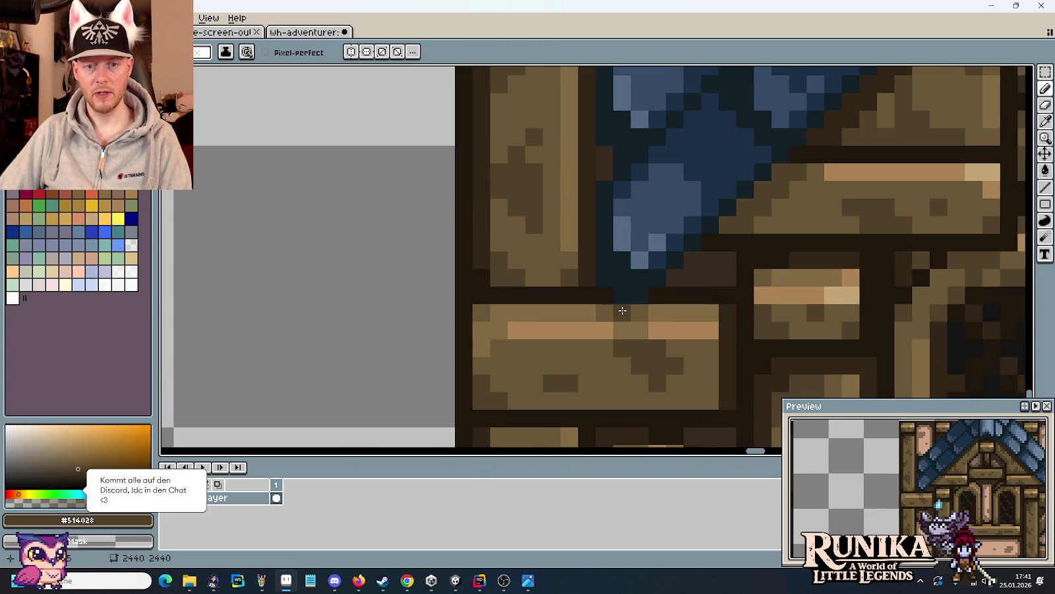
{"action": "scroll", "coordinate": [622, 306], "scroll_direction": "down", "scroll_amount": 1}
{"action": "scroll", "coordinate": [648, 305], "scroll_direction": "up", "scroll_amount": 2}
{"action": "key", "text": "ctrl+z"}
- Extend brown pixels leftwards under the roof edge, undoing the last stroke
{"action": "left_click", "coordinate": [624, 336]}
{"action": "left_click", "coordinate": [591, 356]}
{"action": "left_click", "coordinate": [600, 337]}
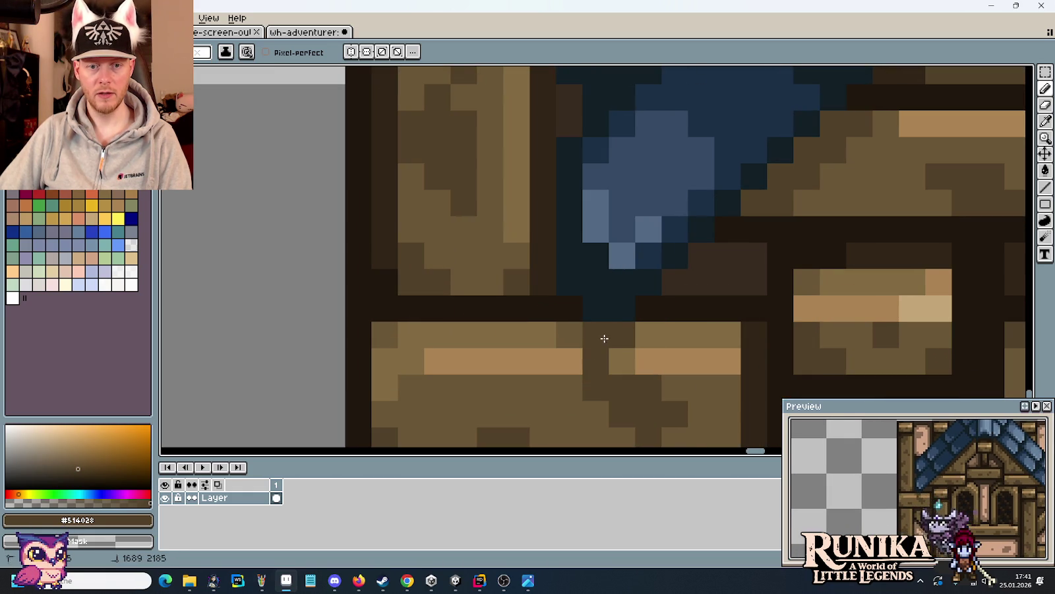
{"action": "left_click", "coordinate": [571, 356]}
{"action": "left_click", "coordinate": [569, 337]}
{"action": "left_click", "coordinate": [541, 330]}
{"action": "scroll", "coordinate": [537, 290], "scroll_direction": "down", "scroll_amount": 3}
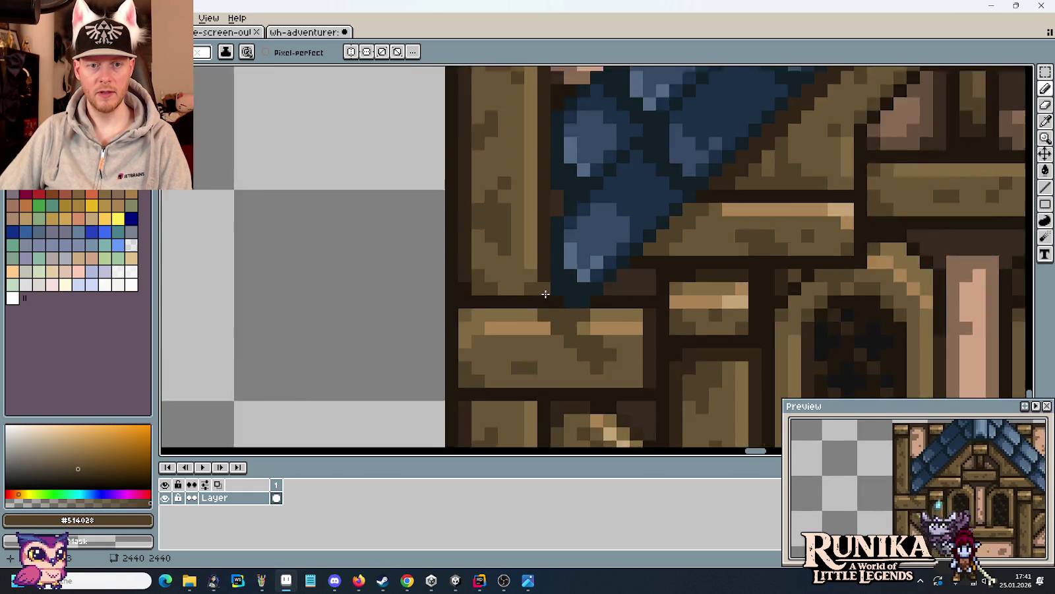
{"action": "scroll", "coordinate": [536, 288], "scroll_direction": "up", "scroll_amount": 1}
{"action": "scroll", "coordinate": [536, 287], "scroll_direction": "up", "scroll_amount": 1}
{"action": "scroll", "coordinate": [535, 288], "scroll_direction": "down", "scroll_amount": 2}
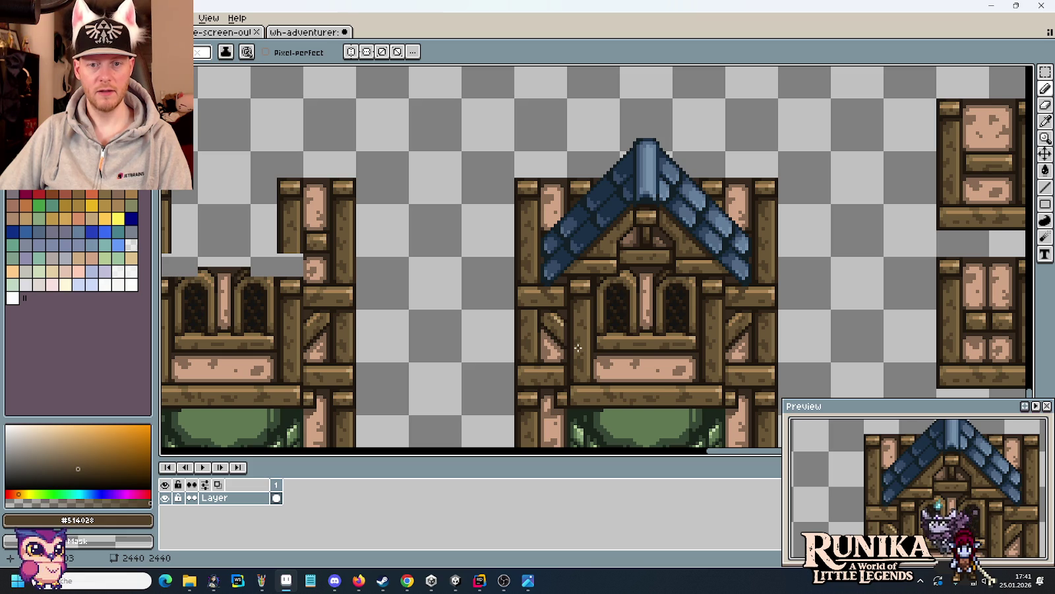
{"action": "key", "text": "ctrl+z"}
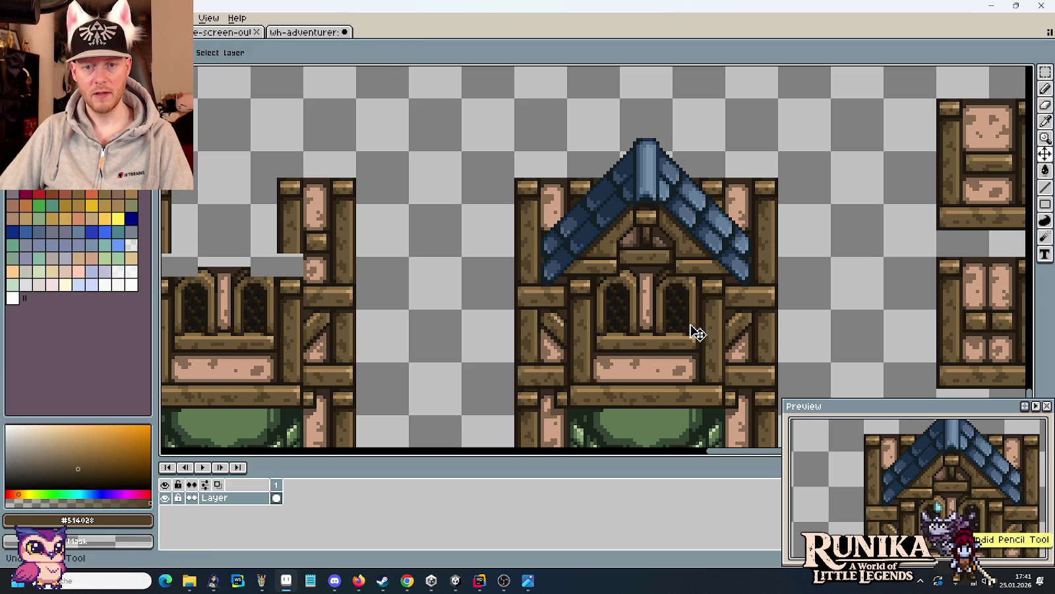
- Zoom around to check the tidied eave ends where the roof meets the pillars
{"action": "scroll", "coordinate": [696, 333], "scroll_direction": "up", "scroll_amount": 1}
{"action": "scroll", "coordinate": [705, 284], "scroll_direction": "up", "scroll_amount": 2}
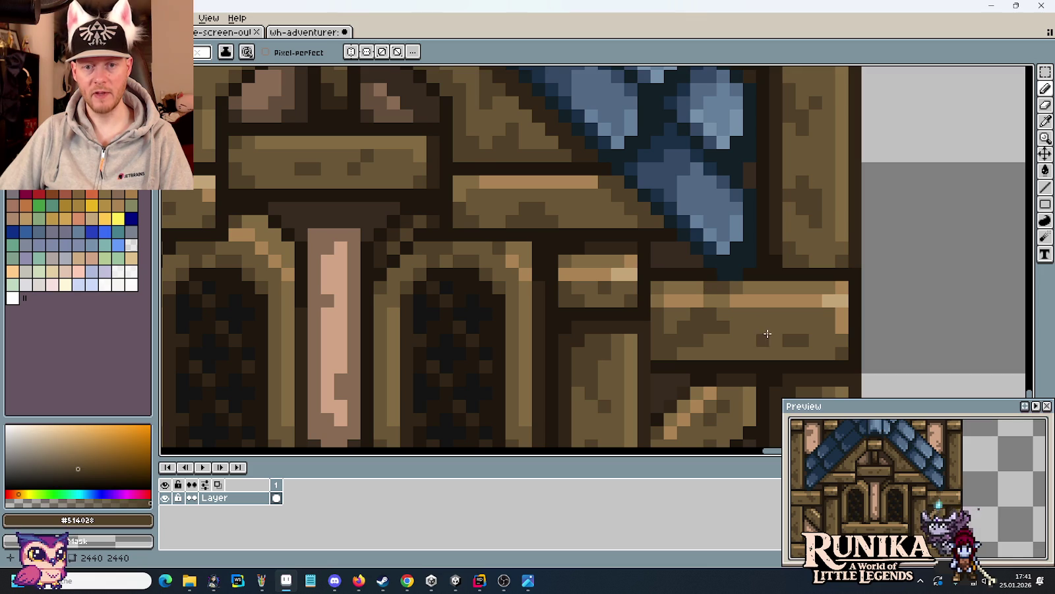
{"action": "scroll", "coordinate": [767, 334], "scroll_direction": "down", "scroll_amount": 3}
{"action": "scroll", "coordinate": [607, 317], "scroll_direction": "up", "scroll_amount": 2}
{"action": "scroll", "coordinate": [595, 321], "scroll_direction": "up", "scroll_amount": 2}
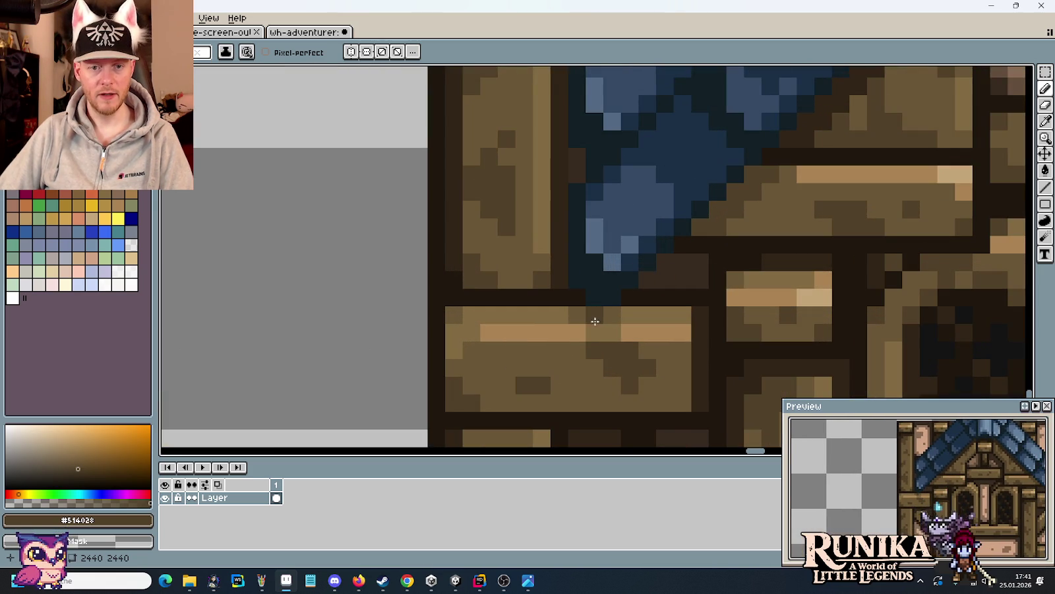
{"action": "scroll", "coordinate": [671, 339], "scroll_direction": "down", "scroll_amount": 3}
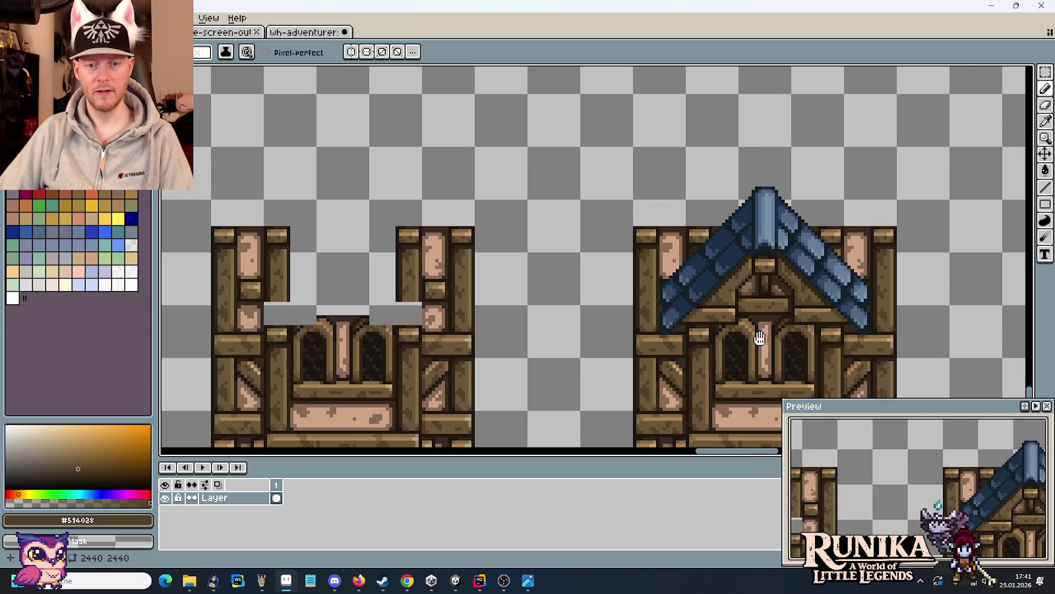
{"action": "scroll", "coordinate": [625, 277], "scroll_direction": "down", "scroll_amount": 1}
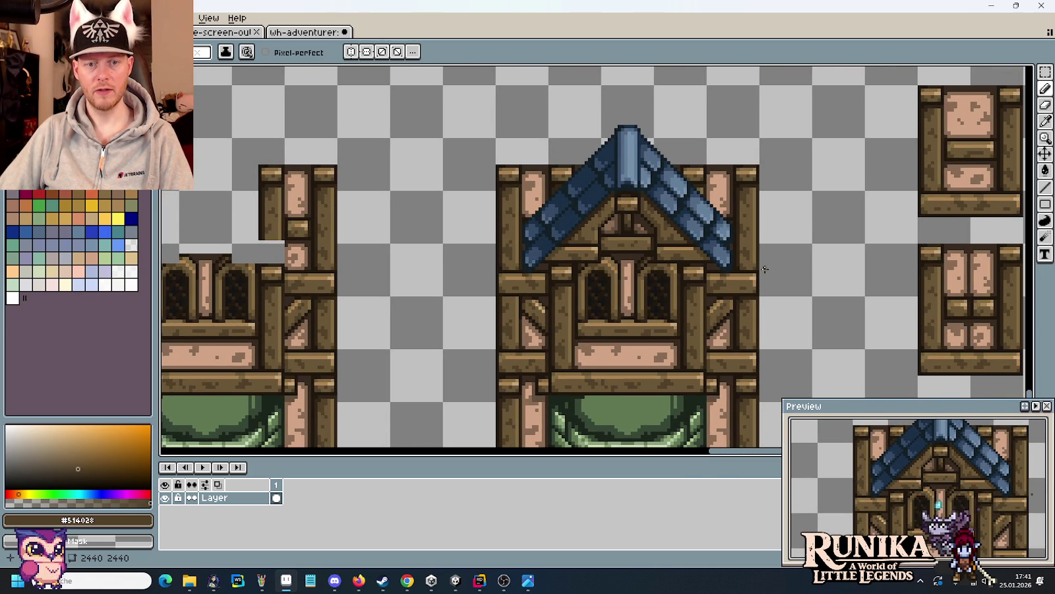
{"action": "key", "text": "v"}
{"action": "key", "text": "b"}
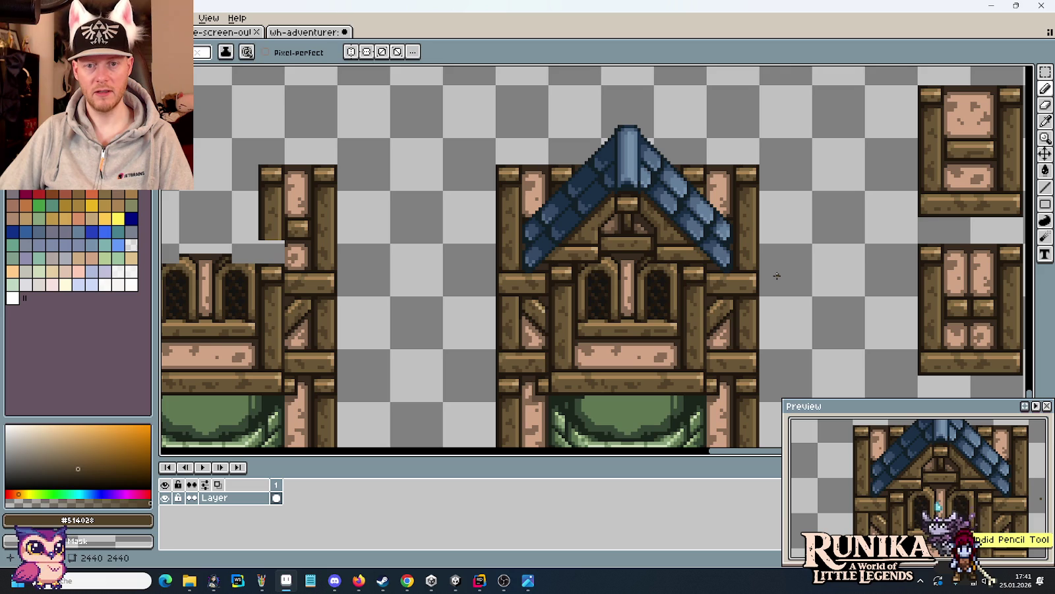
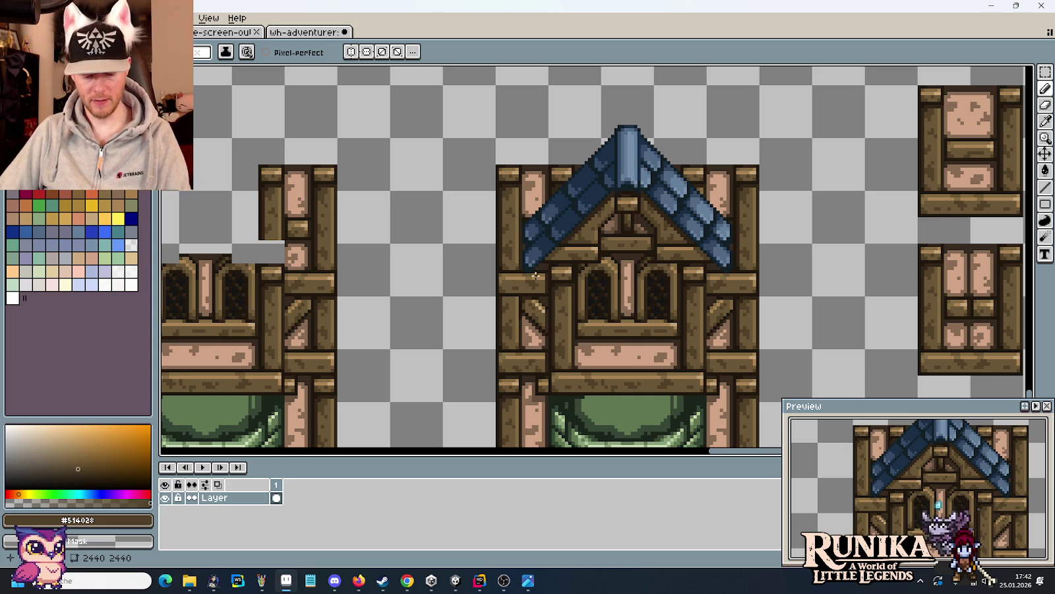
- Paint a dark brown outline and mid-brown shading along the left pink panel's roof edge, removing a stray pixel
{"action": "scroll", "coordinate": [530, 190], "scroll_direction": "up", "scroll_amount": 2}
{"action": "scroll", "coordinate": [530, 190], "scroll_direction": "up", "scroll_amount": 1}
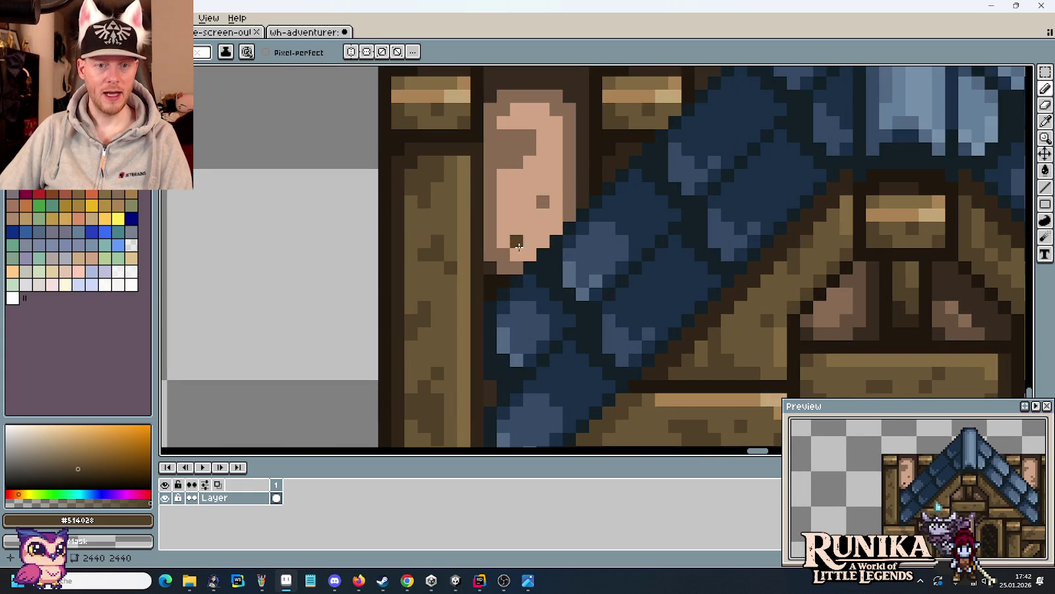
{"action": "left_click", "coordinate": [571, 215], "text": "alt"}
{"action": "left_click_drag", "start_coordinate": [558, 228], "coordinate": [516, 267]}
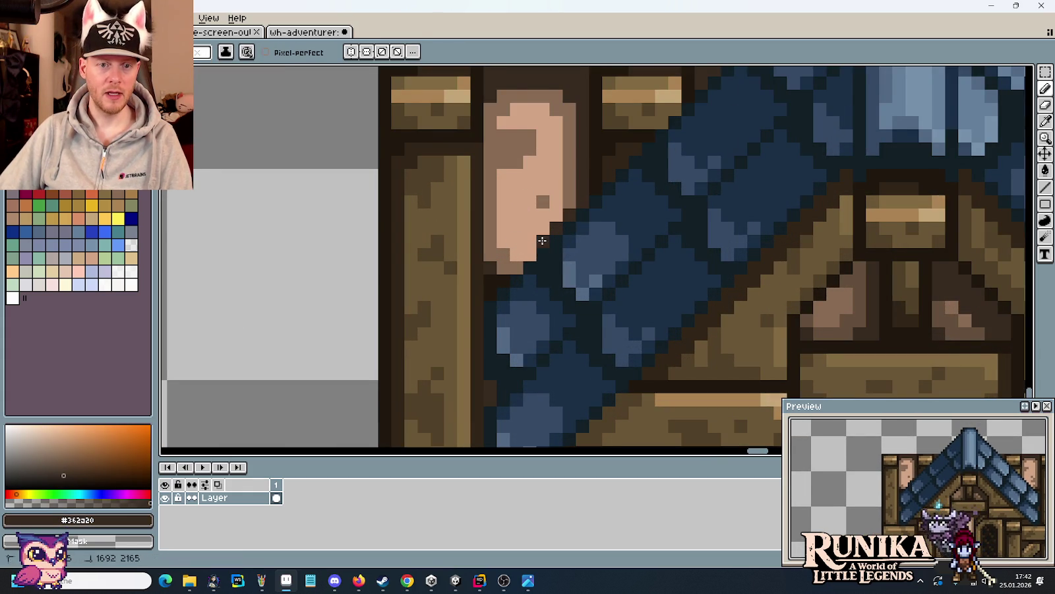
{"action": "left_click", "coordinate": [729, 239]}
{"action": "key", "text": "ctrl+z"}
{"action": "left_click", "coordinate": [571, 199], "text": "alt"}
{"action": "left_click_drag", "start_coordinate": [560, 199], "coordinate": [556, 213]}
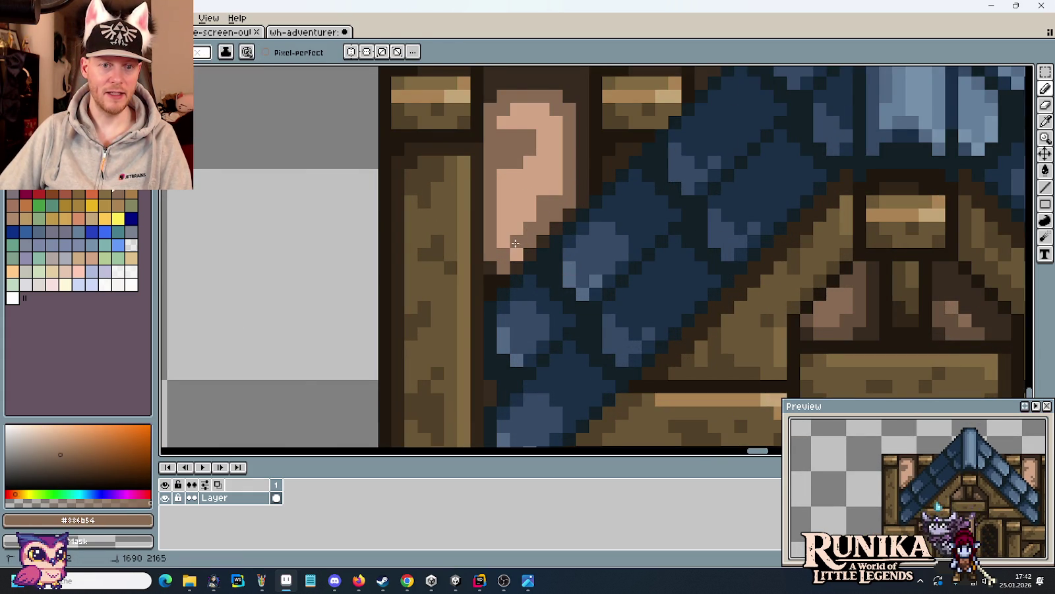
{"action": "left_click_drag", "start_coordinate": [502, 245], "coordinate": [513, 227]}
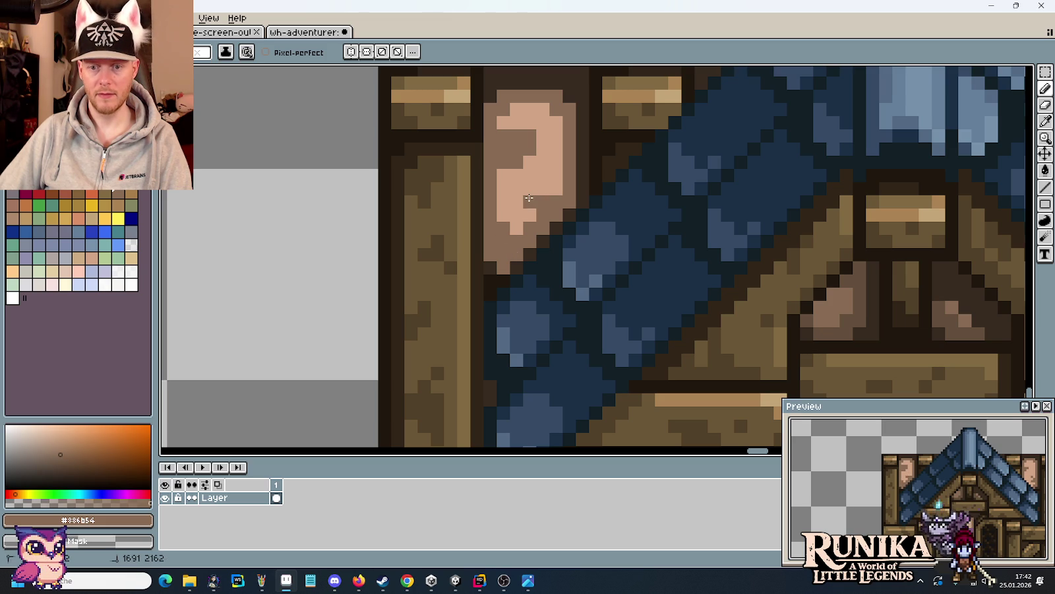
- Outline the right pink panel's roof edge in the darkest brown and sample the wall's mid-brown
{"action": "scroll", "coordinate": [713, 226], "scroll_direction": "right", "scroll_amount": 2}
{"action": "scroll", "coordinate": [759, 251], "scroll_direction": "right", "scroll_amount": 2}
{"action": "scroll", "coordinate": [796, 275], "scroll_direction": "right", "scroll_amount": 2}
{"action": "left_click", "coordinate": [649, 218], "text": "alt"}
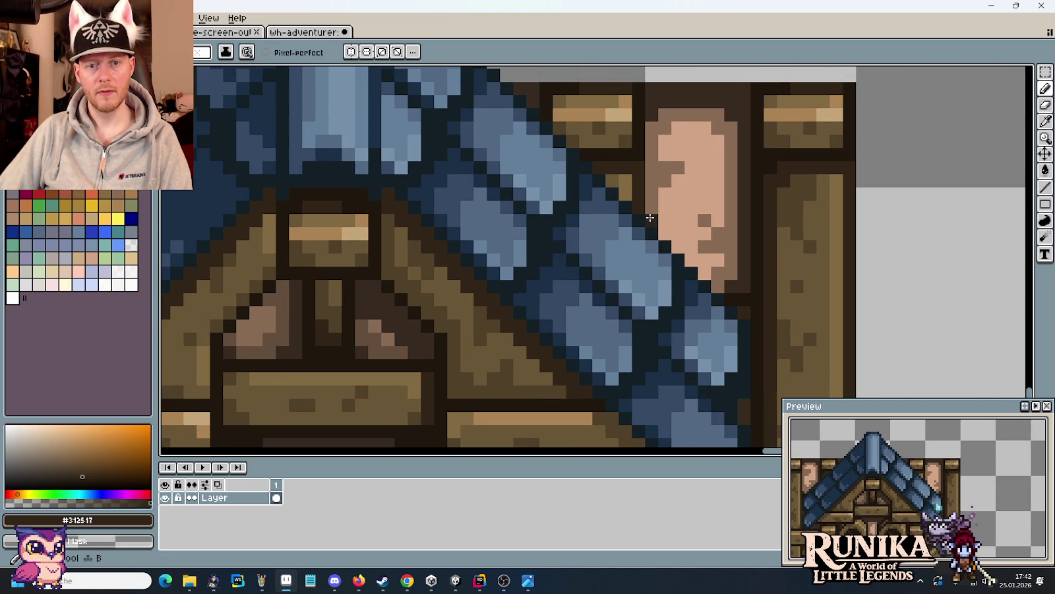
{"action": "left_click", "coordinate": [704, 259]}
{"action": "left_click", "coordinate": [693, 259]}
{"action": "key", "text": "i"}
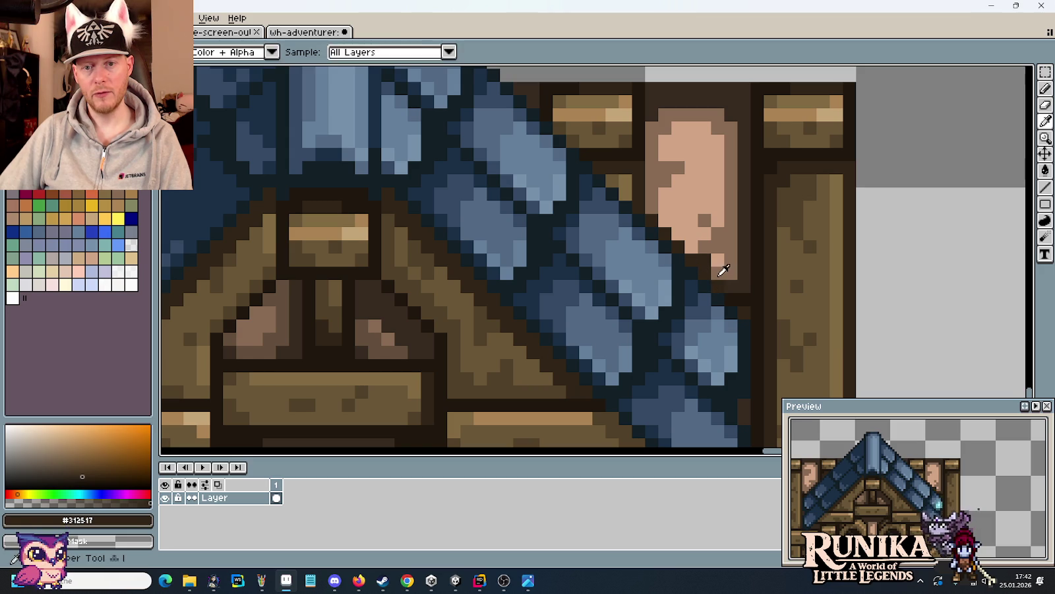
{"action": "left_click", "coordinate": [720, 268]}
{"action": "key", "text": "b"}
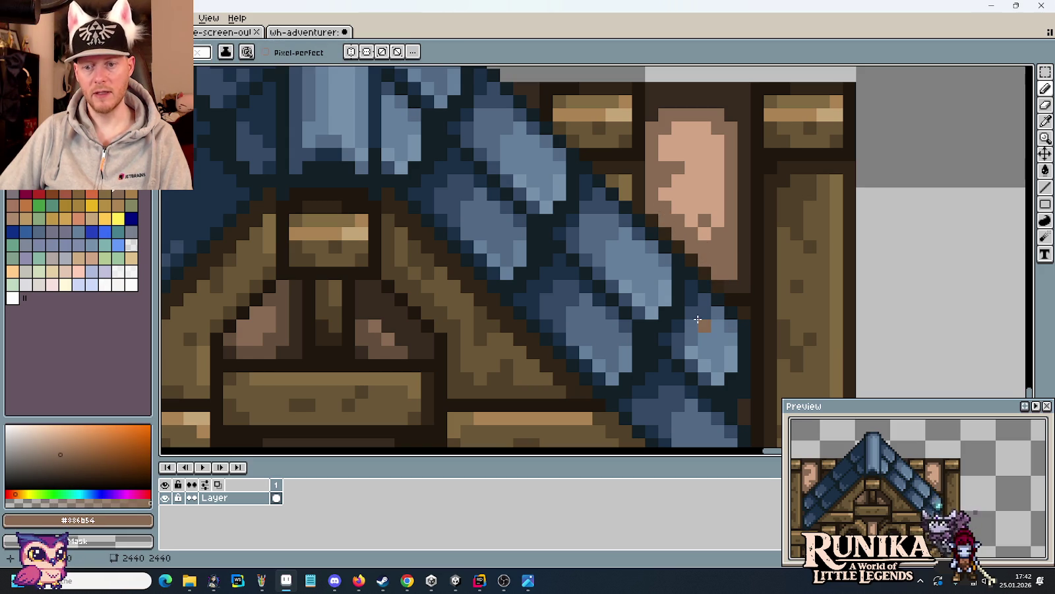
- Sample the brown timber colour from the canvas for the next touch-ups
{"action": "scroll", "coordinate": [697, 318], "scroll_direction": "down", "scroll_amount": 3}
{"action": "scroll", "coordinate": [673, 325], "scroll_direction": "up", "scroll_amount": 1}
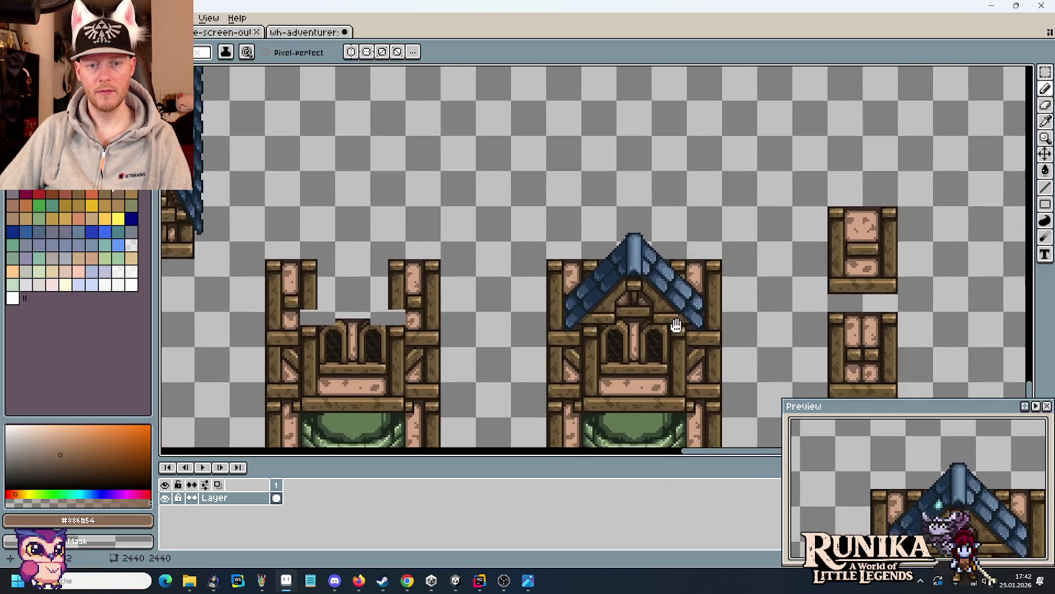
{"action": "scroll", "coordinate": [681, 269], "scroll_direction": "up", "scroll_amount": 2}
{"action": "scroll", "coordinate": [681, 269], "scroll_direction": "up", "scroll_amount": 2}
{"action": "key", "text": "i"}
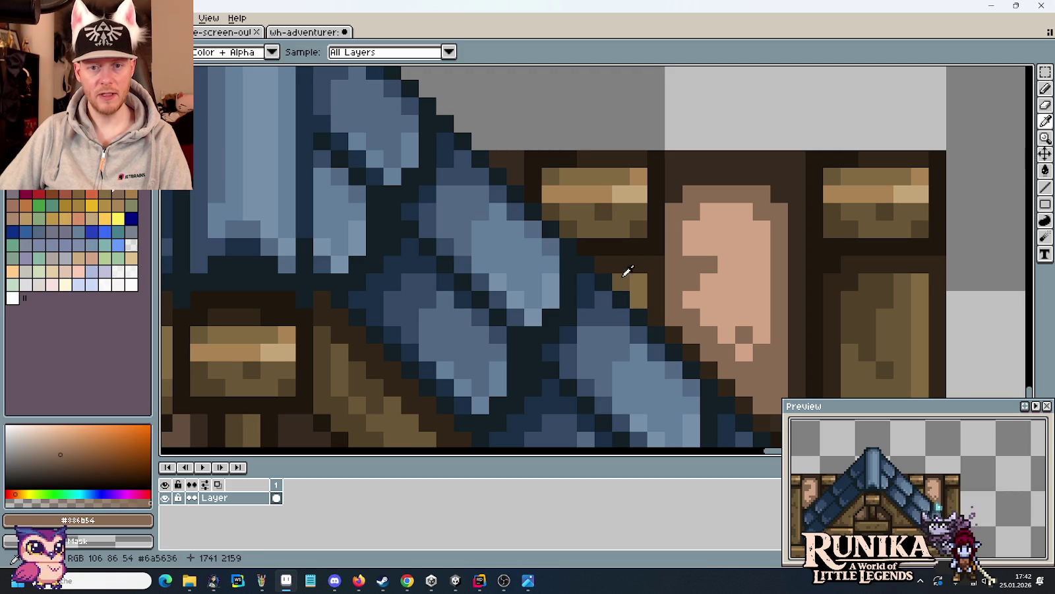
{"action": "left_click", "coordinate": [858, 300]}
{"action": "key", "text": "b"}
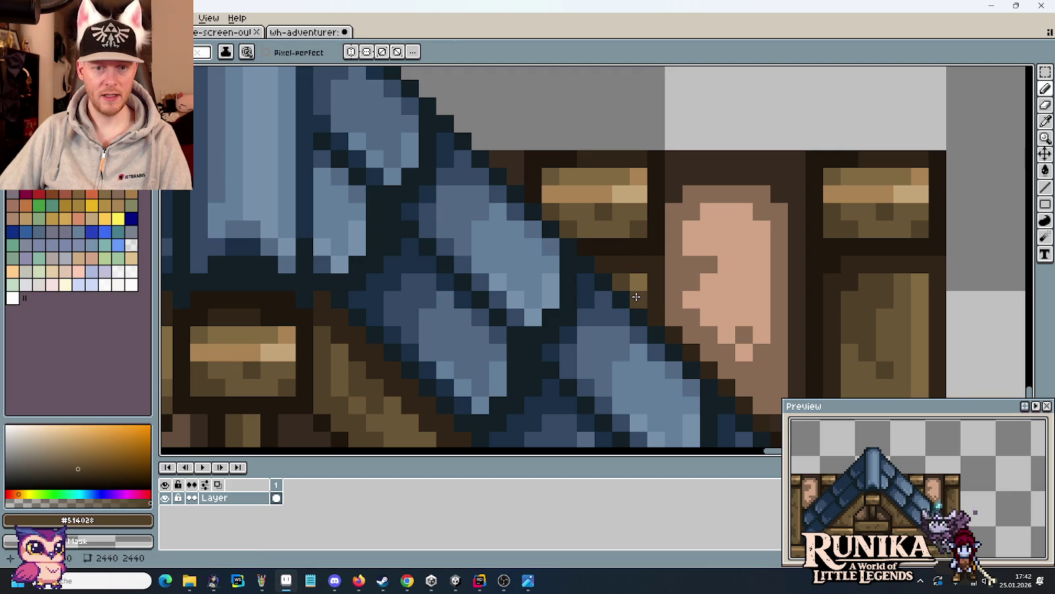
- Pan across the other roof parts and choose a very dark brown
{"action": "left_click_drag", "start_coordinate": [495, 313], "coordinate": [817, 284]}
{"action": "mouse_move", "coordinate": [924, 226]}
{"action": "left_mouse_down"}
{"action": "mouse_move", "coordinate": [496, 247]}
{"action": "mouse_move", "coordinate": [470, 237]}
{"action": "left_mouse_up"}
{"action": "scroll", "coordinate": [496, 275], "scroll_direction": "down", "scroll_amount": 2}
{"action": "scroll", "coordinate": [498, 275], "scroll_direction": "down", "scroll_amount": 1}
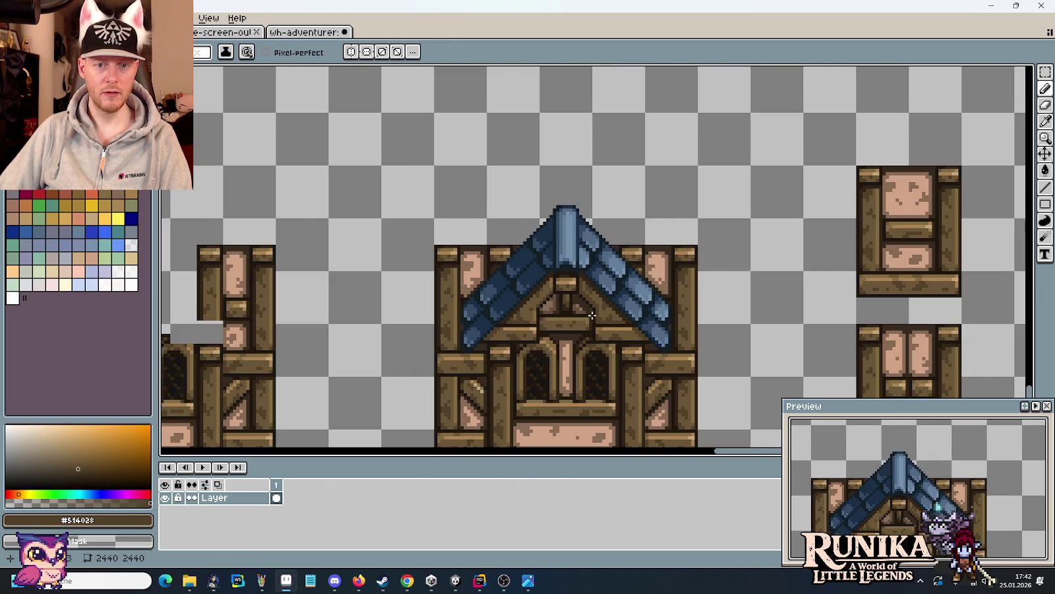
{"action": "scroll", "coordinate": [630, 282], "scroll_direction": "up", "scroll_amount": 3}
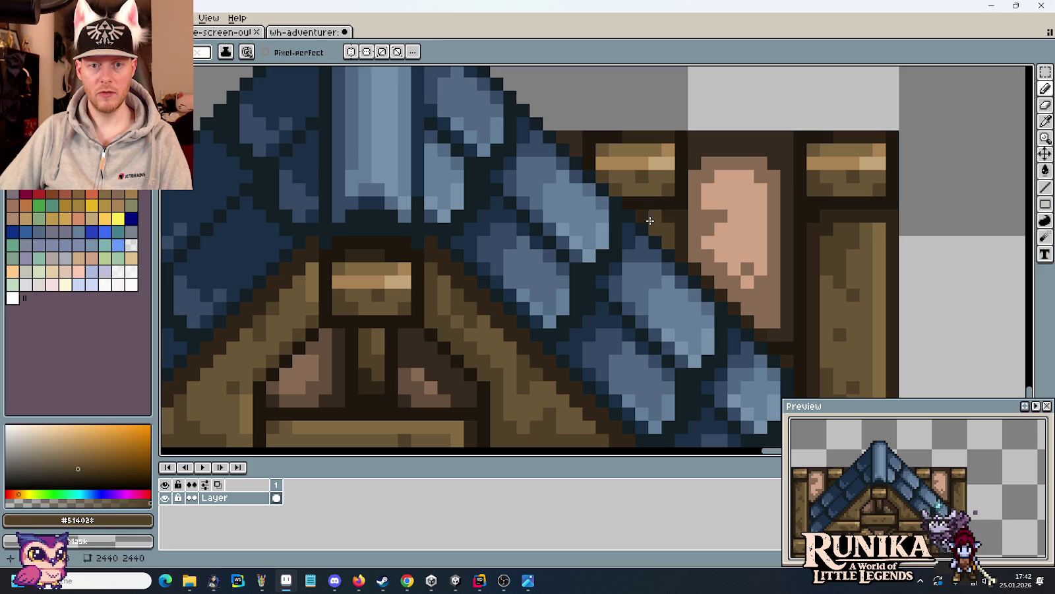
{"action": "left_click", "coordinate": [681, 217], "text": "alt"}
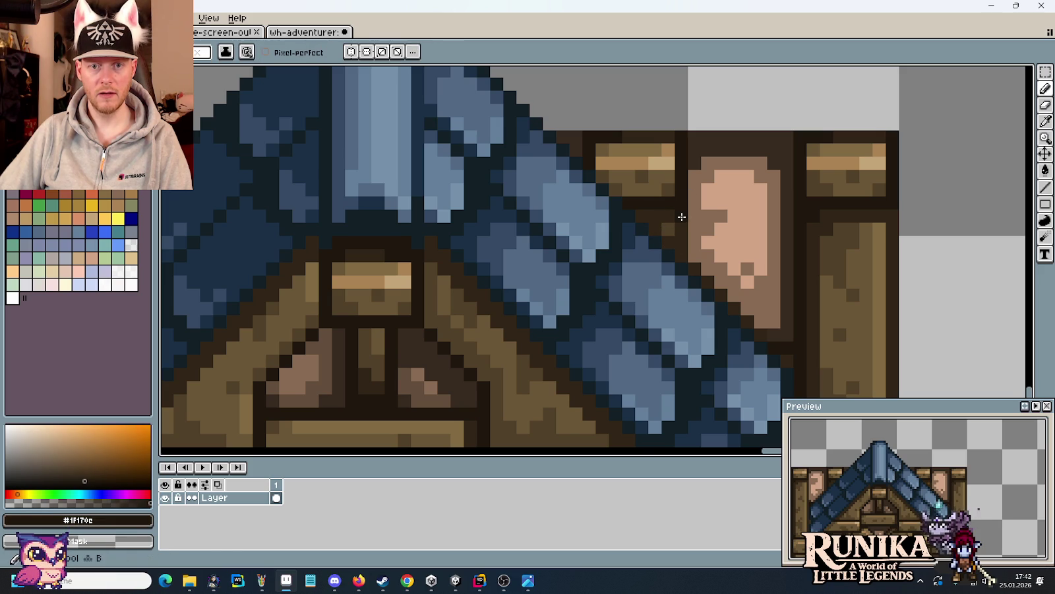
{"action": "scroll", "coordinate": [706, 254], "scroll_direction": "down", "scroll_amount": 3}
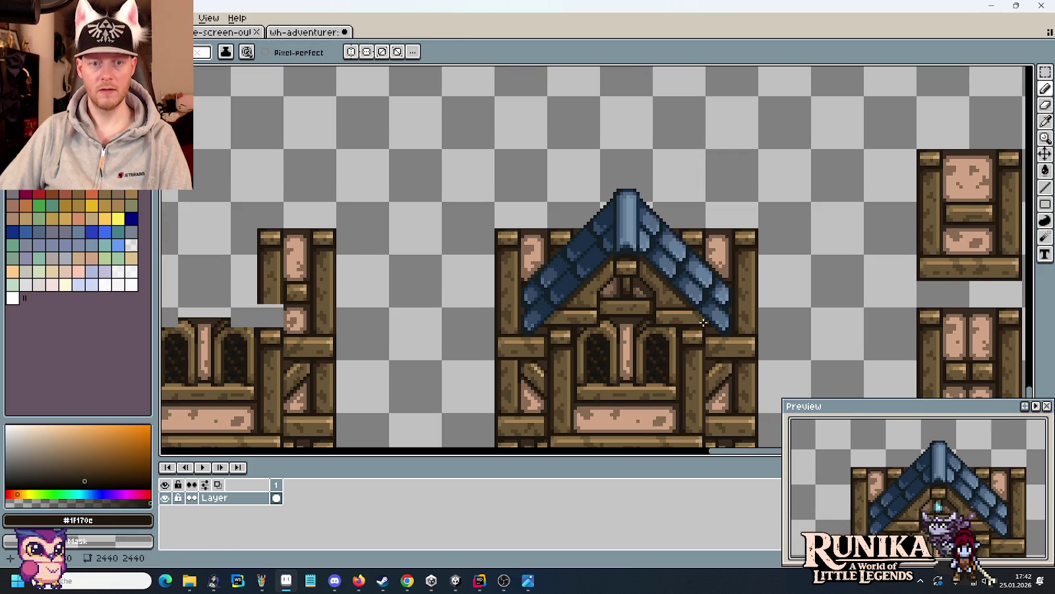
{"action": "left_click_drag", "start_coordinate": [704, 322], "coordinate": [681, 258]}
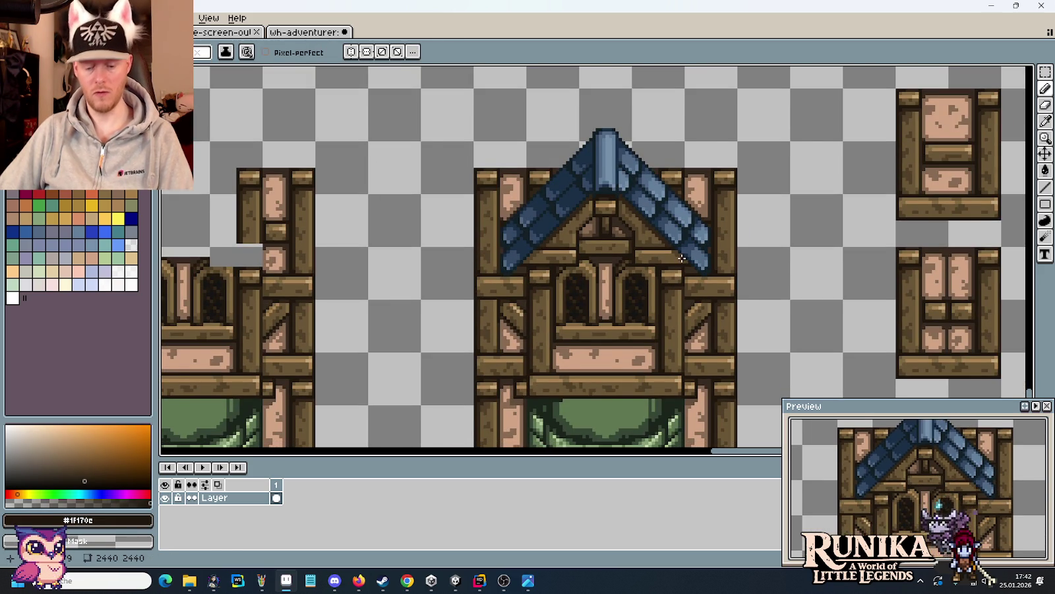
{"action": "scroll", "coordinate": [681, 259], "scroll_direction": "down", "scroll_amount": 1}
{"action": "scroll", "coordinate": [682, 259], "scroll_direction": "down", "scroll_amount": 1}
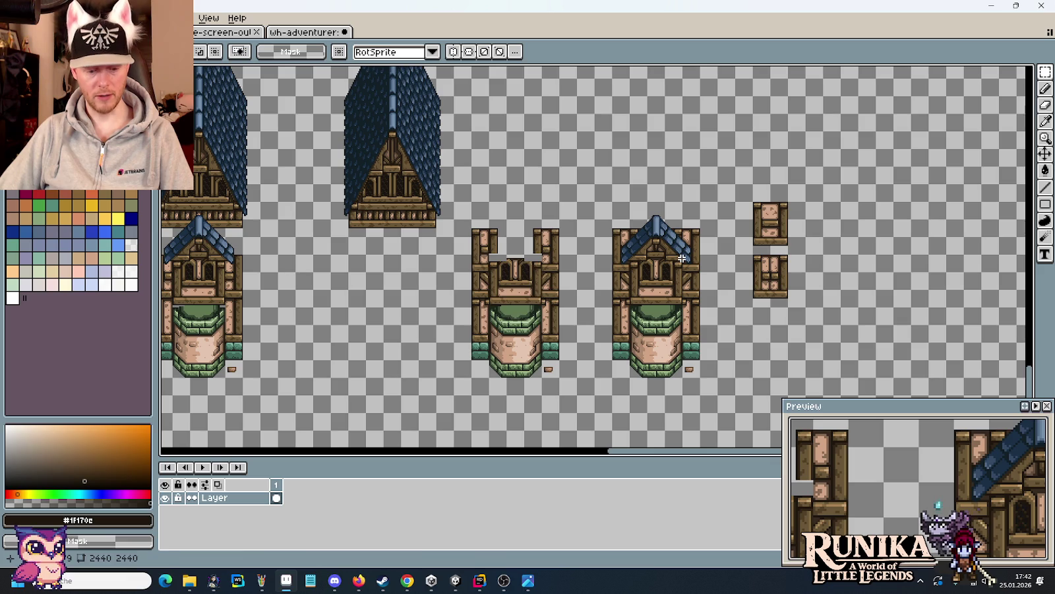
- Delete the loose wall tiles and move the right tower closer to the others
{"action": "left_click_drag", "start_coordinate": [744, 188], "coordinate": [805, 303]}
{"action": "key", "text": "Delete"}
{"action": "scroll", "coordinate": [618, 245], "scroll_direction": "left", "scroll_amount": 3}
{"action": "scroll", "coordinate": [618, 244], "scroll_direction": "right", "scroll_amount": 3}
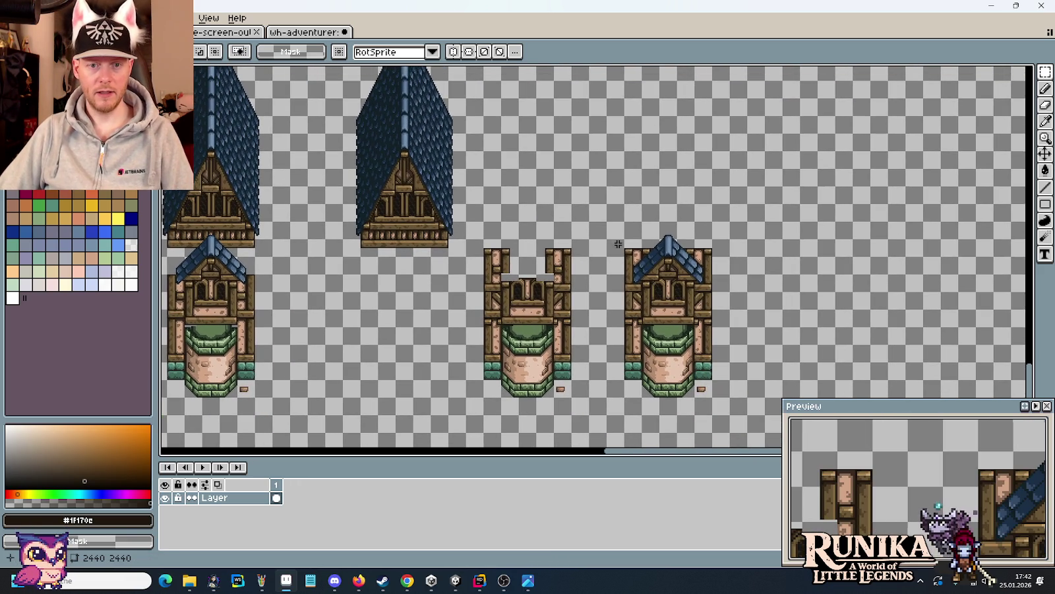
{"action": "left_click_drag", "start_coordinate": [637, 225], "coordinate": [711, 414]}
{"action": "mouse_move", "coordinate": [681, 377]}
{"action": "left_mouse_down"}
{"action": "mouse_move", "coordinate": [647, 377]}
{"action": "mouse_move", "coordinate": [765, 370]}
{"action": "left_mouse_up"}
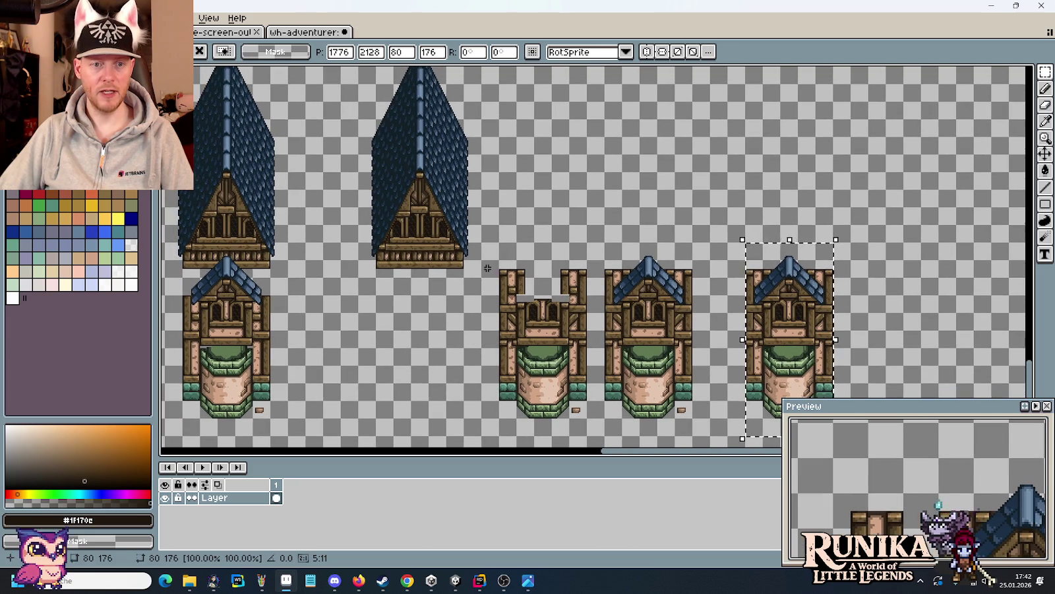
- Place a copy of the second tall blue roof at the right
{"action": "left_click", "coordinate": [488, 267]}
{"action": "scroll", "coordinate": [487, 267], "scroll_direction": "up", "scroll_amount": 2}
{"action": "left_click_drag", "start_coordinate": [360, 94], "coordinate": [483, 353]}
{"action": "mouse_move", "coordinate": [443, 215]}
{"action": "left_mouse_down"}
{"action": "mouse_move", "coordinate": [777, 233]}
{"action": "mouse_move", "coordinate": [936, 215]}
{"action": "left_mouse_up"}
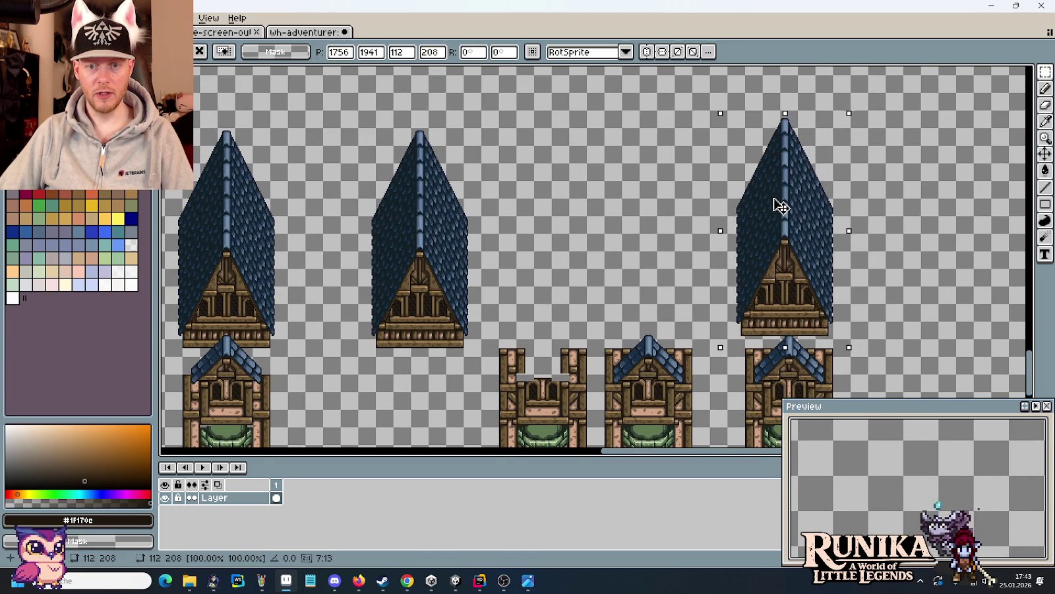
- Move the finished dormer tower beneath the copied tall roof and commit it
{"action": "left_click_drag", "start_coordinate": [794, 226], "coordinate": [549, 43]}
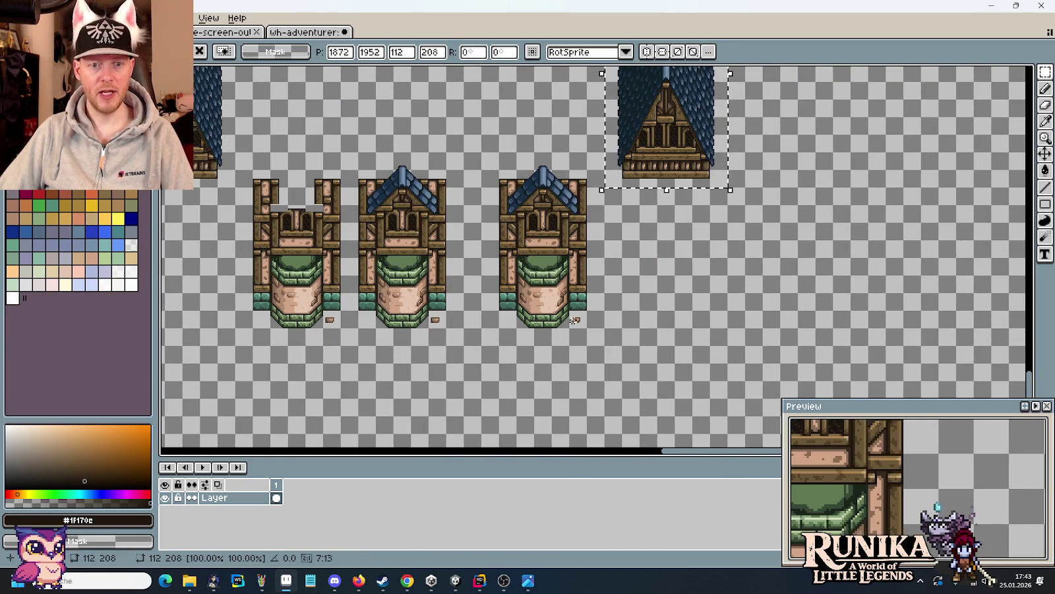
{"action": "left_click_drag", "start_coordinate": [587, 345], "coordinate": [502, 153]}
{"action": "left_click_drag", "start_coordinate": [564, 242], "coordinate": [686, 243]}
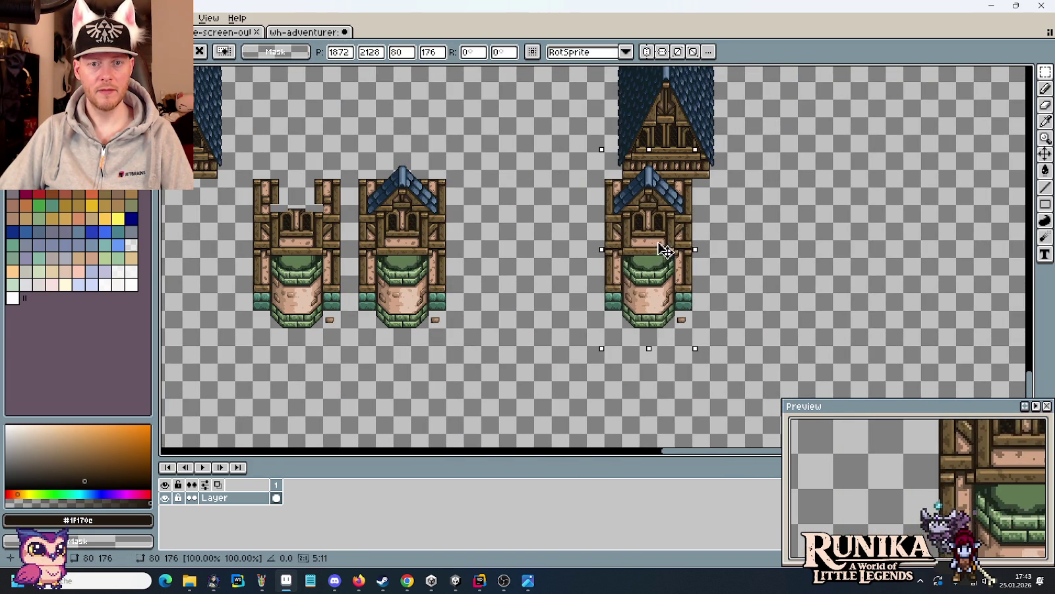
{"action": "key", "text": "Return"}
{"action": "left_click_drag", "start_coordinate": [575, 178], "coordinate": [524, 288]}
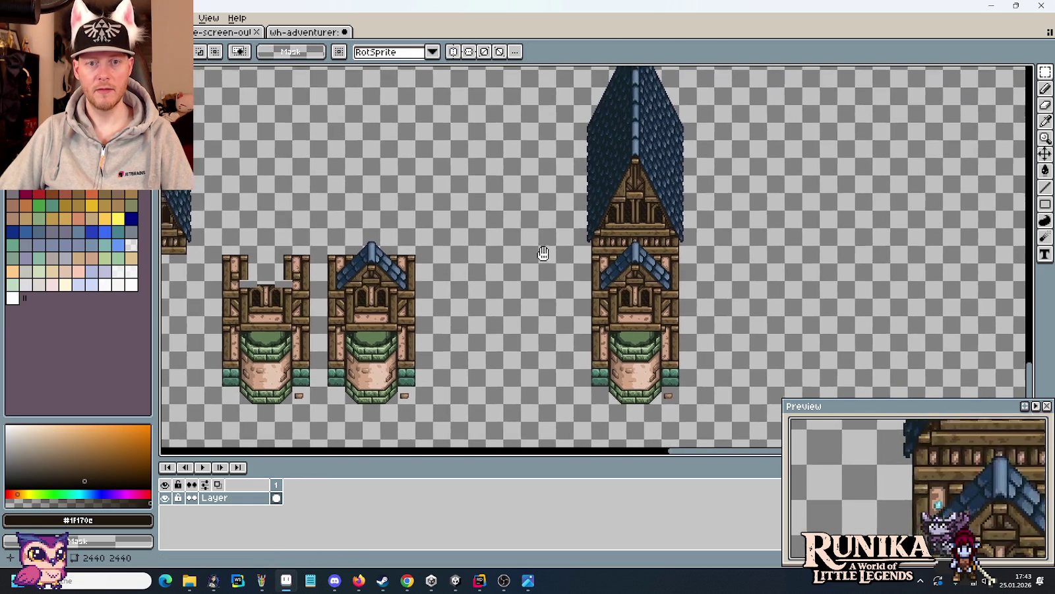
{"action": "scroll", "coordinate": [524, 289], "scroll_direction": "up", "scroll_amount": 1}
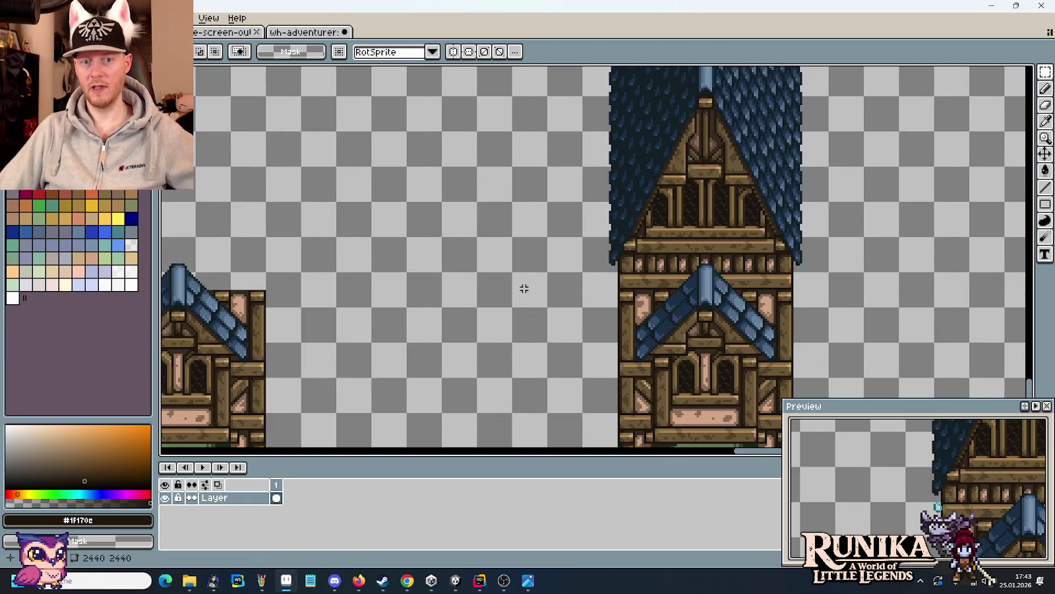
{"action": "scroll", "coordinate": [524, 288], "scroll_direction": "down", "scroll_amount": 1}
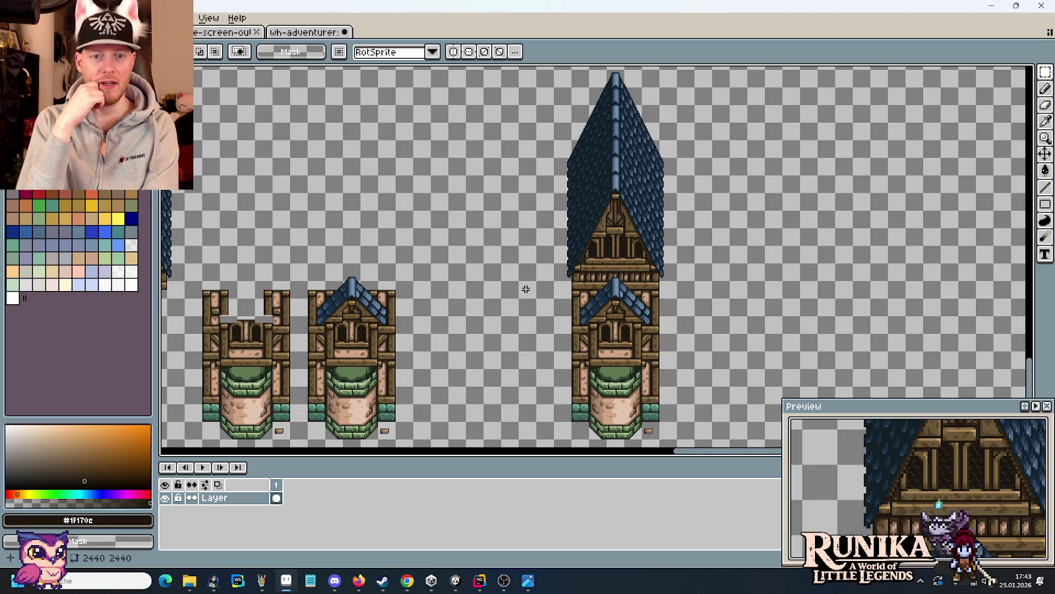
{"action": "scroll", "coordinate": [526, 289], "scroll_direction": "down", "scroll_amount": 2}
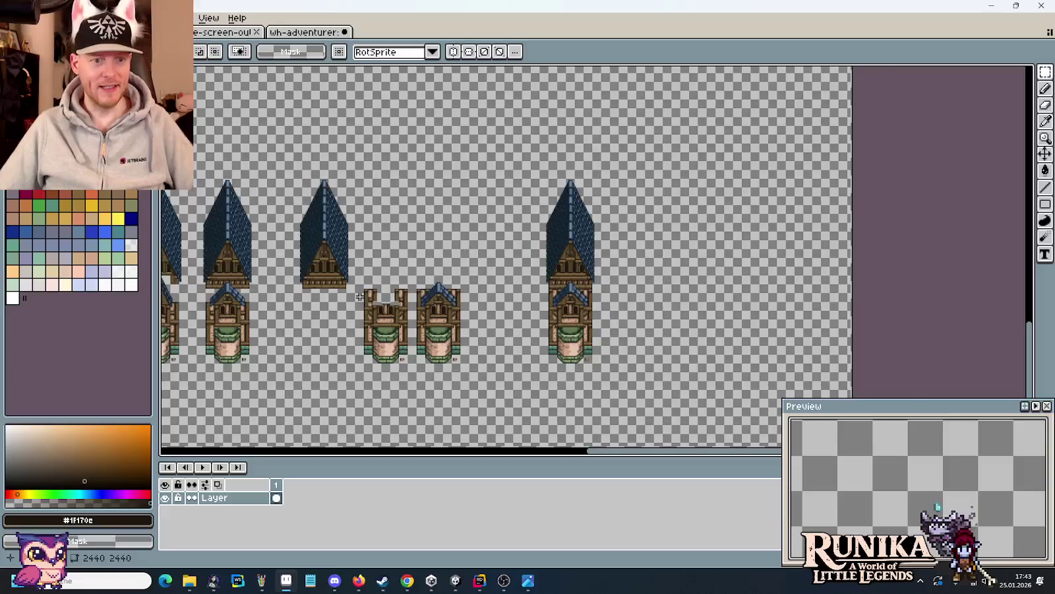
{"action": "scroll", "coordinate": [646, 295], "scroll_direction": "left", "scroll_amount": 5}
{"action": "scroll", "coordinate": [645, 295], "scroll_direction": "left", "scroll_amount": 4}
{"action": "scroll", "coordinate": [627, 284], "scroll_direction": "left", "scroll_amount": 4}
{"action": "scroll", "coordinate": [597, 266], "scroll_direction": "left", "scroll_amount": 2}
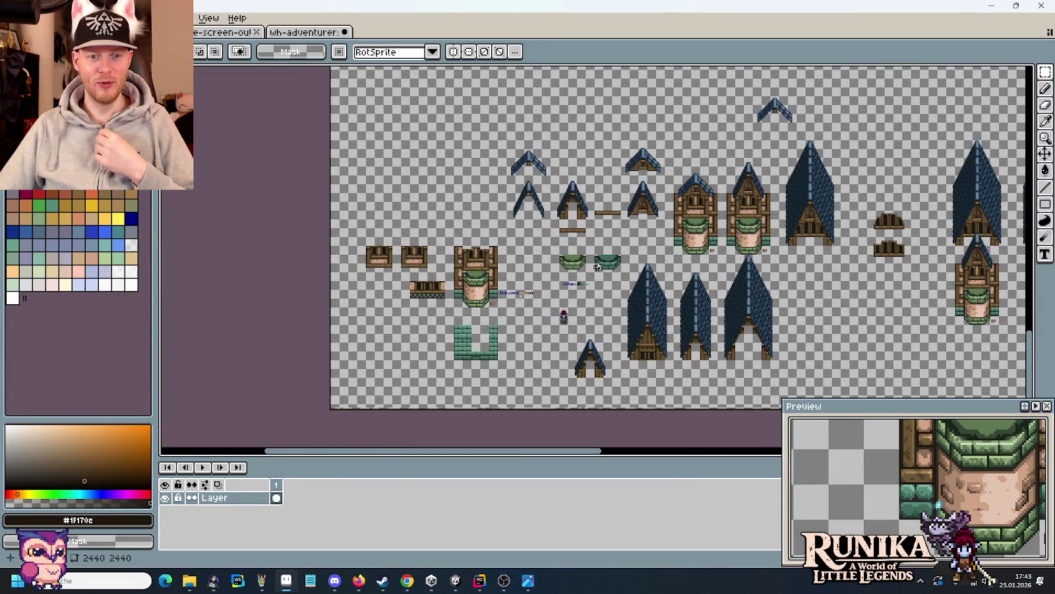
{"action": "scroll", "coordinate": [598, 266], "scroll_direction": "right", "scroll_amount": 2}
{"action": "scroll", "coordinate": [581, 261], "scroll_direction": "up", "scroll_amount": 1}
{"action": "scroll", "coordinate": [567, 257], "scroll_direction": "up", "scroll_amount": 1}
{"action": "scroll", "coordinate": [559, 254], "scroll_direction": "up", "scroll_amount": 2}
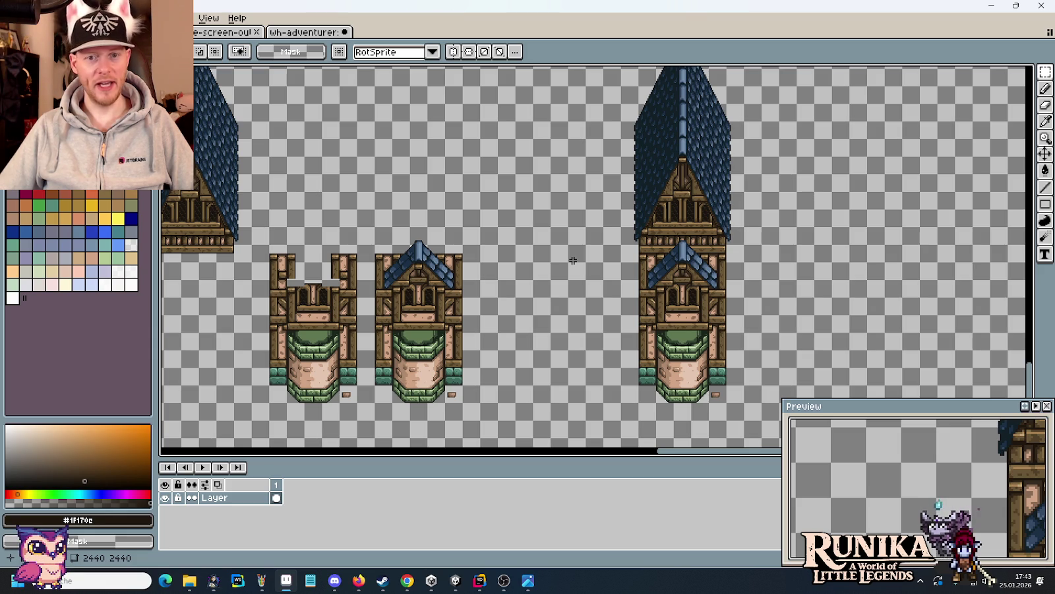
{"action": "scroll", "coordinate": [752, 198], "scroll_direction": "up", "scroll_amount": 2}
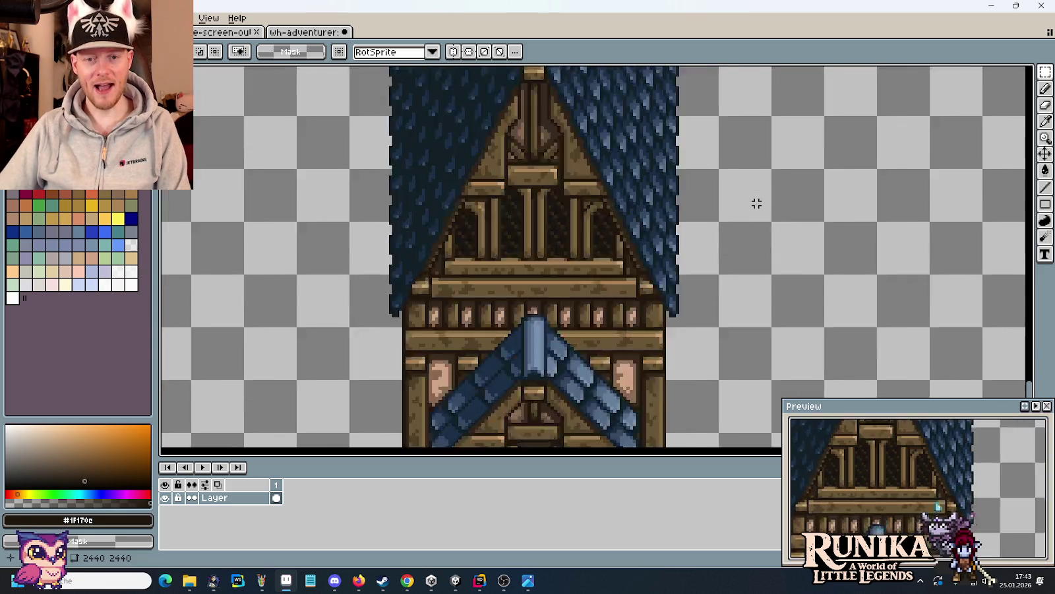
- Sample the dark outline colour from the blue roof
{"action": "scroll", "coordinate": [752, 204], "scroll_direction": "up", "scroll_amount": 1}
{"action": "scroll", "coordinate": [419, 310], "scroll_direction": "left", "scroll_amount": 2}
{"action": "scroll", "coordinate": [418, 310], "scroll_direction": "down", "scroll_amount": 1}
{"action": "scroll", "coordinate": [616, 288], "scroll_direction": "up", "scroll_amount": 2}
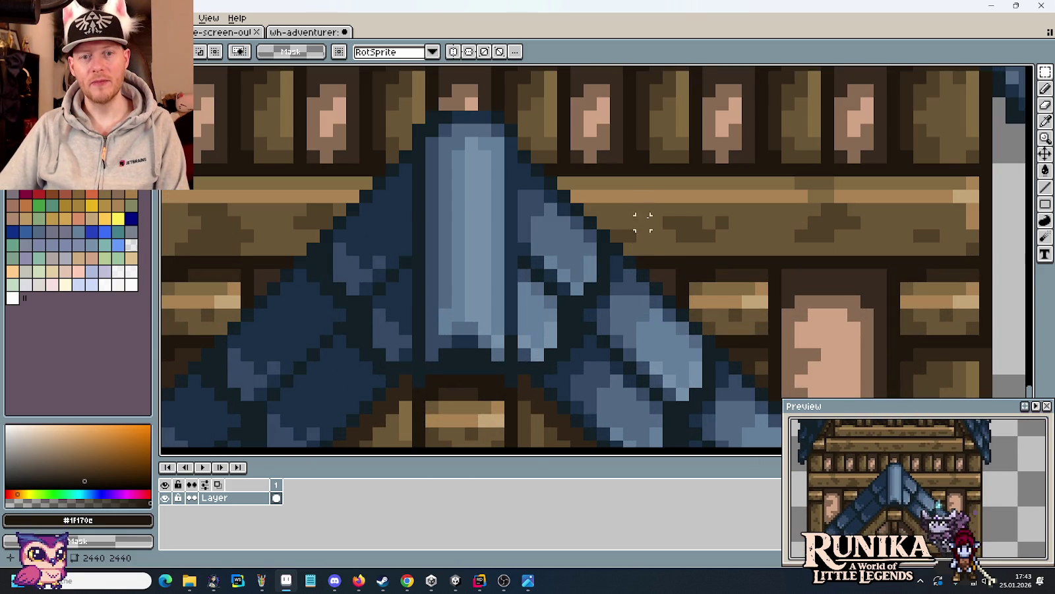
{"action": "key", "text": "i"}
{"action": "left_click", "coordinate": [670, 271]}
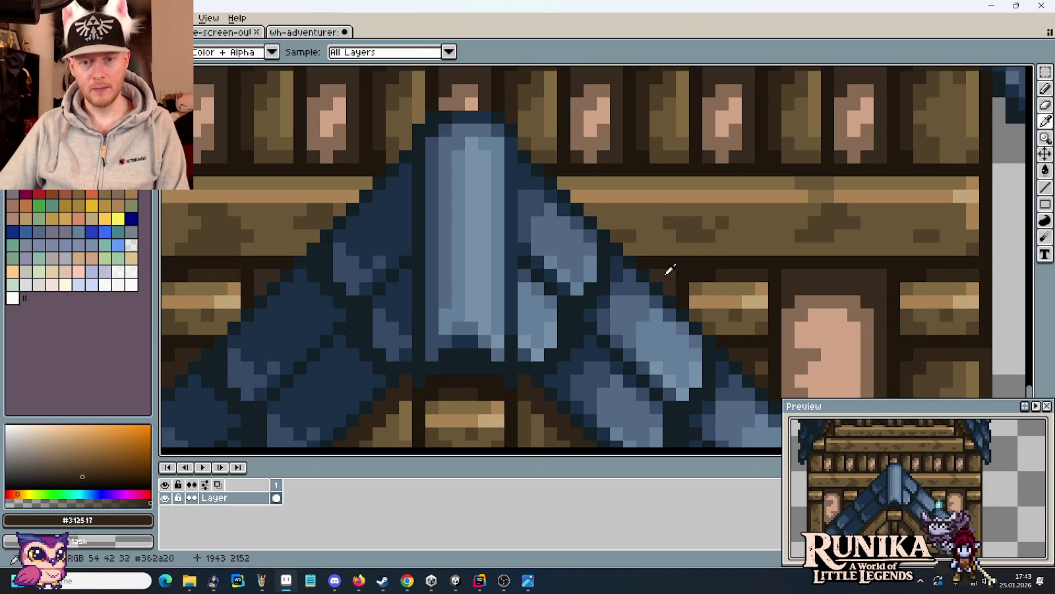
{"action": "key", "text": "b"}
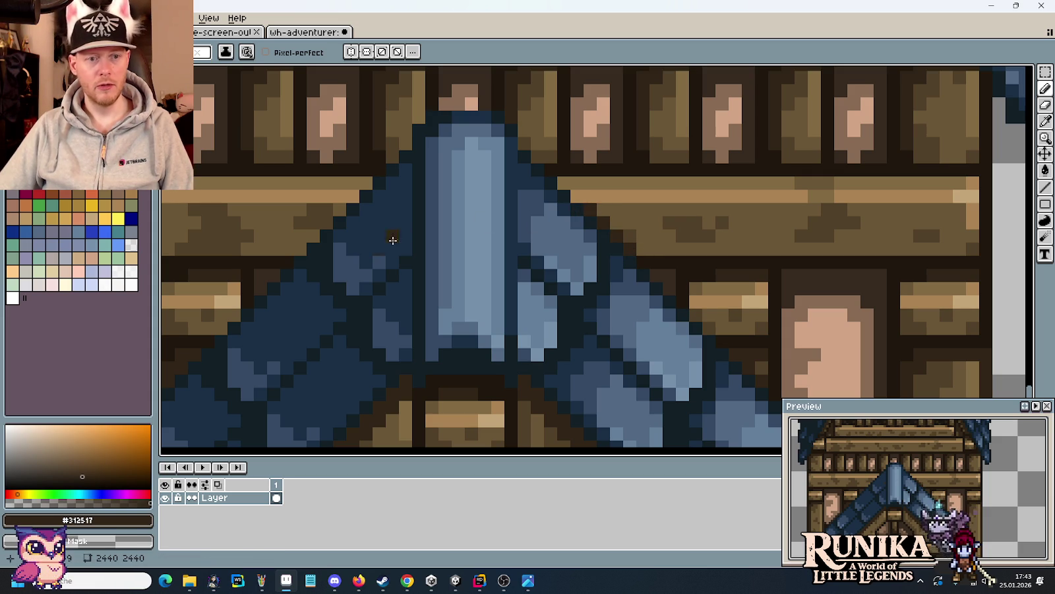
- Sample the dark timber brown #514028 and retouch the dormer roof peak
{"action": "key", "text": "i"}
{"action": "left_click", "coordinate": [685, 222]}
{"action": "key", "text": "b"}
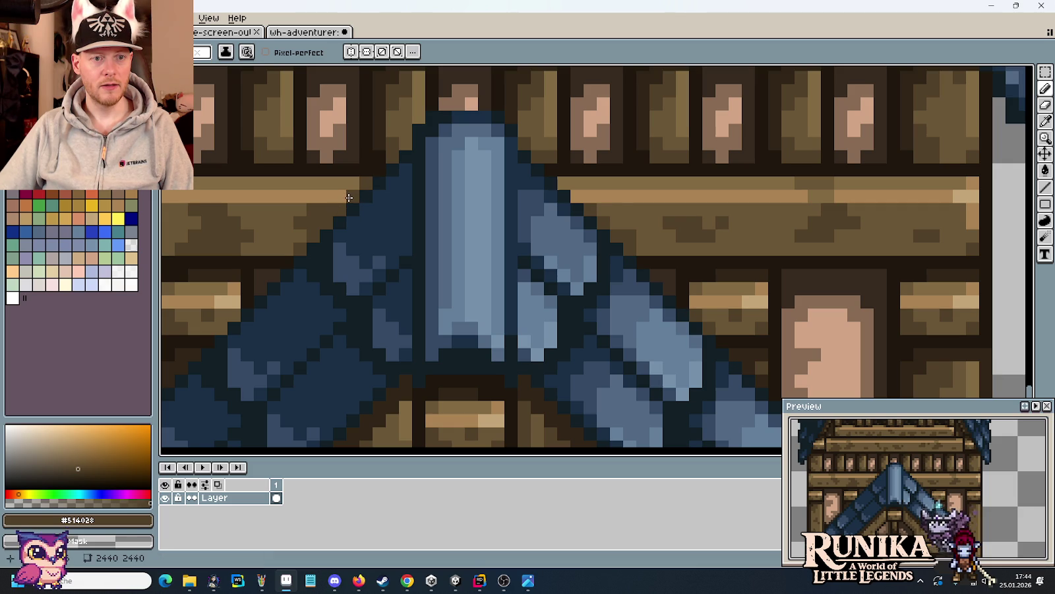
{"action": "scroll", "coordinate": [614, 218], "scroll_direction": "down", "scroll_amount": 2}
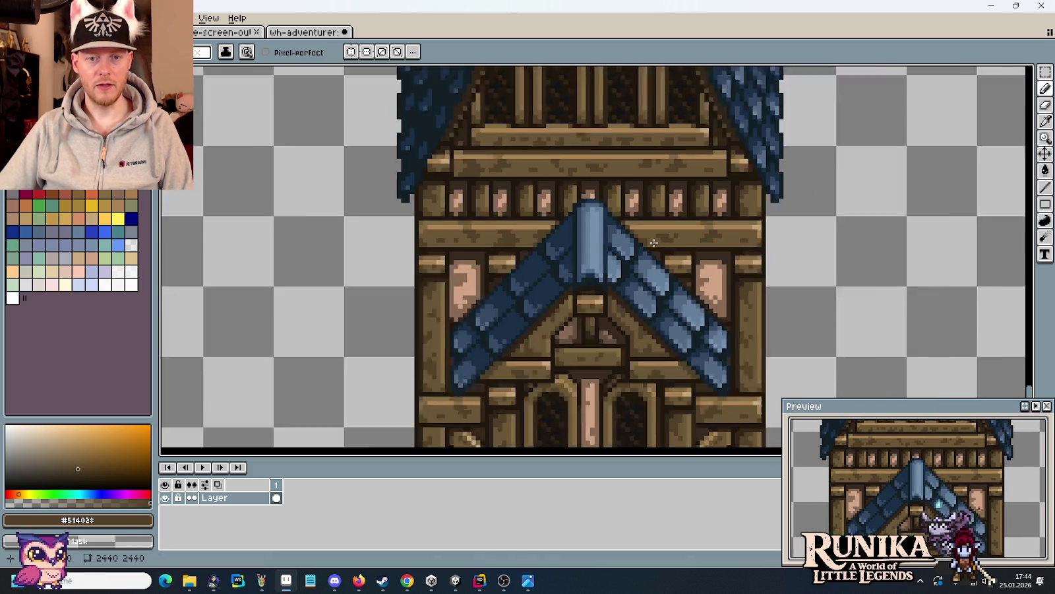
{"action": "scroll", "coordinate": [660, 248], "scroll_direction": "down", "scroll_amount": 1}
{"action": "scroll", "coordinate": [660, 248], "scroll_direction": "up", "scroll_amount": 3}
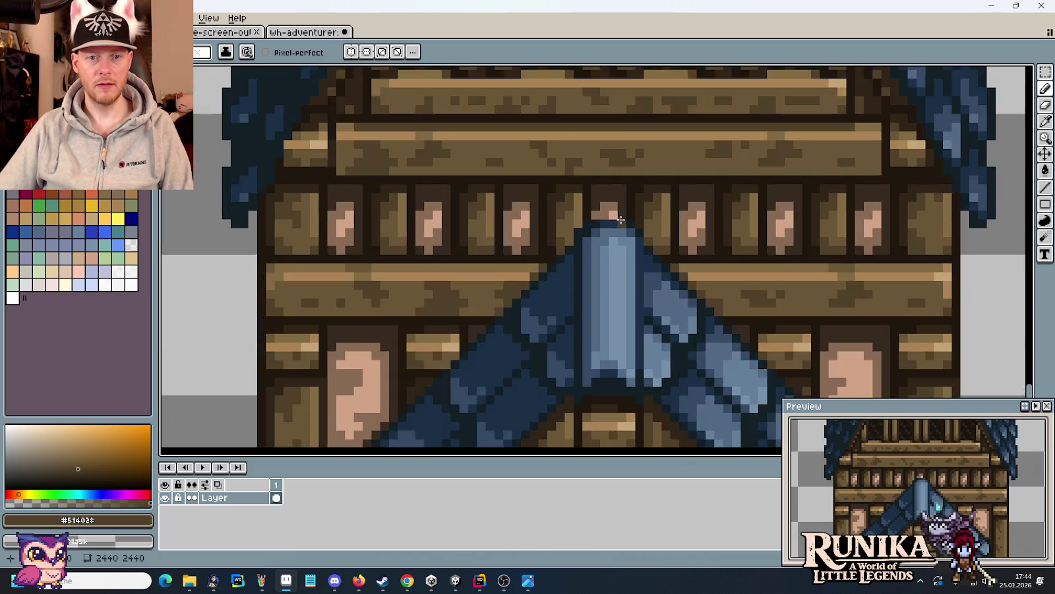
{"action": "scroll", "coordinate": [653, 245], "scroll_direction": "up", "scroll_amount": 1}
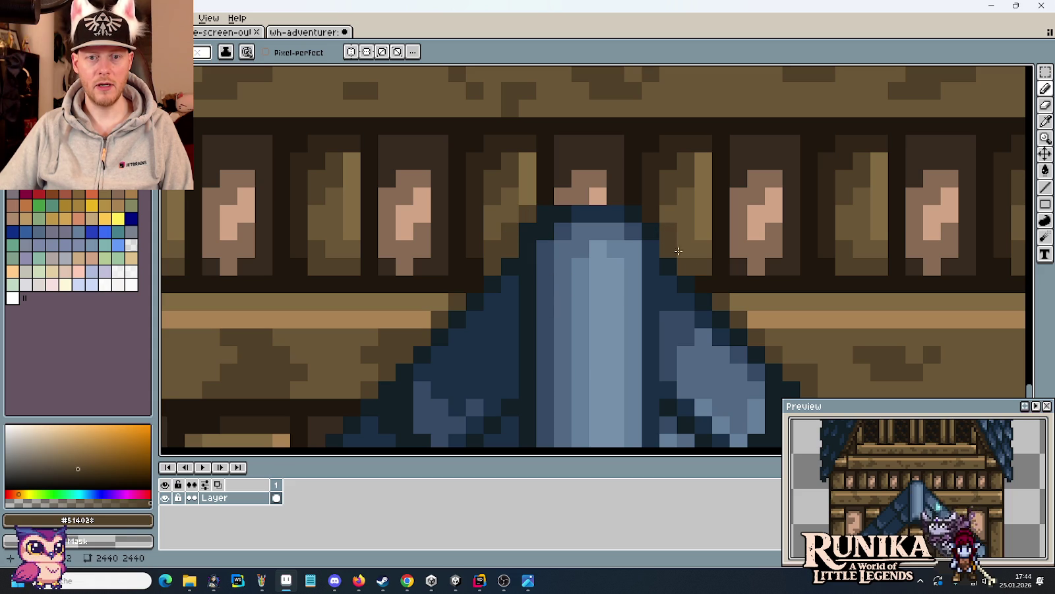
{"action": "scroll", "coordinate": [702, 288], "scroll_direction": "down", "scroll_amount": 3}
{"action": "scroll", "coordinate": [692, 271], "scroll_direction": "up", "scroll_amount": 1}
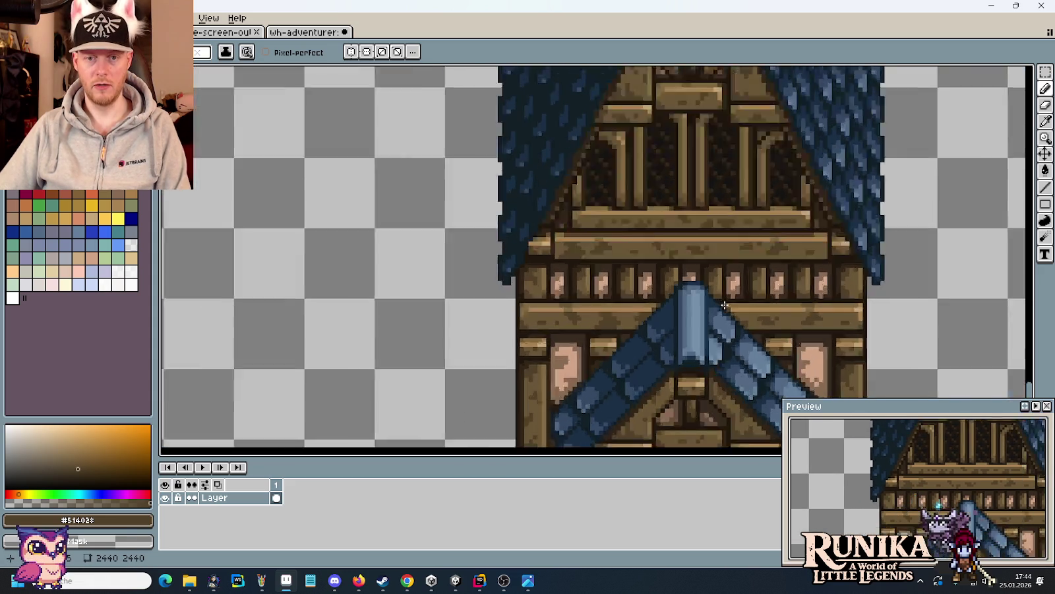
{"action": "scroll", "coordinate": [682, 256], "scroll_direction": "up", "scroll_amount": 2}
{"action": "scroll", "coordinate": [704, 300], "scroll_direction": "down", "scroll_amount": 3}
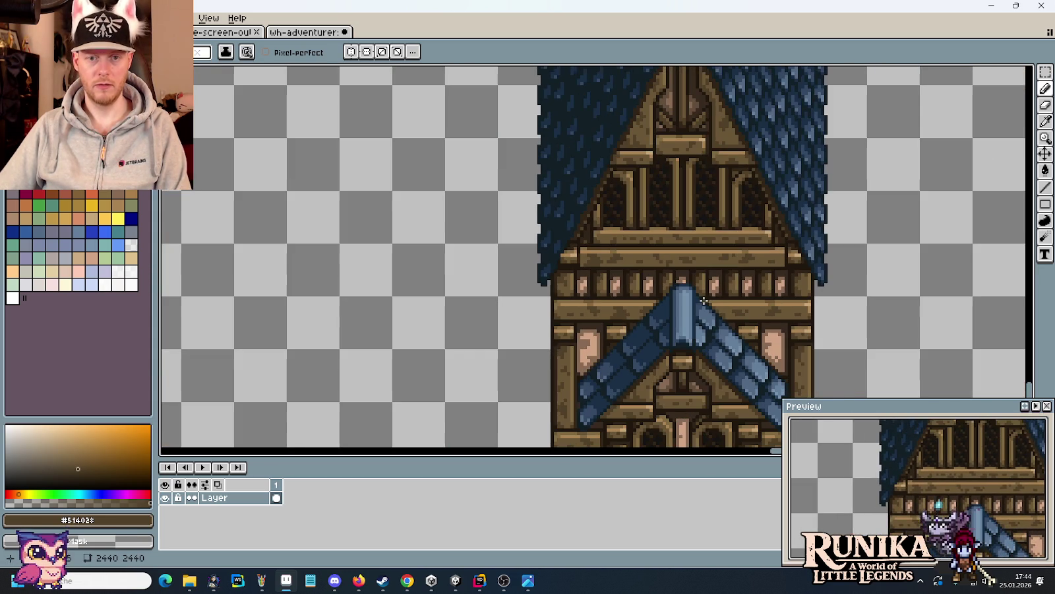
{"action": "left_click_drag", "start_coordinate": [715, 343], "coordinate": [714, 261]}
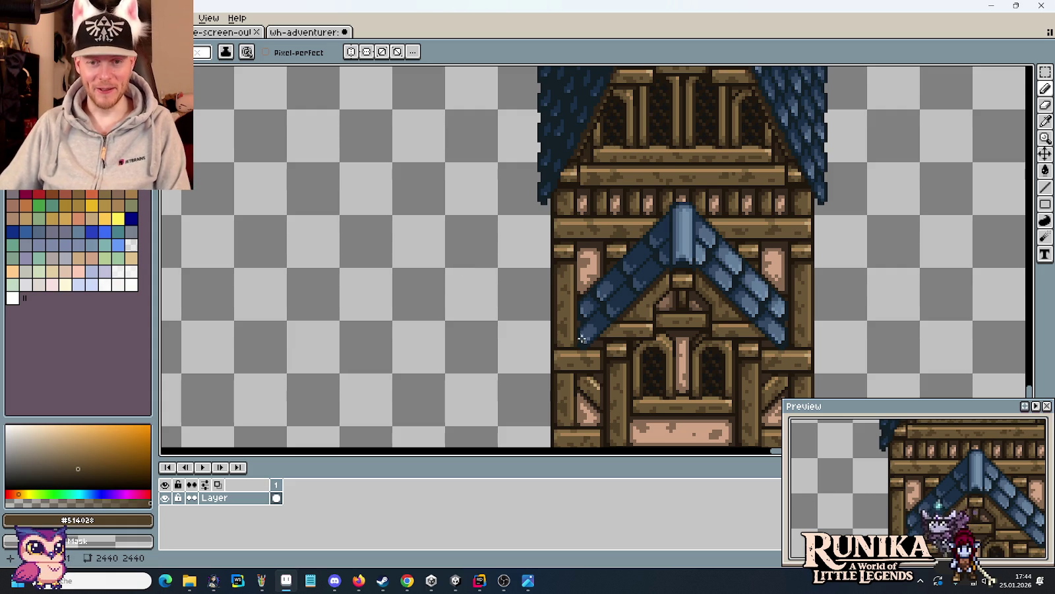
{"action": "scroll", "coordinate": [584, 337], "scroll_direction": "down", "scroll_amount": 1}
{"action": "scroll", "coordinate": [584, 336], "scroll_direction": "down", "scroll_amount": 2}
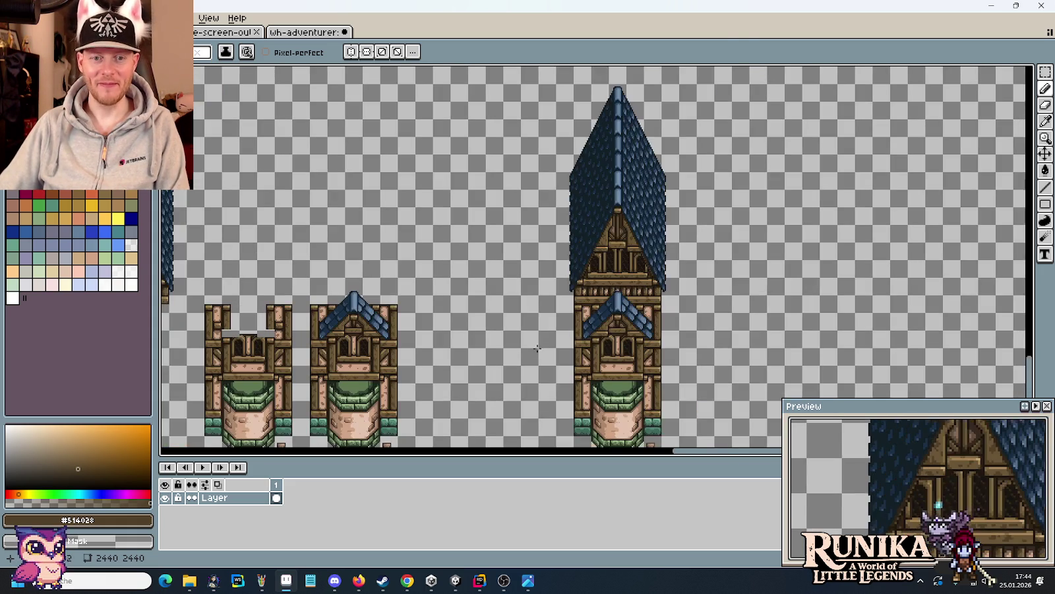
- Paste the character sprite from the screen-outline file over the tall tower to compare scale
{"action": "left_click_drag", "start_coordinate": [536, 348], "coordinate": [573, 319]}
{"action": "key", "text": "m"}
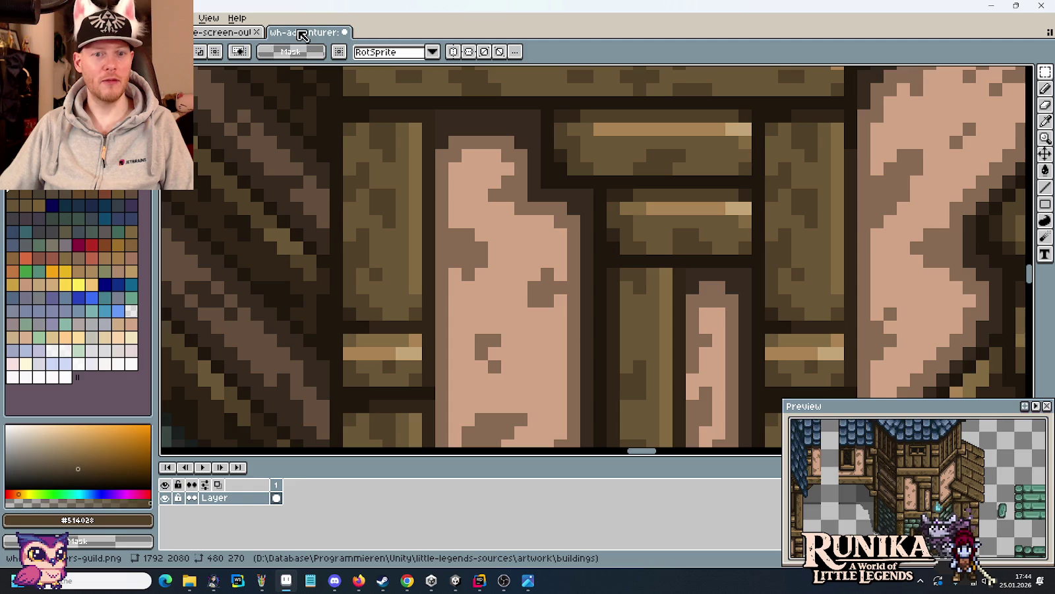
{"action": "left_click", "coordinate": [249, 33]}
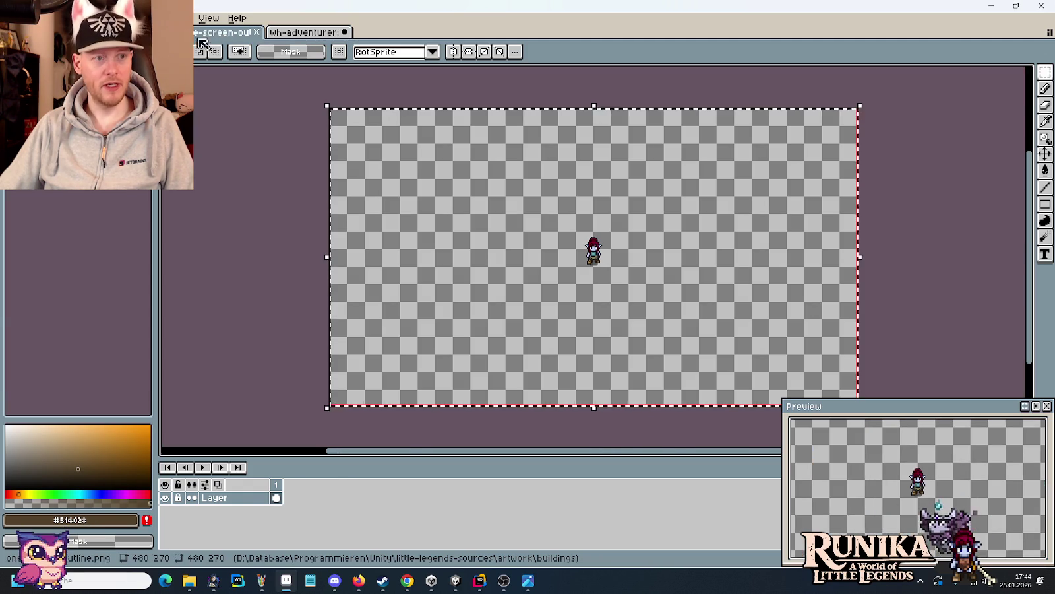
{"action": "key", "text": "ctrl+c"}
{"action": "left_click", "coordinate": [309, 32]}
{"action": "key", "text": "ctrl+v"}
{"action": "mouse_move", "coordinate": [639, 221]}
{"action": "left_mouse_down"}
{"action": "mouse_move", "coordinate": [688, 228]}
{"action": "mouse_move", "coordinate": [652, 274]}
{"action": "left_mouse_up"}
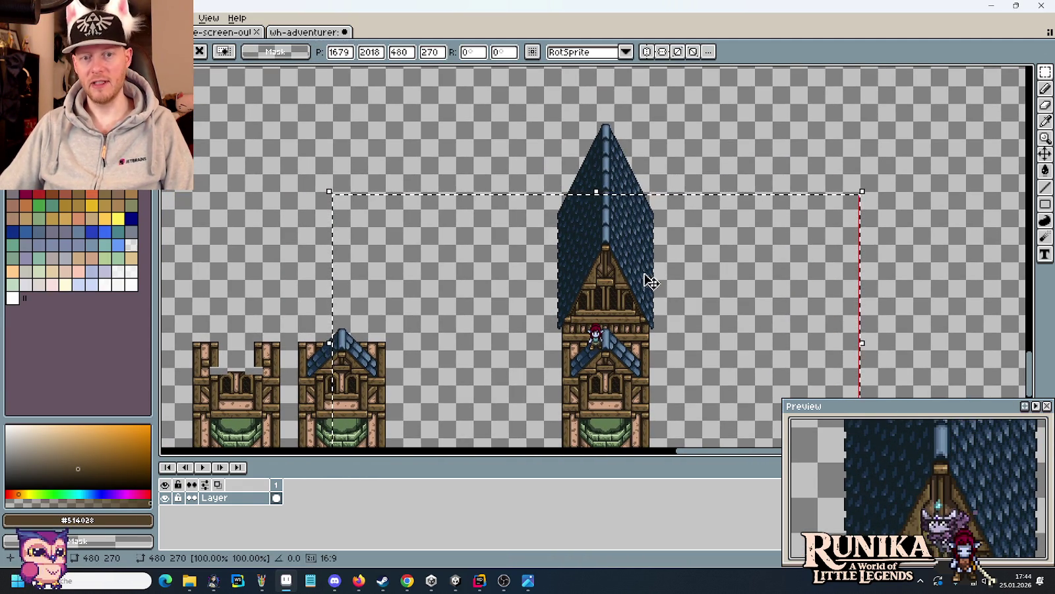
{"action": "key", "text": "ctrl+d"}
{"action": "mouse_move", "coordinate": [573, 353]}
{"action": "left_mouse_down"}
{"action": "mouse_move", "coordinate": [598, 192]}
{"action": "mouse_move", "coordinate": [572, 182]}
{"action": "mouse_move", "coordinate": [707, 348]}
{"action": "left_mouse_up"}
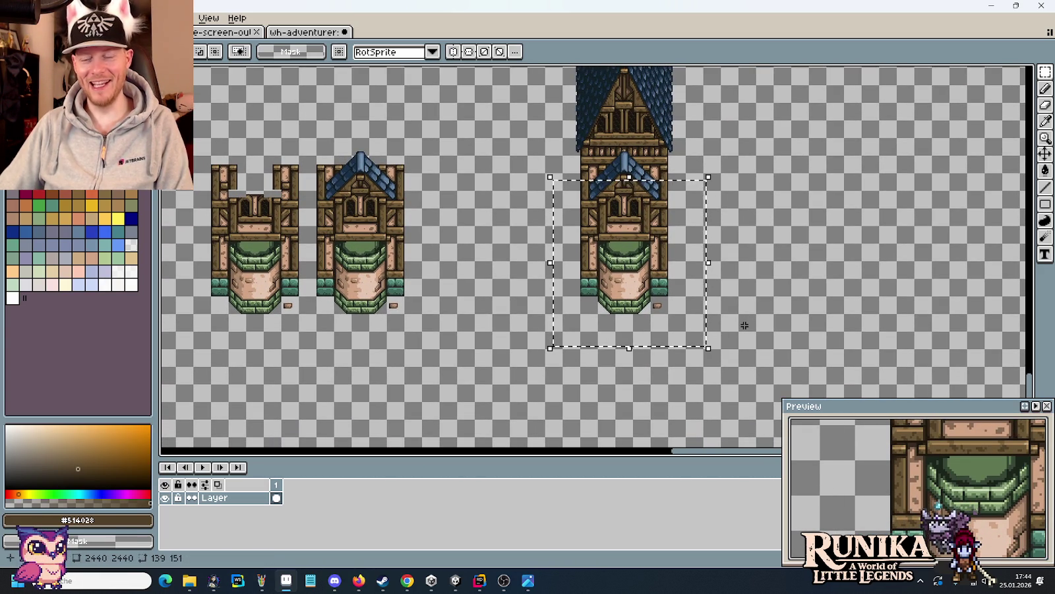
{"action": "key", "text": "ctrl+d"}
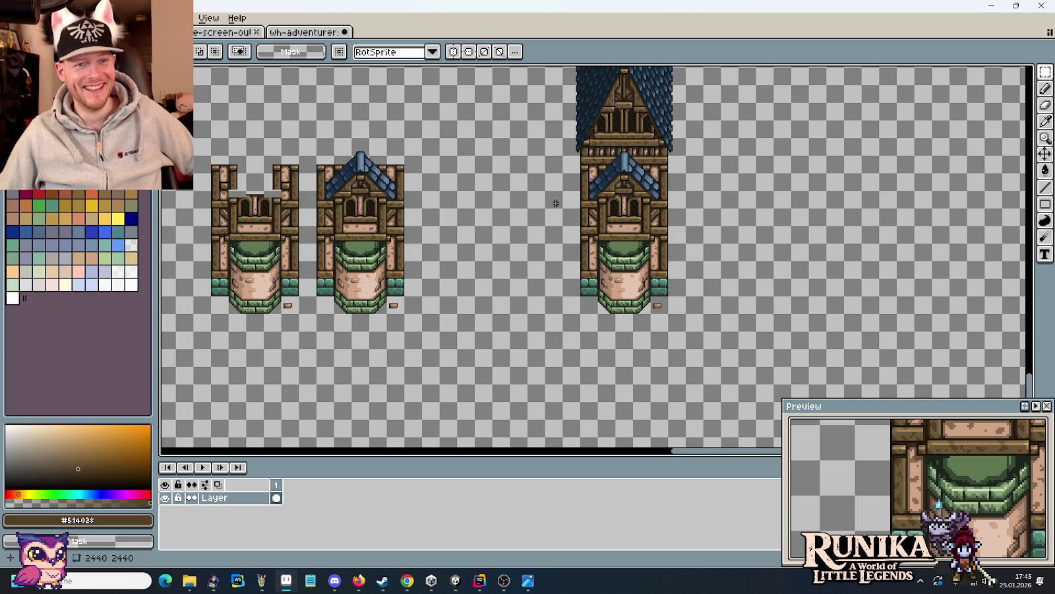
- Save the houses sheet and switch to the medieval house reference painting
{"action": "left_click_drag", "start_coordinate": [506, 196], "coordinate": [518, 220]}
{"action": "key", "text": "ctrl+s"}
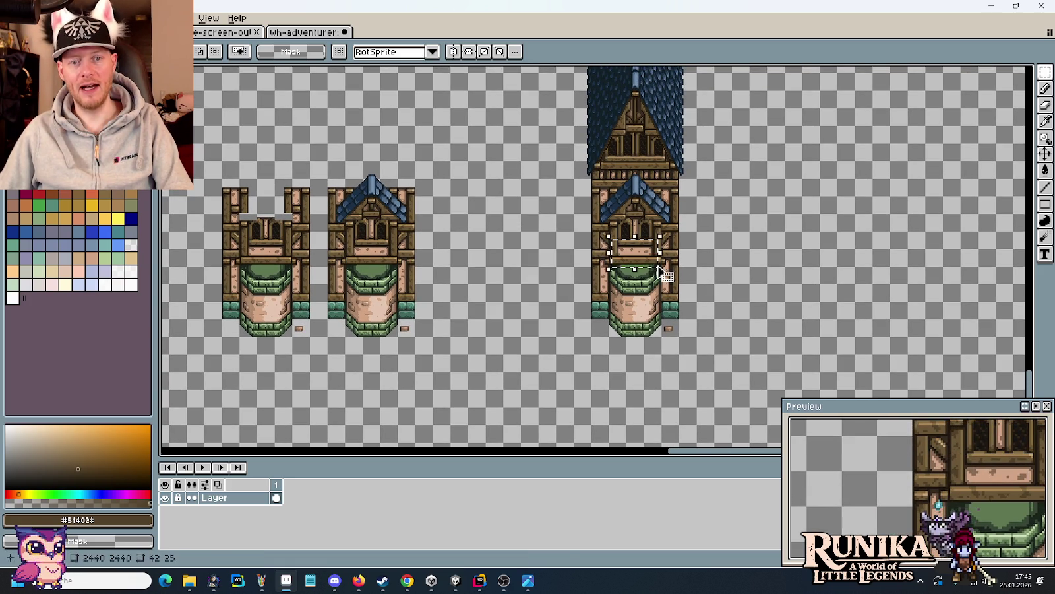
{"action": "key", "text": "alt+Tab"}
{"action": "key", "text": "alt+Tab"}
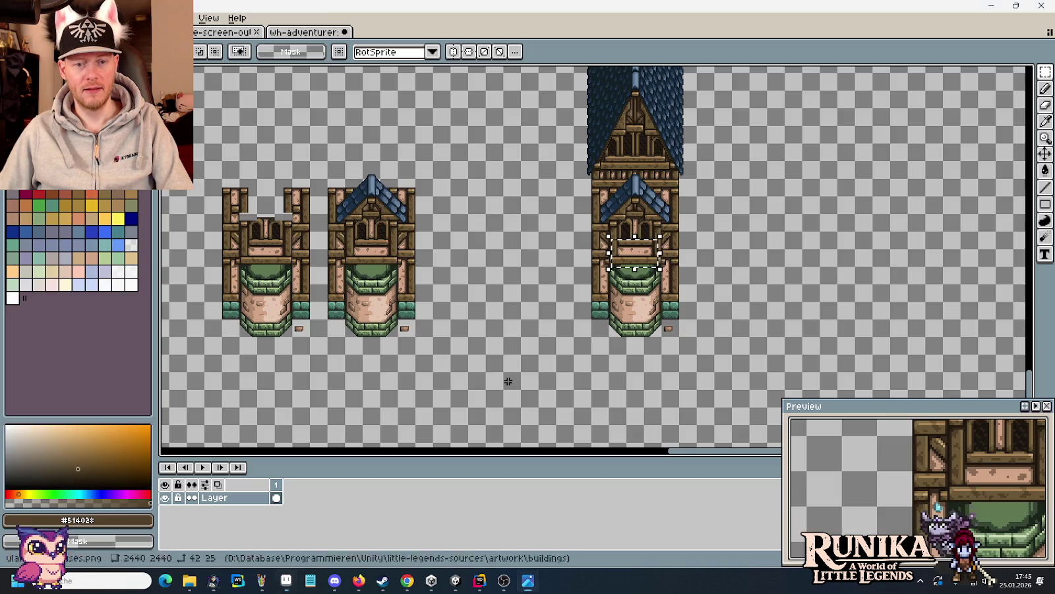
{"action": "scroll", "coordinate": [689, 252], "scroll_direction": "up", "scroll_amount": 2}
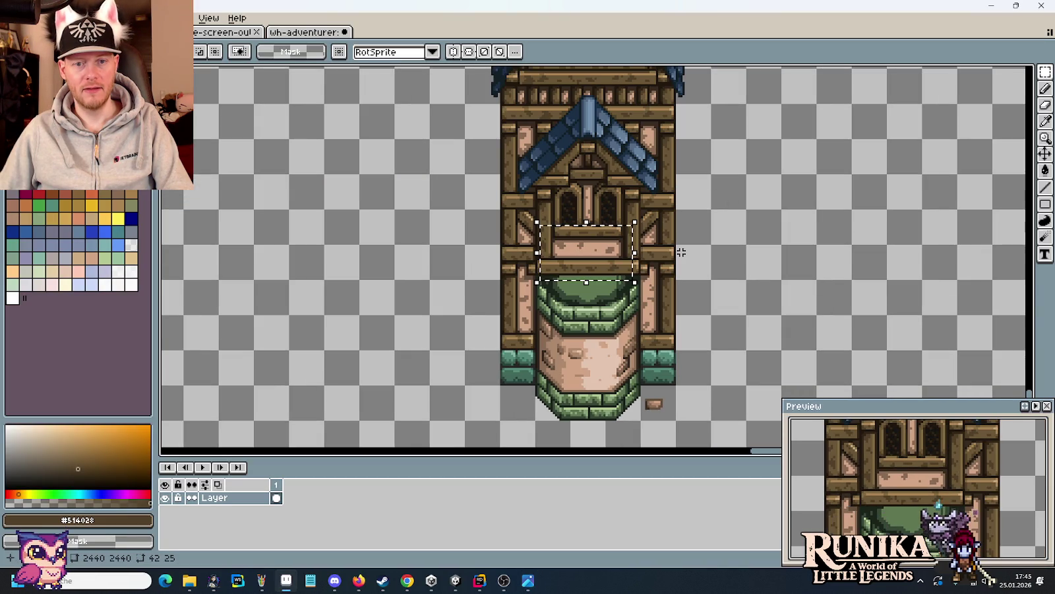
{"action": "key", "text": "alt+Tab"}
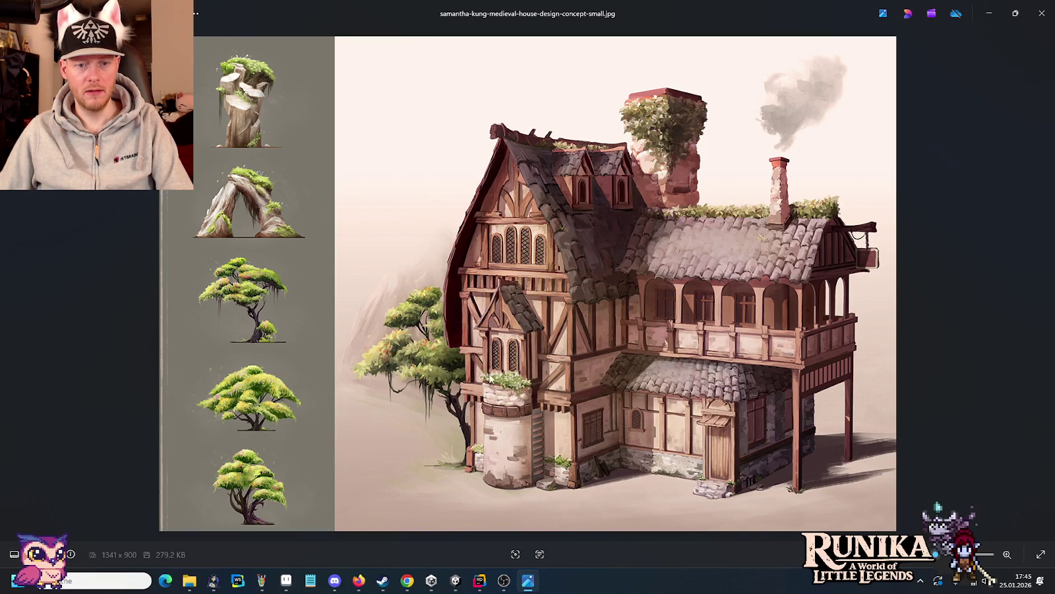
{"action": "key", "text": "alt+Tab"}
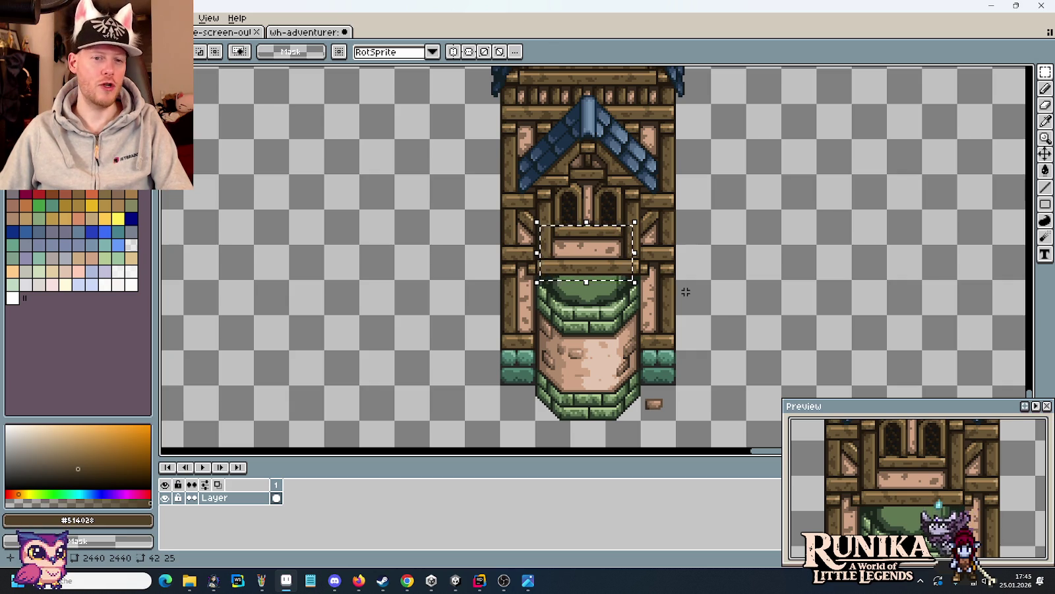
{"action": "key", "text": "ctrl+d"}
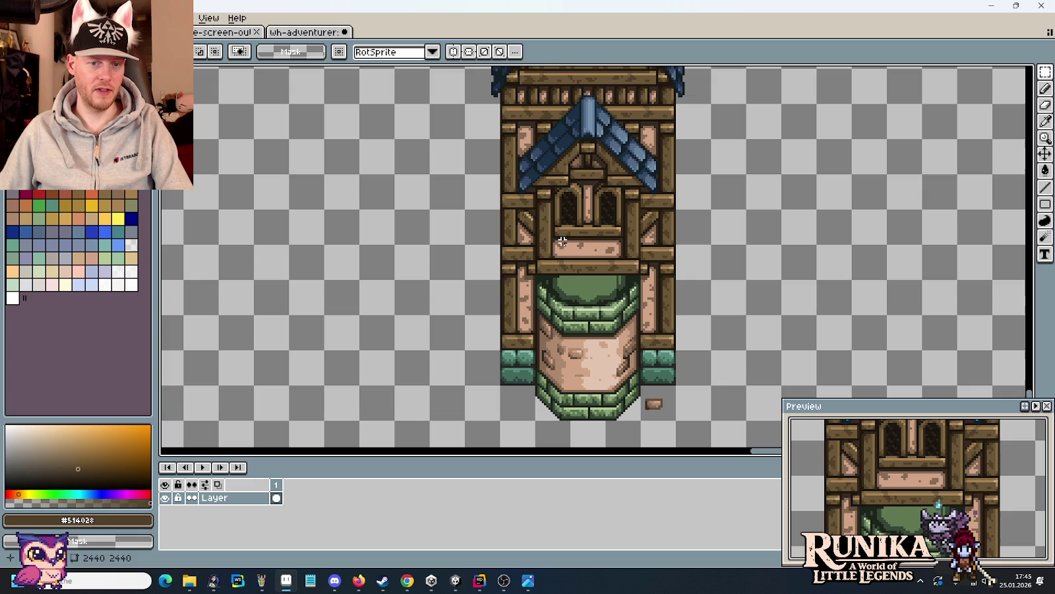
{"action": "left_click_drag", "start_coordinate": [566, 241], "coordinate": [591, 256]}
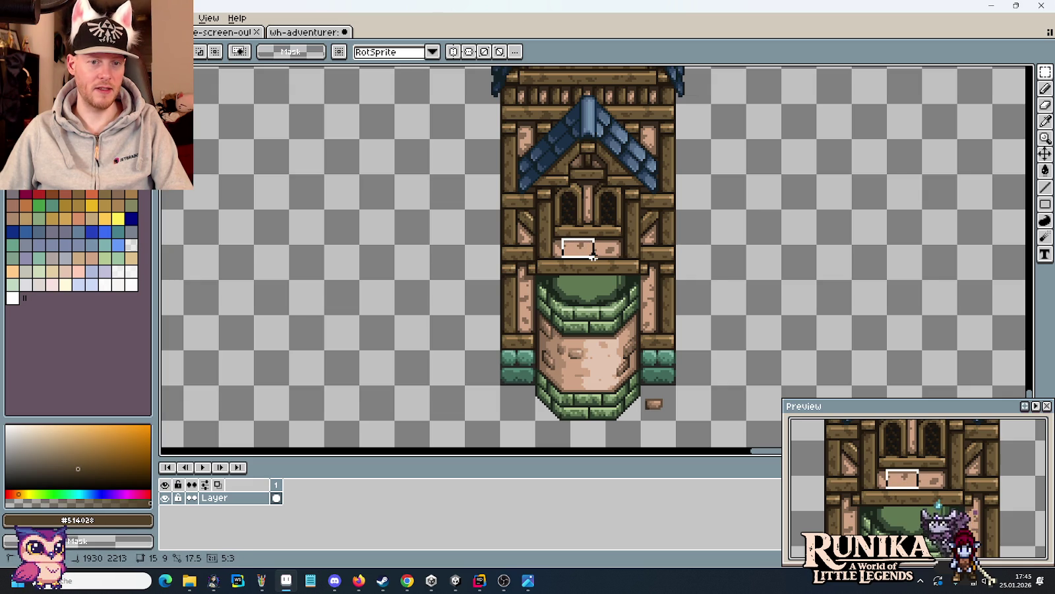
{"action": "left_click_drag", "start_coordinate": [593, 256], "coordinate": [593, 257]}
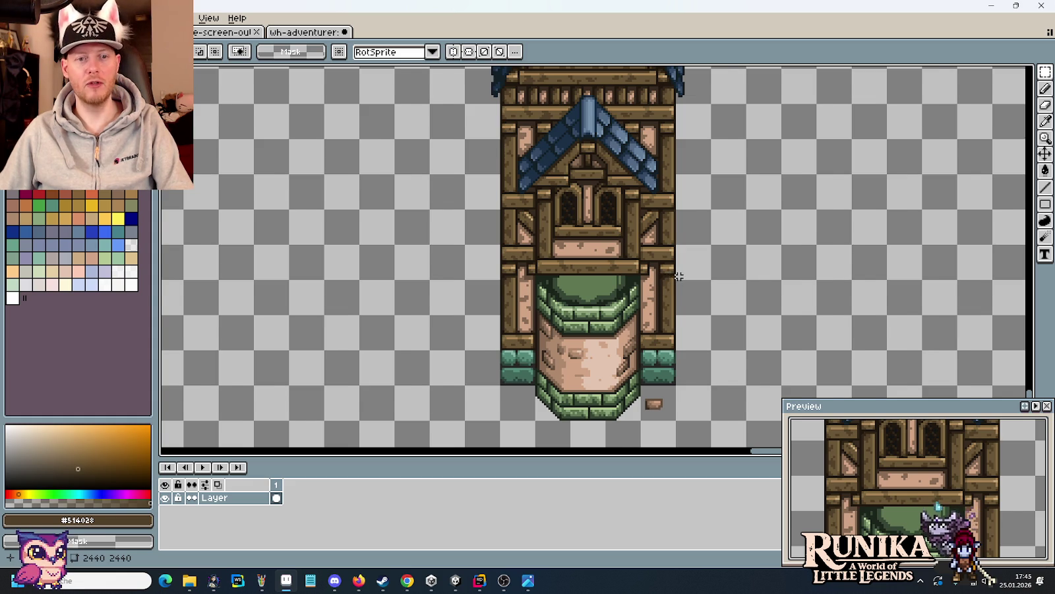
{"action": "scroll", "coordinate": [679, 277], "scroll_direction": "down", "scroll_amount": 1}
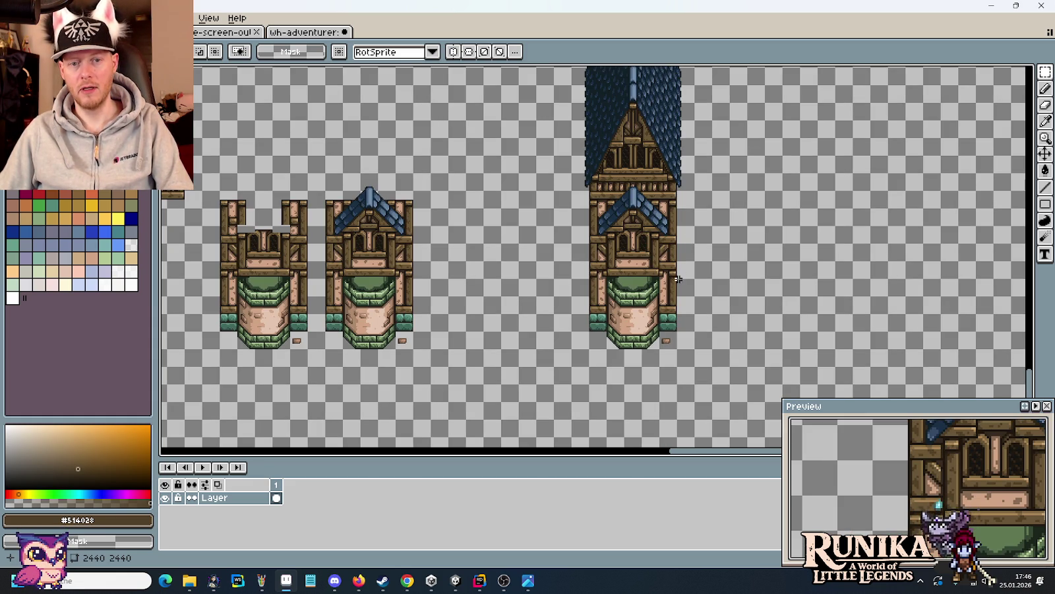
{"action": "scroll", "coordinate": [686, 257], "scroll_direction": "up", "scroll_amount": 1}
{"action": "scroll", "coordinate": [674, 287], "scroll_direction": "up", "scroll_amount": 1}
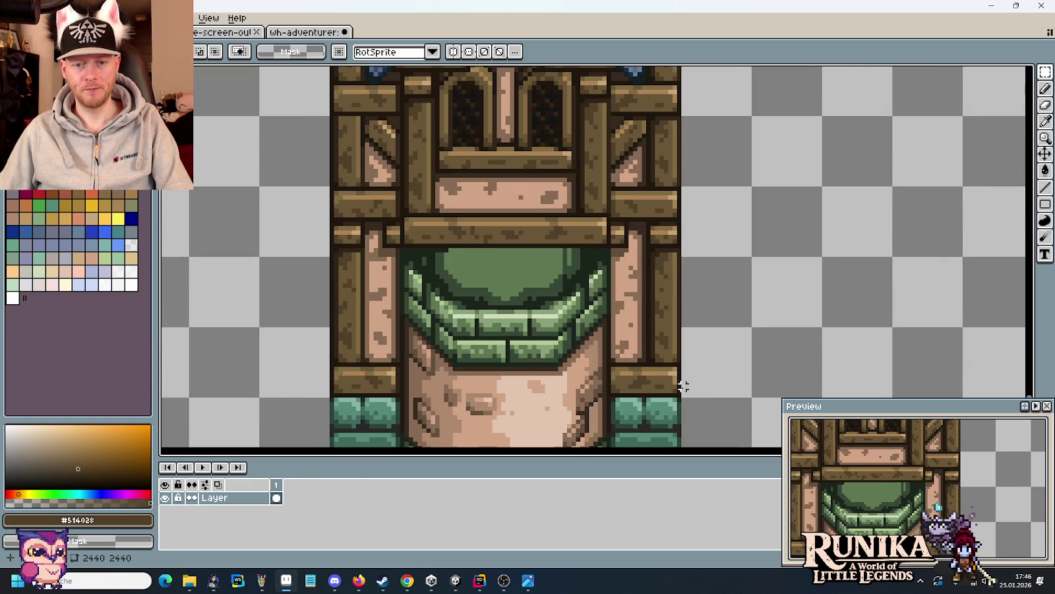
{"action": "left_click_drag", "start_coordinate": [661, 360], "coordinate": [706, 224]}
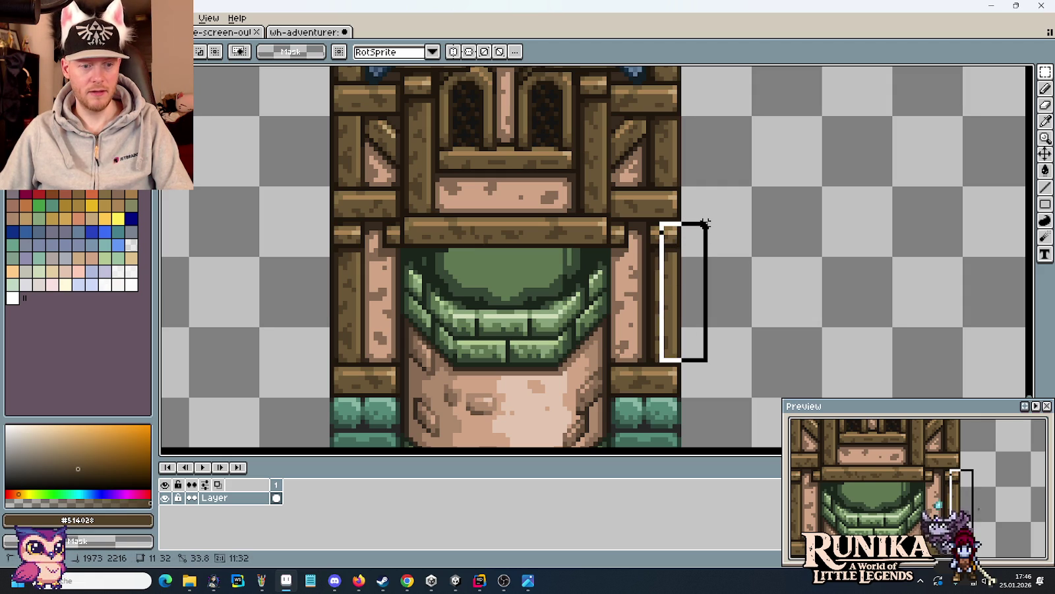
{"action": "key", "text": "alt+Tab"}
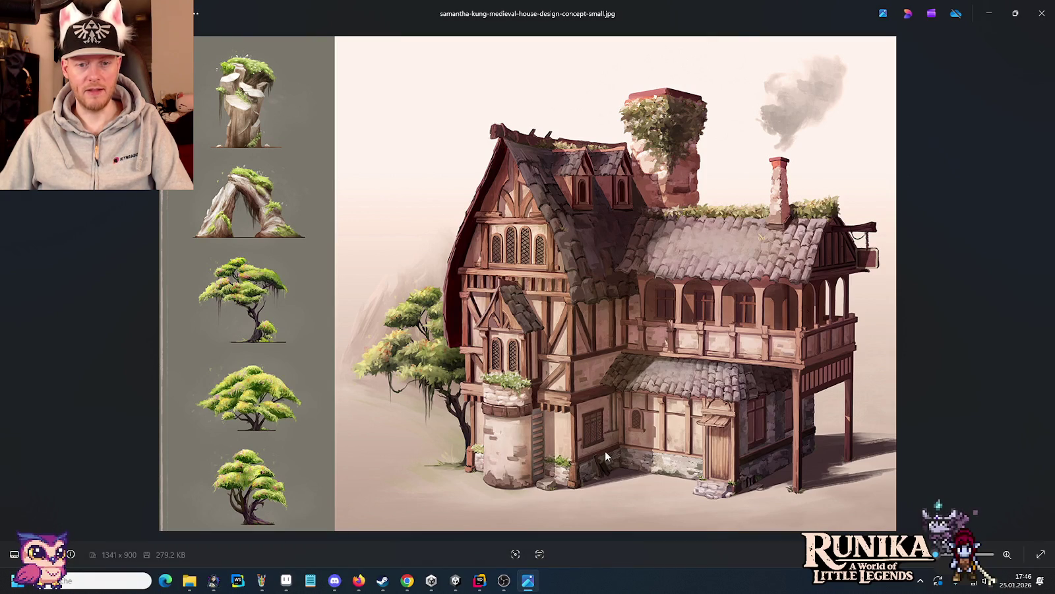
{"action": "key", "text": "alt+Tab"}
{"action": "mouse_move", "coordinate": [683, 394]}
{"action": "left_mouse_down"}
{"action": "mouse_move", "coordinate": [631, 364]}
{"action": "mouse_move", "coordinate": [636, 400]}
{"action": "left_mouse_up"}
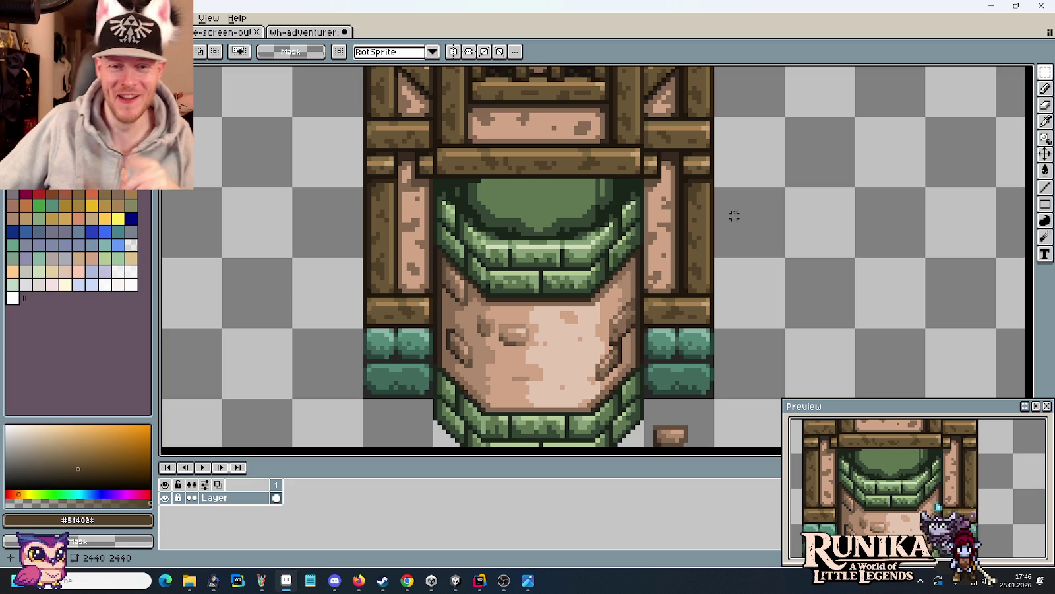
{"action": "scroll", "coordinate": [719, 197], "scroll_direction": "down", "scroll_amount": 1}
{"action": "scroll", "coordinate": [696, 241], "scroll_direction": "down", "scroll_amount": 1}
{"action": "scroll", "coordinate": [694, 235], "scroll_direction": "down", "scroll_amount": 1}
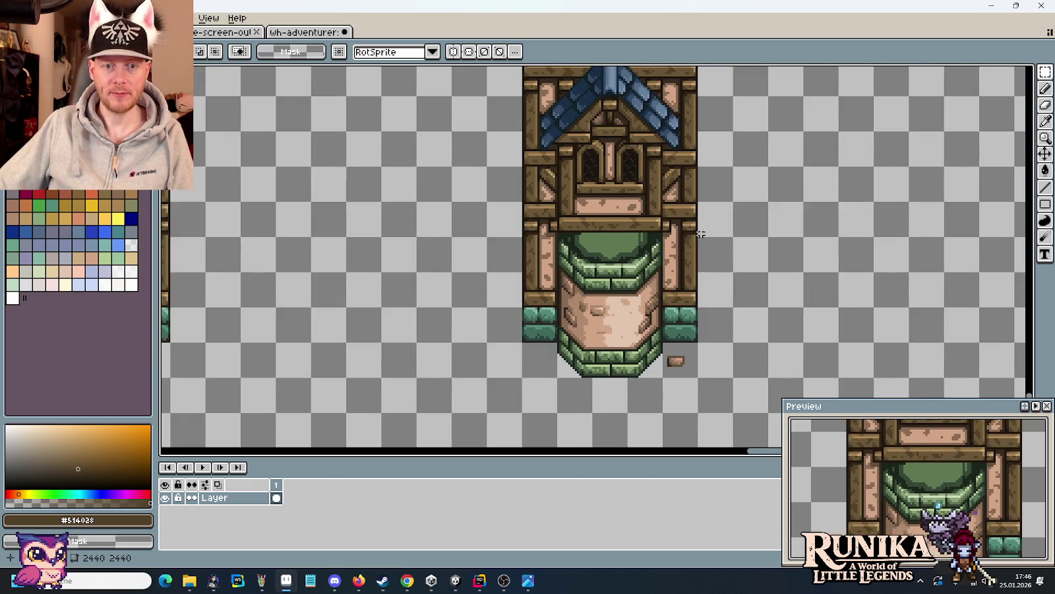
{"action": "scroll", "coordinate": [655, 291], "scroll_direction": "down", "scroll_amount": 1}
{"action": "scroll", "coordinate": [655, 290], "scroll_direction": "down", "scroll_amount": 1}
{"action": "scroll", "coordinate": [656, 244], "scroll_direction": "down", "scroll_amount": 1}
{"action": "scroll", "coordinate": [659, 196], "scroll_direction": "down", "scroll_amount": 1}
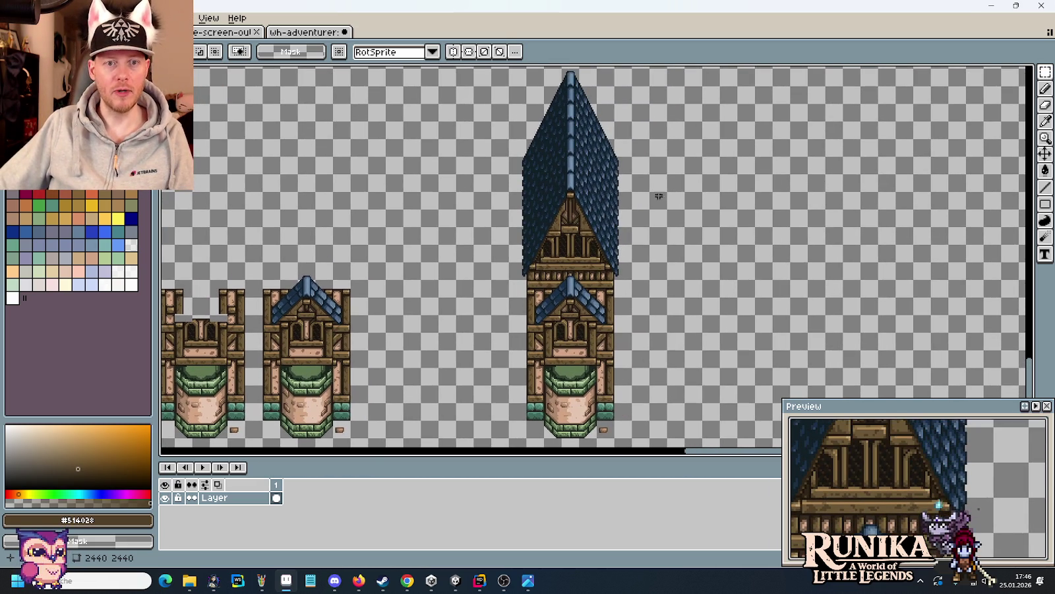
- Move the tall tower beside the other variants and commit a duplicate to its right
{"action": "left_click_drag", "start_coordinate": [512, 79], "coordinate": [626, 413]}
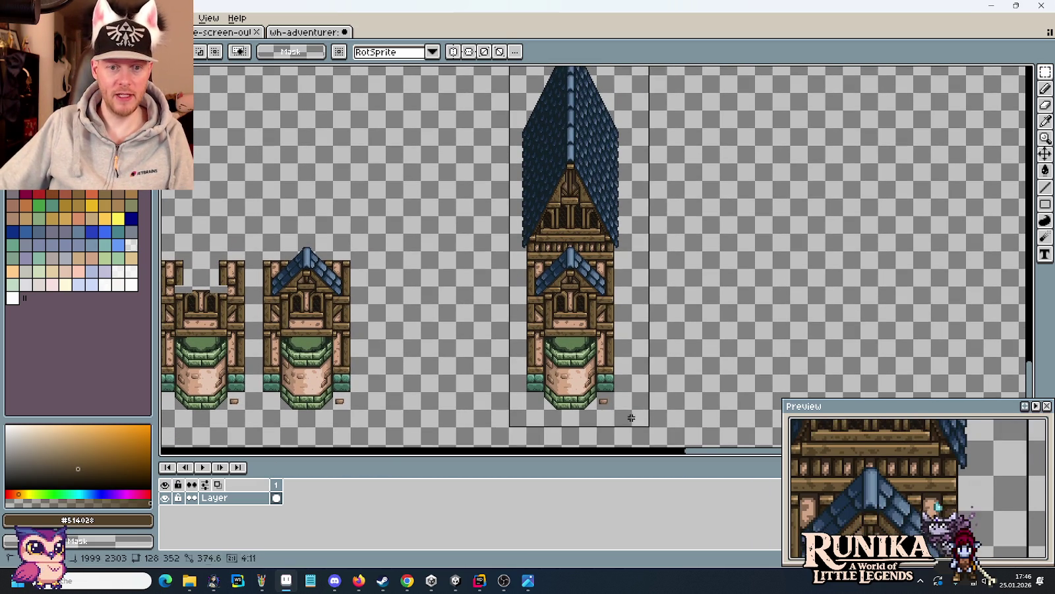
{"action": "left_click_drag", "start_coordinate": [614, 360], "coordinate": [455, 359]}
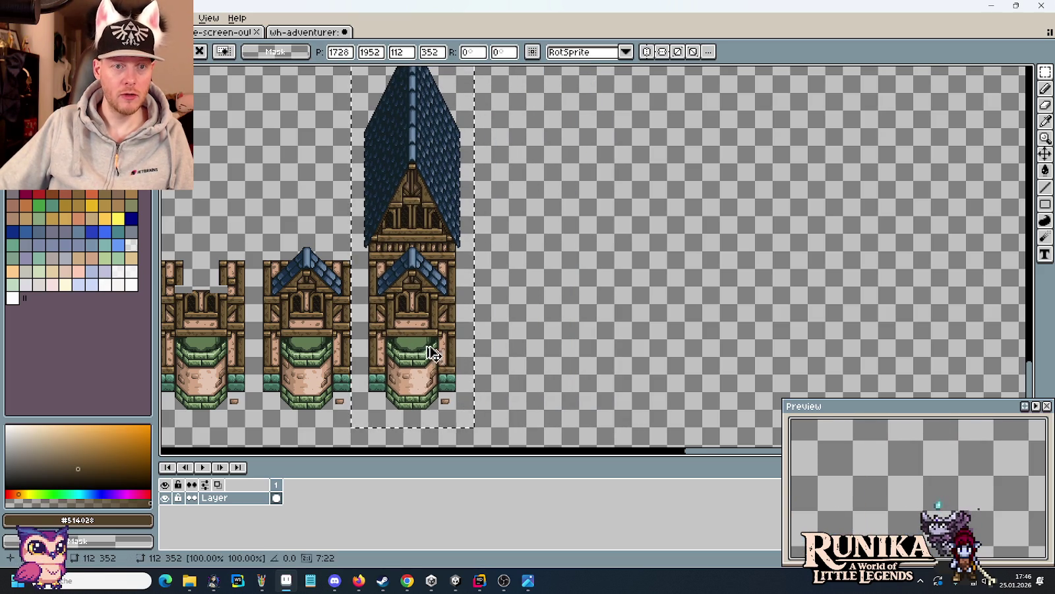
{"action": "left_click_drag", "start_coordinate": [419, 356], "coordinate": [559, 356]}
{"action": "key", "text": "ctrl+d"}
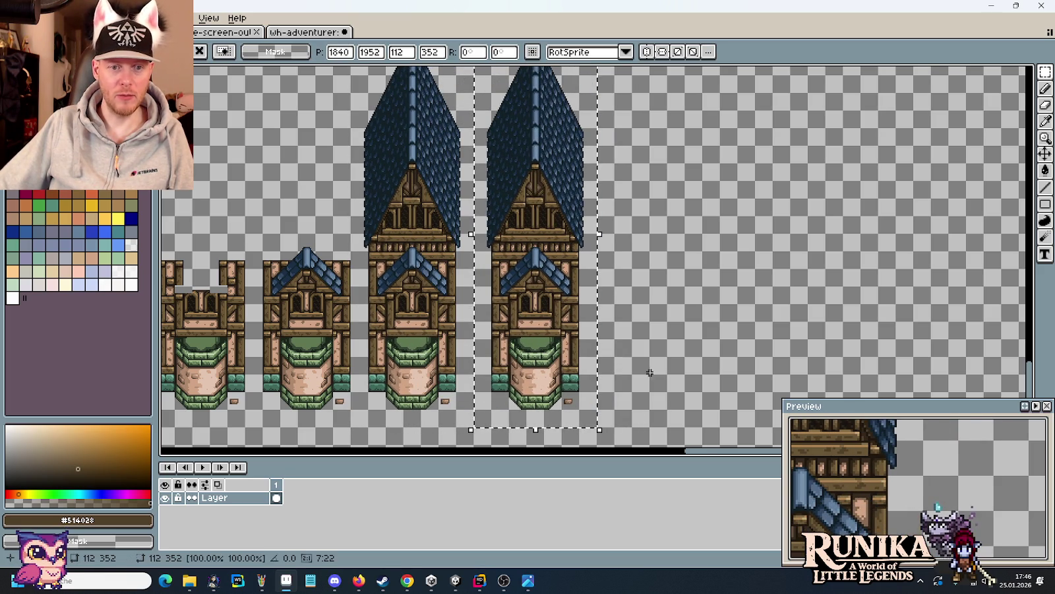
{"action": "scroll", "coordinate": [559, 356], "scroll_direction": "up", "scroll_amount": 4}
{"action": "scroll", "coordinate": [567, 366], "scroll_direction": "up", "scroll_amount": 2}
{"action": "scroll", "coordinate": [567, 297], "scroll_direction": "left", "scroll_amount": 3}
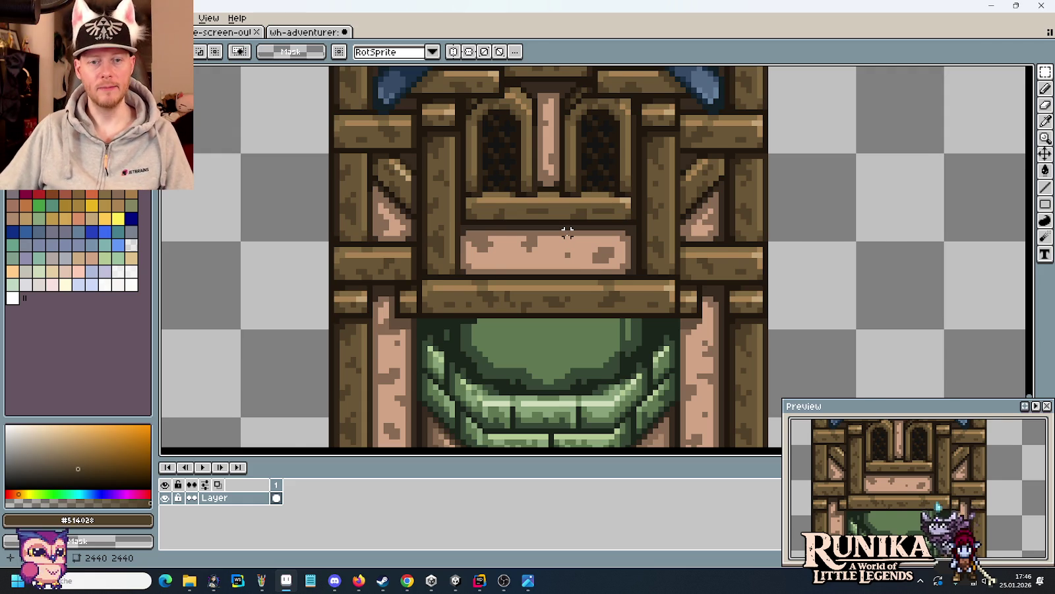
- Raise the right and left lower side posts of the rightmost tower
{"action": "scroll", "coordinate": [567, 232], "scroll_direction": "down", "scroll_amount": 1}
{"action": "scroll", "coordinate": [565, 239], "scroll_direction": "down", "scroll_amount": 3}
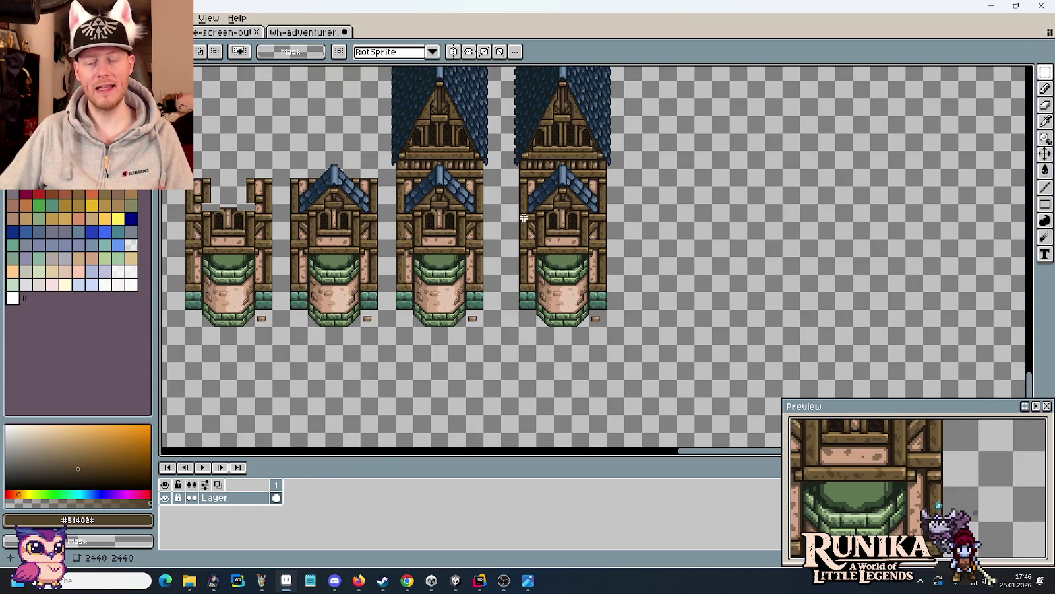
{"action": "mouse_move", "coordinate": [471, 211]}
{"action": "left_mouse_down"}
{"action": "mouse_move", "coordinate": [541, 285]}
{"action": "mouse_move", "coordinate": [643, 283]}
{"action": "left_mouse_up"}
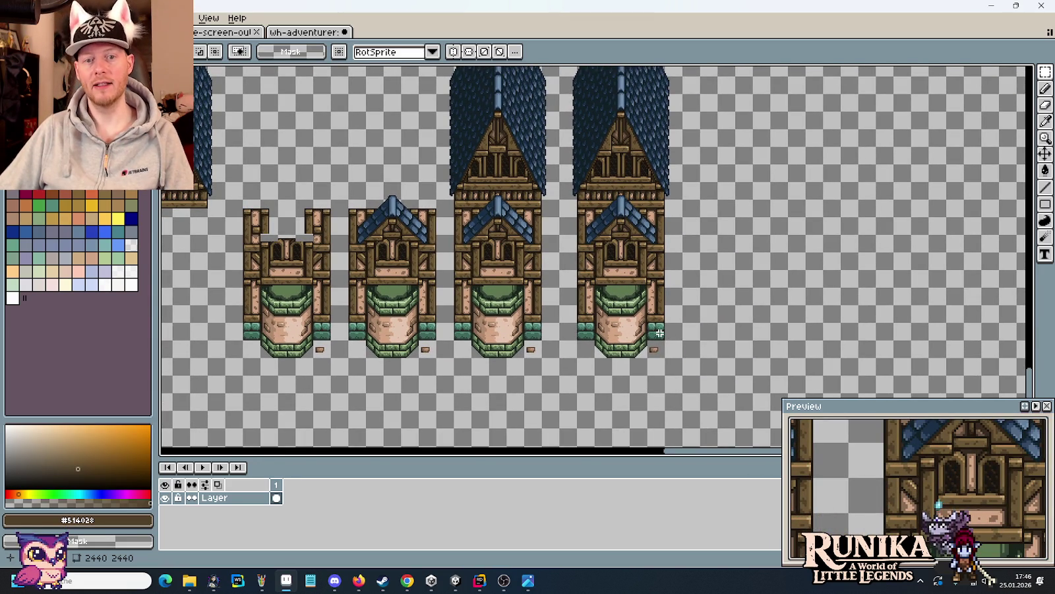
{"action": "scroll", "coordinate": [659, 333], "scroll_direction": "up", "scroll_amount": 3}
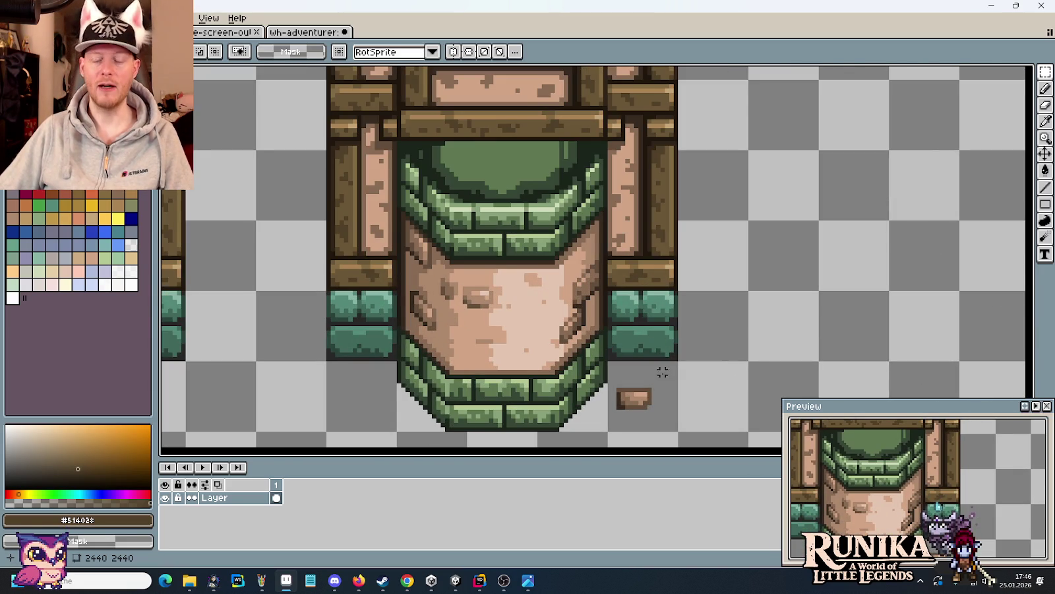
{"action": "left_click_drag", "start_coordinate": [675, 429], "coordinate": [328, 219]}
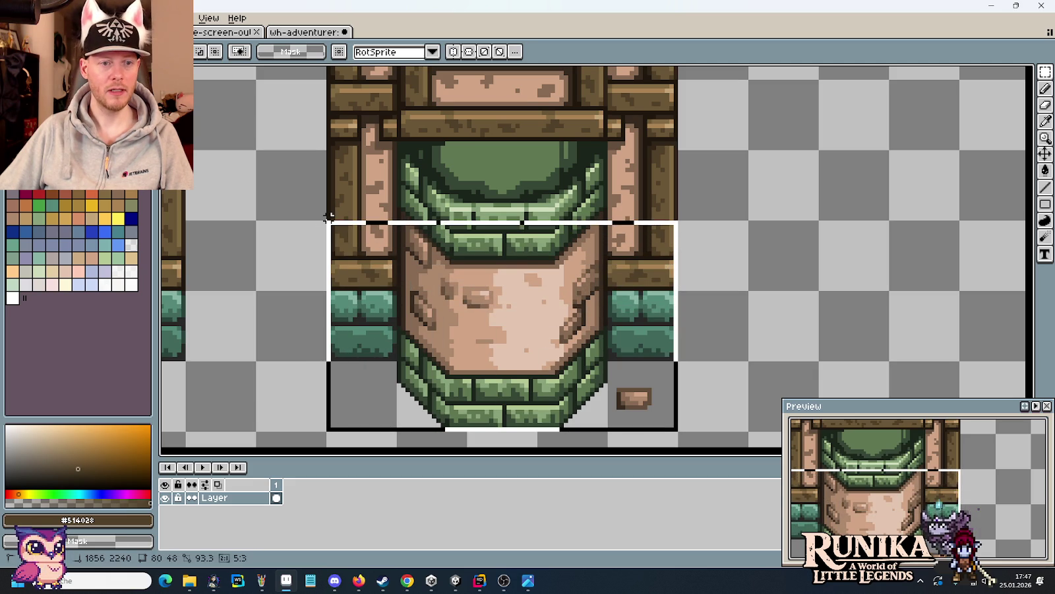
{"action": "left_click", "coordinate": [931, 266]}
{"action": "left_click_drag", "start_coordinate": [612, 223], "coordinate": [662, 373]}
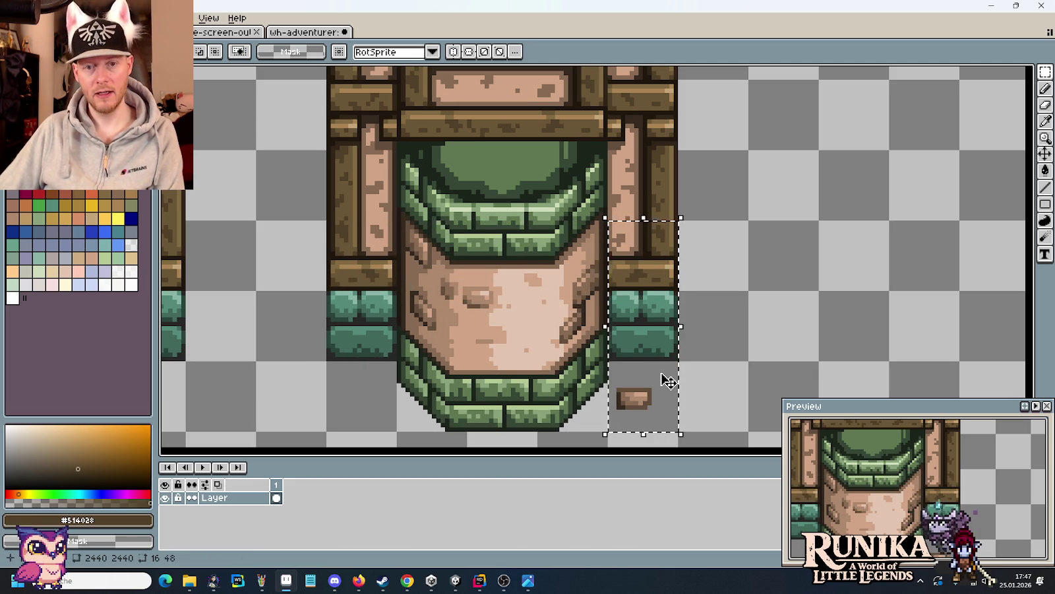
{"action": "key", "text": "Up"}
{"action": "key", "text": "Up"}
{"action": "key", "text": "Up"}
{"action": "key", "text": "Up"}
{"action": "key", "text": "Up"}
{"action": "key", "text": "Up"}
{"action": "key", "text": "Up"}
{"action": "key", "text": "Up"}
{"action": "key", "text": "Return"}
{"action": "left_click_drag", "start_coordinate": [327, 216], "coordinate": [398, 428]}
{"action": "key", "text": "Up"}
{"action": "key", "text": "Up"}
{"action": "key", "text": "Up"}
{"action": "key", "text": "Up"}
{"action": "key", "text": "Up"}
{"action": "key", "text": "Up"}
{"action": "key", "text": "Up"}
{"action": "key", "text": "Up"}
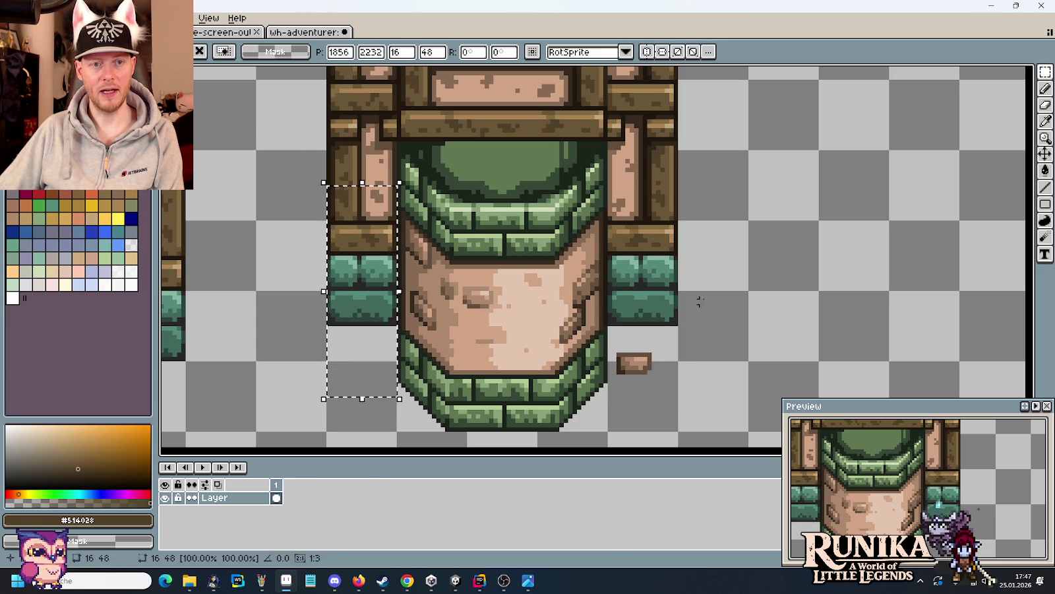
{"action": "key", "text": "Return"}
- Nudge the small beam piece and the right plank piece upward beside the pink band
{"action": "scroll", "coordinate": [613, 174], "scroll_direction": "up", "scroll_amount": 4}
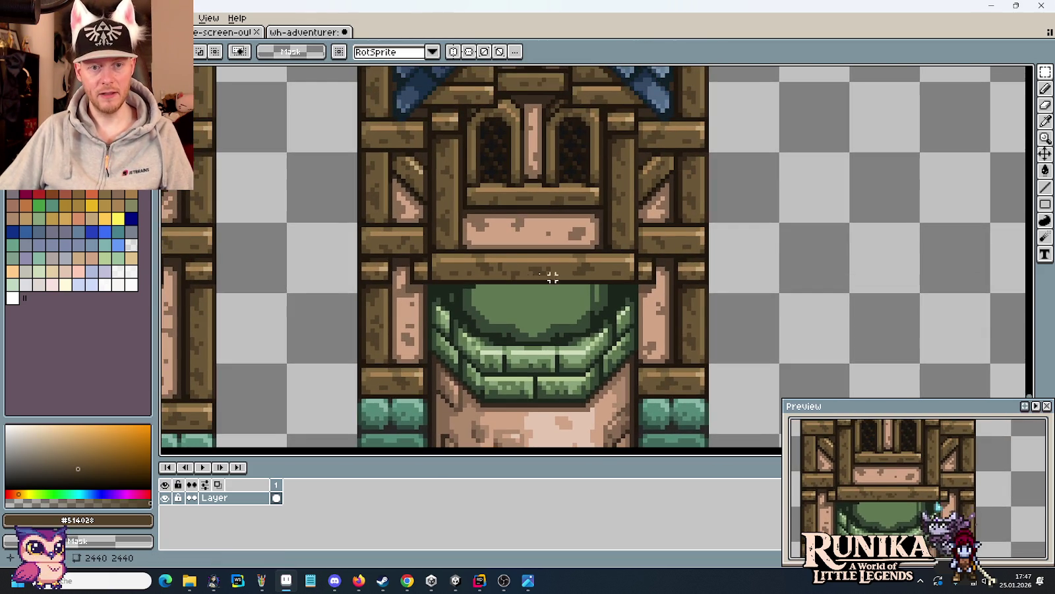
{"action": "scroll", "coordinate": [469, 206], "scroll_direction": "up", "scroll_amount": 1}
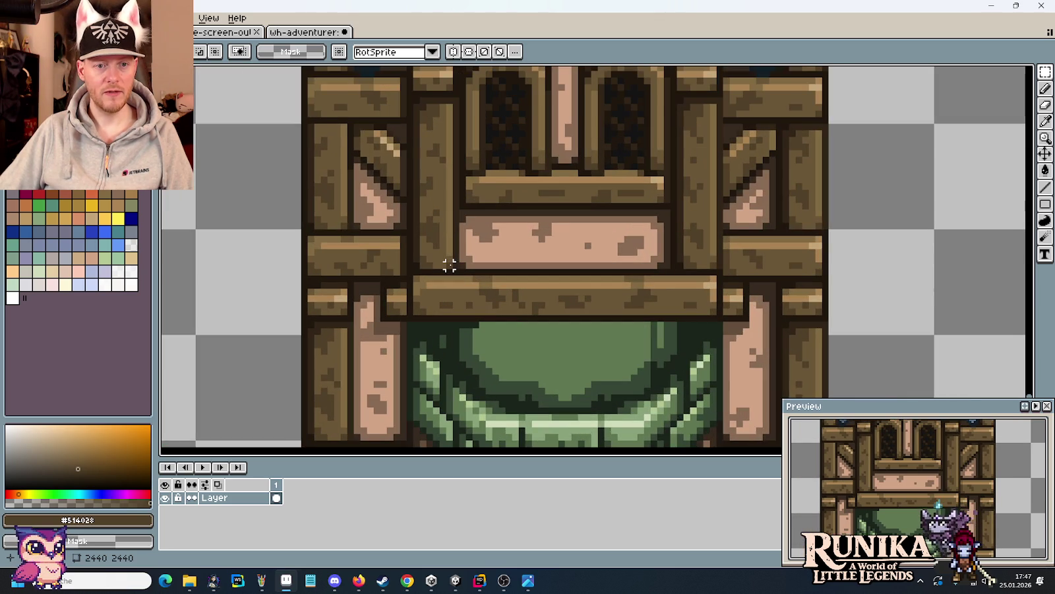
{"action": "left_click_drag", "start_coordinate": [449, 264], "coordinate": [409, 230]}
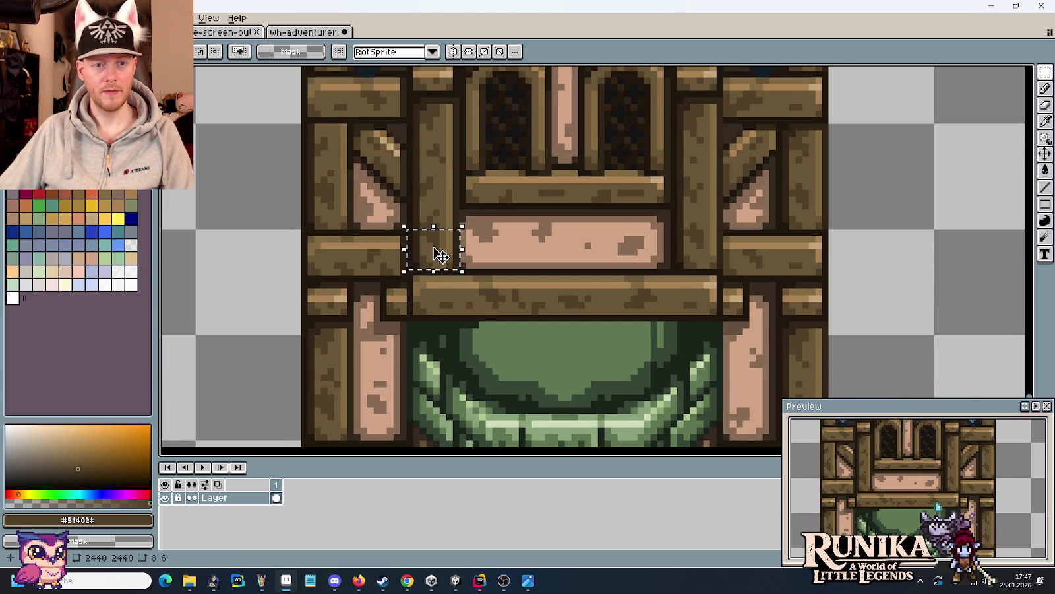
{"action": "key", "text": "Up"}
{"action": "key", "text": "Up"}
{"action": "key", "text": "Up"}
{"action": "key", "text": "Up"}
{"action": "key", "text": "Up"}
{"action": "key", "text": "Up"}
{"action": "key", "text": "Up"}
{"action": "key", "text": "Up"}
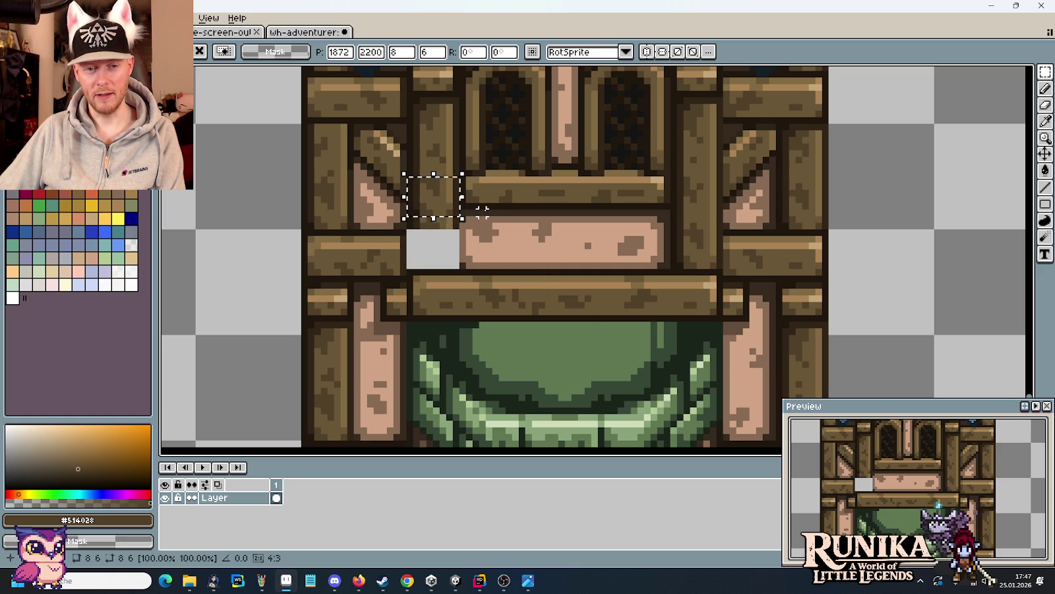
{"action": "key", "text": "Up"}
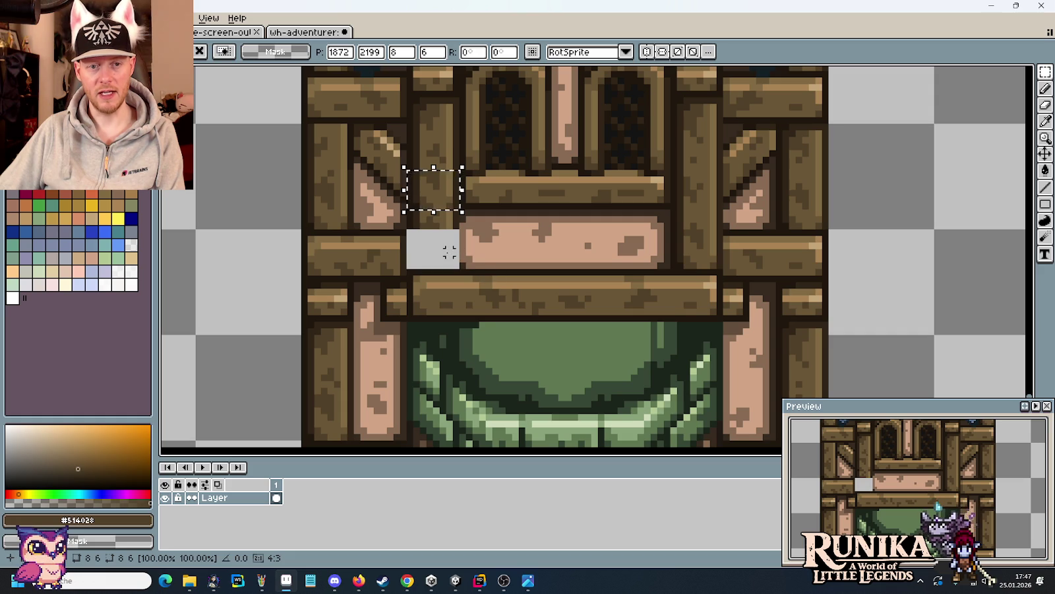
{"action": "key", "text": "ctrl+d"}
{"action": "left_click_drag", "start_coordinate": [673, 265], "coordinate": [720, 206]}
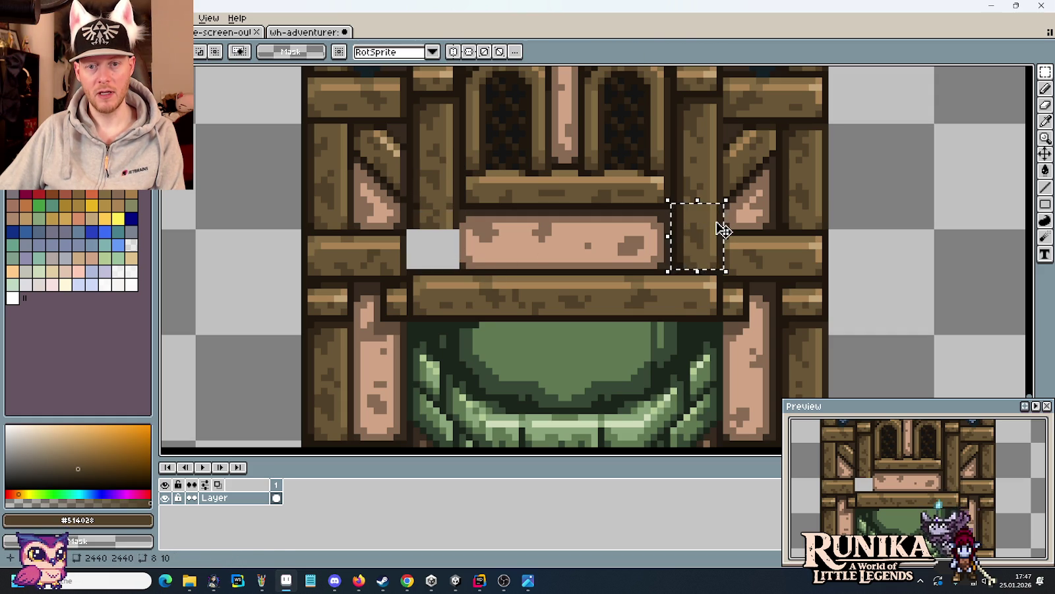
{"action": "key", "text": "Up"}
{"action": "key", "text": "Up"}
{"action": "key", "text": "Up"}
{"action": "key", "text": "Up"}
{"action": "key", "text": "Up"}
{"action": "key", "text": "Up"}
{"action": "key", "text": "Up"}
{"action": "key", "text": "Up"}
{"action": "key", "text": "Up"}
{"action": "key", "text": "ctrl+d"}
- Delete the pink plaster band beneath the twin dormer windows
{"action": "left_click_drag", "start_coordinate": [693, 212], "coordinate": [417, 257]}
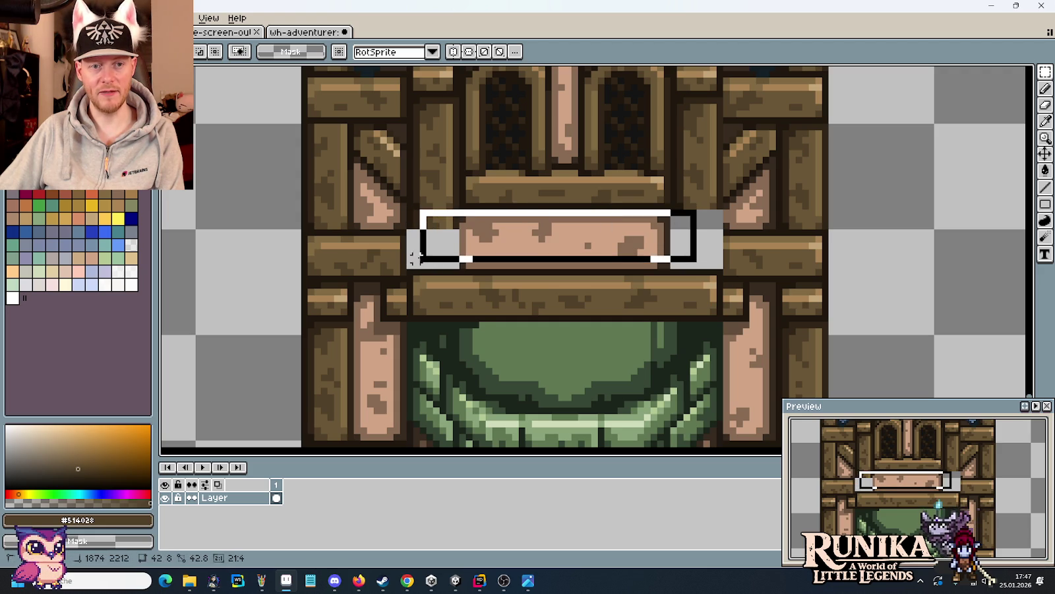
{"action": "left_click_drag", "start_coordinate": [417, 258], "coordinate": [679, 278]}
{"action": "key", "text": "Delete"}
{"action": "scroll", "coordinate": [654, 260], "scroll_direction": "down", "scroll_amount": 1}
{"action": "scroll", "coordinate": [654, 259], "scroll_direction": "down", "scroll_amount": 1}
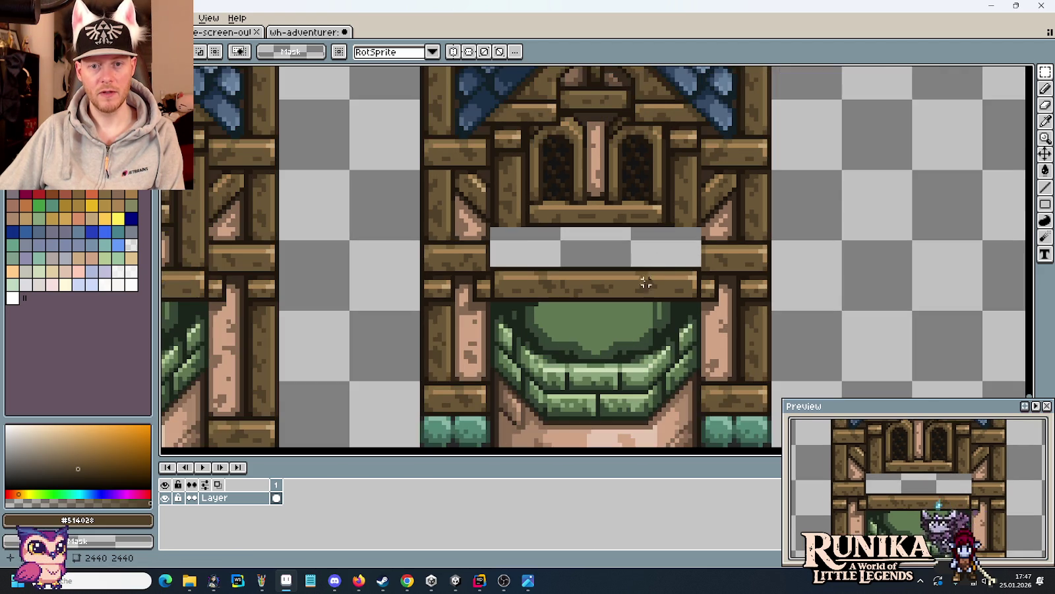
- Raise the beam and base block below the rightmost tower's gap by five pixels
{"action": "left_click_drag", "start_coordinate": [637, 294], "coordinate": [657, 277]}
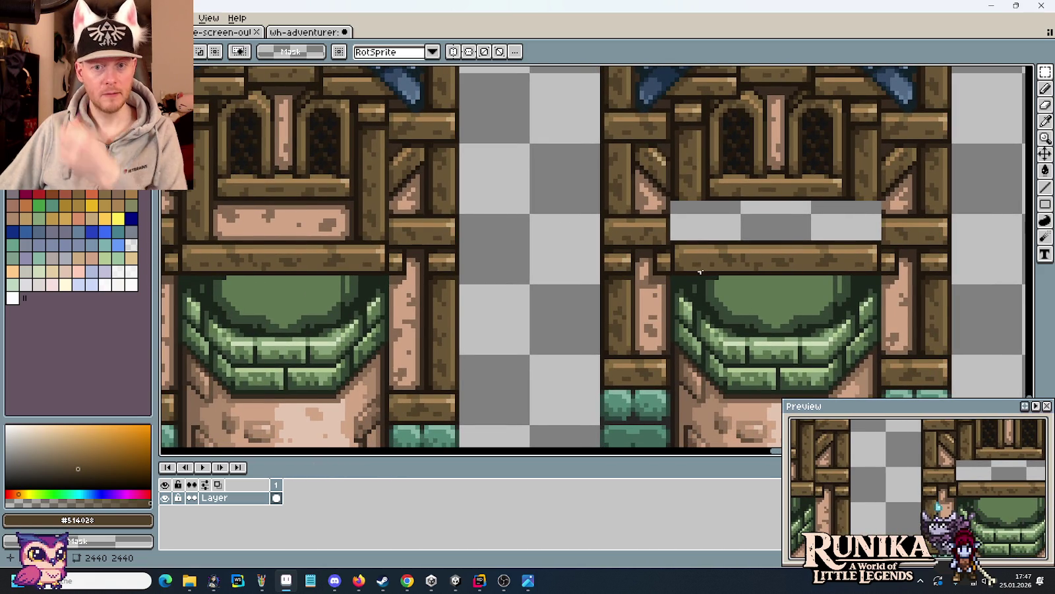
{"action": "mouse_move", "coordinate": [739, 243]}
{"action": "left_mouse_down"}
{"action": "mouse_move", "coordinate": [605, 146]}
{"action": "mouse_move", "coordinate": [760, 394]}
{"action": "left_mouse_up"}
{"action": "left_click_drag", "start_coordinate": [601, 96], "coordinate": [617, 264]}
{"action": "key", "text": "Up"}
{"action": "key", "text": "Up"}
{"action": "key", "text": "Up"}
{"action": "key", "text": "Up"}
{"action": "key", "text": "Up"}
{"action": "key", "text": "Up"}
{"action": "key", "text": "Up"}
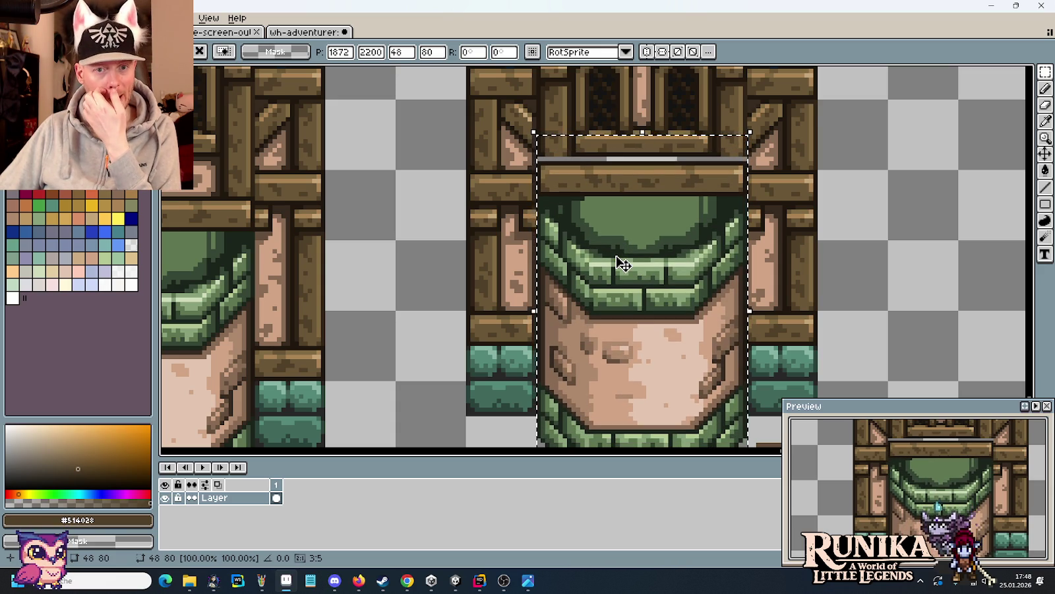
{"action": "left_click", "coordinate": [759, 172]}
- Trial-select the wooden beam and small pieces at both ends of the grey line
{"action": "scroll", "coordinate": [736, 158], "scroll_direction": "up", "scroll_amount": 1}
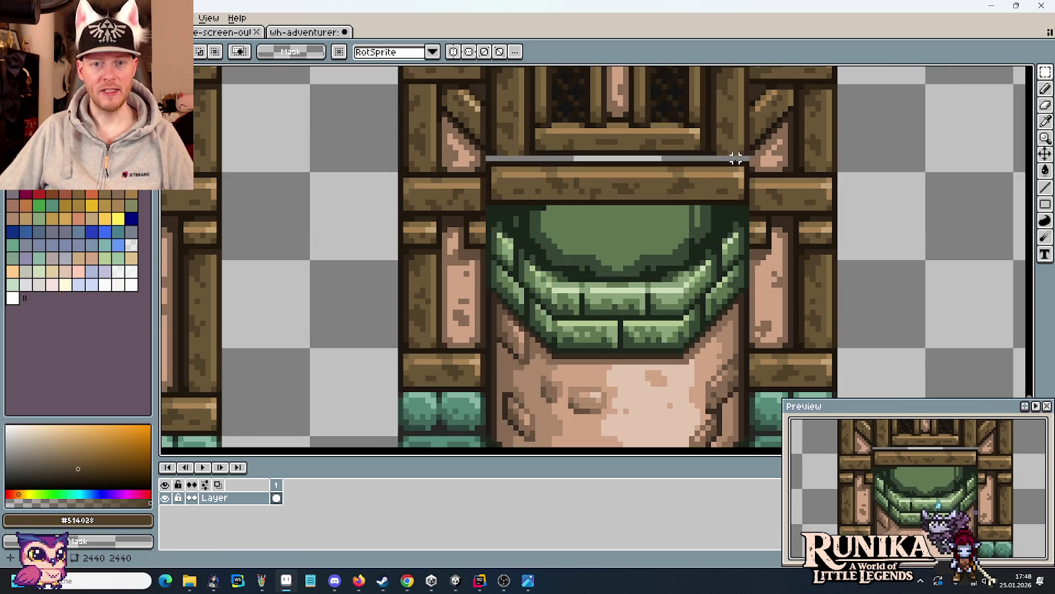
{"action": "mouse_move", "coordinate": [629, 196]}
{"action": "left_mouse_down"}
{"action": "mouse_move", "coordinate": [669, 268]}
{"action": "mouse_move", "coordinate": [654, 267]}
{"action": "left_mouse_up"}
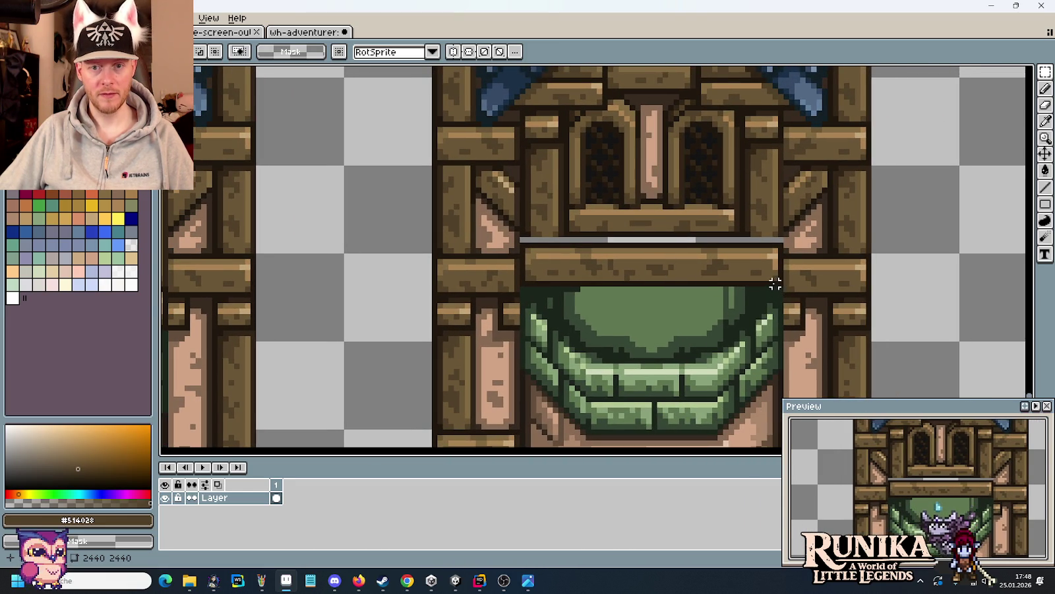
{"action": "scroll", "coordinate": [709, 283], "scroll_direction": "down", "scroll_amount": 1}
{"action": "scroll", "coordinate": [707, 284], "scroll_direction": "down", "scroll_amount": 1}
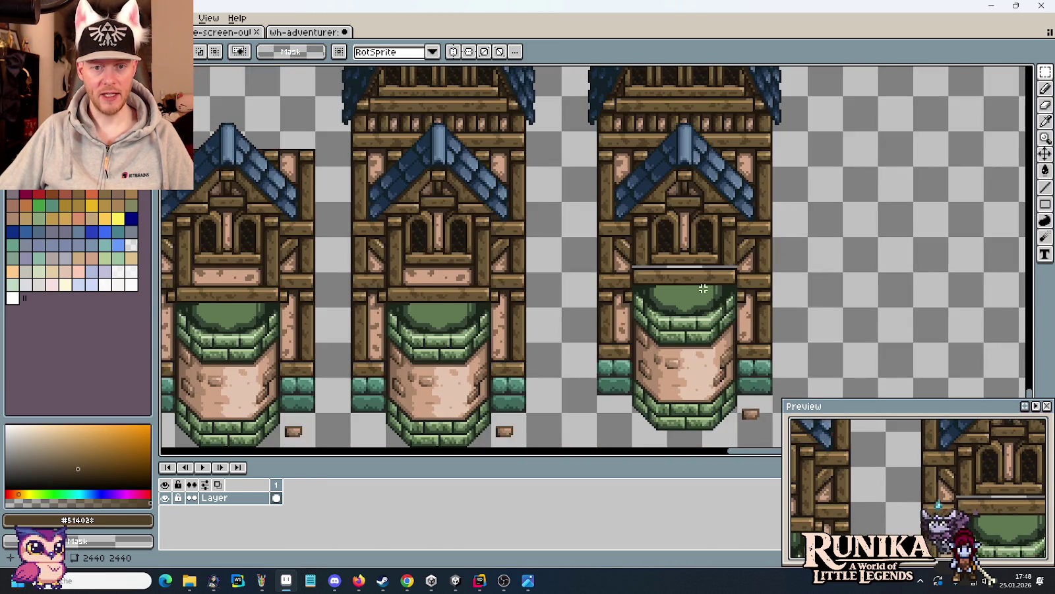
{"action": "scroll", "coordinate": [705, 277], "scroll_direction": "up", "scroll_amount": 2}
{"action": "left_click_drag", "start_coordinate": [796, 296], "coordinate": [486, 248]}
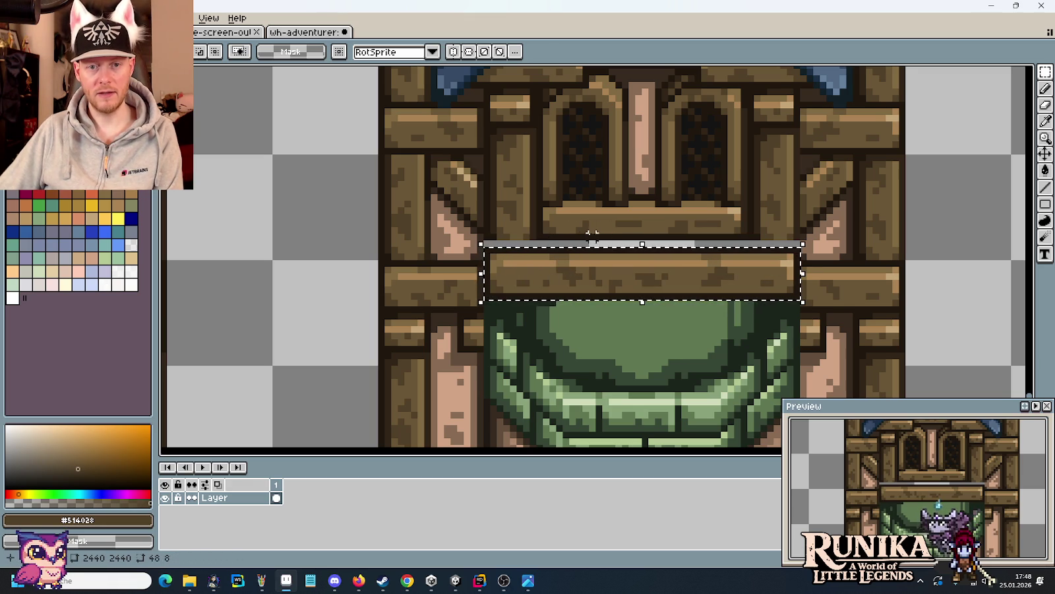
{"action": "left_click", "coordinate": [531, 232]}
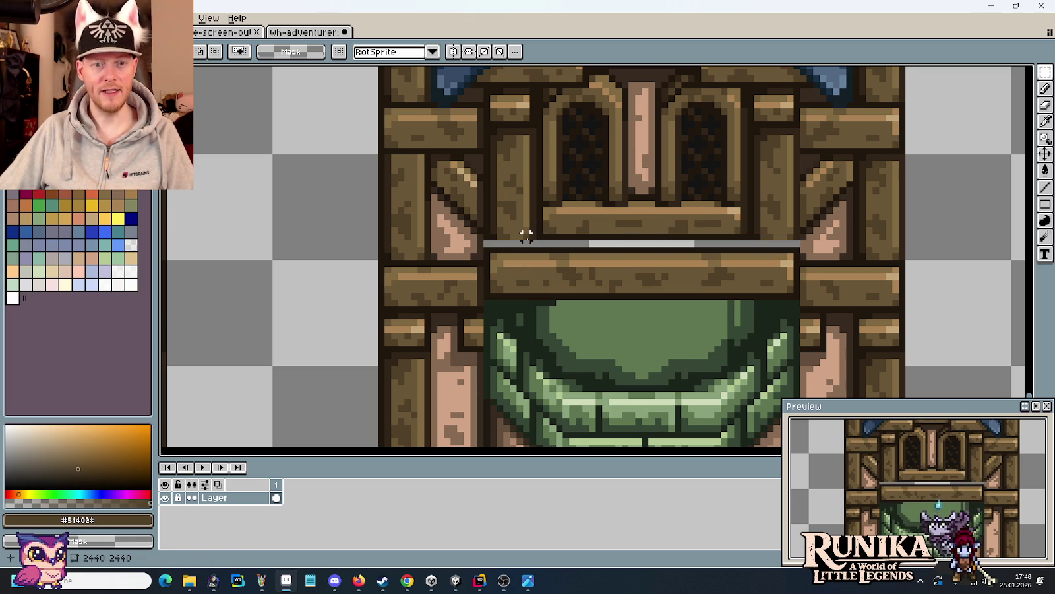
{"action": "left_click_drag", "start_coordinate": [535, 243], "coordinate": [484, 222]}
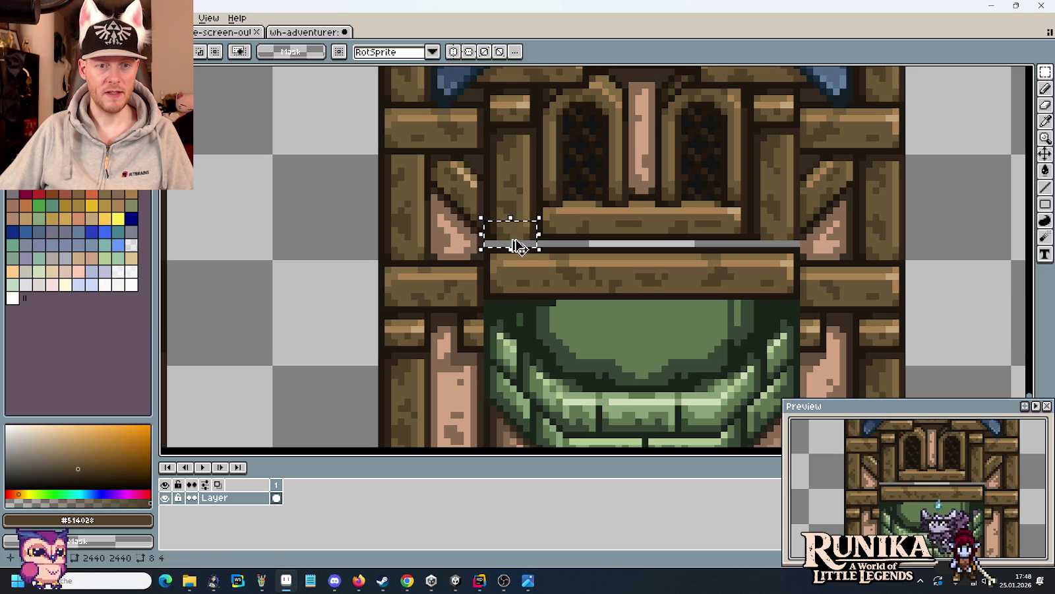
{"action": "left_click", "coordinate": [698, 249]}
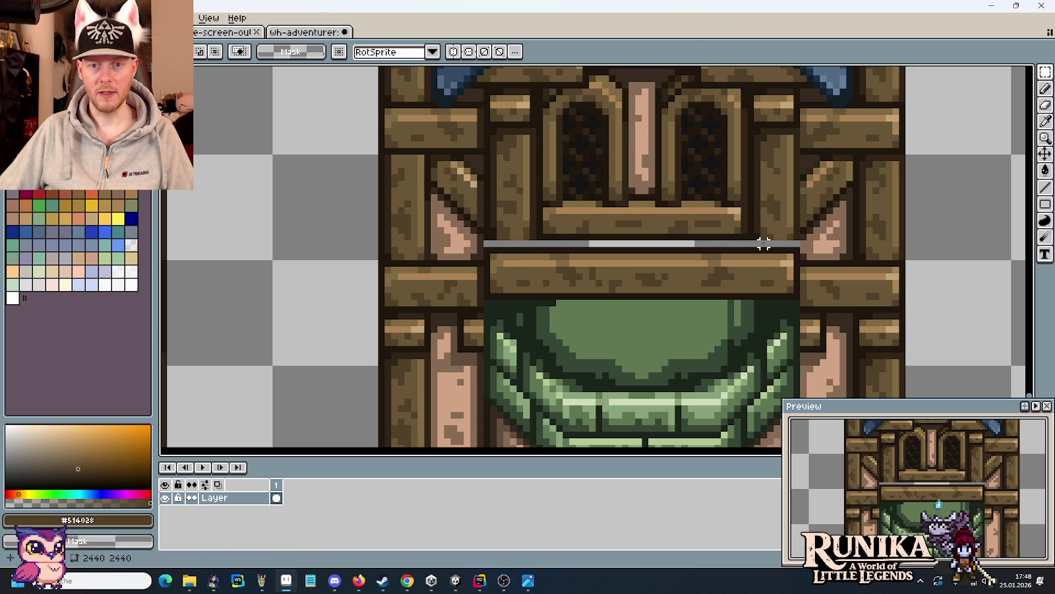
{"action": "mouse_move", "coordinate": [757, 244]}
{"action": "left_mouse_down"}
{"action": "mouse_move", "coordinate": [801, 221]}
{"action": "mouse_move", "coordinate": [762, 188]}
{"action": "left_mouse_up"}
{"action": "left_click", "coordinate": [723, 257]}
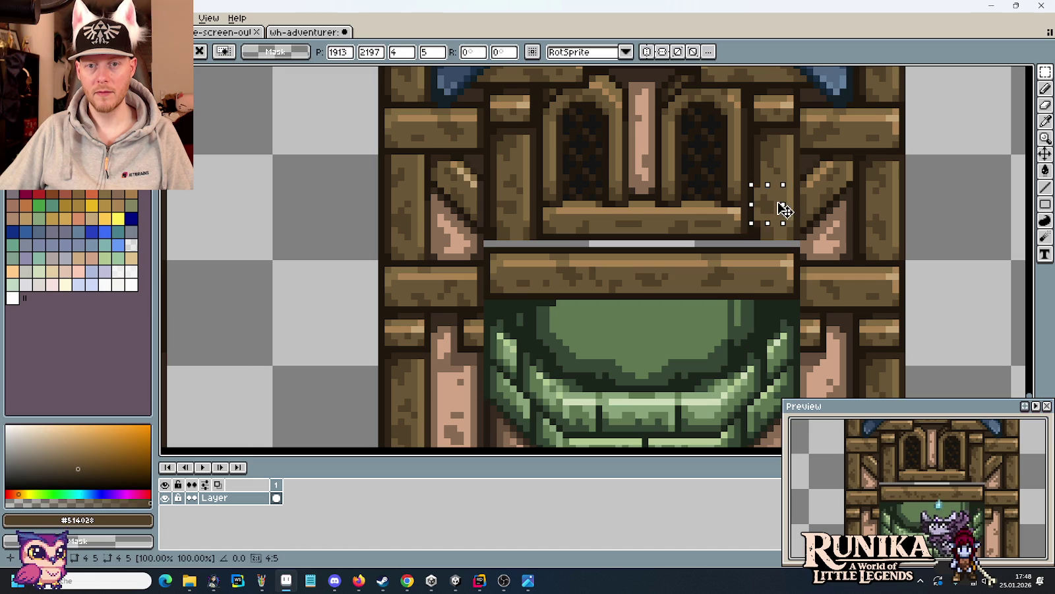
{"action": "left_click", "coordinate": [776, 238]}
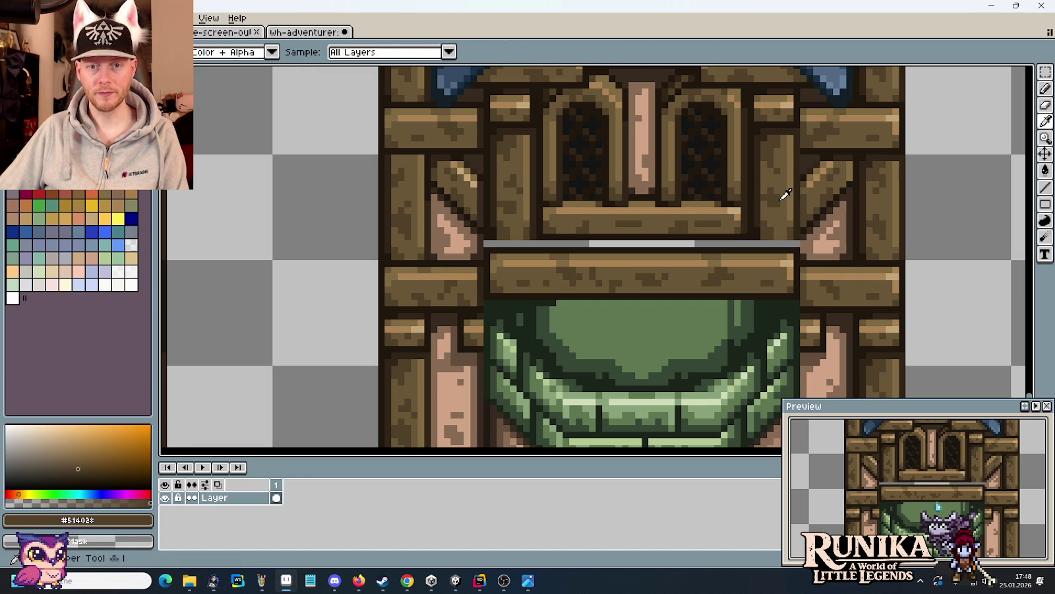
- Flip the wooden beam together with the grey line vertically
{"action": "key", "text": "b"}
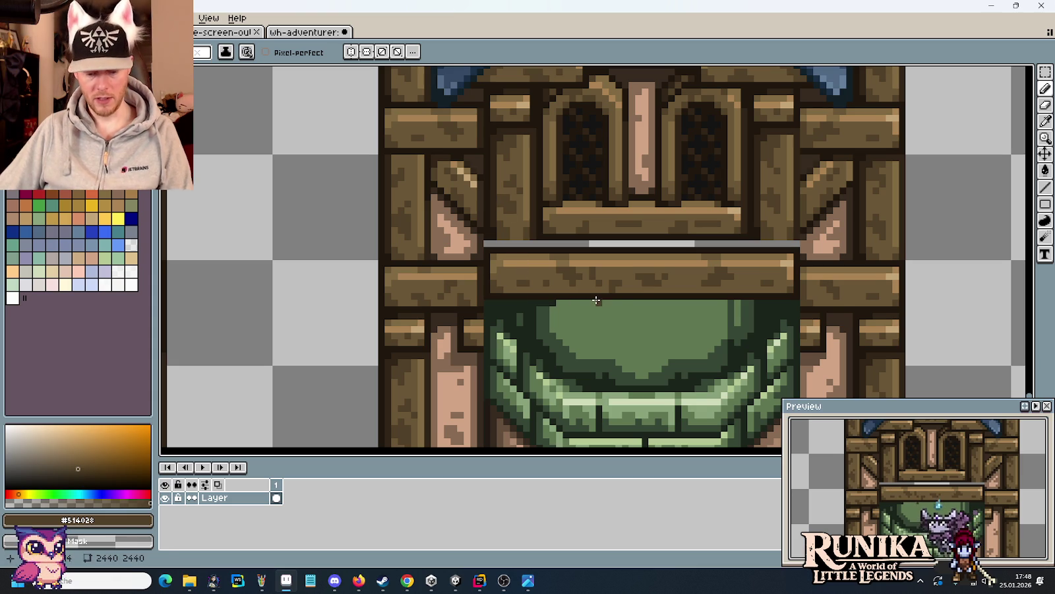
{"action": "key", "text": "m"}
{"action": "mouse_move", "coordinate": [797, 297]}
{"action": "left_mouse_down"}
{"action": "mouse_move", "coordinate": [481, 239]}
{"action": "mouse_move", "coordinate": [512, 253]}
{"action": "left_mouse_up"}
{"action": "key", "text": "shift+v"}
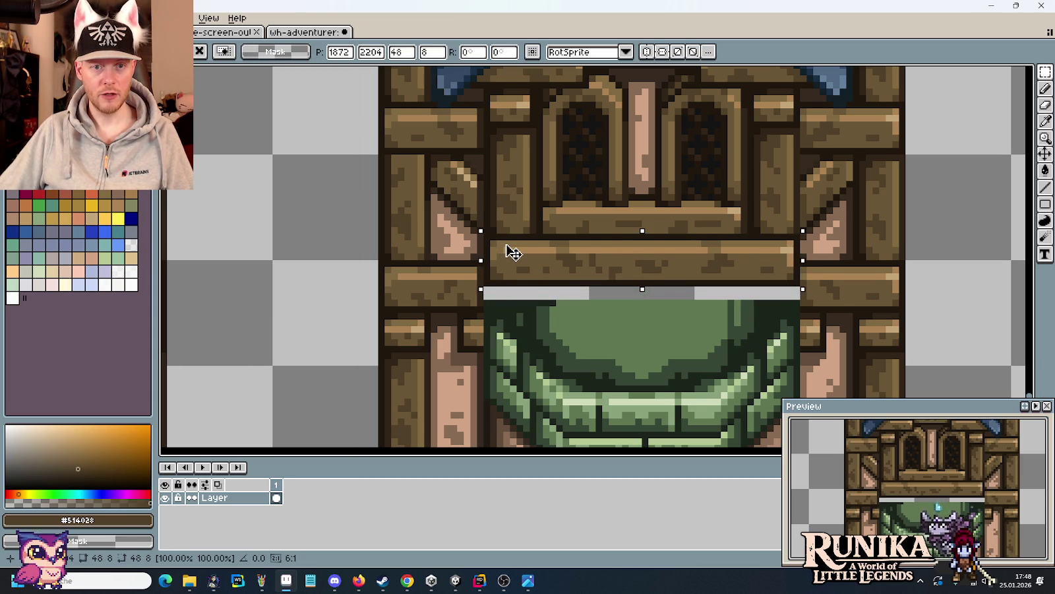
{"action": "left_click", "coordinate": [584, 313]}
- Sample dark green from the artwork and fill the grey strip under the beam
{"action": "scroll", "coordinate": [690, 195], "scroll_direction": "up", "scroll_amount": 3}
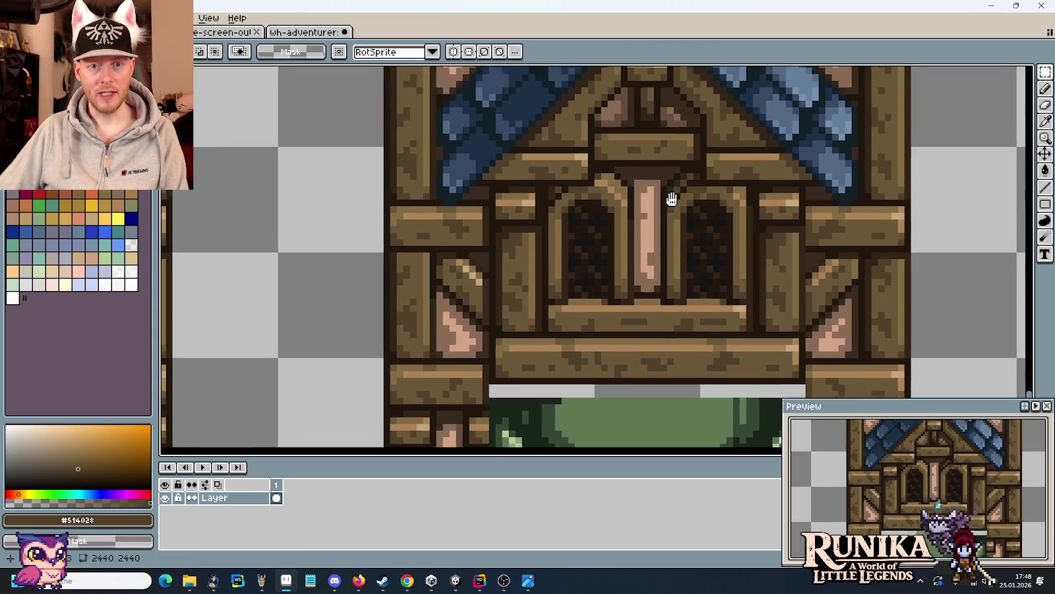
{"action": "left_click_drag", "start_coordinate": [671, 199], "coordinate": [640, 375]}
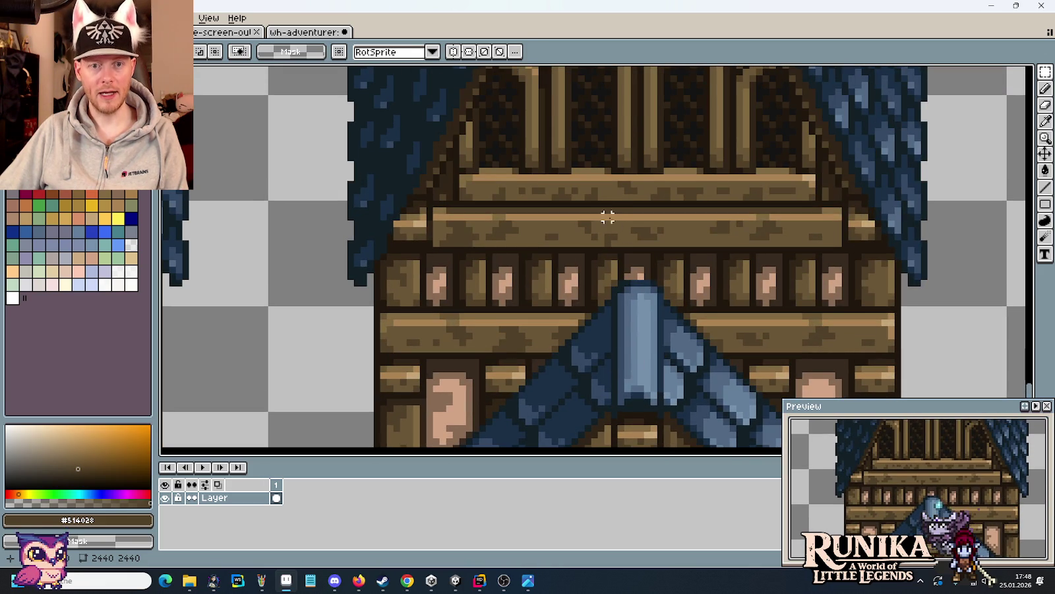
{"action": "key", "text": "i"}
{"action": "scroll", "coordinate": [607, 217], "scroll_direction": "down", "scroll_amount": 3}
{"action": "scroll", "coordinate": [659, 277], "scroll_direction": "down", "scroll_amount": 3}
{"action": "scroll", "coordinate": [724, 333], "scroll_direction": "up", "scroll_amount": 1}
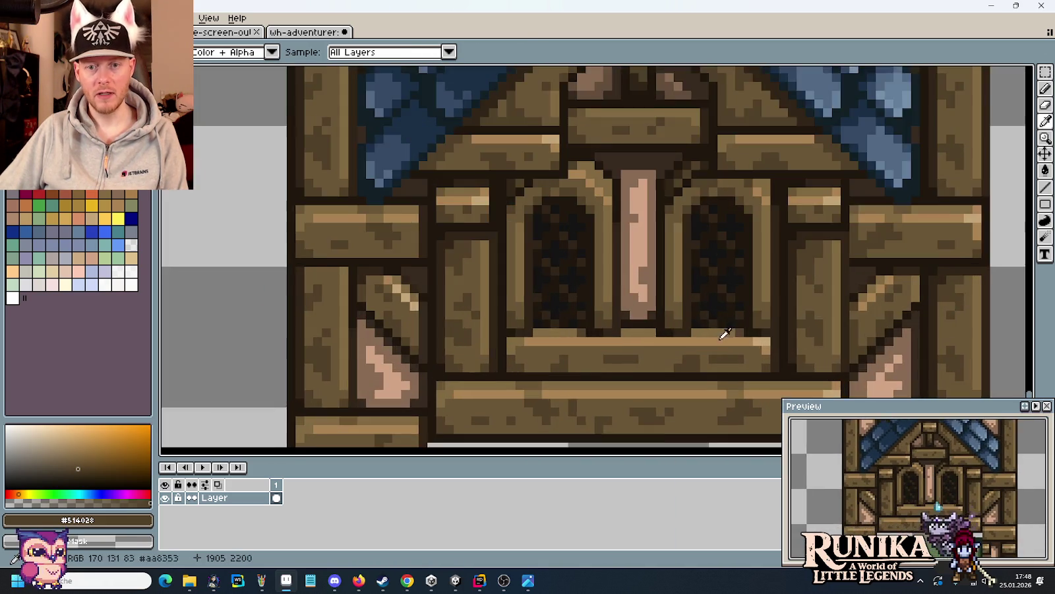
{"action": "scroll", "coordinate": [724, 333], "scroll_direction": "down", "scroll_amount": 3}
{"action": "key", "text": "b"}
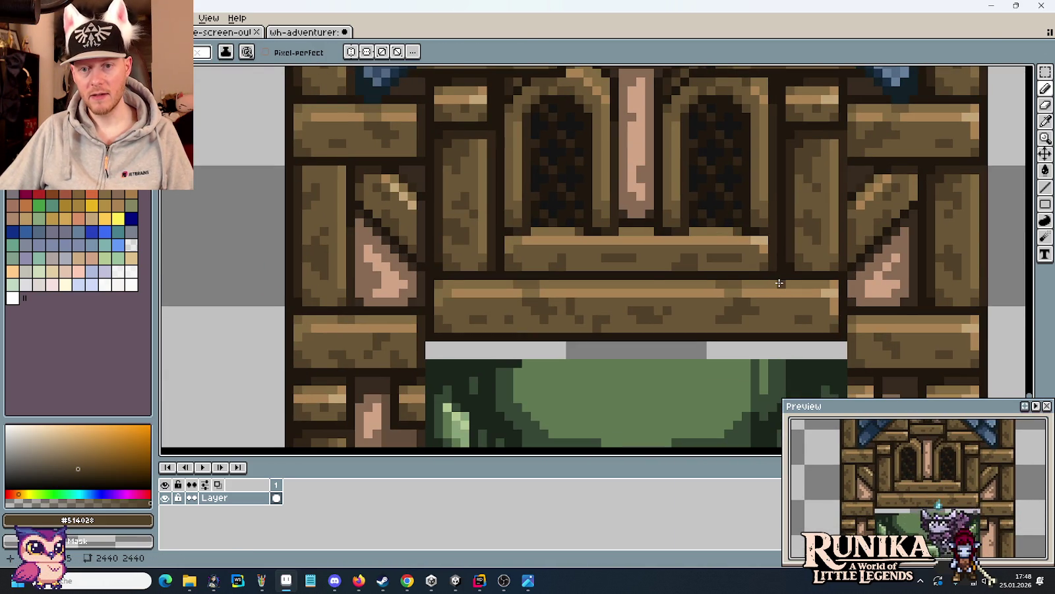
{"action": "scroll", "coordinate": [571, 288], "scroll_direction": "down", "scroll_amount": 1}
{"action": "scroll", "coordinate": [571, 288], "scroll_direction": "down", "scroll_amount": 1}
{"action": "scroll", "coordinate": [580, 277], "scroll_direction": "down", "scroll_amount": 2}
{"action": "scroll", "coordinate": [573, 264], "scroll_direction": "down", "scroll_amount": 1}
{"action": "key", "text": "i"}
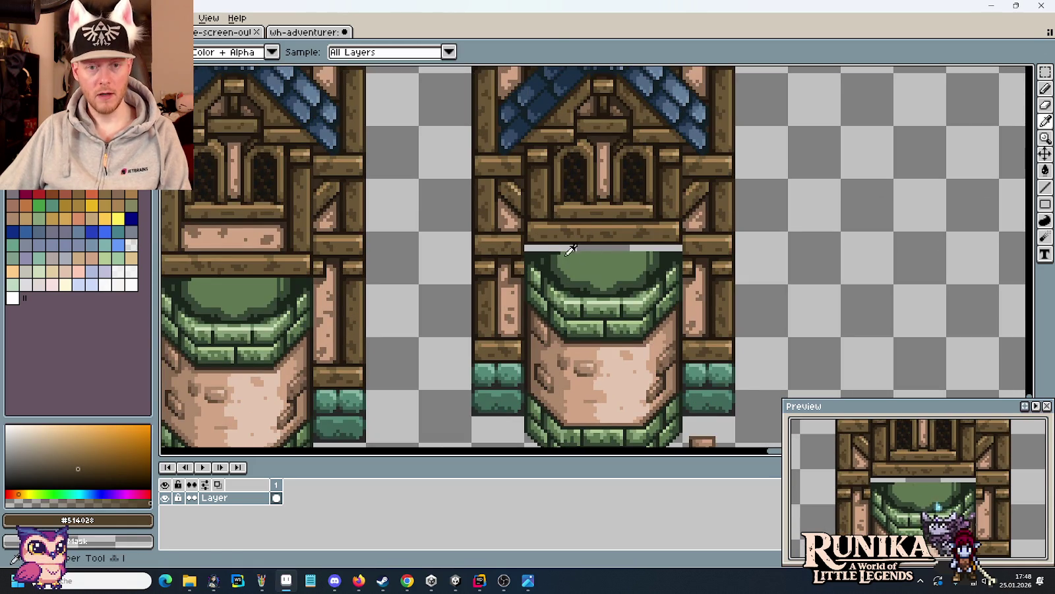
{"action": "left_click", "coordinate": [543, 251]}
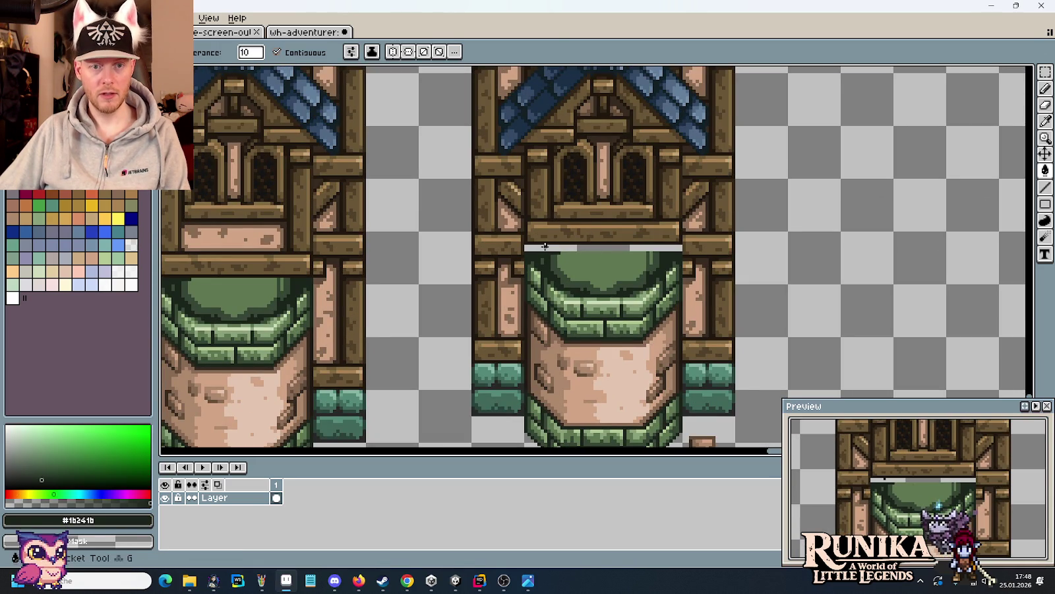
{"action": "left_click", "coordinate": [545, 246]}
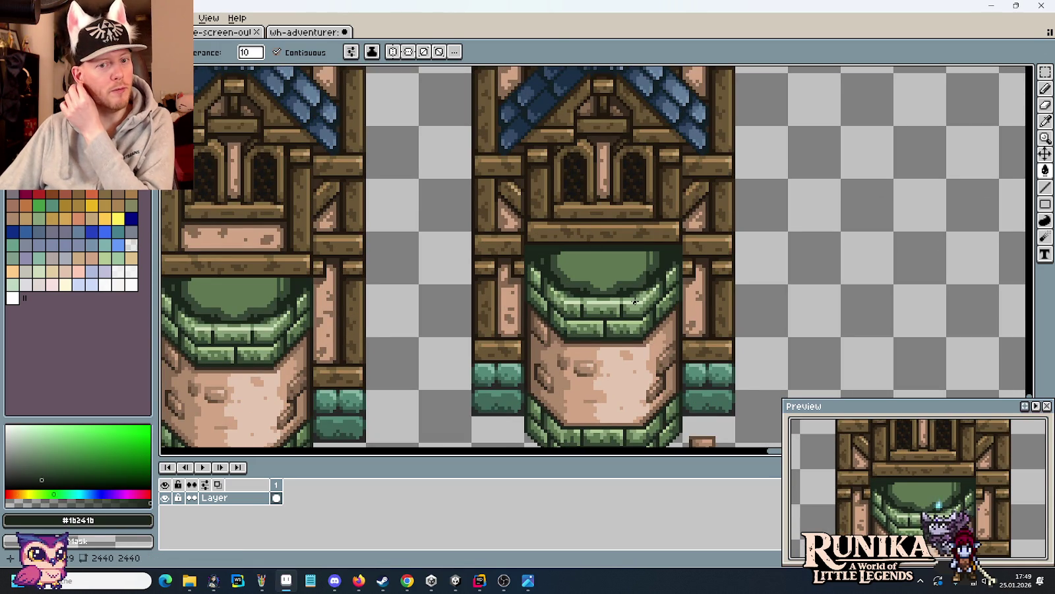
{"action": "scroll", "coordinate": [635, 302], "scroll_direction": "down", "scroll_amount": 3}
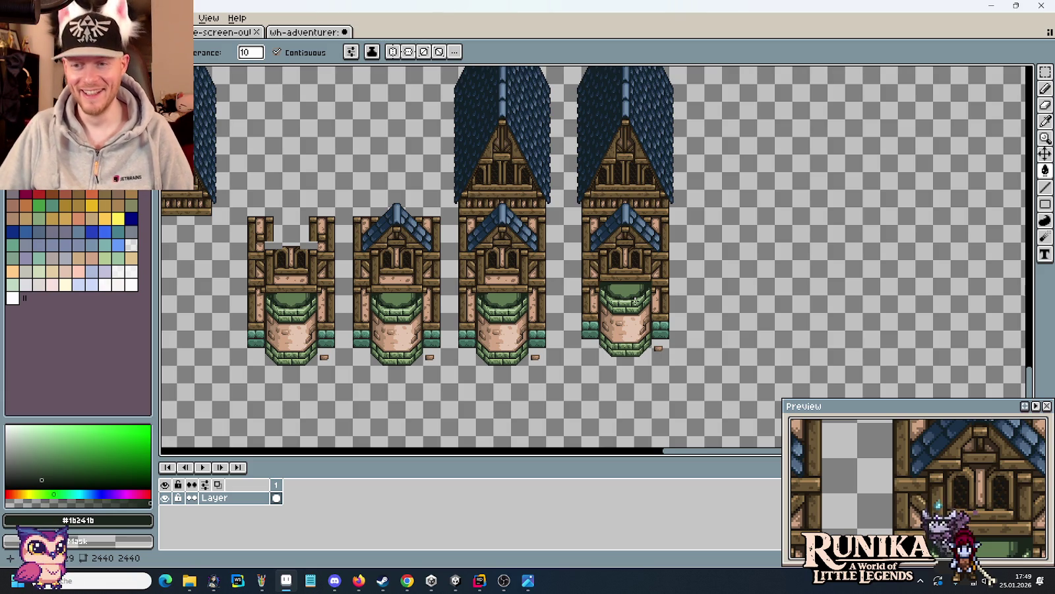
{"action": "key", "text": "m"}
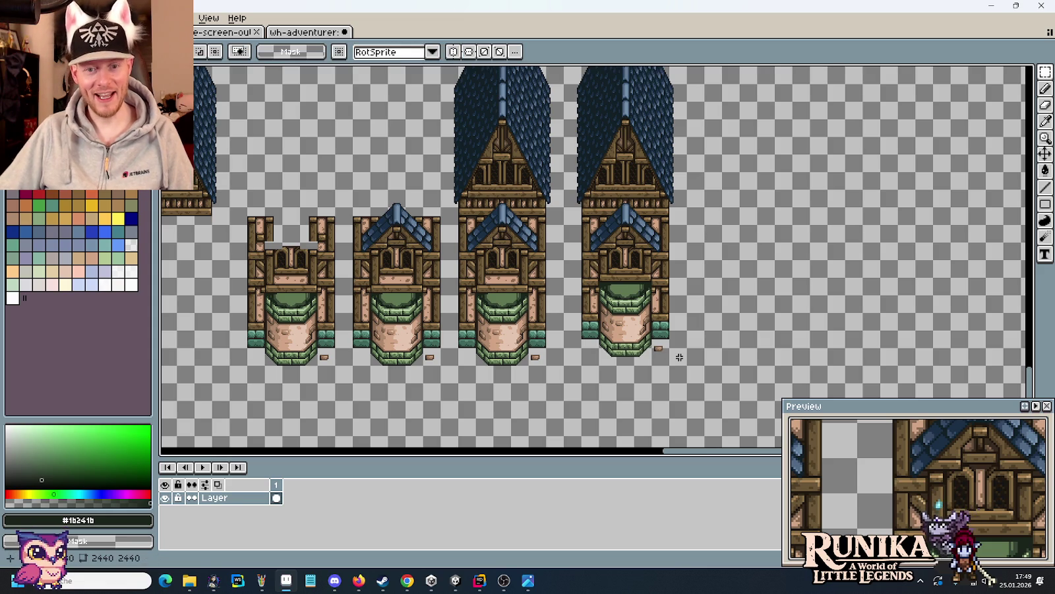
{"action": "left_click_drag", "start_coordinate": [688, 358], "coordinate": [560, 84]}
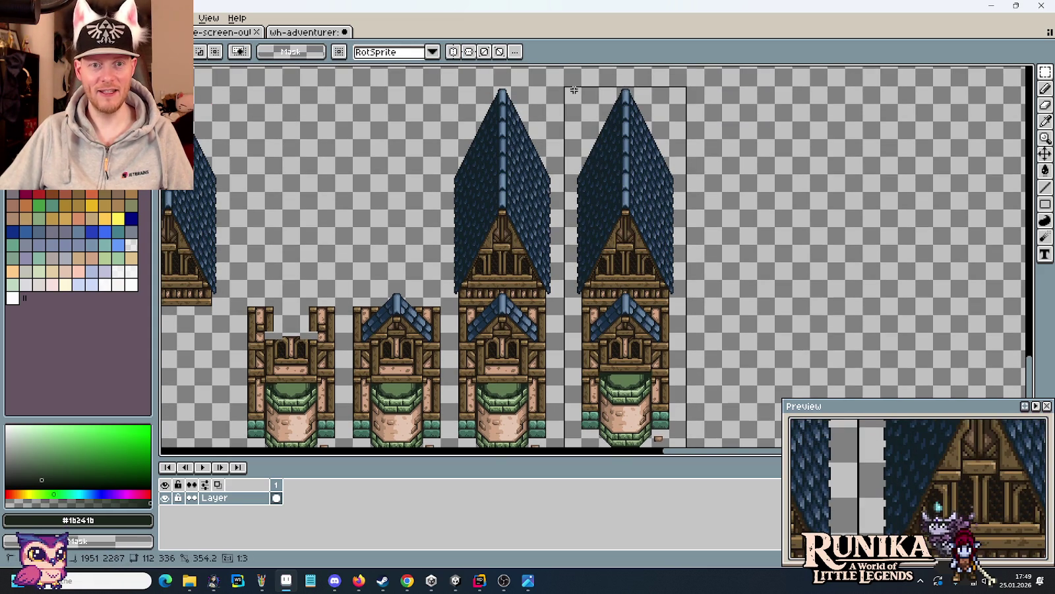
{"action": "scroll", "coordinate": [724, 317], "scroll_direction": "up", "scroll_amount": 1}
{"action": "scroll", "coordinate": [699, 333], "scroll_direction": "up", "scroll_amount": 2}
{"action": "scroll", "coordinate": [636, 278], "scroll_direction": "up", "scroll_amount": 1}
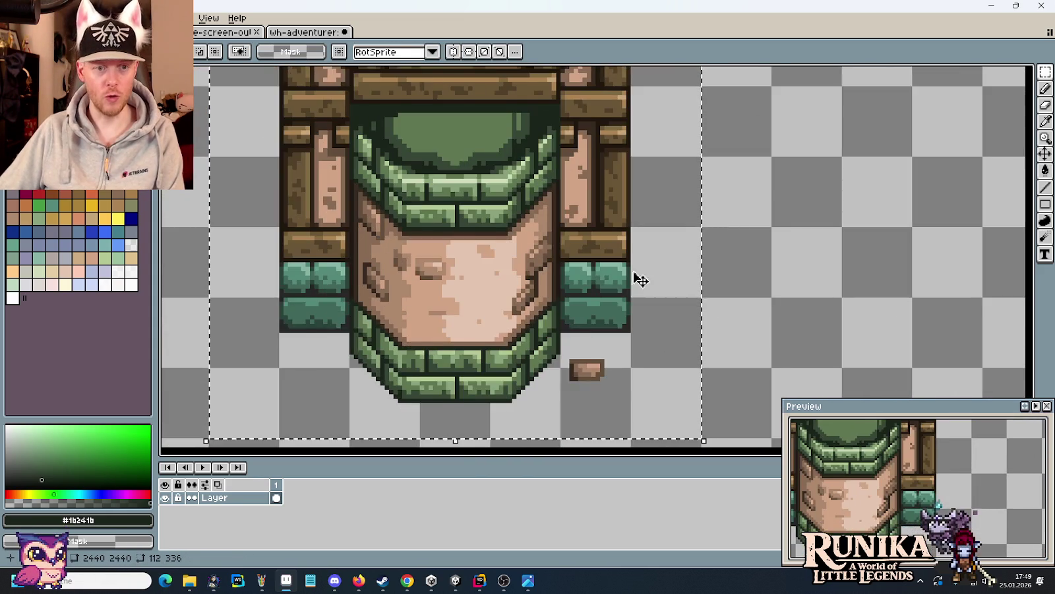
{"action": "key", "text": "ctrl+d"}
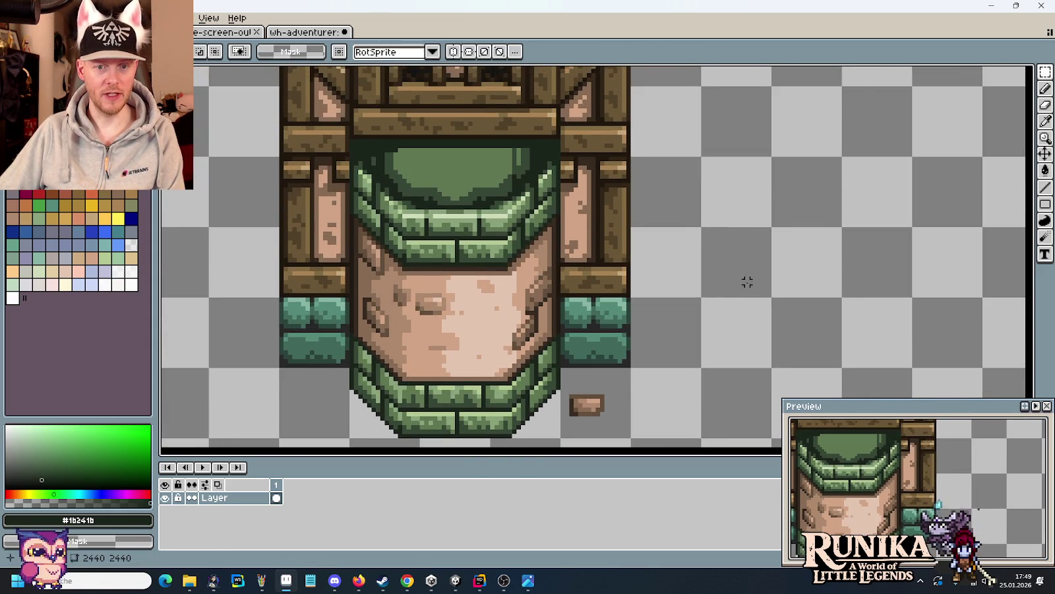
{"action": "scroll", "coordinate": [729, 291], "scroll_direction": "down", "scroll_amount": 1}
{"action": "scroll", "coordinate": [729, 291], "scroll_direction": "down", "scroll_amount": 1}
{"action": "scroll", "coordinate": [607, 394], "scroll_direction": "up", "scroll_amount": 3}
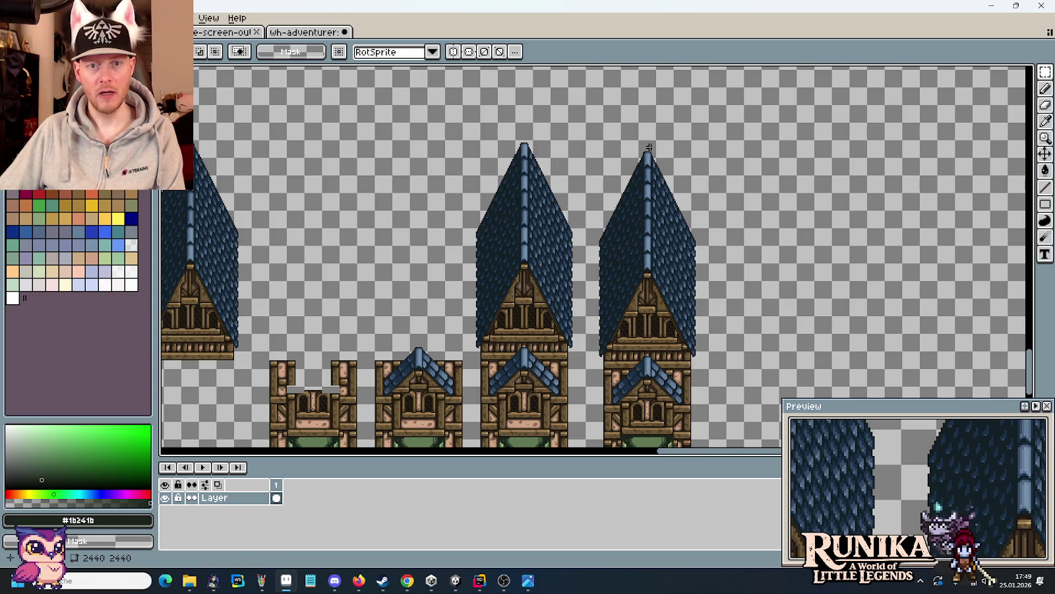
{"action": "left_click_drag", "start_coordinate": [630, 349], "coordinate": [647, 211]}
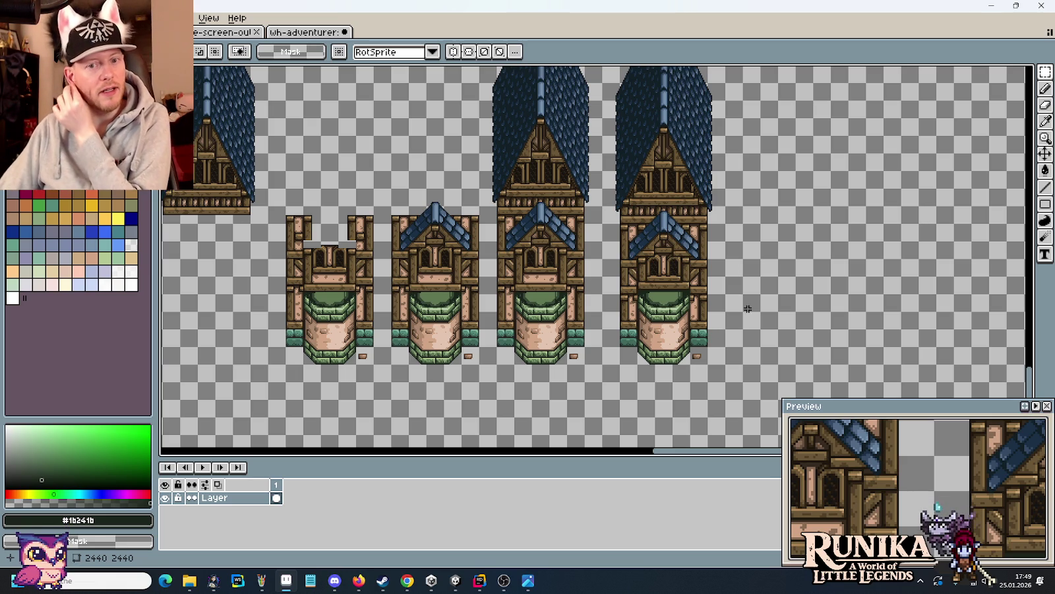
{"action": "left_click_drag", "start_coordinate": [763, 266], "coordinate": [798, 315]}
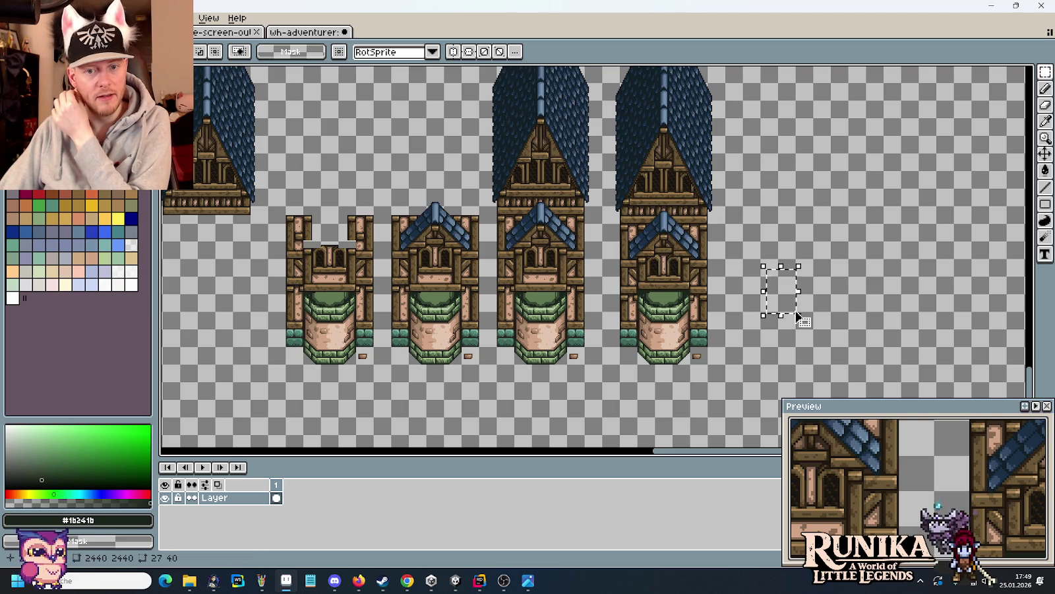
{"action": "left_click", "coordinate": [291, 35]}
{"action": "key", "text": "ctrl+Tab"}
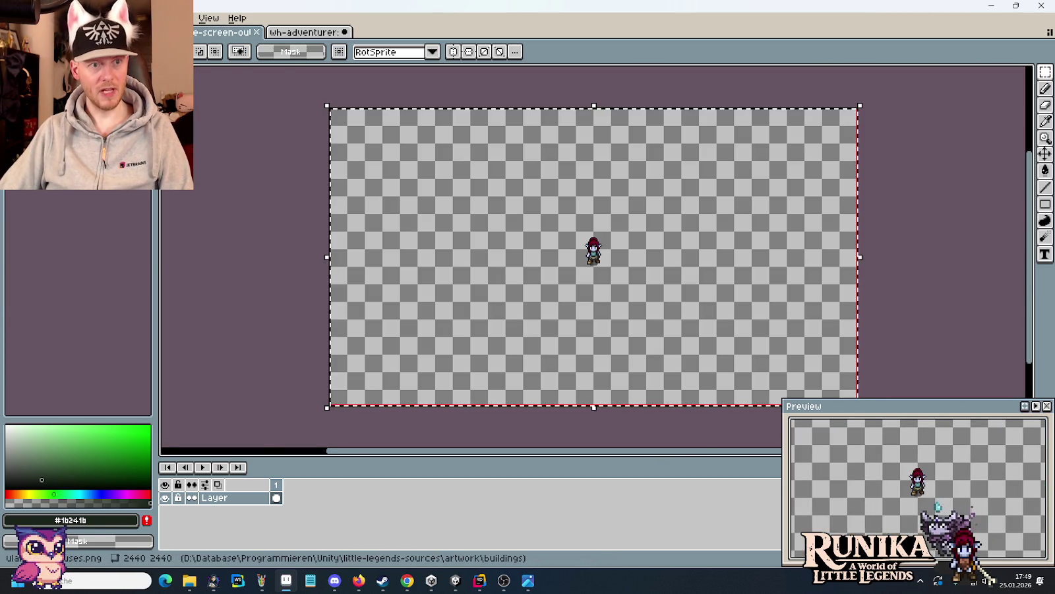
{"action": "key", "text": "ctrl+Tab"}
{"action": "key", "text": "ctrl+v"}
{"action": "left_click_drag", "start_coordinate": [758, 242], "coordinate": [903, 269]}
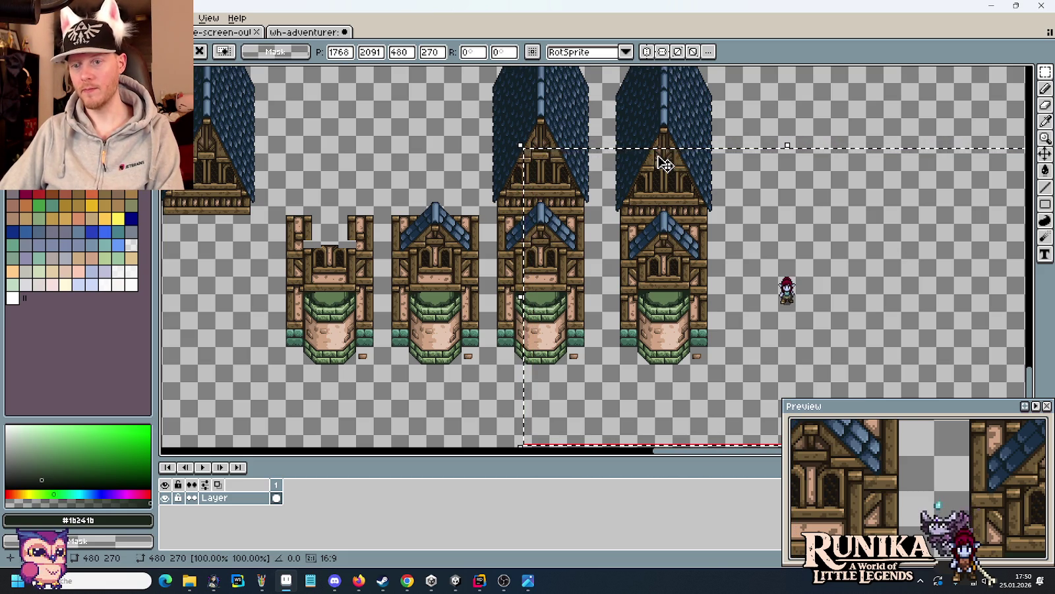
{"action": "key", "text": "Escape"}
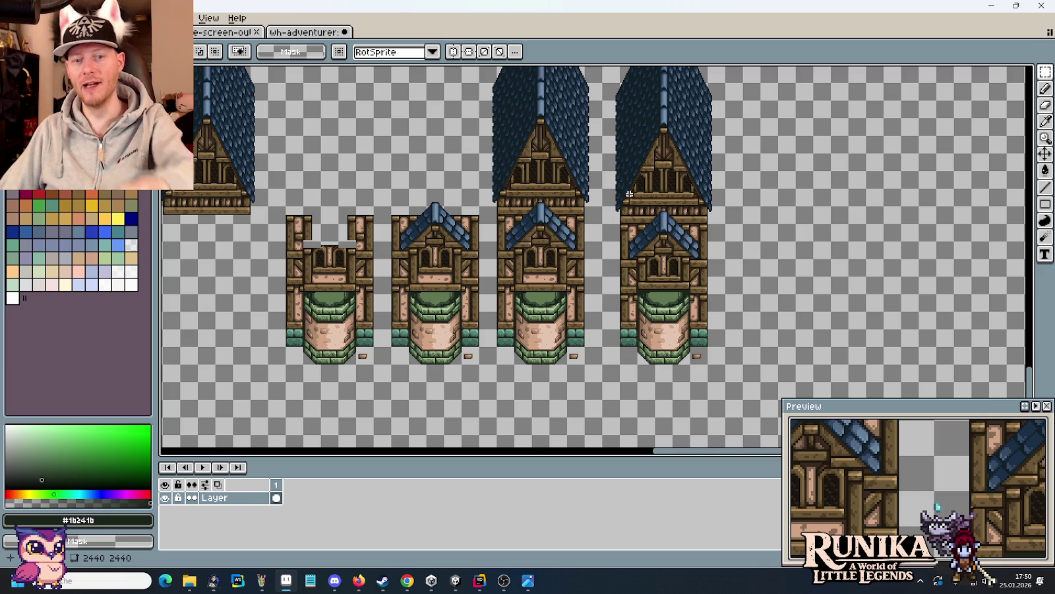
{"action": "scroll", "coordinate": [725, 337], "scroll_direction": "up", "scroll_amount": 3}
{"action": "left_click_drag", "start_coordinate": [623, 368], "coordinate": [639, 394]}
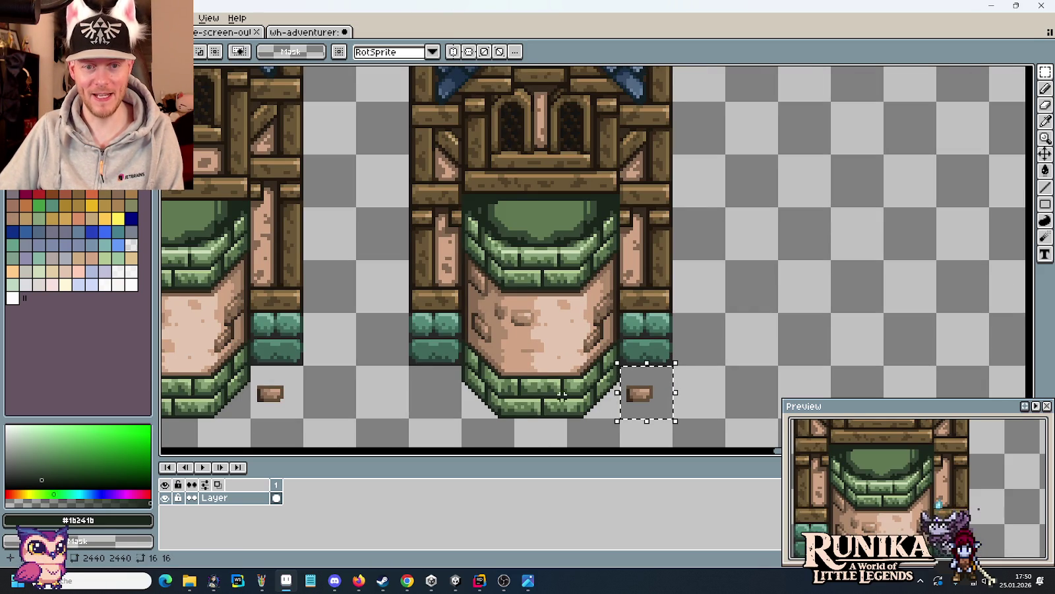
- Move the brown tile beneath the tower further left and deselect it
{"action": "left_click_drag", "start_coordinate": [640, 394], "coordinate": [270, 394]}
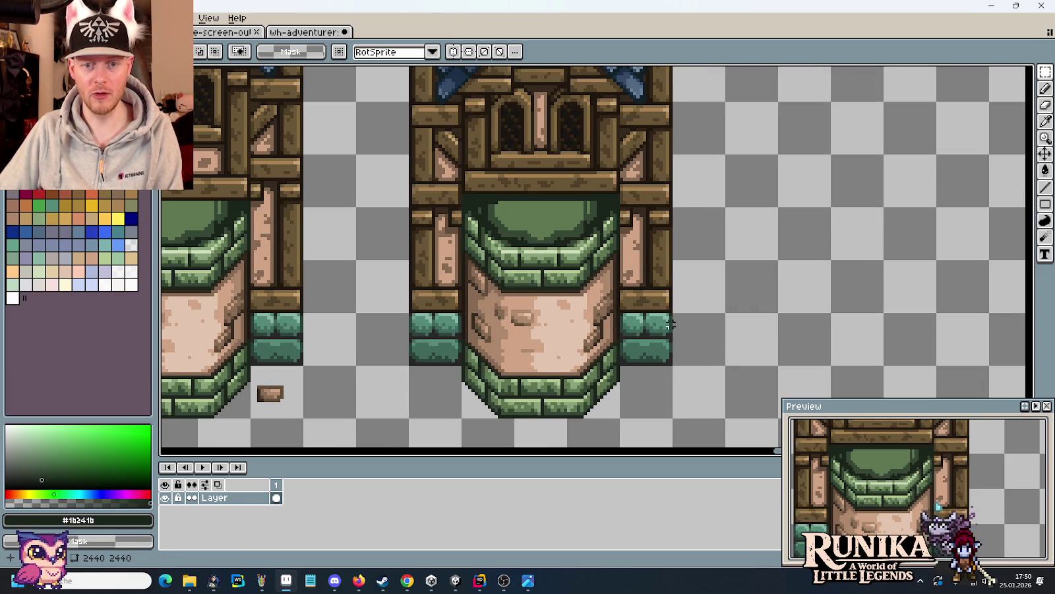
{"action": "scroll", "coordinate": [423, 383], "scroll_direction": "down", "scroll_amount": 3}
{"action": "key", "text": "ctrl+d"}
{"action": "scroll", "coordinate": [455, 369], "scroll_direction": "up", "scroll_amount": 1}
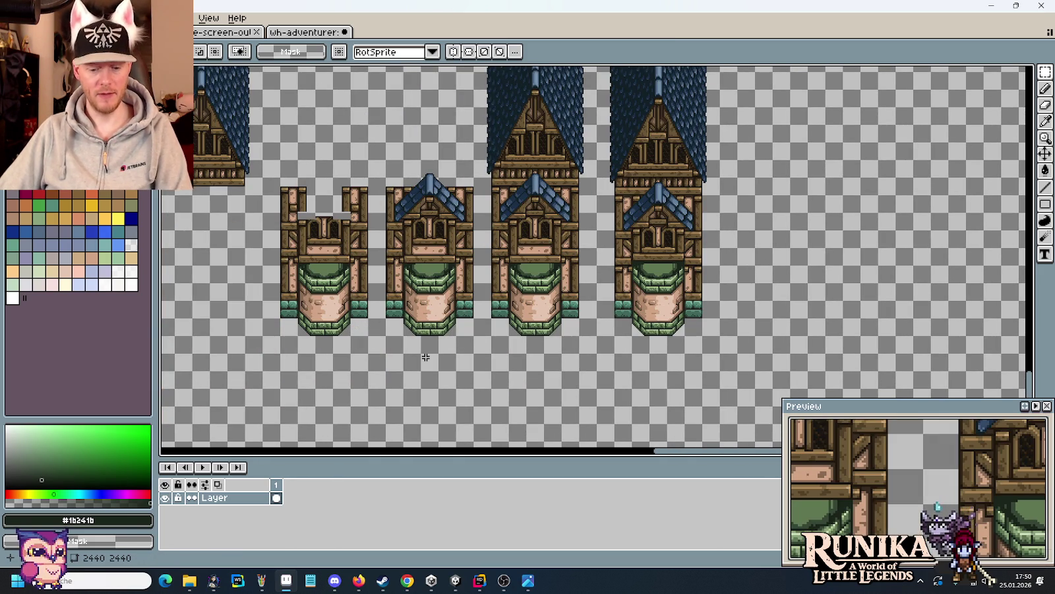
- Undo the brown tile's clearing, deselect, and save the sprite sheet
{"action": "key", "text": "ctrl+v"}
{"action": "key", "text": "ctrl+z"}
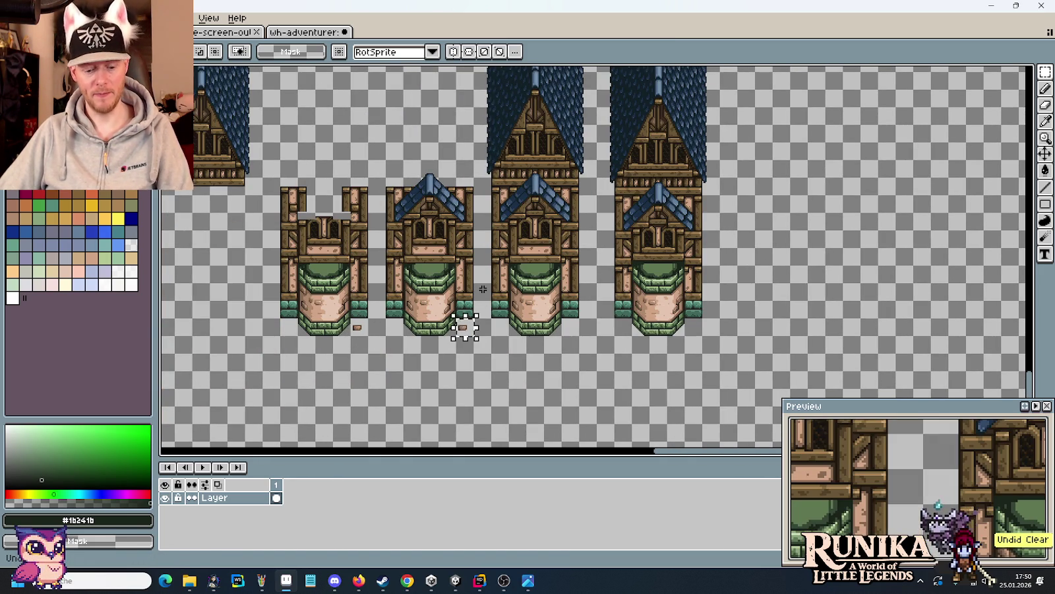
{"action": "key", "text": "ctrl+d"}
{"action": "key", "text": "ctrl+s"}
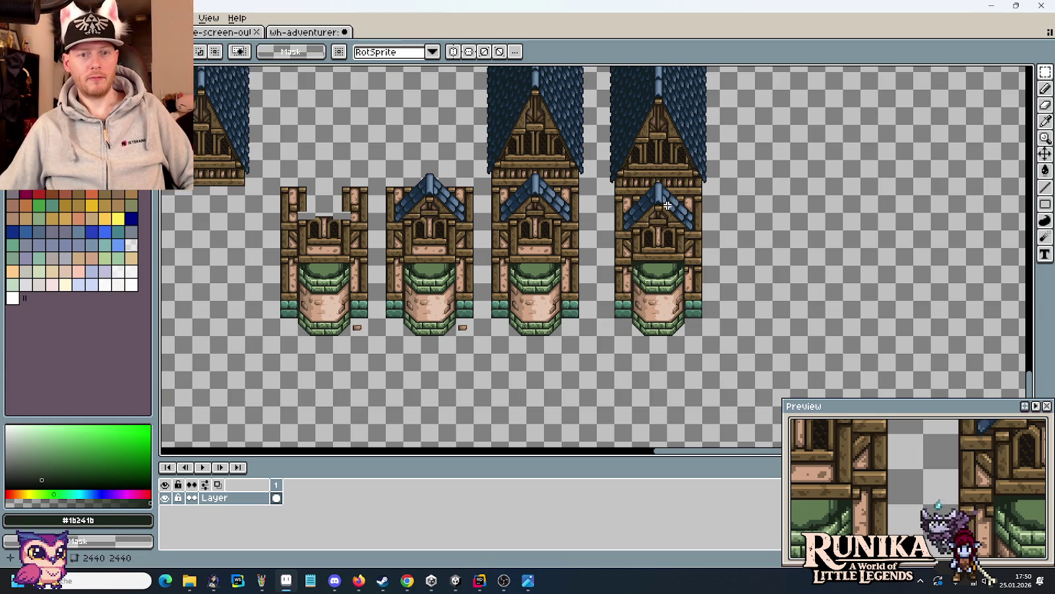
{"action": "left_click_drag", "start_coordinate": [668, 205], "coordinate": [624, 341]}
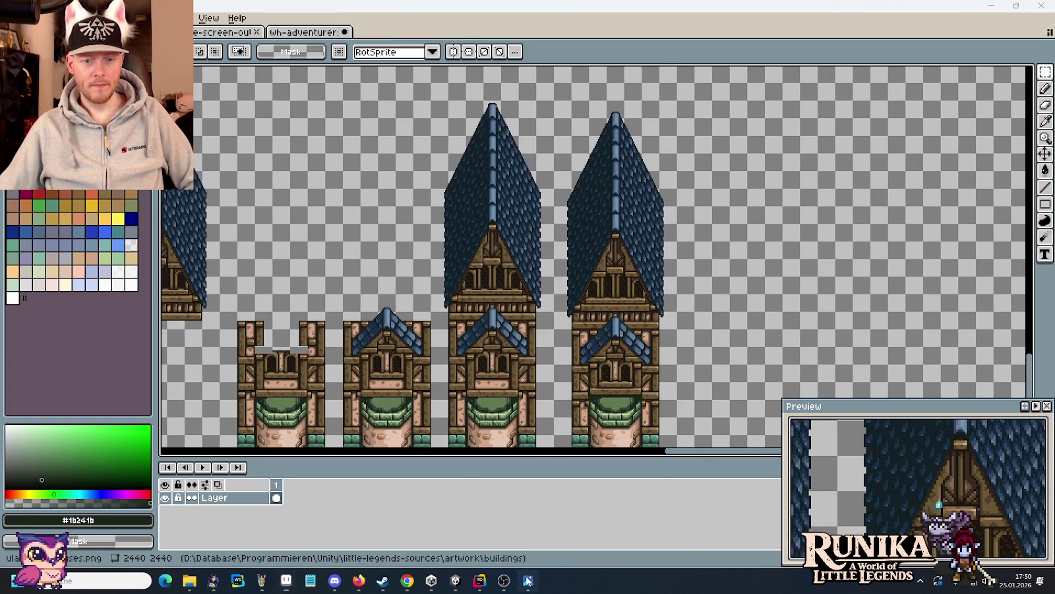
{"action": "left_click", "coordinate": [527, 581]}
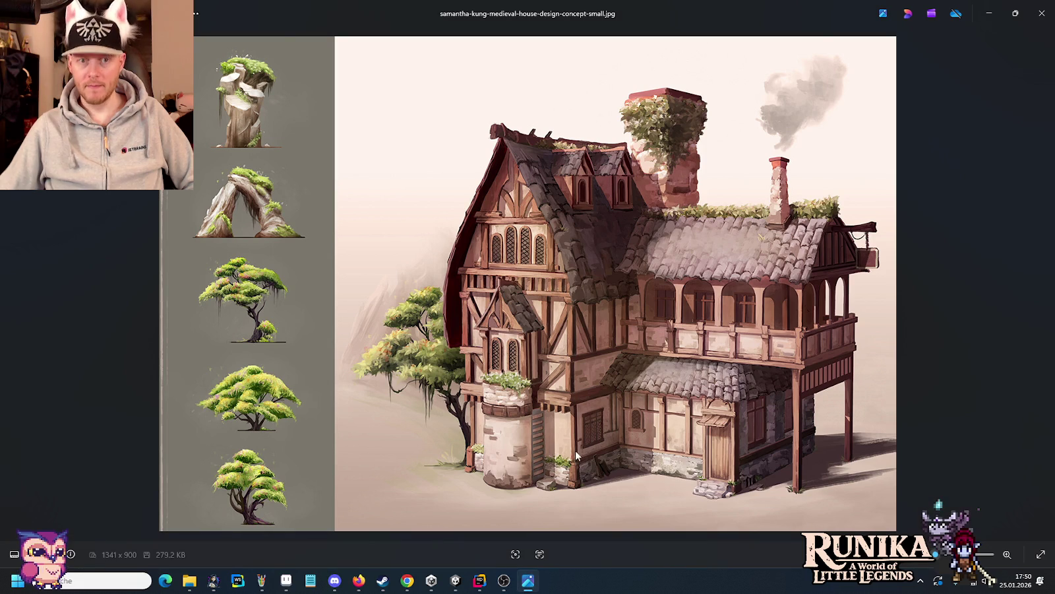
- Dismiss the concept image's context menu in Photos and return to Aseprite's roof sprites
{"action": "right_click", "coordinate": [578, 167]}
{"action": "left_click", "coordinate": [539, 171]}
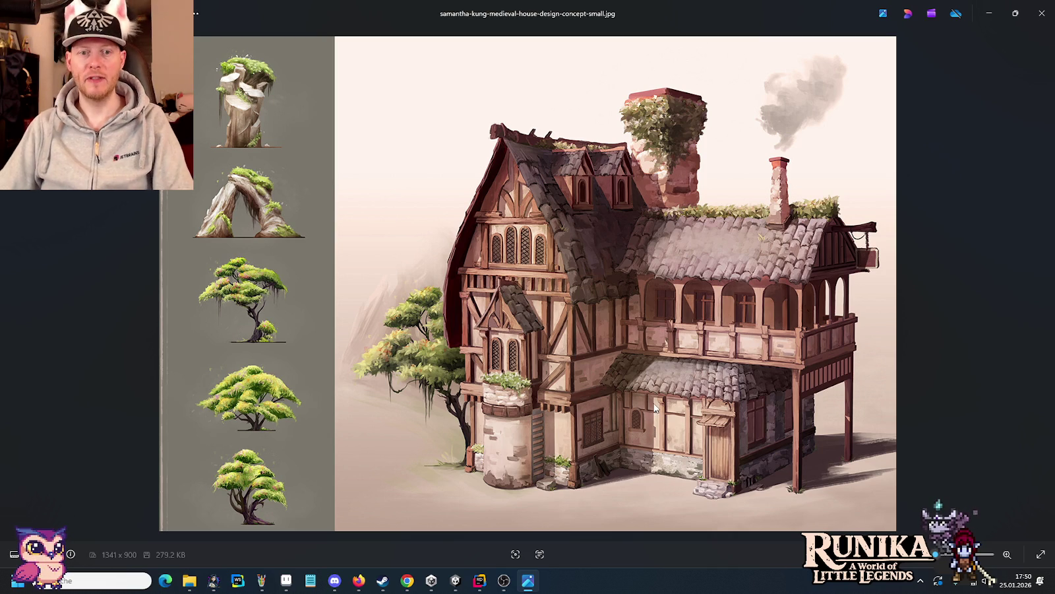
{"action": "key", "text": "alt+Tab"}
{"action": "scroll", "coordinate": [572, 274], "scroll_direction": "left", "scroll_amount": 2}
{"action": "scroll", "coordinate": [594, 277], "scroll_direction": "left", "scroll_amount": 3}
{"action": "scroll", "coordinate": [633, 282], "scroll_direction": "left", "scroll_amount": 3}
{"action": "scroll", "coordinate": [682, 288], "scroll_direction": "left", "scroll_amount": 3}
{"action": "scroll", "coordinate": [682, 288], "scroll_direction": "left", "scroll_amount": 3}
{"action": "scroll", "coordinate": [673, 330], "scroll_direction": "left", "scroll_amount": 3}
{"action": "scroll", "coordinate": [661, 398], "scroll_direction": "left", "scroll_amount": 3}
{"action": "scroll", "coordinate": [455, 396], "scroll_direction": "up", "scroll_amount": 3}
{"action": "scroll", "coordinate": [454, 396], "scroll_direction": "up", "scroll_amount": 3}
{"action": "scroll", "coordinate": [544, 364], "scroll_direction": "up", "scroll_amount": 3}
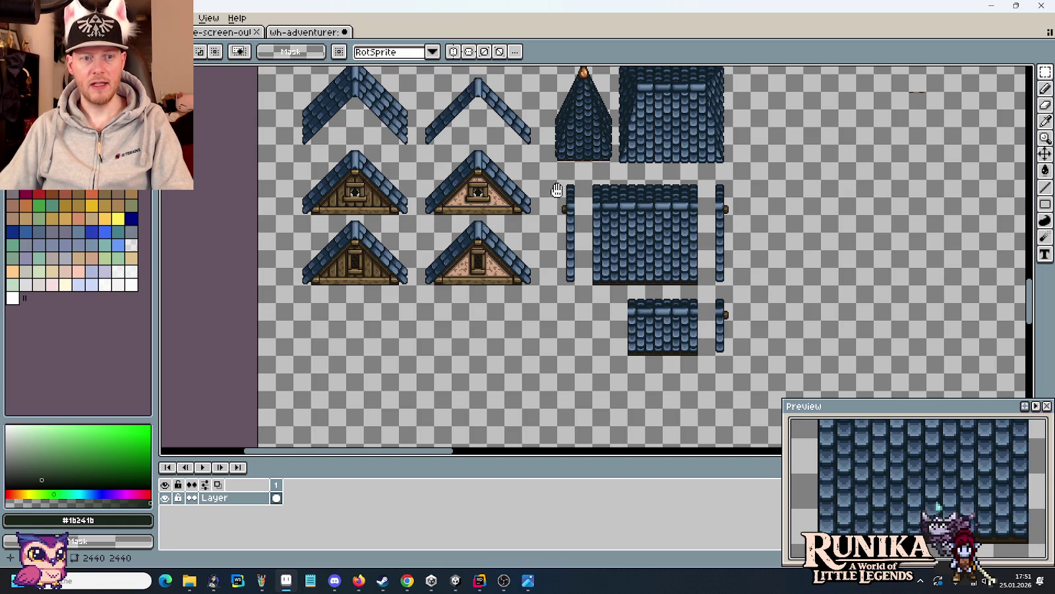
- Rearrange the narrow side tile column beside the blue shingle panel
{"action": "left_click_drag", "start_coordinate": [557, 190], "coordinate": [561, 368]}
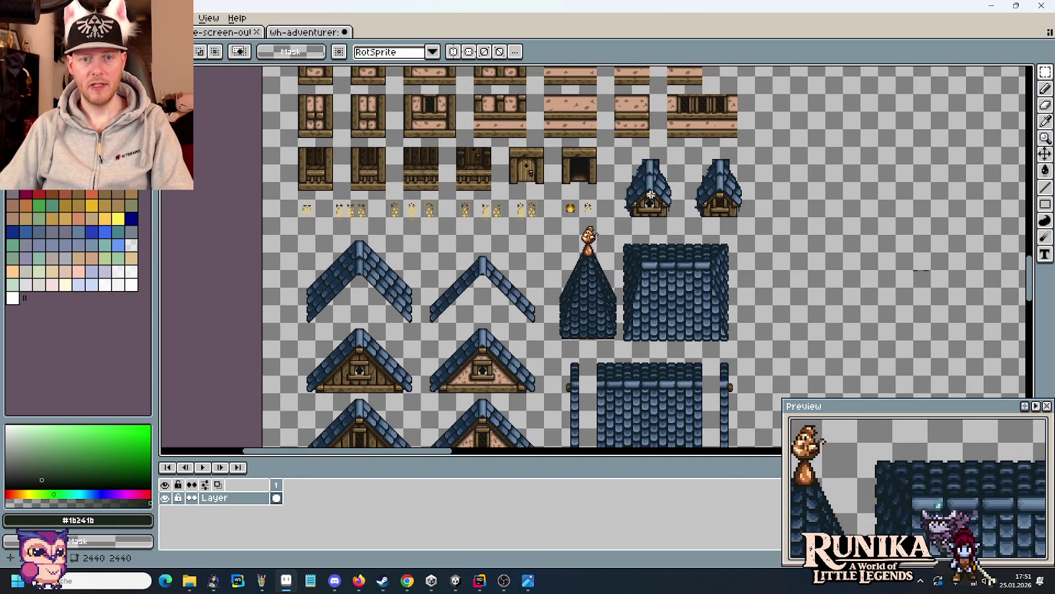
{"action": "scroll", "coordinate": [650, 195], "scroll_direction": "down", "scroll_amount": 3}
{"action": "scroll", "coordinate": [679, 264], "scroll_direction": "down", "scroll_amount": 3}
{"action": "scroll", "coordinate": [706, 303], "scroll_direction": "up", "scroll_amount": 3}
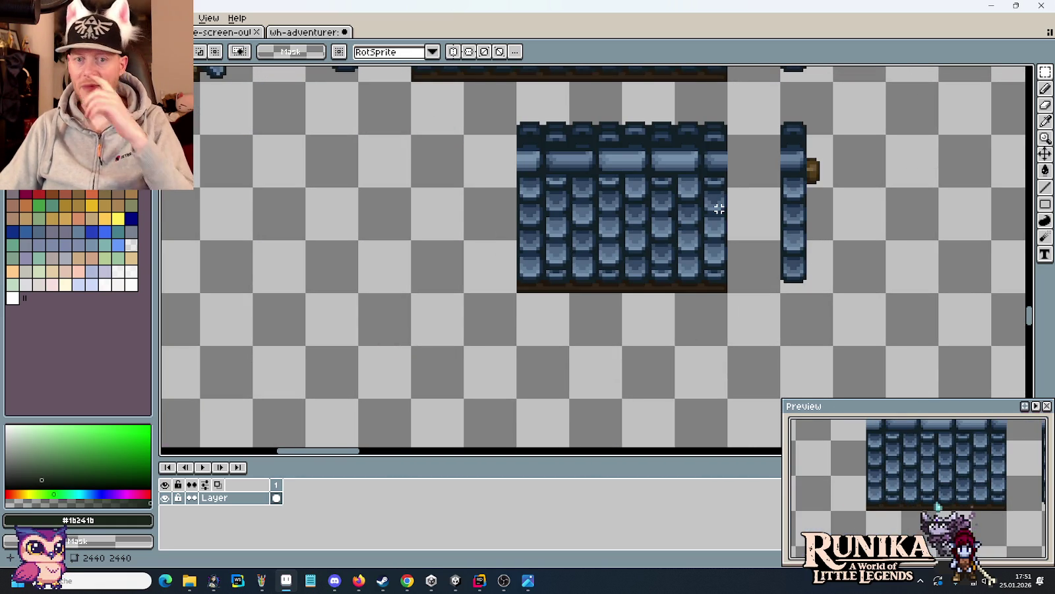
{"action": "left_click_drag", "start_coordinate": [860, 179], "coordinate": [664, 218]}
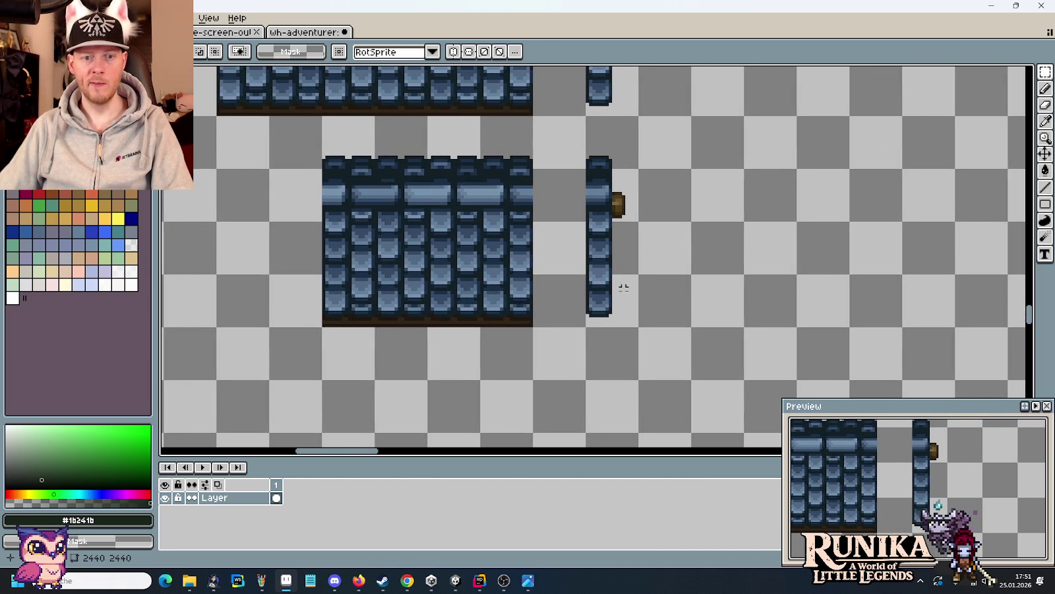
{"action": "left_click_drag", "start_coordinate": [639, 328], "coordinate": [365, 160]}
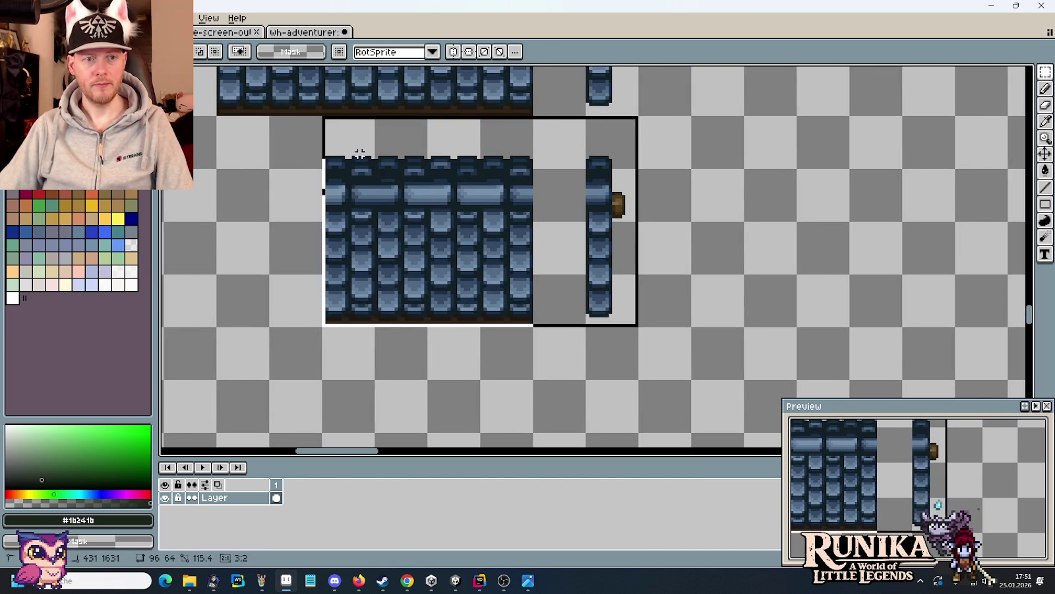
{"action": "scroll", "coordinate": [365, 161], "scroll_direction": "down", "scroll_amount": 5}
{"action": "scroll", "coordinate": [634, 347], "scroll_direction": "up", "scroll_amount": 5}
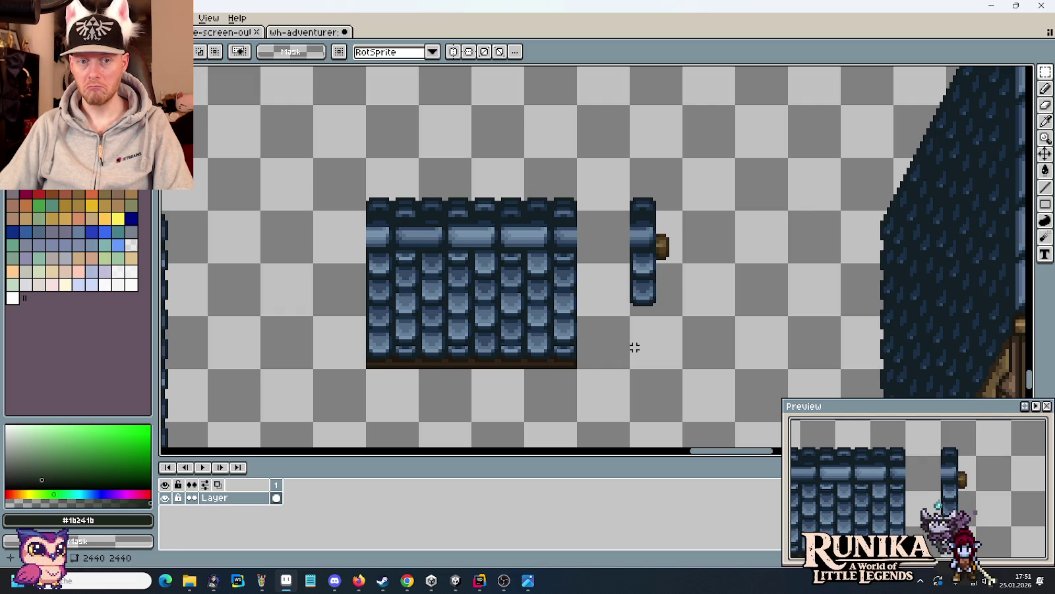
{"action": "mouse_move", "coordinate": [682, 263]}
{"action": "left_mouse_down"}
{"action": "mouse_move", "coordinate": [631, 317]}
{"action": "mouse_move", "coordinate": [634, 347]}
{"action": "left_mouse_up"}
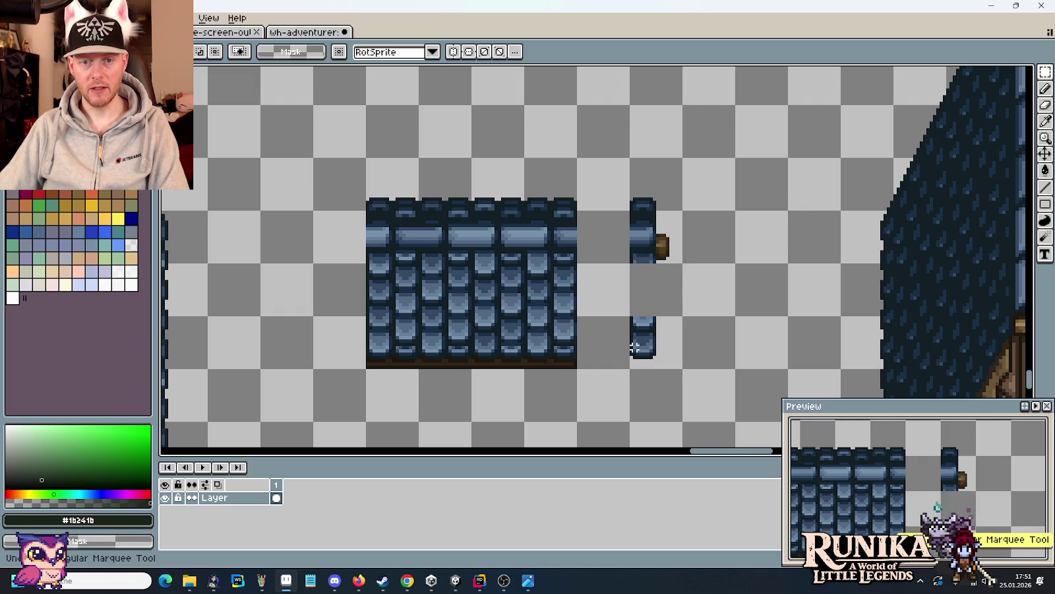
{"action": "left_click", "coordinate": [634, 347], "text": "ctrl"}
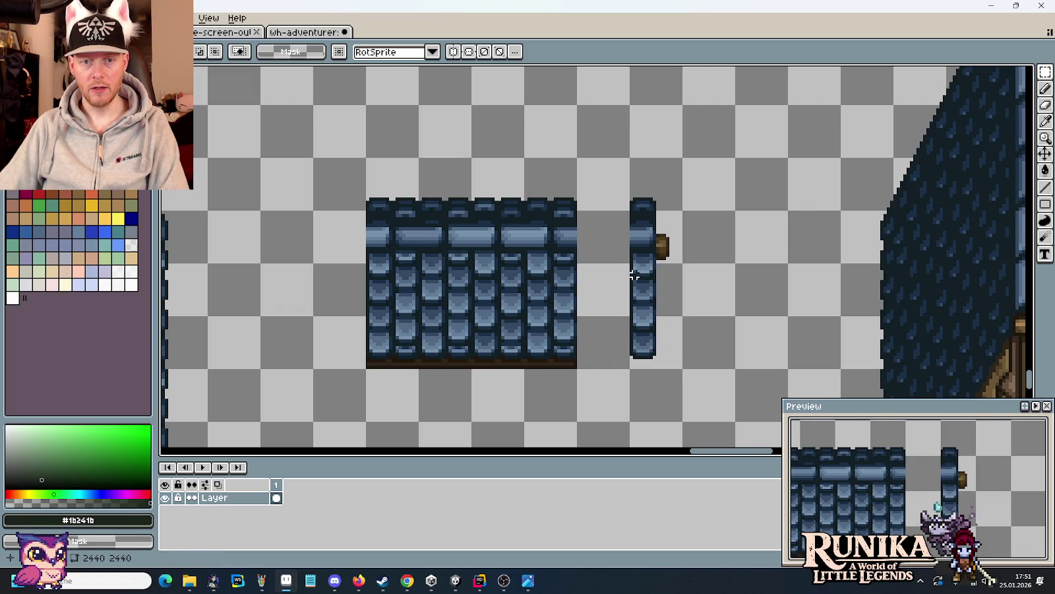
{"action": "mouse_move", "coordinate": [682, 262]}
{"action": "left_mouse_down"}
{"action": "mouse_move", "coordinate": [630, 318]}
{"action": "mouse_move", "coordinate": [655, 342]}
{"action": "mouse_move", "coordinate": [668, 307]}
{"action": "left_mouse_up"}
{"action": "left_click", "coordinate": [735, 306]}
- Delete the panel's middle tile row and move the bottom strip up to close the gap
{"action": "scroll", "coordinate": [561, 285], "scroll_direction": "up", "scroll_amount": 1}
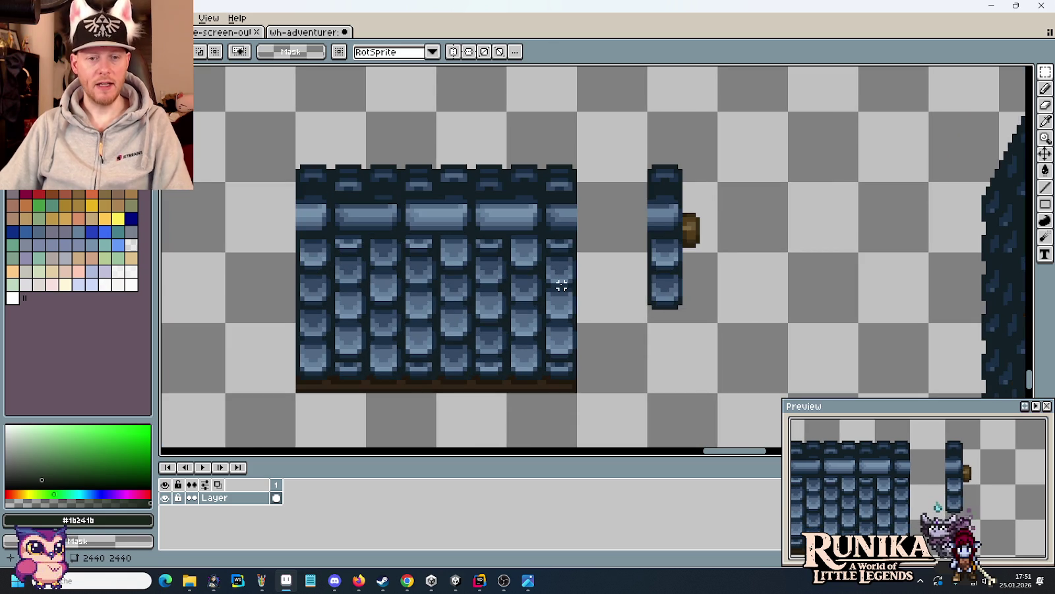
{"action": "left_click_drag", "start_coordinate": [561, 285], "coordinate": [328, 283]}
{"action": "key", "text": "Delete"}
{"action": "mouse_move", "coordinate": [319, 330]}
{"action": "left_mouse_down"}
{"action": "mouse_move", "coordinate": [524, 389]}
{"action": "mouse_move", "coordinate": [526, 317]}
{"action": "left_mouse_up"}
{"action": "left_click", "coordinate": [513, 360]}
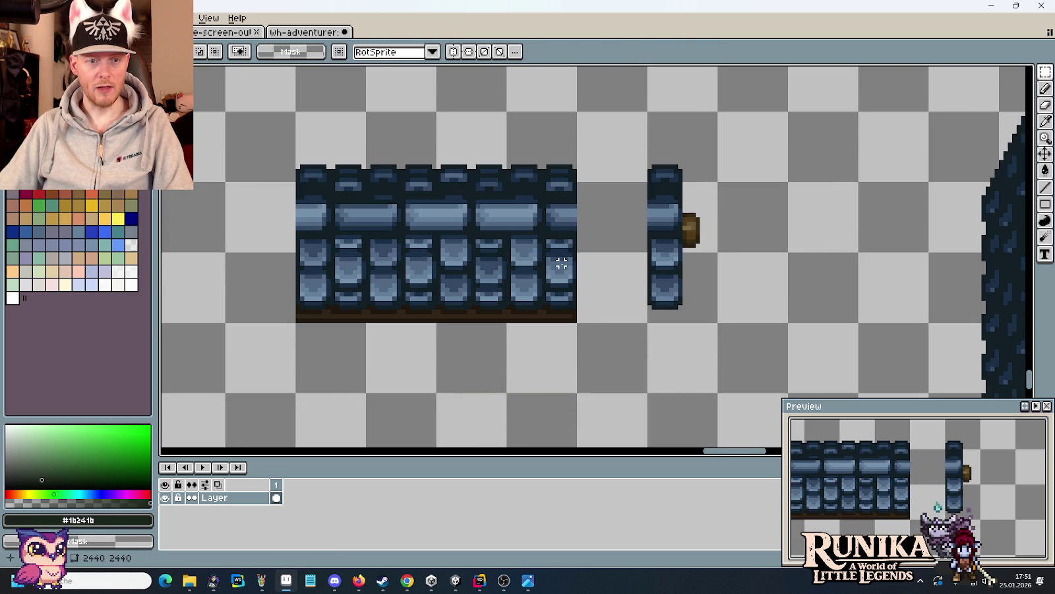
{"action": "scroll", "coordinate": [569, 294], "scroll_direction": "down", "scroll_amount": 1}
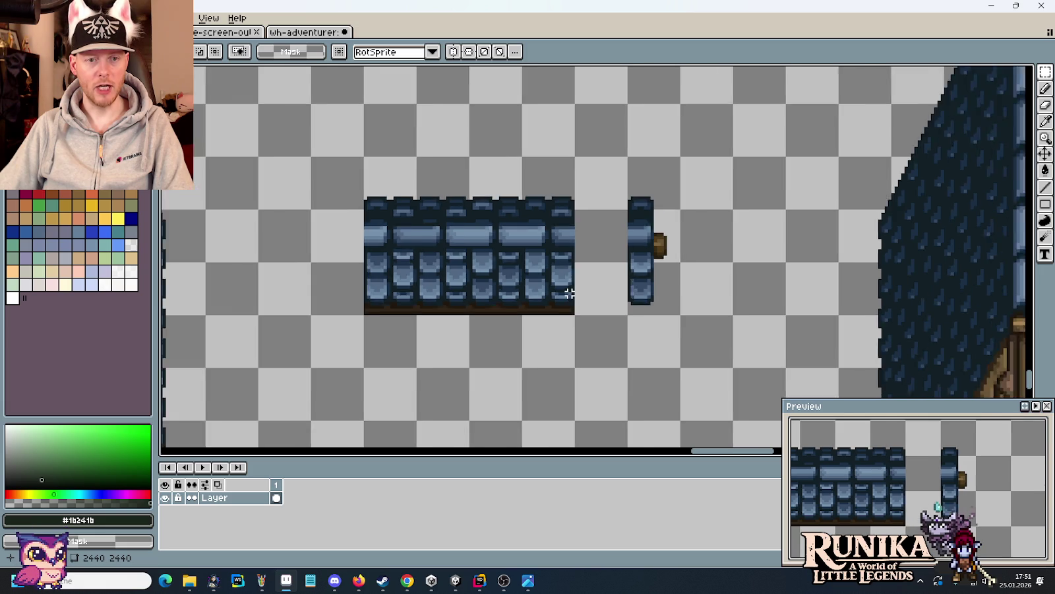
{"action": "scroll", "coordinate": [569, 293], "scroll_direction": "down", "scroll_amount": 1}
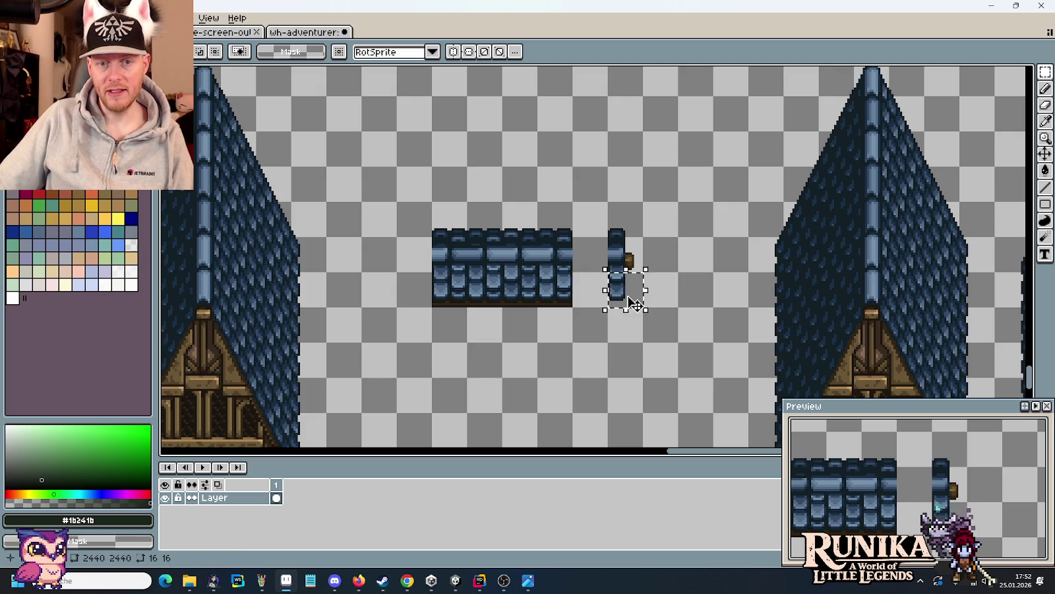
- Cut both dormer tile pieces and paste them below the wall block
{"action": "left_click_drag", "start_coordinate": [636, 273], "coordinate": [565, 248]}
{"action": "left_click_drag", "start_coordinate": [431, 200], "coordinate": [643, 307]}
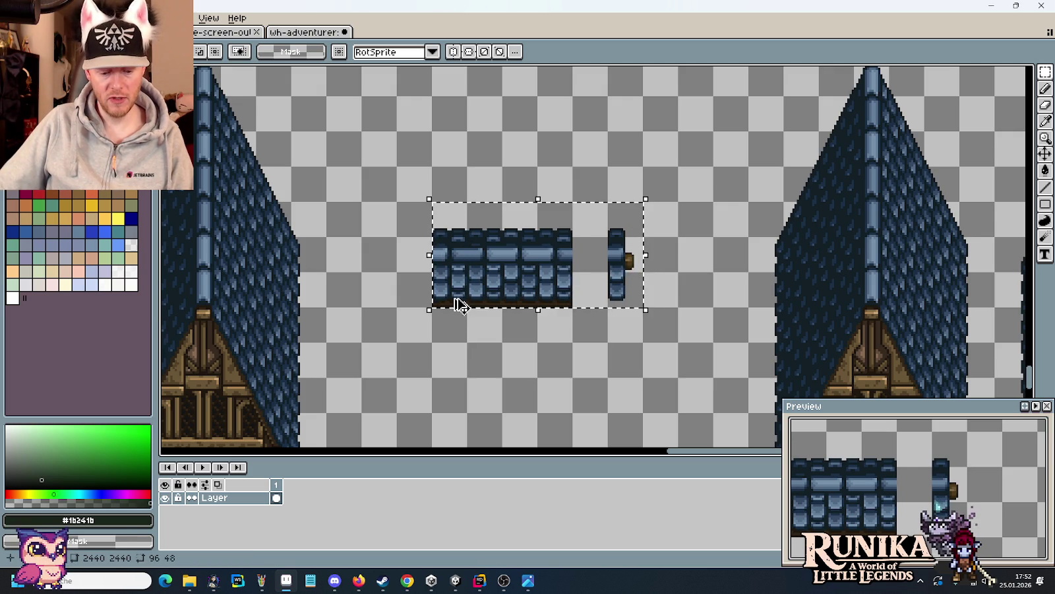
{"action": "key", "text": "Delete"}
{"action": "scroll", "coordinate": [448, 301], "scroll_direction": "down", "scroll_amount": 3}
{"action": "scroll", "coordinate": [448, 301], "scroll_direction": "up", "scroll_amount": 3}
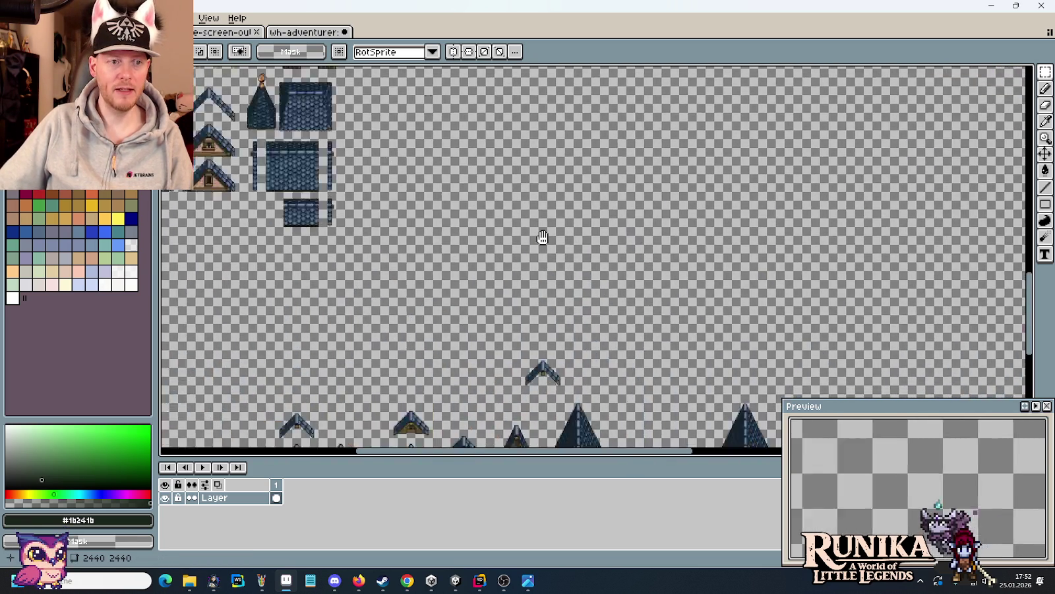
{"action": "scroll", "coordinate": [528, 267], "scroll_direction": "up", "scroll_amount": 3}
{"action": "key", "text": "ctrl+v"}
{"action": "left_click_drag", "start_coordinate": [523, 299], "coordinate": [462, 308]}
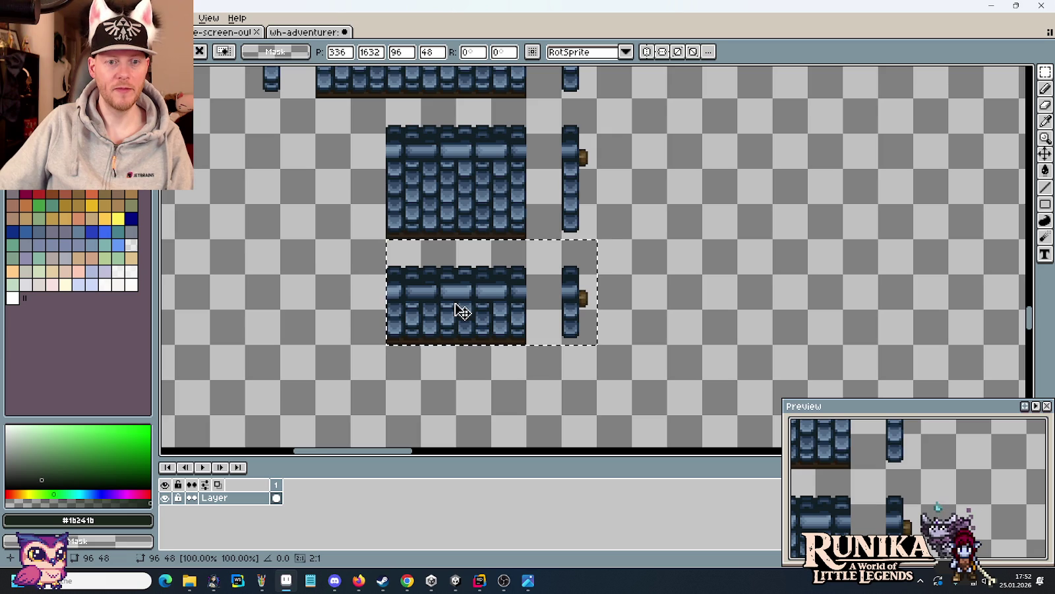
{"action": "scroll", "coordinate": [564, 300], "scroll_direction": "down", "scroll_amount": 3}
{"action": "scroll", "coordinate": [564, 300], "scroll_direction": "down", "scroll_amount": 2}
{"action": "scroll", "coordinate": [504, 288], "scroll_direction": "up", "scroll_amount": 2}
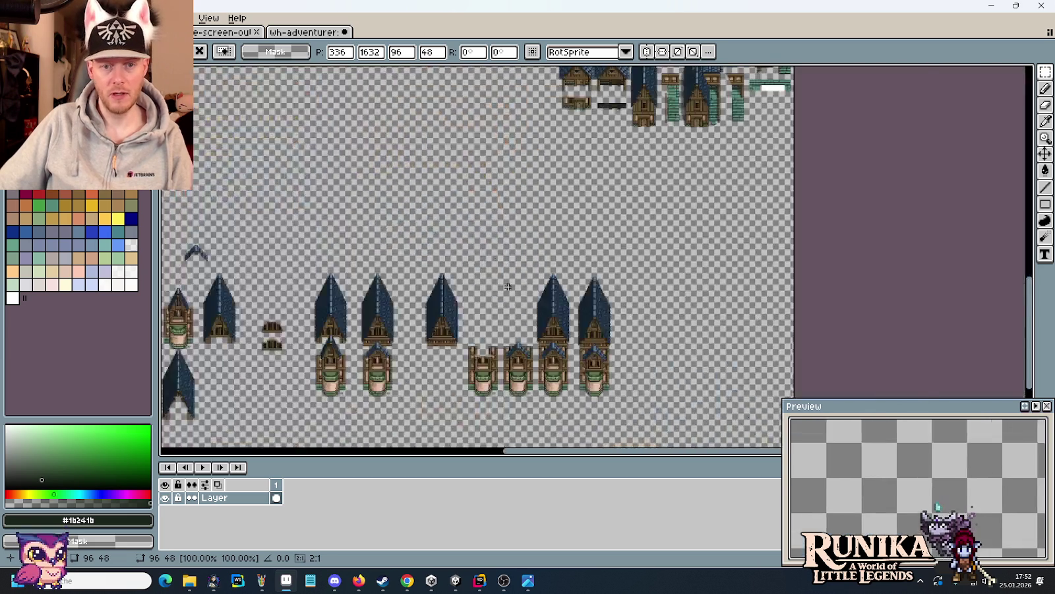
{"action": "scroll", "coordinate": [495, 301], "scroll_direction": "up", "scroll_amount": 1}
{"action": "left_click_drag", "start_coordinate": [495, 302], "coordinate": [462, 210]}
- Move the tile pieces beside the tower roof, checking the house reference painting
{"action": "key", "text": "alt+Tab"}
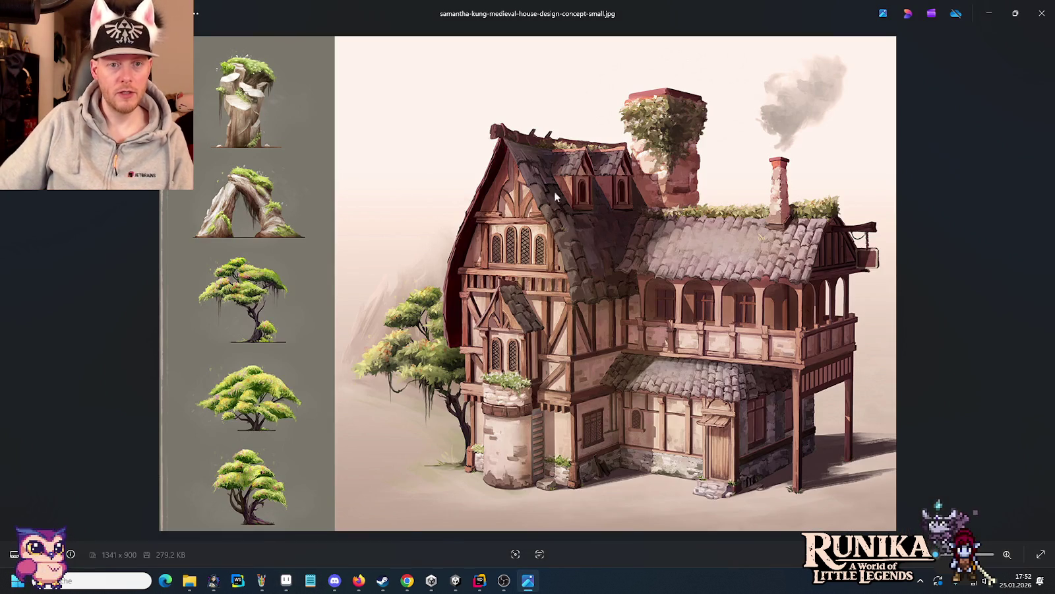
{"action": "key", "text": "alt+Tab"}
{"action": "scroll", "coordinate": [387, 226], "scroll_direction": "up", "scroll_amount": 3}
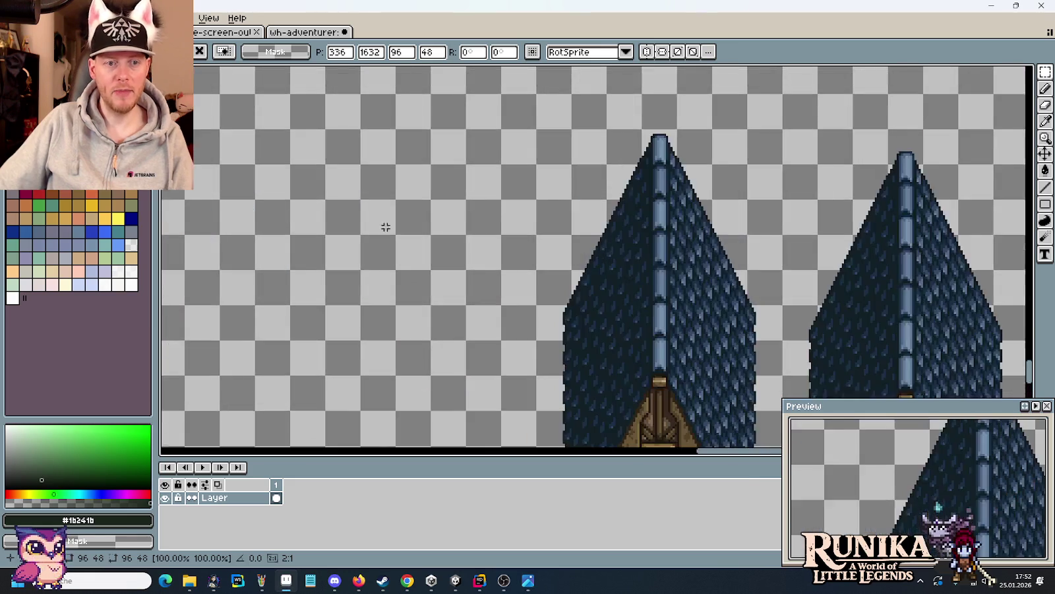
{"action": "scroll", "coordinate": [717, 190], "scroll_direction": "up", "scroll_amount": 1}
{"action": "left_click_drag", "start_coordinate": [685, 209], "coordinate": [686, 251]}
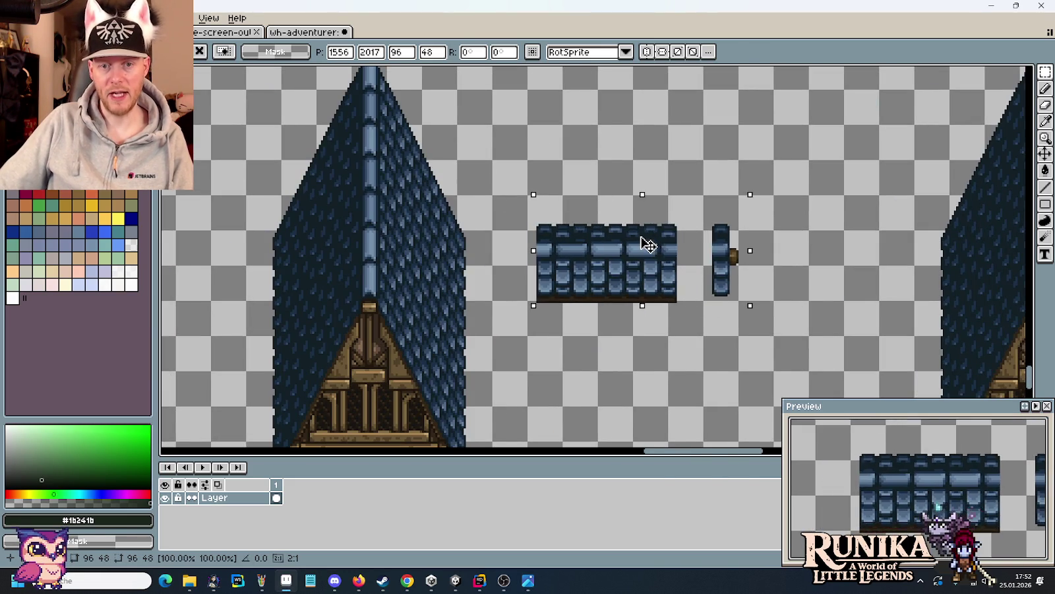
{"action": "left_click", "coordinate": [700, 354]}
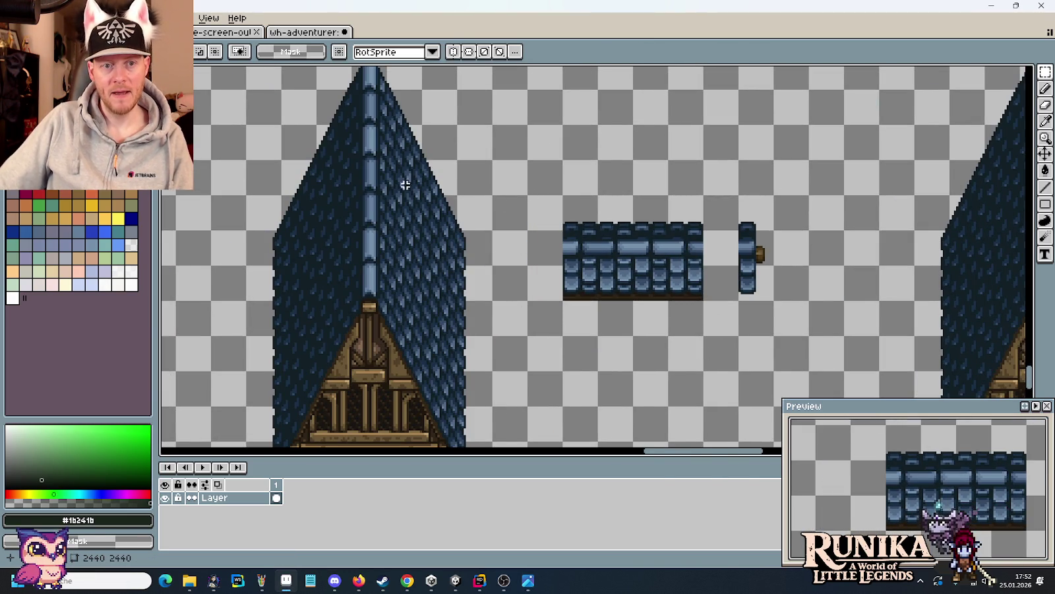
{"action": "key", "text": "alt+Tab"}
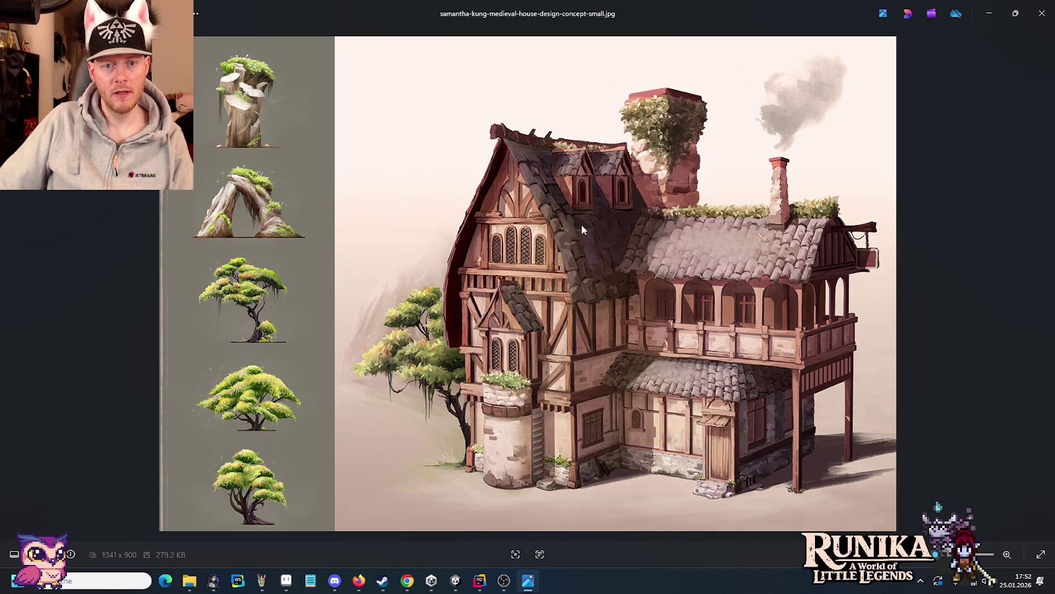
{"action": "key", "text": "alt+Tab"}
{"action": "left_click_drag", "start_coordinate": [388, 196], "coordinate": [456, 299]}
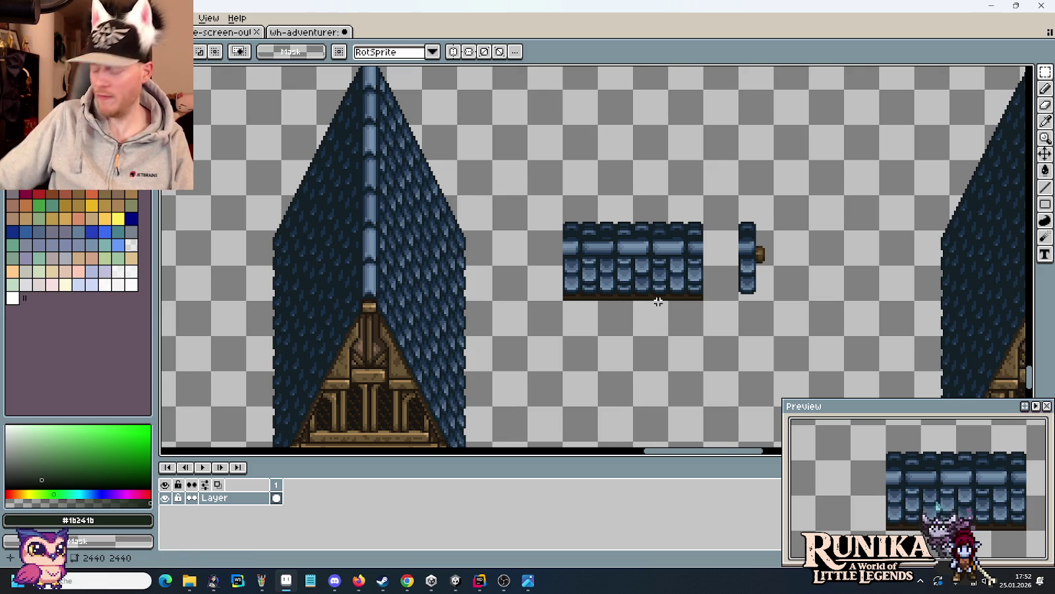
{"action": "key", "text": "alt+Tab"}
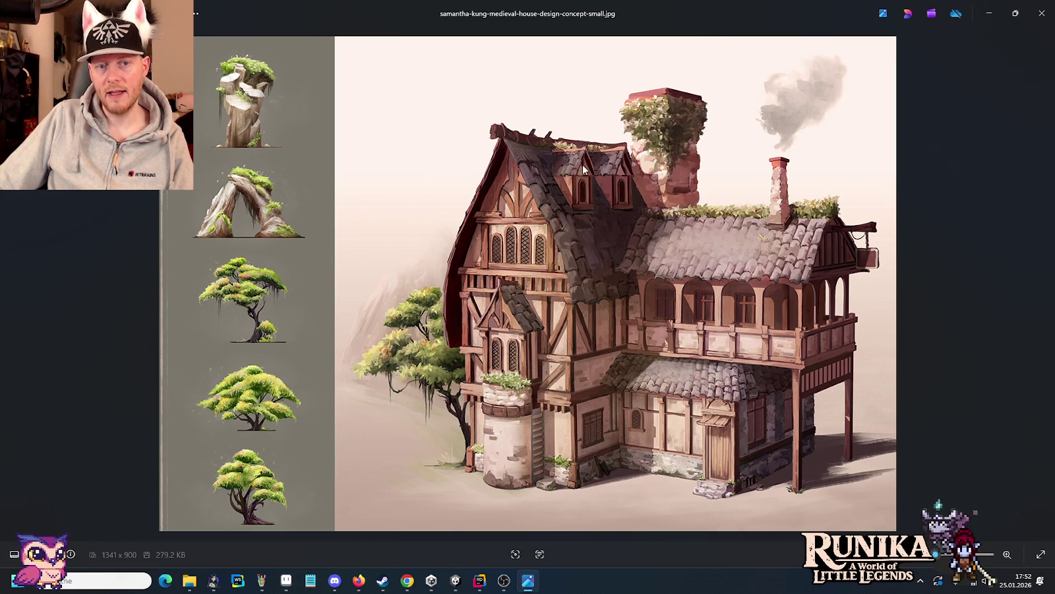
{"action": "key", "text": "alt+Tab"}
- Shift wall columns onto the side piece and dormer front to narrow the dormer
{"action": "left_click_drag", "start_coordinate": [749, 205], "coordinate": [752, 298]}
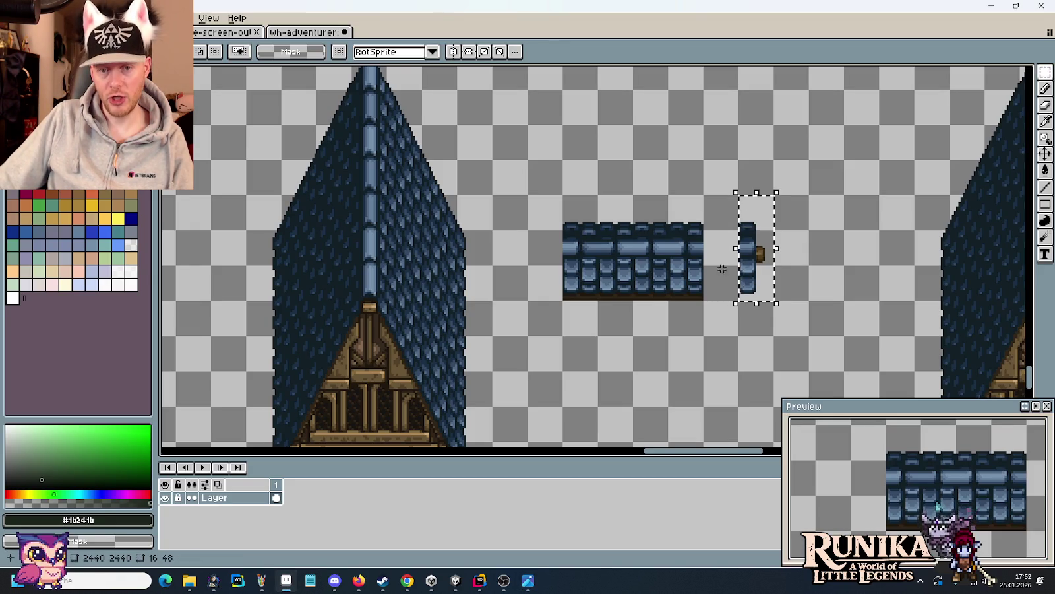
{"action": "scroll", "coordinate": [707, 266], "scroll_direction": "up", "scroll_amount": 3}
{"action": "mouse_move", "coordinate": [630, 144]}
{"action": "left_mouse_down"}
{"action": "mouse_move", "coordinate": [636, 278]}
{"action": "mouse_move", "coordinate": [744, 277]}
{"action": "left_mouse_up"}
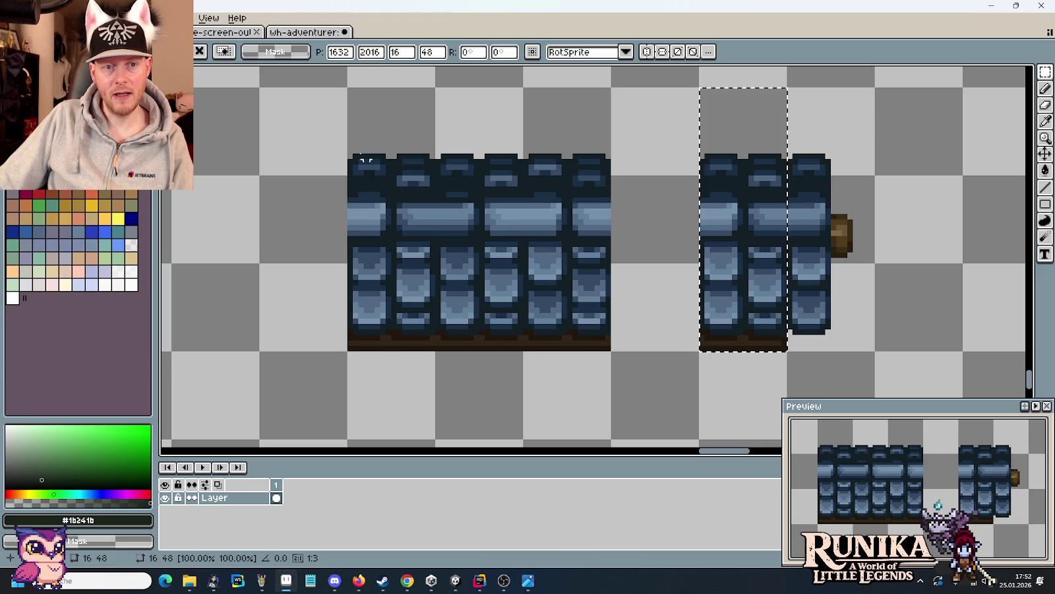
{"action": "left_click", "coordinate": [330, 118]}
{"action": "left_click_drag", "start_coordinate": [323, 113], "coordinate": [393, 380]}
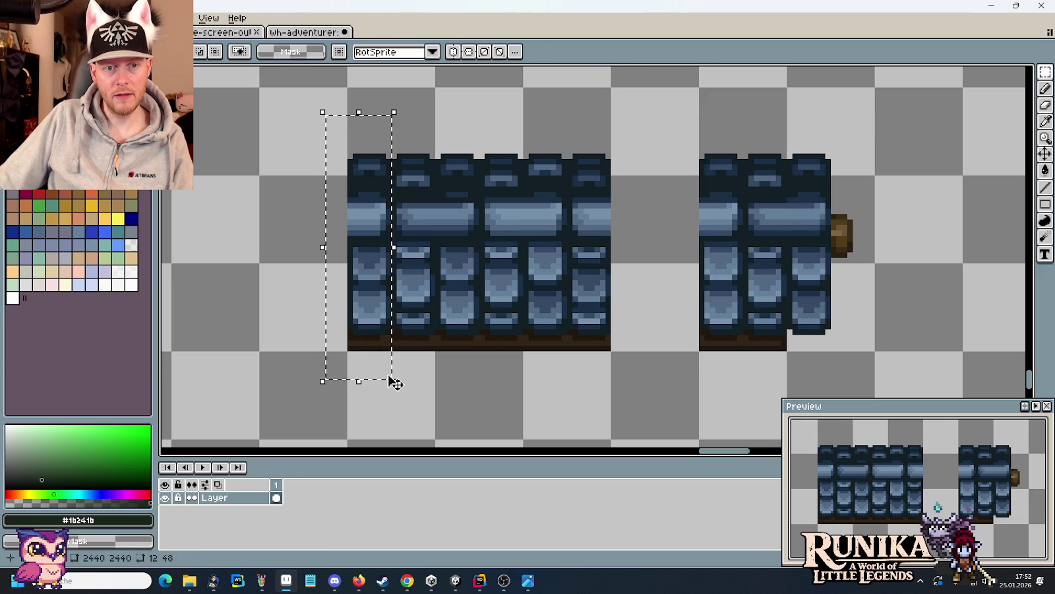
{"action": "left_click", "coordinate": [459, 346]}
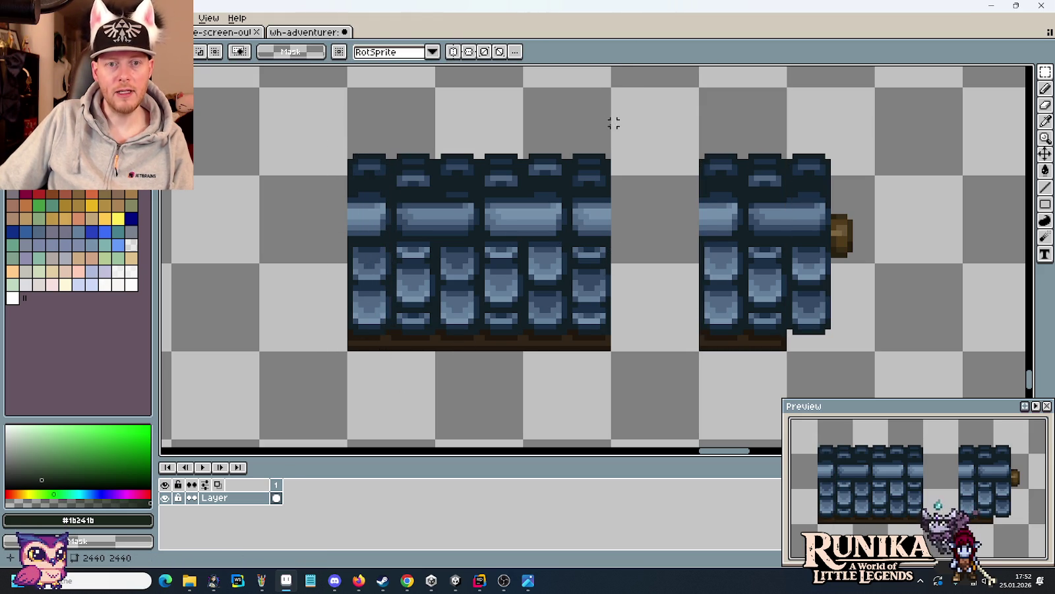
{"action": "mouse_move", "coordinate": [607, 96]}
{"action": "left_mouse_down"}
{"action": "mouse_move", "coordinate": [569, 403]}
{"action": "mouse_move", "coordinate": [671, 370]}
{"action": "left_mouse_up"}
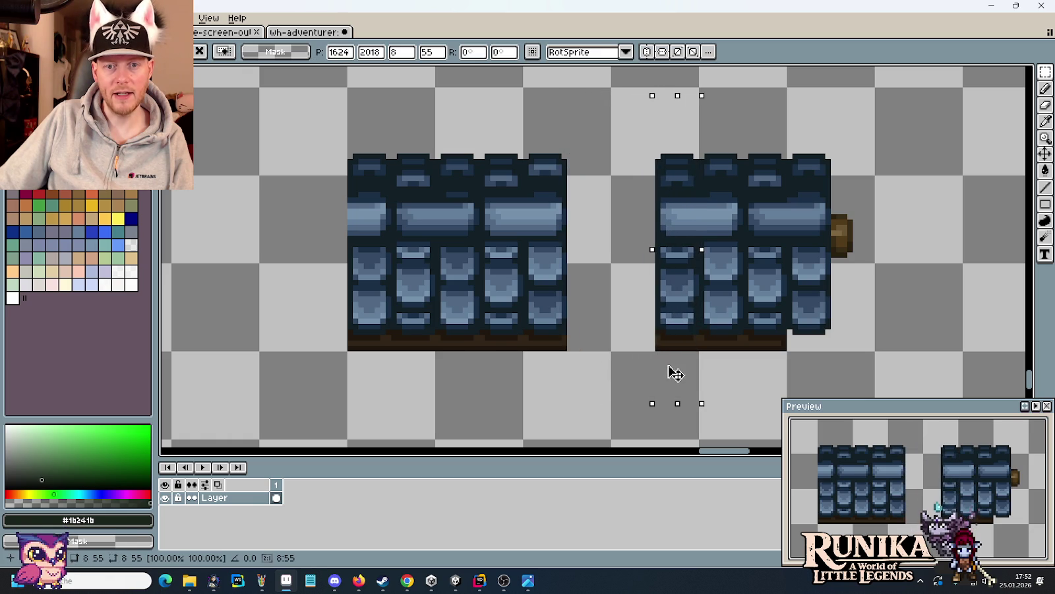
{"action": "key", "text": "ctrl+d"}
- Eyedrop the wall base's dark brown and pencil the dormer's brown base
{"action": "scroll", "coordinate": [657, 359], "scroll_direction": "up", "scroll_amount": 2}
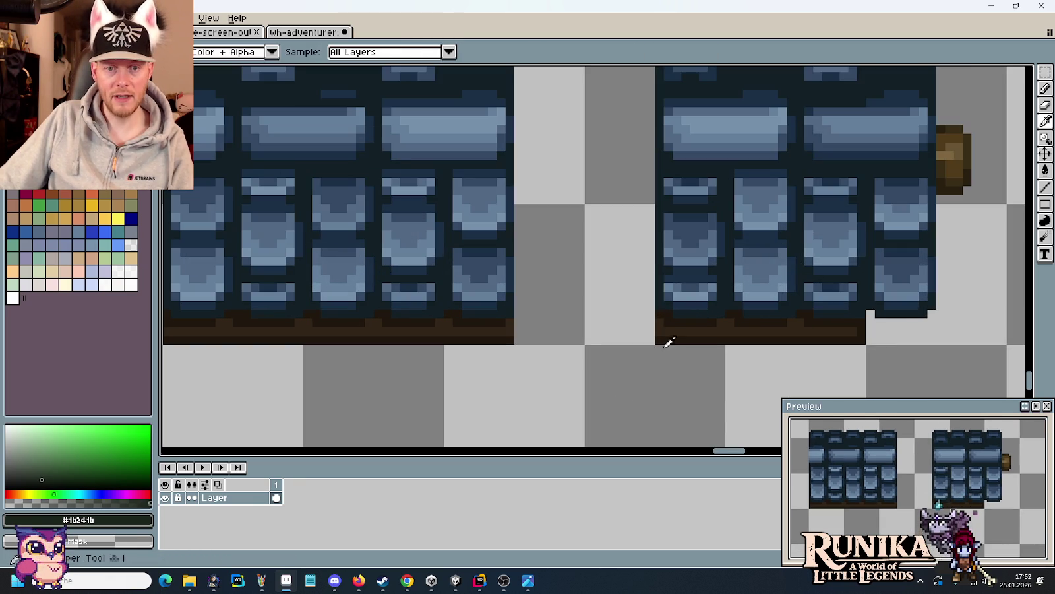
{"action": "left_click", "coordinate": [660, 324], "text": "alt"}
{"action": "key", "text": "b"}
{"action": "scroll", "coordinate": [604, 308], "scroll_direction": "down", "scroll_amount": 2}
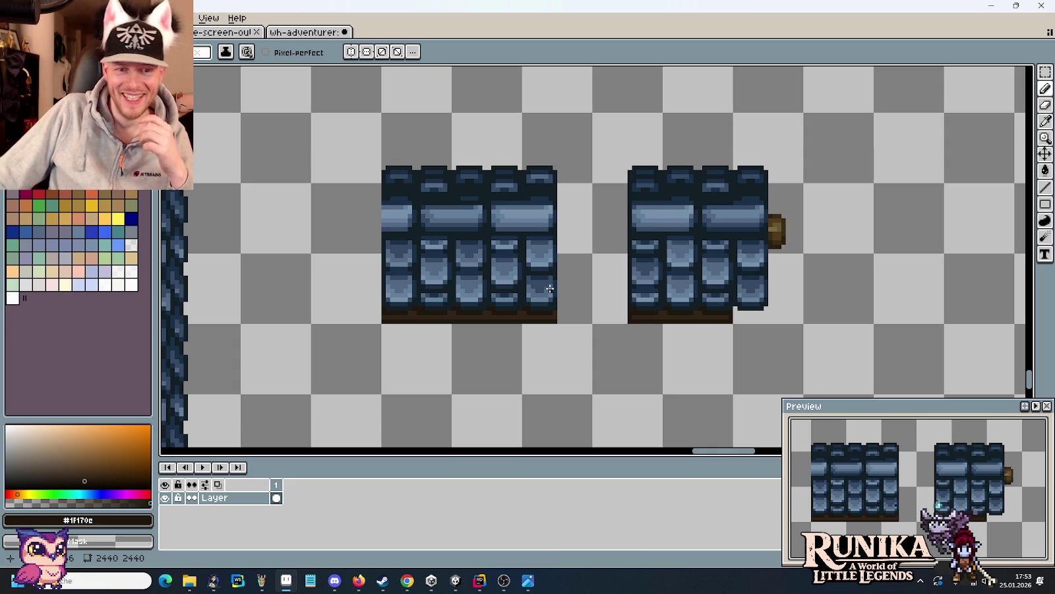
- Delete the leftover wider wall block
{"action": "key", "text": "m"}
{"action": "left_click_drag", "start_coordinate": [589, 322], "coordinate": [384, 113]}
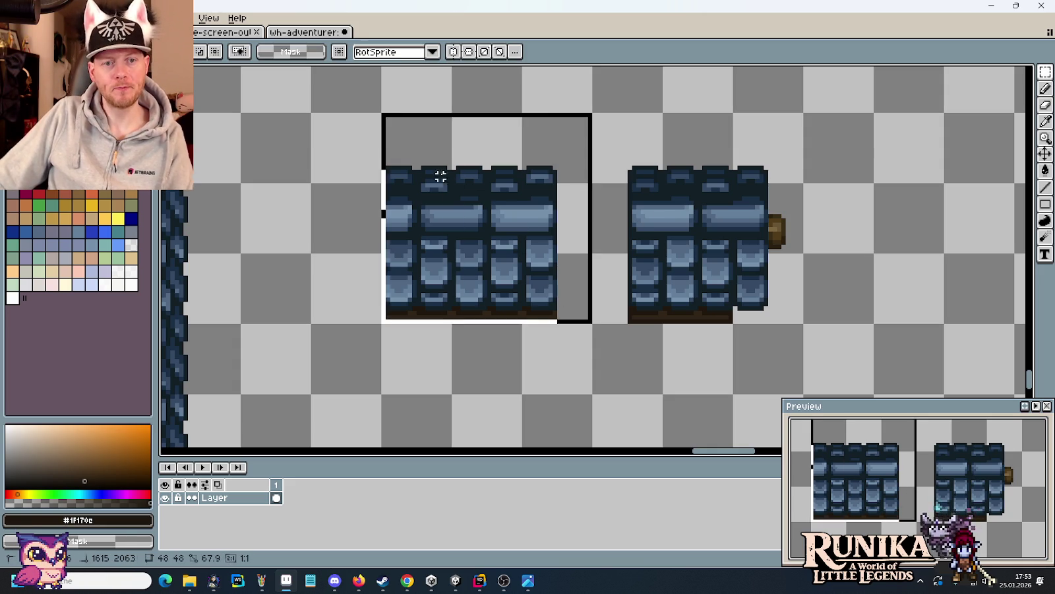
{"action": "key", "text": "Delete"}
{"action": "scroll", "coordinate": [448, 205], "scroll_direction": "down", "scroll_amount": 2}
{"action": "scroll", "coordinate": [448, 209], "scroll_direction": "down", "scroll_amount": 2}
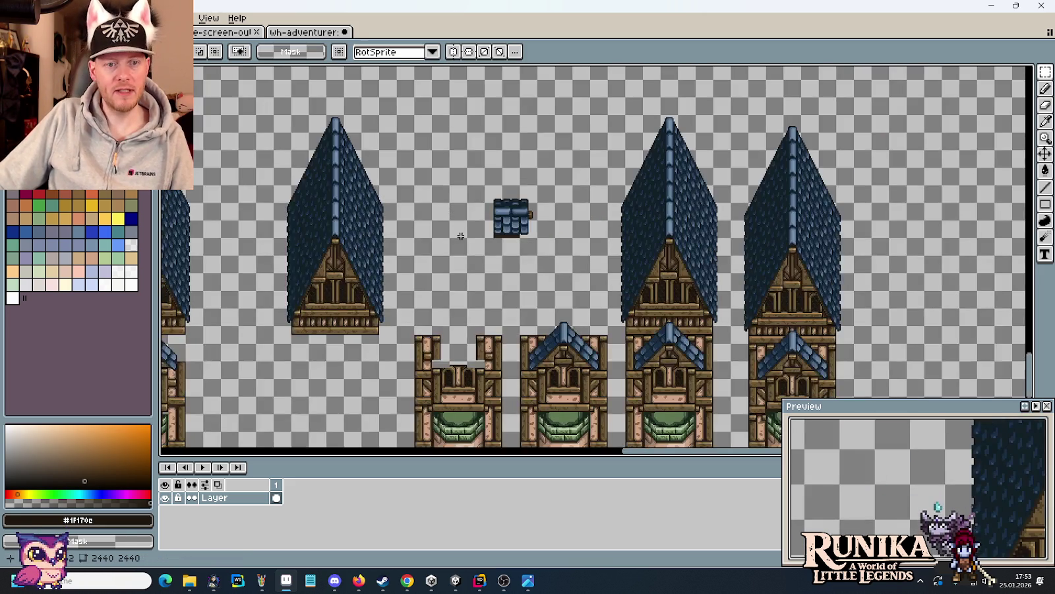
{"action": "scroll", "coordinate": [632, 244], "scroll_direction": "up", "scroll_amount": 2}
{"action": "scroll", "coordinate": [631, 243], "scroll_direction": "up", "scroll_amount": 1}
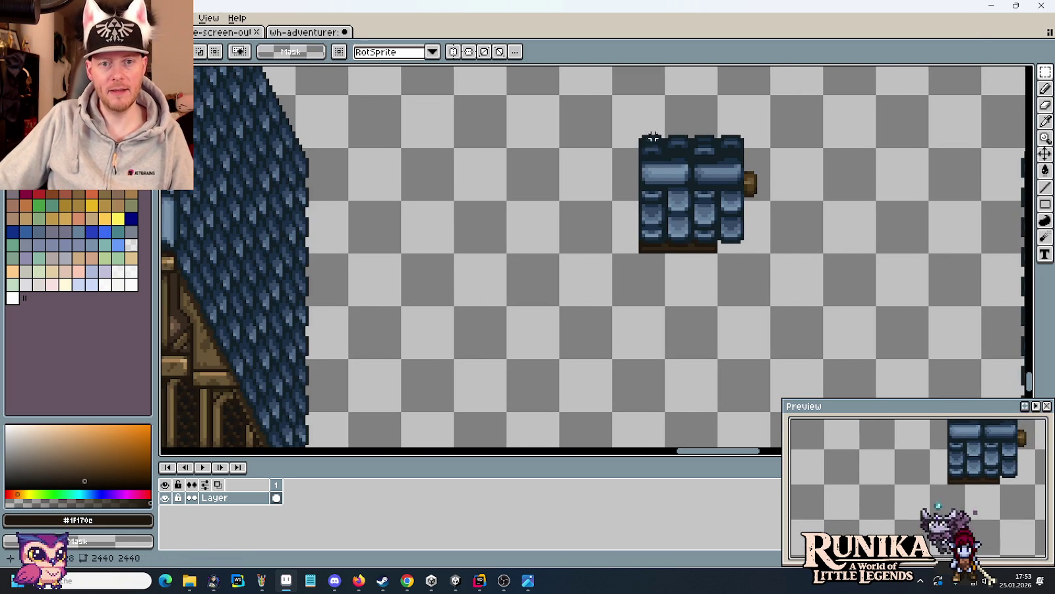
- Ctrl-drag a copy of the finished dormer onto the tower's tiled roof slope
{"action": "left_click_drag", "start_coordinate": [612, 94], "coordinate": [770, 251]}
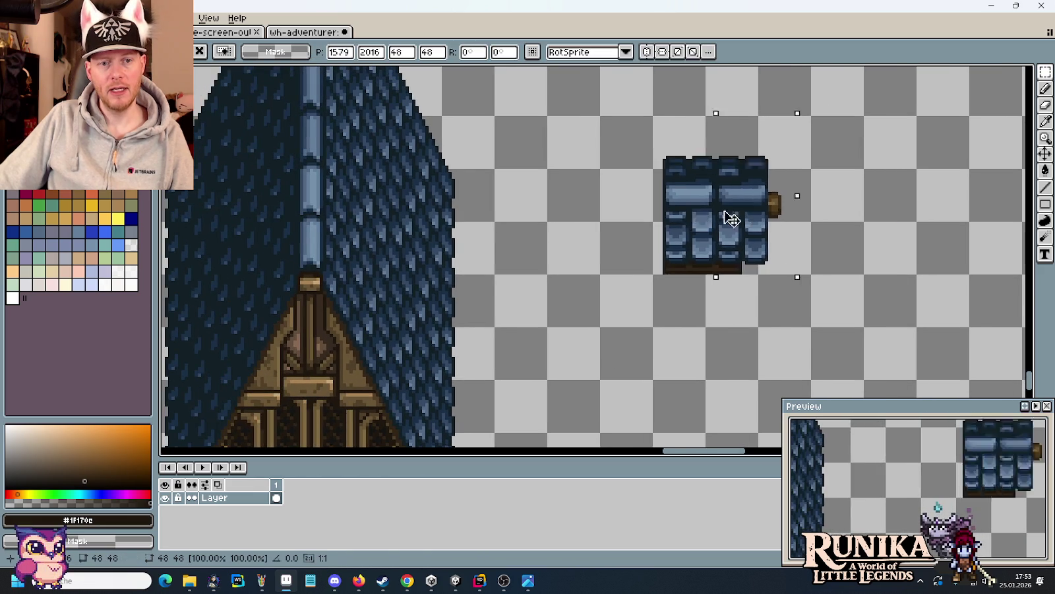
{"action": "mouse_move", "coordinate": [731, 219]}
{"action": "left_mouse_down"}
{"action": "mouse_move", "coordinate": [665, 232]}
{"action": "mouse_move", "coordinate": [766, 207]}
{"action": "mouse_move", "coordinate": [740, 163]}
{"action": "mouse_move", "coordinate": [749, 163]}
{"action": "left_mouse_up"}
{"action": "left_click", "coordinate": [836, 198]}
{"action": "left_click_drag", "start_coordinate": [836, 197], "coordinate": [737, 98]}
{"action": "mouse_move", "coordinate": [806, 162]}
{"action": "left_mouse_down"}
{"action": "mouse_move", "coordinate": [561, 177]}
{"action": "mouse_move", "coordinate": [441, 218]}
{"action": "left_mouse_up"}
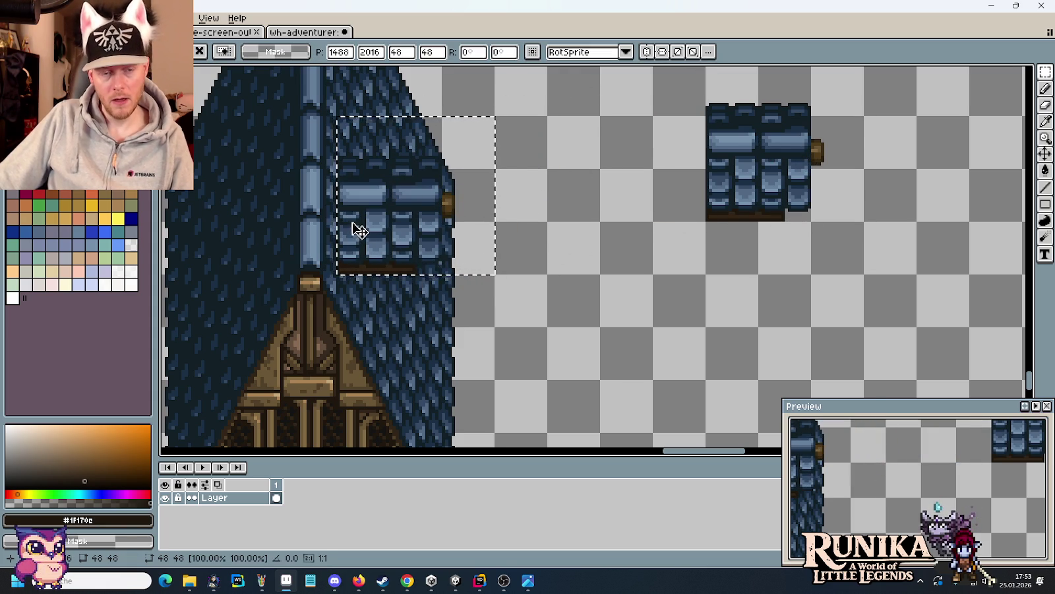
{"action": "key", "text": "alt+Tab"}
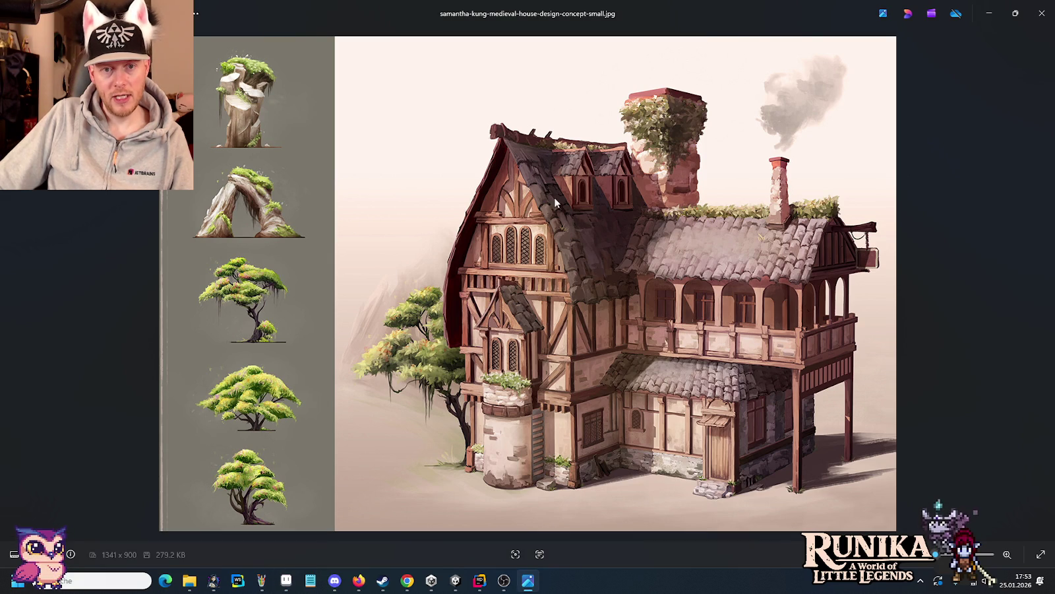
{"action": "key", "text": "alt+Tab"}
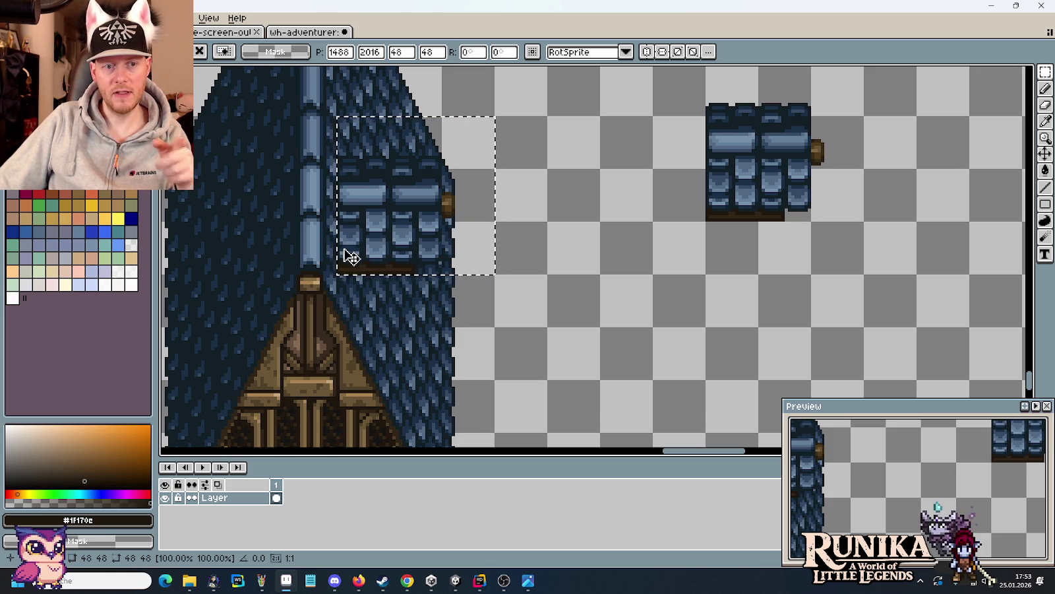
- Check the reference painting, then move the dormer copy to the right and commit it
{"action": "key", "text": "alt+Tab"}
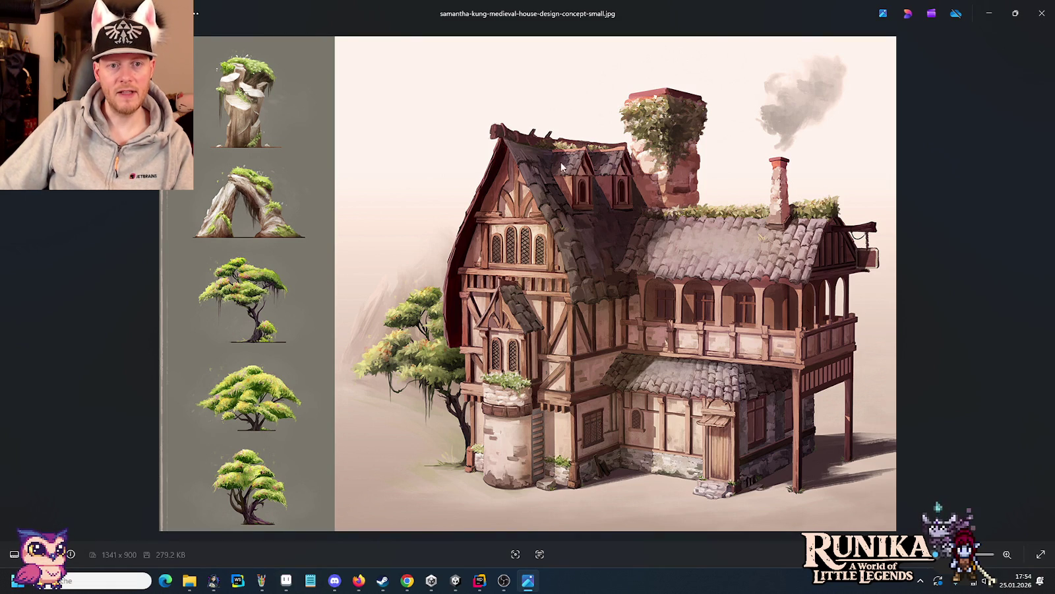
{"action": "key", "text": "alt+Tab"}
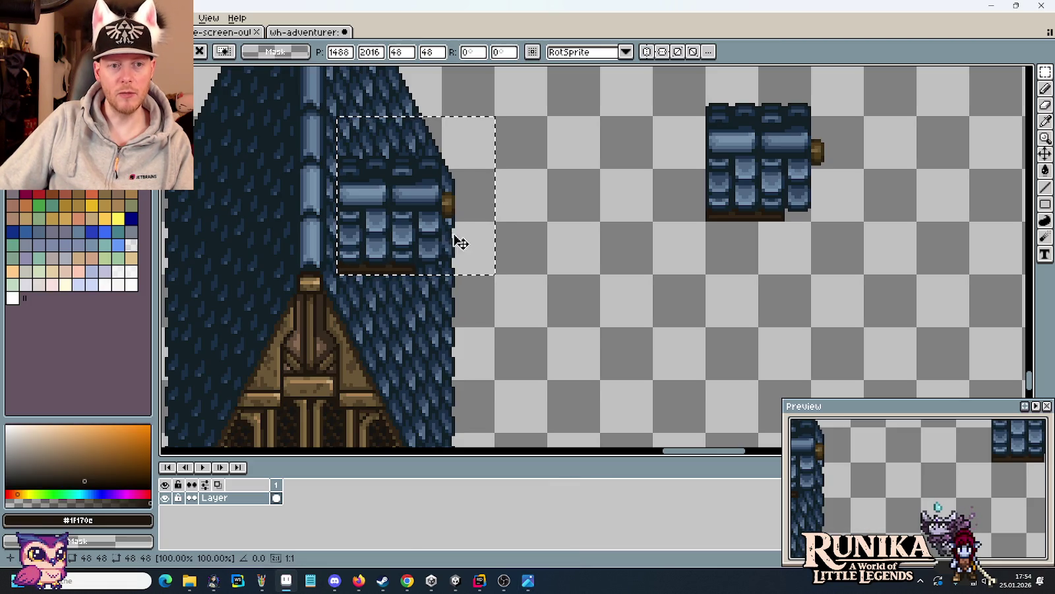
{"action": "left_click_drag", "start_coordinate": [405, 235], "coordinate": [615, 203]}
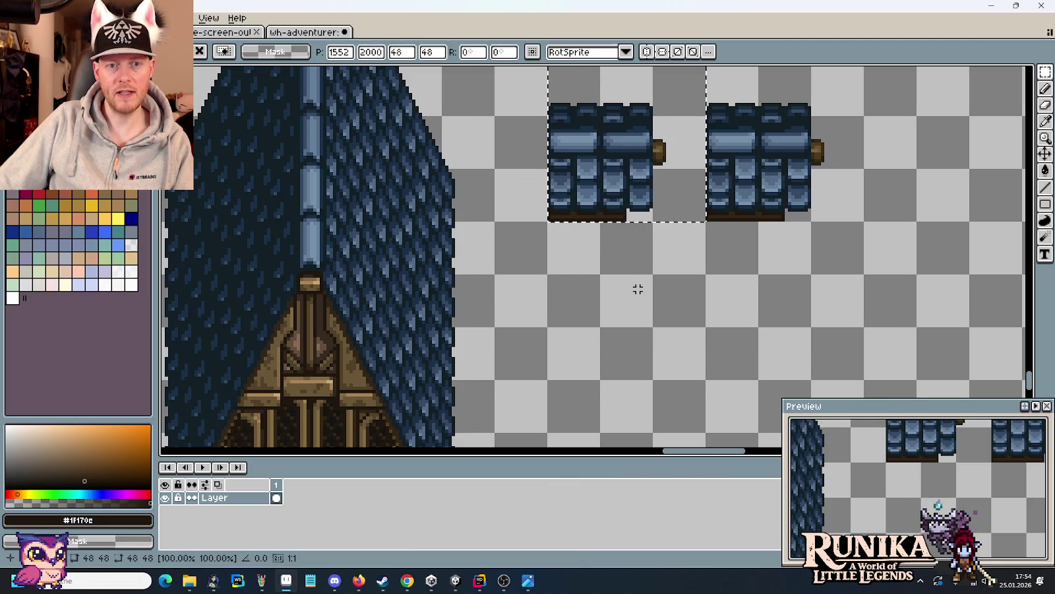
{"action": "key", "text": "Return"}
{"action": "scroll", "coordinate": [567, 198], "scroll_direction": "up", "scroll_amount": 2}
{"action": "scroll", "coordinate": [562, 209], "scroll_direction": "up", "scroll_amount": 2}
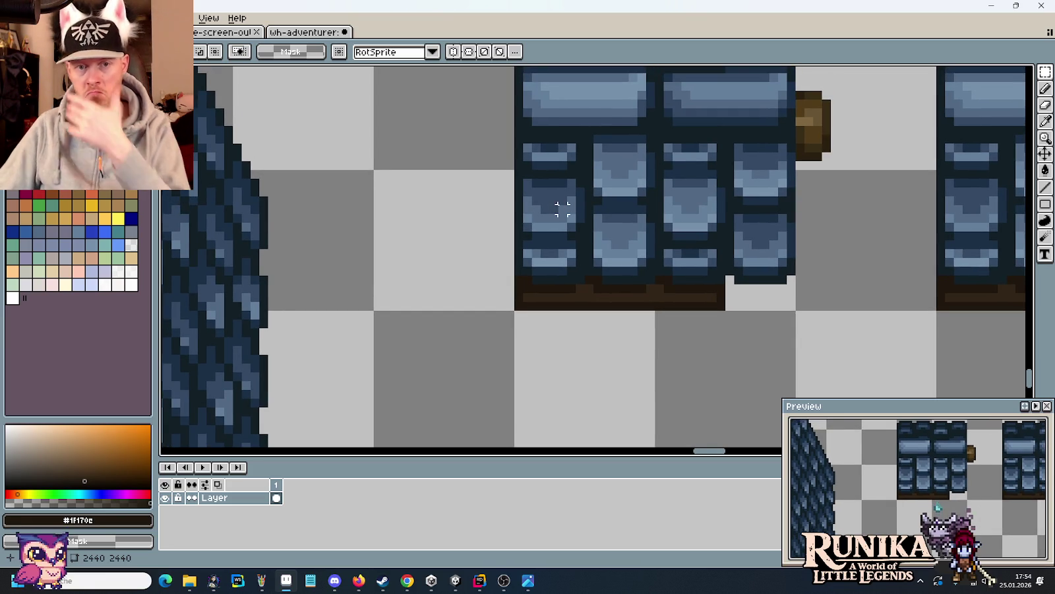
{"action": "scroll", "coordinate": [439, 200], "scroll_direction": "down", "scroll_amount": 1}
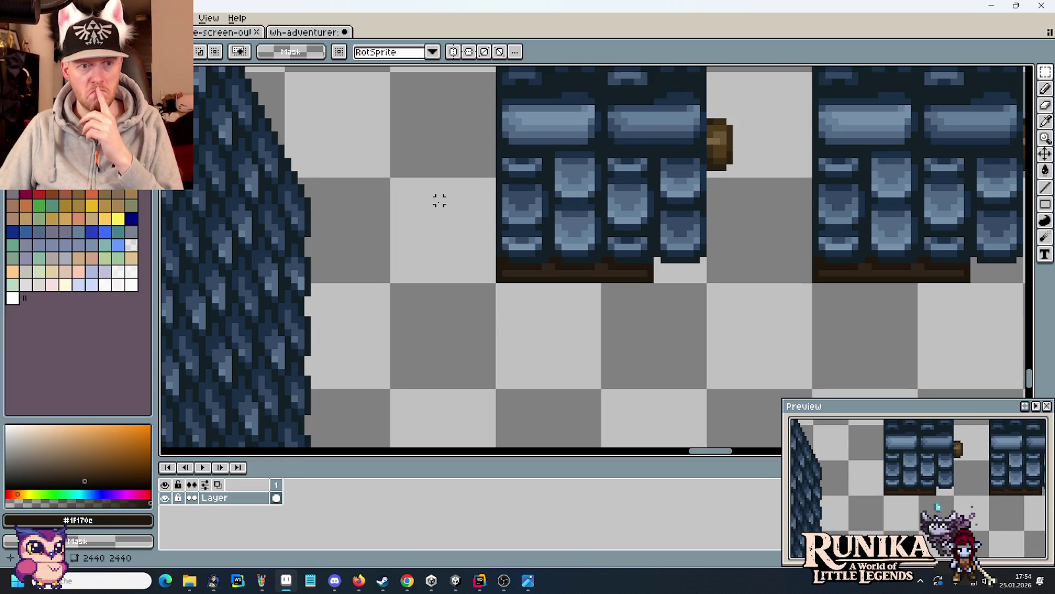
{"action": "scroll", "coordinate": [470, 193], "scroll_direction": "up", "scroll_amount": 1}
{"action": "scroll", "coordinate": [487, 176], "scroll_direction": "up", "scroll_amount": 1}
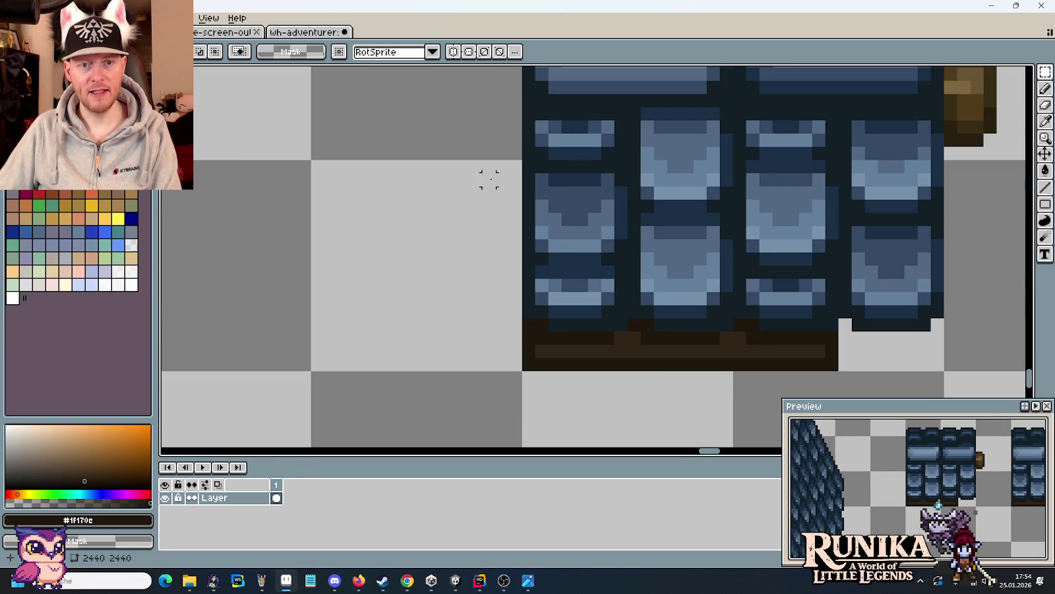
- With the pencil, erase pixels along the dormer piece's left edge in steps to form a slant
{"action": "key", "text": "b"}
{"action": "left_click_drag", "start_coordinate": [531, 117], "coordinate": [501, 242]}
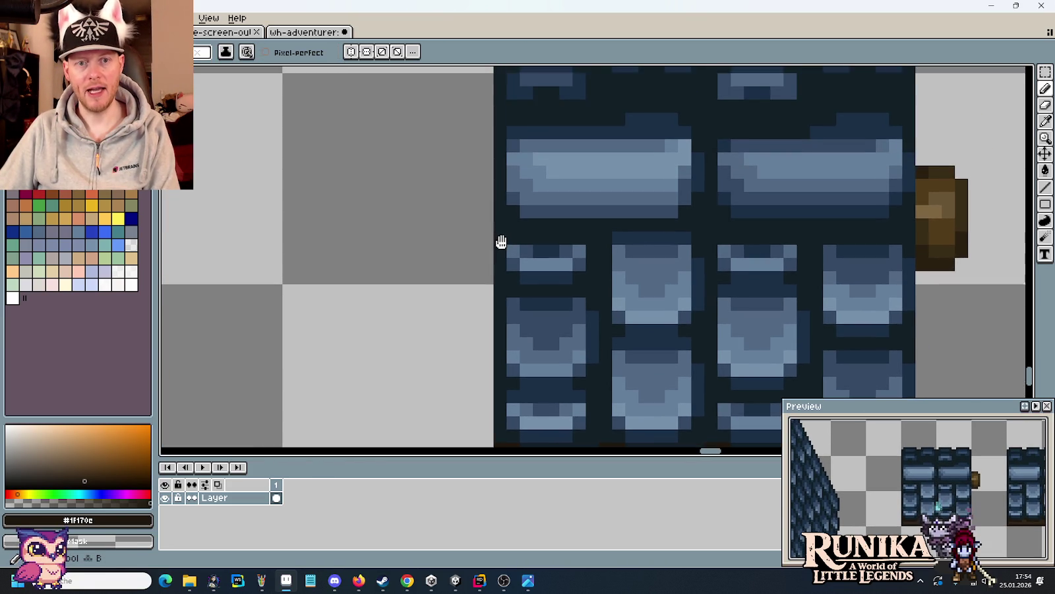
{"action": "scroll", "coordinate": [486, 277], "scroll_direction": "down", "scroll_amount": 2}
{"action": "scroll", "coordinate": [488, 264], "scroll_direction": "up", "scroll_amount": 1}
{"action": "scroll", "coordinate": [490, 277], "scroll_direction": "up", "scroll_amount": 2}
{"action": "left_click", "coordinate": [489, 257]}
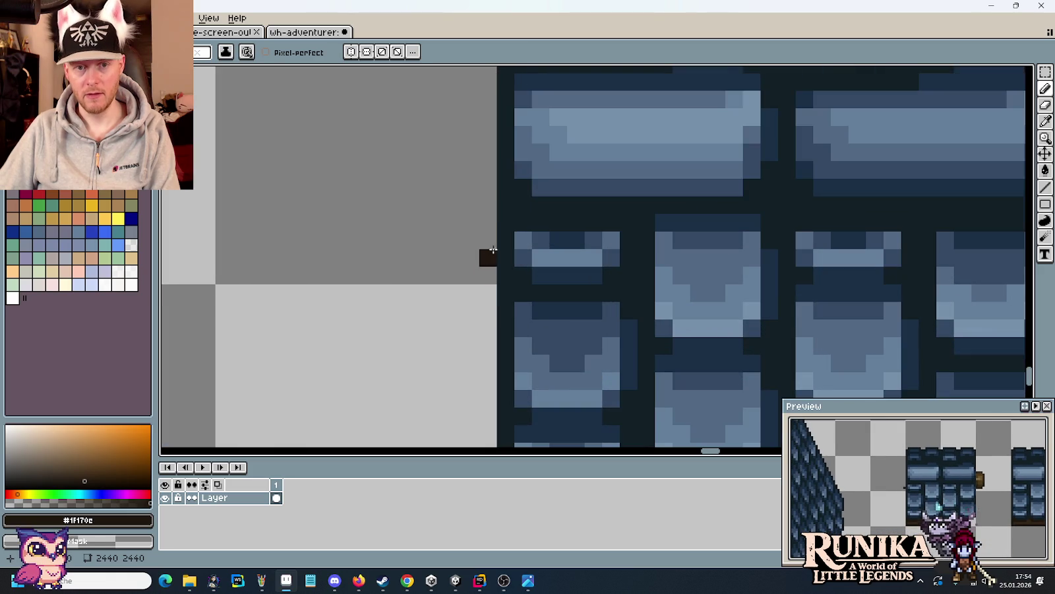
{"action": "left_click_drag", "start_coordinate": [501, 222], "coordinate": [502, 233]}
{"action": "left_click", "coordinate": [502, 275]}
{"action": "mouse_move", "coordinate": [501, 275]}
{"action": "left_mouse_down"}
{"action": "mouse_move", "coordinate": [430, 203]}
{"action": "mouse_move", "coordinate": [459, 211]}
{"action": "left_mouse_up"}
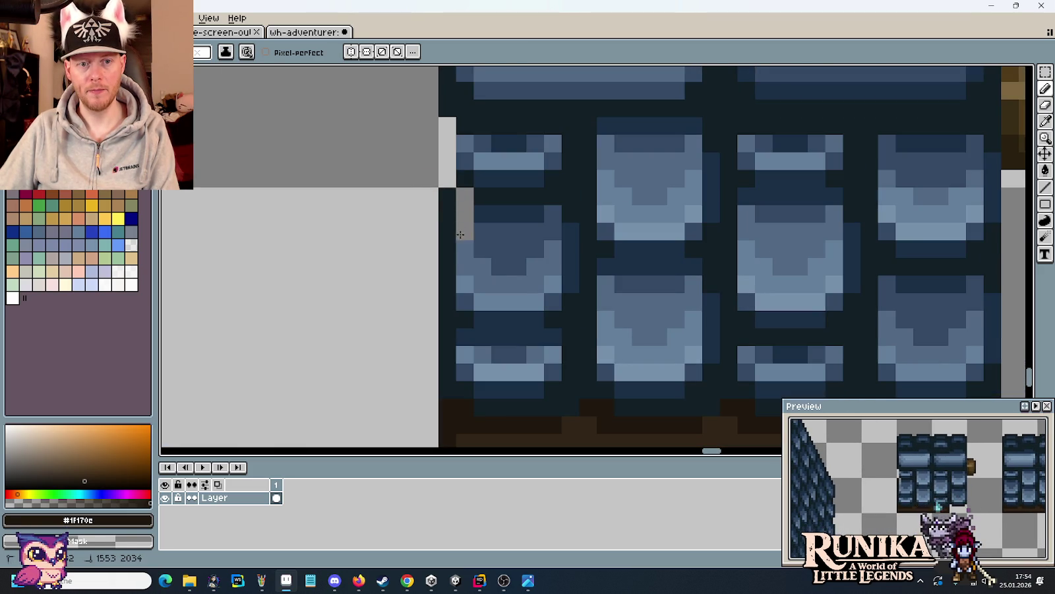
{"action": "left_click_drag", "start_coordinate": [418, 272], "coordinate": [385, 204]}
{"action": "left_click_drag", "start_coordinate": [448, 198], "coordinate": [445, 219]}
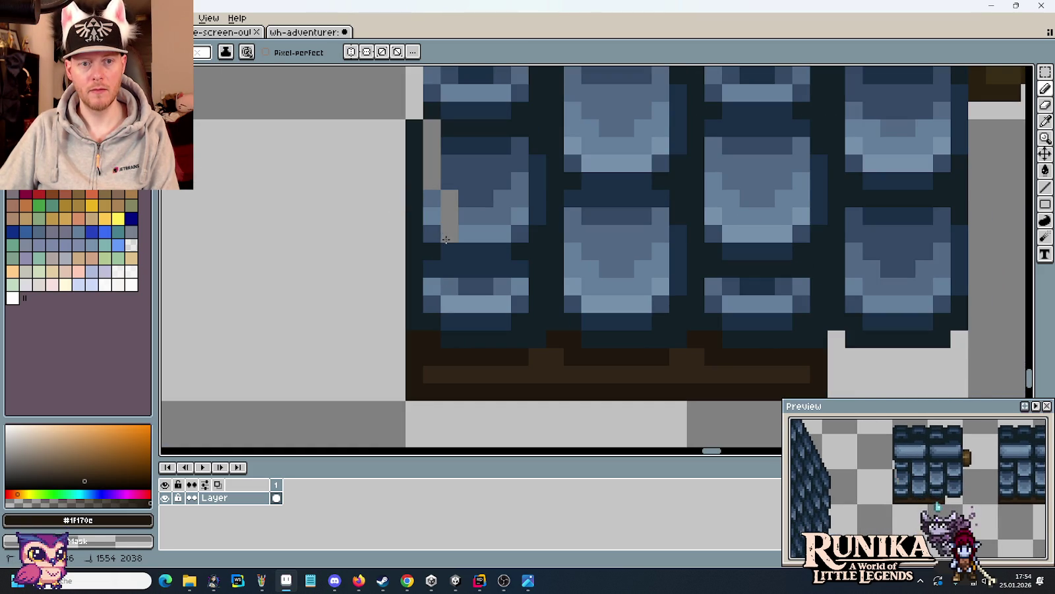
{"action": "left_click_drag", "start_coordinate": [465, 272], "coordinate": [465, 281]}
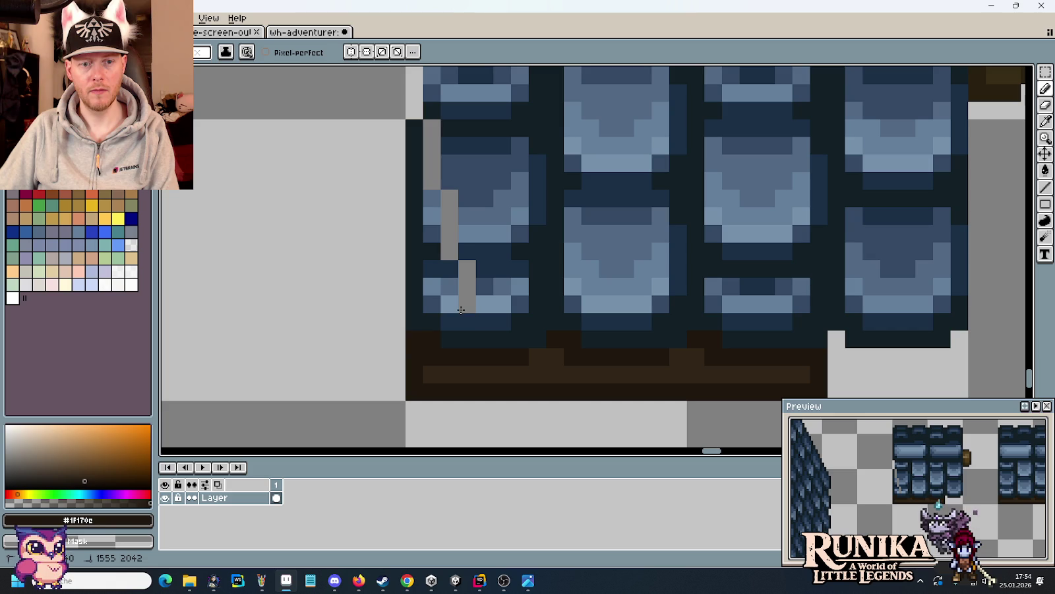
{"action": "left_click_drag", "start_coordinate": [464, 316], "coordinate": [458, 259]}
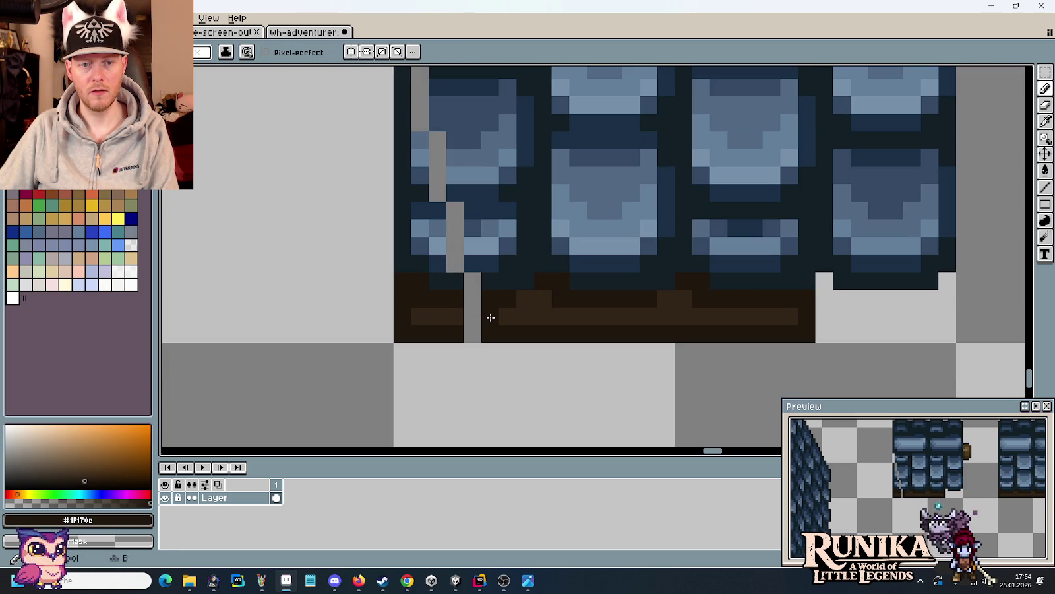
{"action": "scroll", "coordinate": [451, 338], "scroll_direction": "down", "scroll_amount": 2}
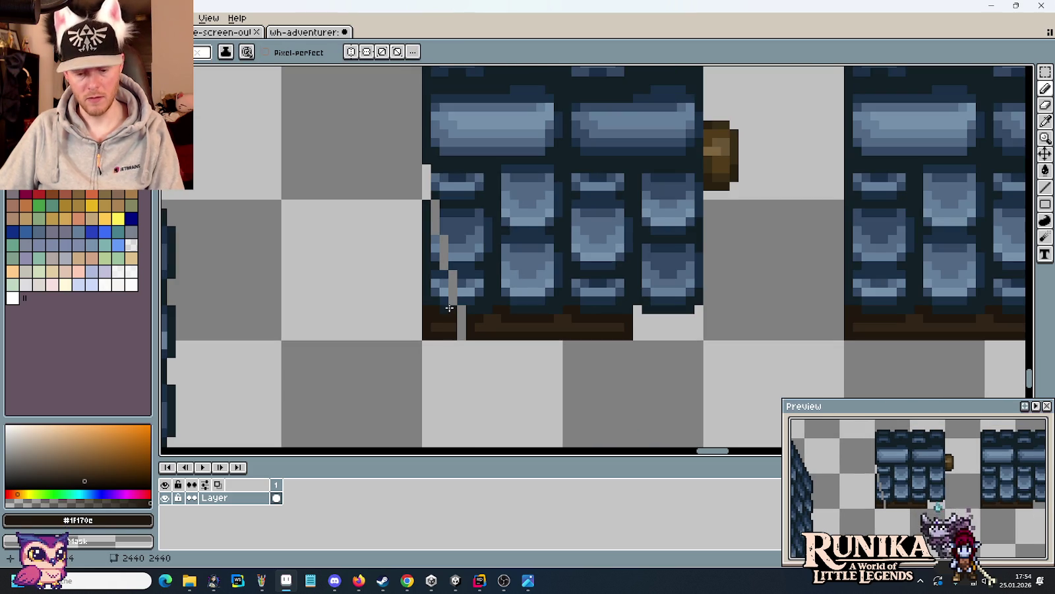
- Delete the leftover column of pixels at the piece's left edge
{"action": "key", "text": "m"}
{"action": "mouse_move", "coordinate": [432, 200]}
{"action": "left_mouse_down"}
{"action": "mouse_move", "coordinate": [440, 340]}
{"action": "mouse_move", "coordinate": [465, 339]}
{"action": "left_mouse_up"}
{"action": "key", "text": "Delete"}
{"action": "key", "text": "Delete"}
{"action": "scroll", "coordinate": [453, 310], "scroll_direction": "down", "scroll_amount": 1}
{"action": "scroll", "coordinate": [452, 310], "scroll_direction": "down", "scroll_amount": 1}
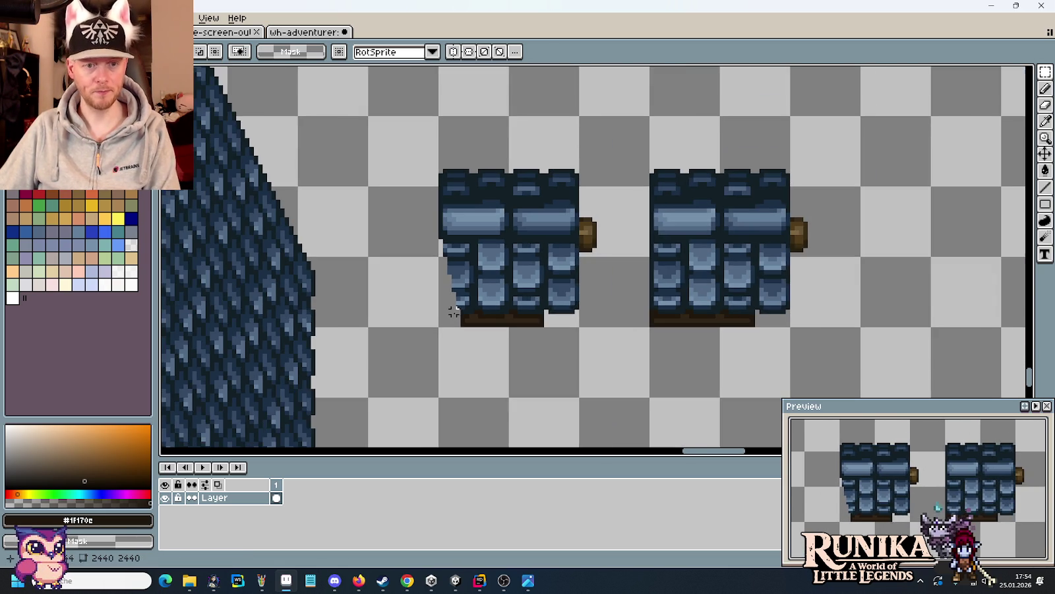
- Move the two arched window pieces down and to the left
{"action": "scroll", "coordinate": [454, 338], "scroll_direction": "down", "scroll_amount": 1}
{"action": "left_click_drag", "start_coordinate": [454, 338], "coordinate": [577, 201]}
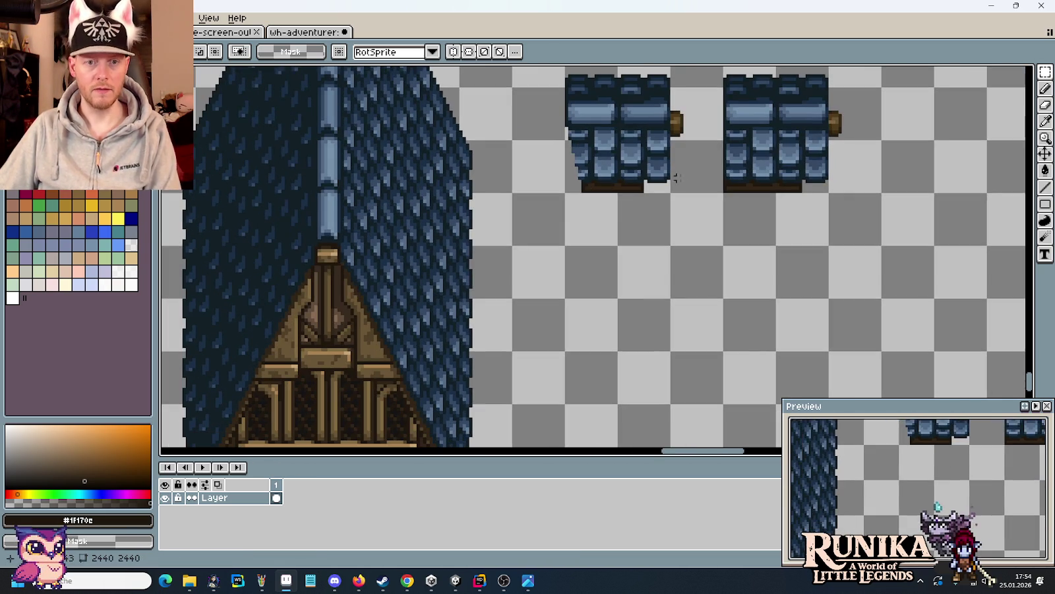
{"action": "left_click_drag", "start_coordinate": [682, 175], "coordinate": [565, 76]}
{"action": "scroll", "coordinate": [598, 186], "scroll_direction": "down", "scroll_amount": 1}
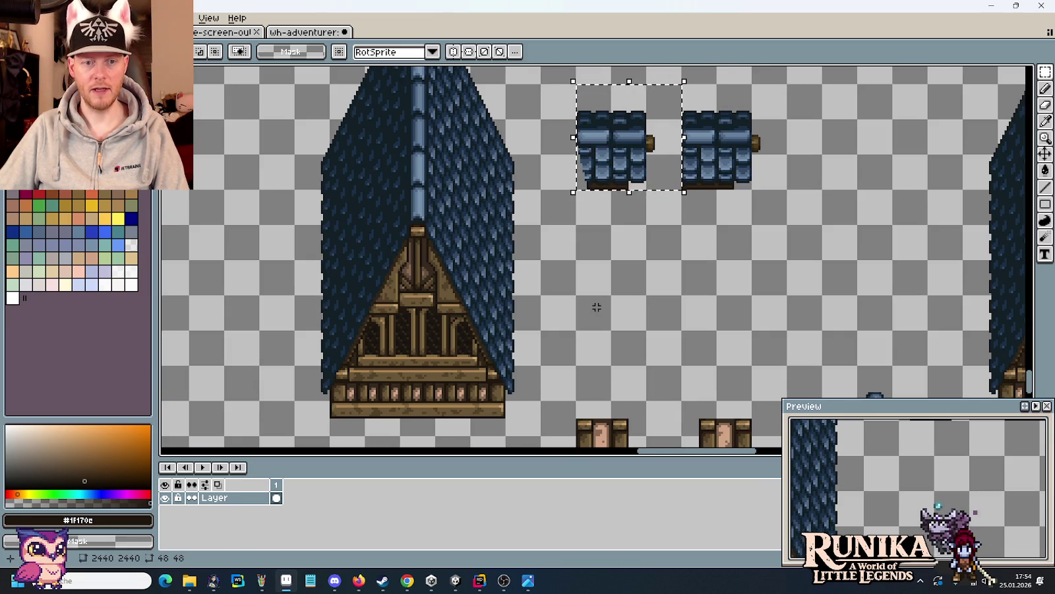
{"action": "scroll", "coordinate": [613, 171], "scroll_direction": "down", "scroll_amount": 1}
{"action": "scroll", "coordinate": [720, 295], "scroll_direction": "down", "scroll_amount": 1}
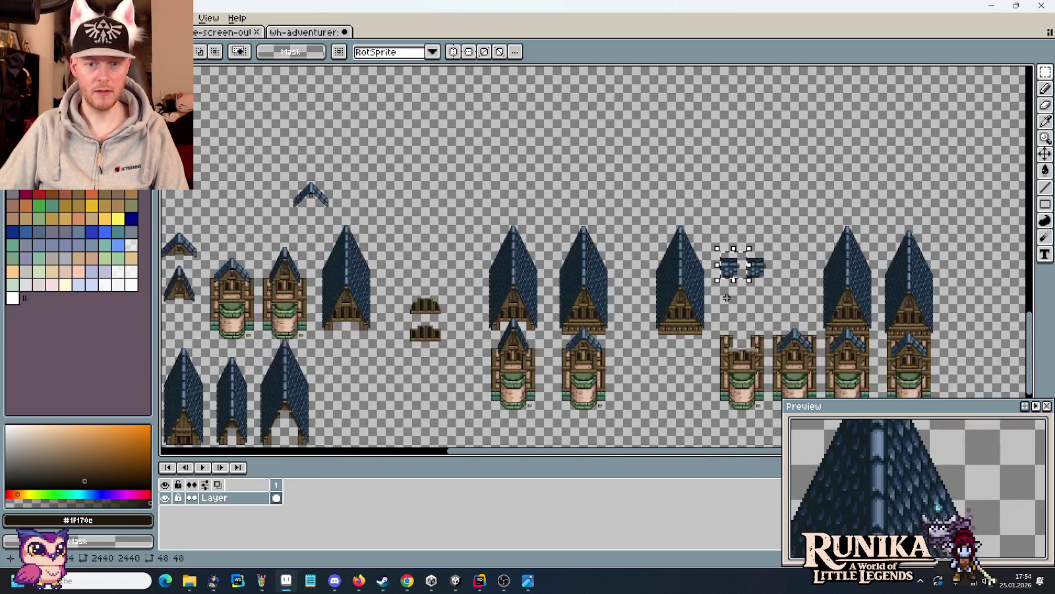
{"action": "left_click_drag", "start_coordinate": [726, 298], "coordinate": [581, 258]}
{"action": "scroll", "coordinate": [582, 222], "scroll_direction": "up", "scroll_amount": 2}
{"action": "scroll", "coordinate": [606, 290], "scroll_direction": "down", "scroll_amount": 1}
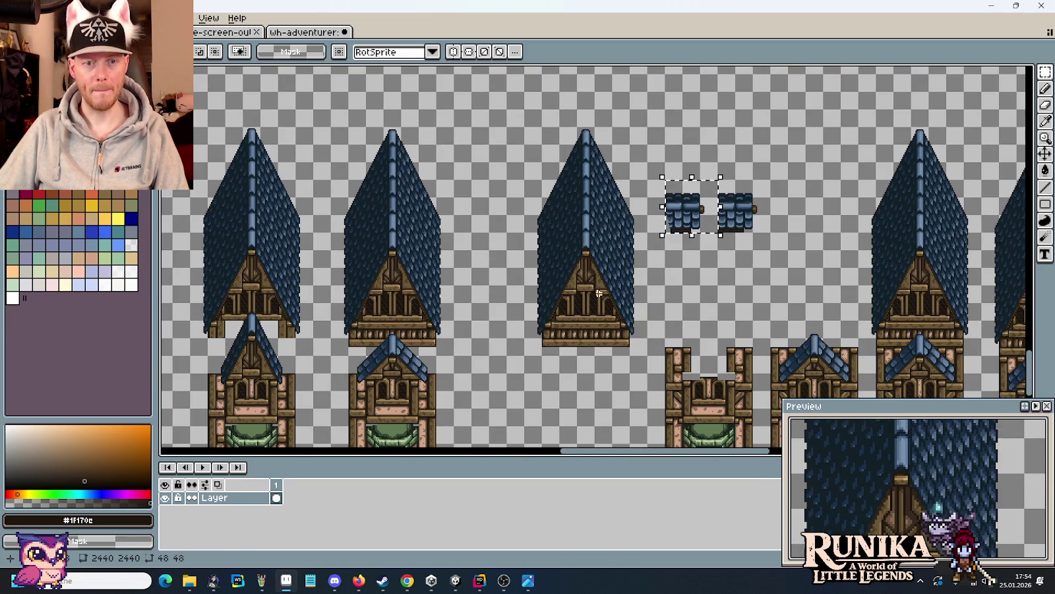
{"action": "left_click_drag", "start_coordinate": [649, 356], "coordinate": [521, 122]}
{"action": "left_click_drag", "start_coordinate": [544, 244], "coordinate": [987, 224]}
{"action": "mouse_move", "coordinate": [444, 259]}
{"action": "left_mouse_down"}
{"action": "mouse_move", "coordinate": [378, 254]}
{"action": "mouse_move", "coordinate": [515, 346]}
{"action": "left_mouse_up"}
{"action": "left_click_drag", "start_coordinate": [475, 290], "coordinate": [318, 360]}
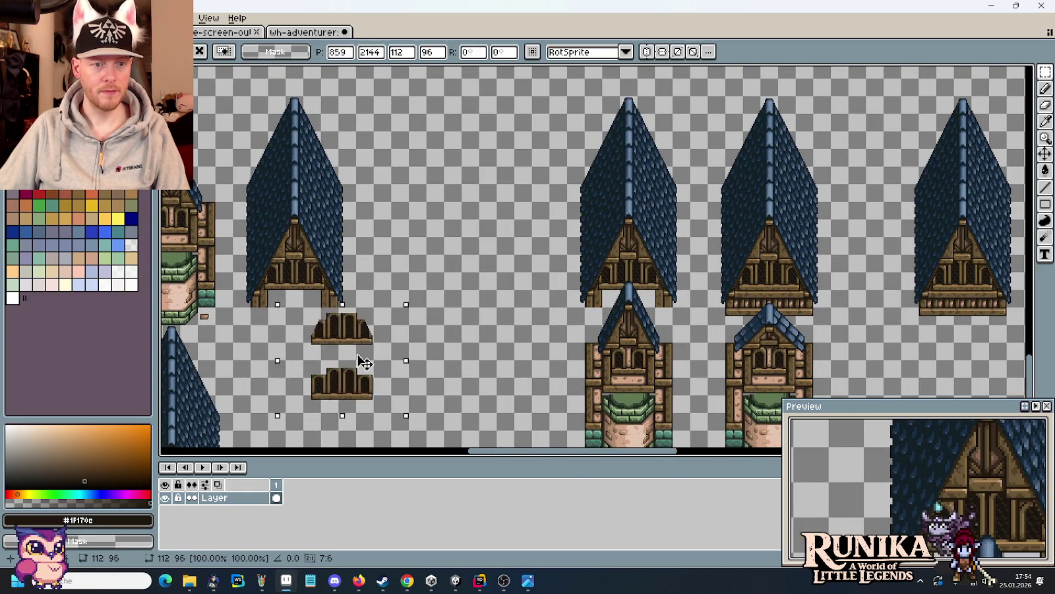
{"action": "key", "text": "Escape"}
- Line up a tall blue roof and set the slanted dormer piece on its slope
{"action": "mouse_move", "coordinate": [1017, 322]}
{"action": "left_mouse_down"}
{"action": "mouse_move", "coordinate": [923, 318]}
{"action": "mouse_move", "coordinate": [803, 89]}
{"action": "left_mouse_up"}
{"action": "mouse_move", "coordinate": [842, 183]}
{"action": "left_mouse_down"}
{"action": "mouse_move", "coordinate": [303, 167]}
{"action": "mouse_move", "coordinate": [308, 184]}
{"action": "left_mouse_up"}
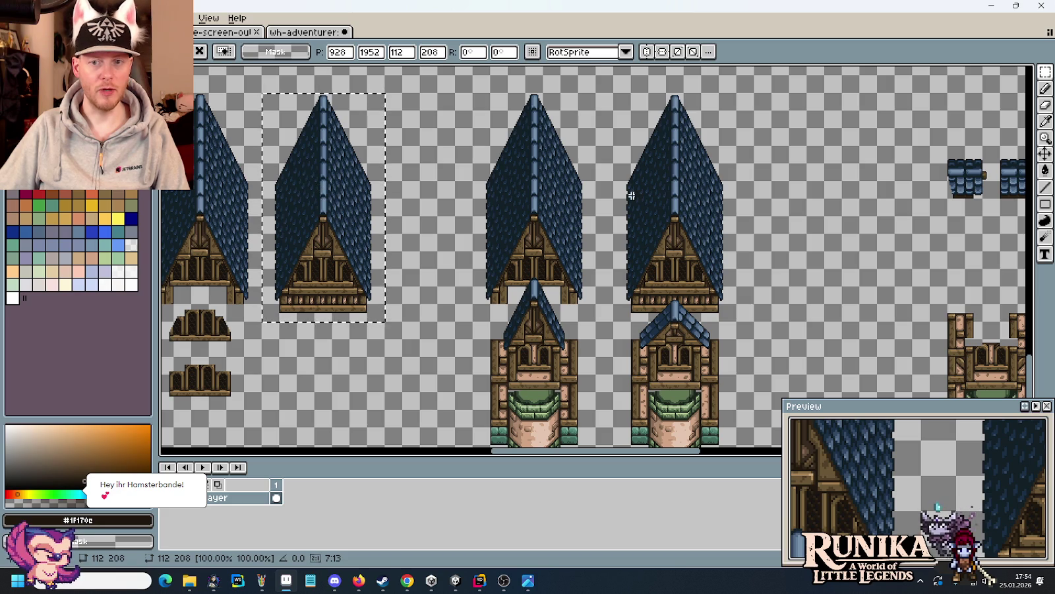
{"action": "left_click_drag", "start_coordinate": [290, 220], "coordinate": [823, 218]}
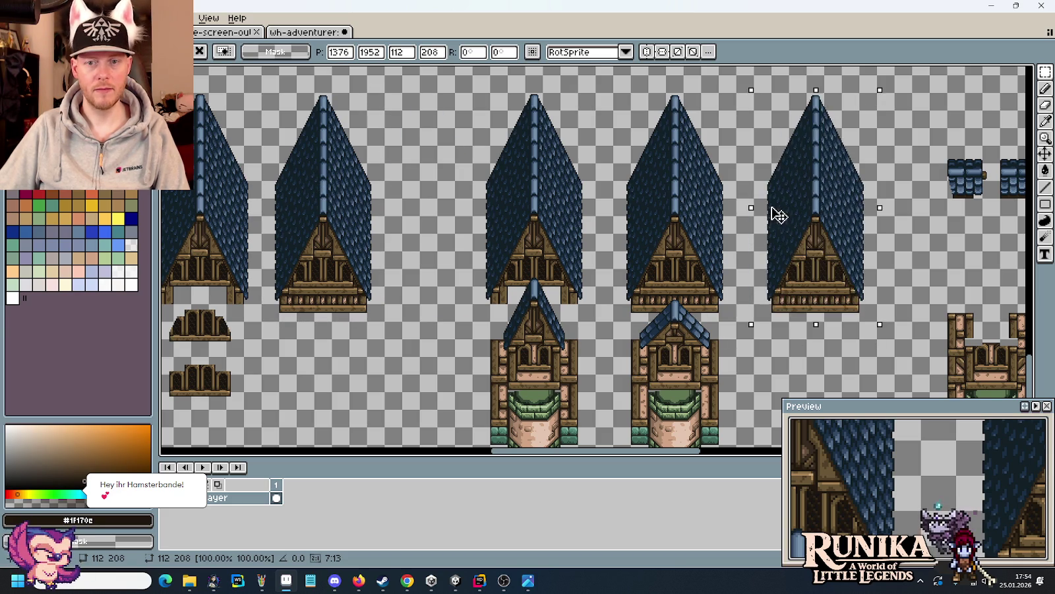
{"action": "left_click_drag", "start_coordinate": [825, 217], "coordinate": [844, 216]}
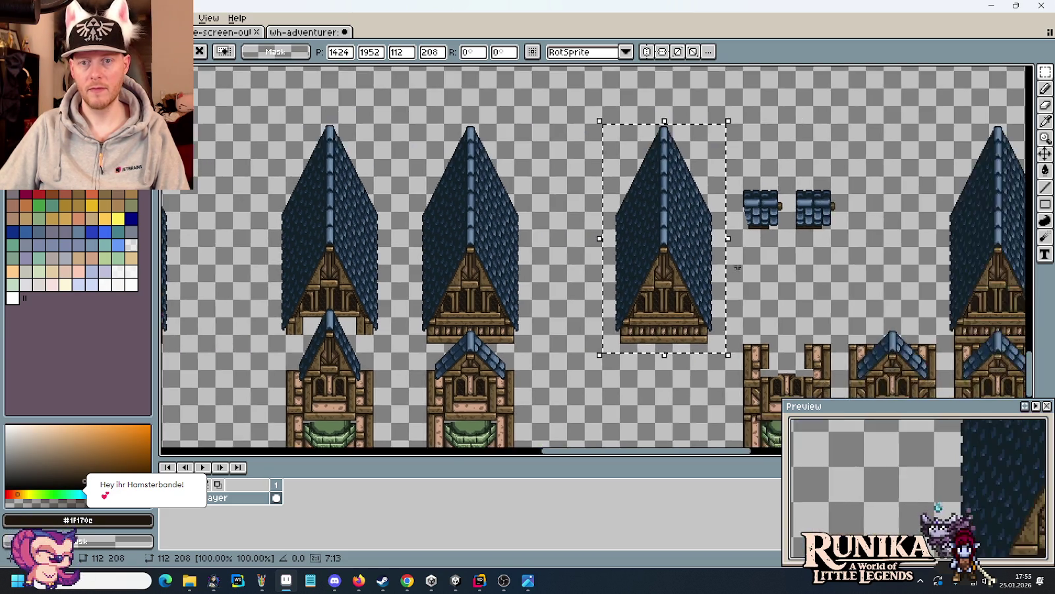
{"action": "scroll", "coordinate": [765, 222], "scroll_direction": "up", "scroll_amount": 4}
{"action": "mouse_move", "coordinate": [765, 222]}
{"action": "left_mouse_down"}
{"action": "mouse_move", "coordinate": [697, 132]}
{"action": "mouse_move", "coordinate": [627, 200]}
{"action": "mouse_move", "coordinate": [559, 151]}
{"action": "mouse_move", "coordinate": [539, 252]}
{"action": "mouse_move", "coordinate": [551, 247]}
{"action": "left_mouse_up"}
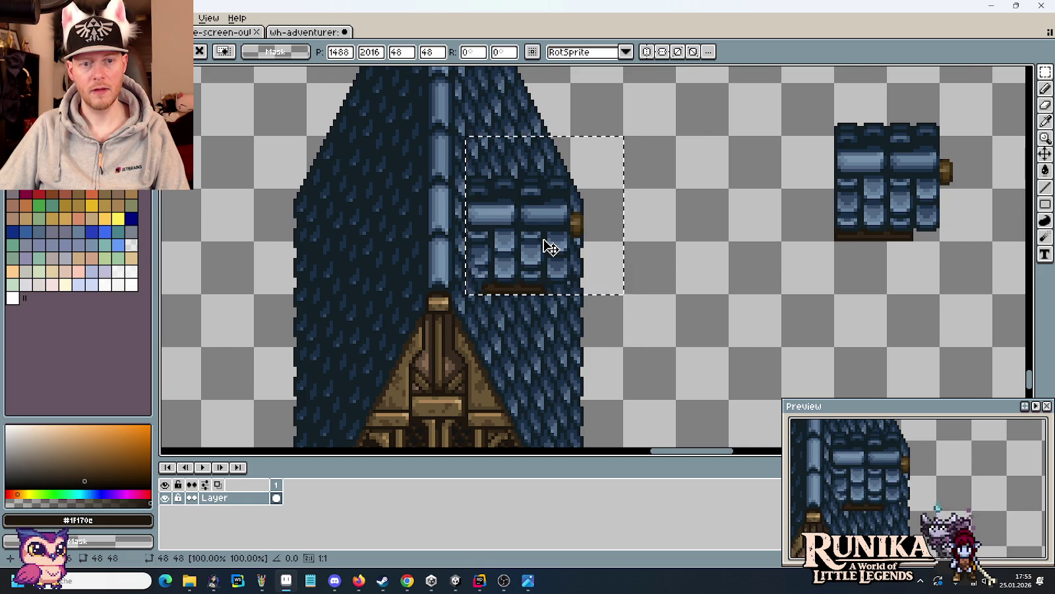
- Move the dormer piece back beside the other loose dormer
{"action": "scroll", "coordinate": [551, 248], "scroll_direction": "down", "scroll_amount": 3}
{"action": "scroll", "coordinate": [551, 247], "scroll_direction": "up", "scroll_amount": 2}
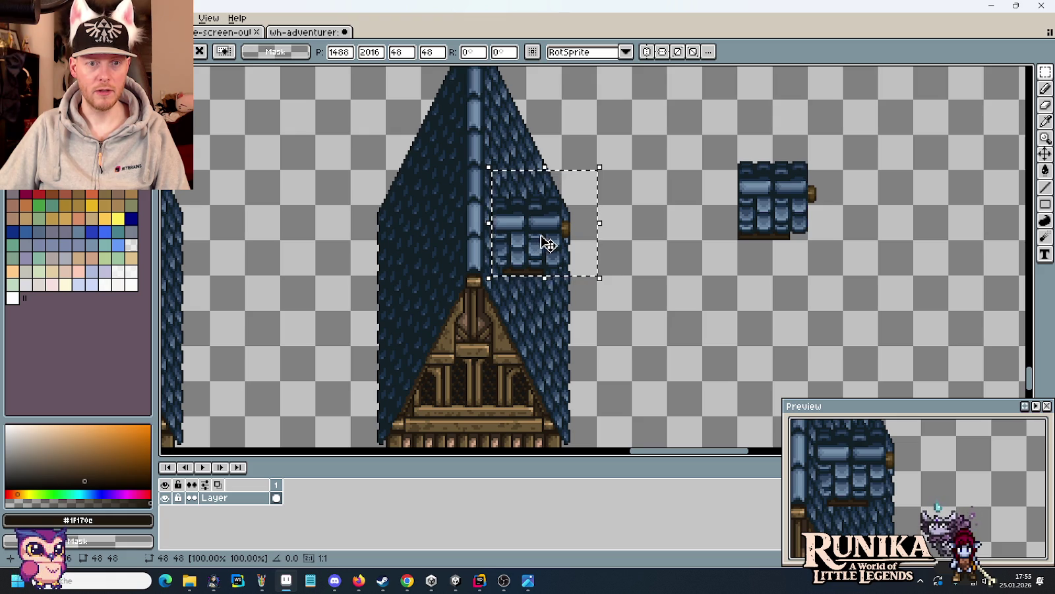
{"action": "left_click_drag", "start_coordinate": [536, 250], "coordinate": [676, 214]}
{"action": "key", "text": "Return"}
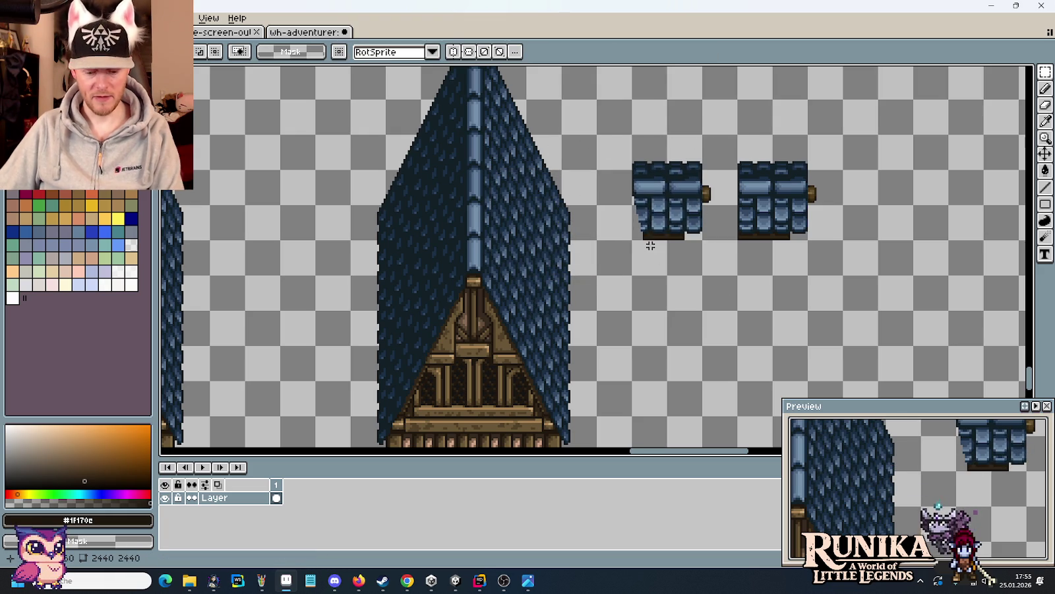
- Sample the navy outline and blue tile shades, including #526984 and #1a2f45
{"action": "scroll", "coordinate": [663, 228], "scroll_direction": "up", "scroll_amount": 3}
{"action": "scroll", "coordinate": [666, 226], "scroll_direction": "up", "scroll_amount": 2}
{"action": "key", "text": "b"}
{"action": "left_click", "coordinate": [704, 206], "text": "alt"}
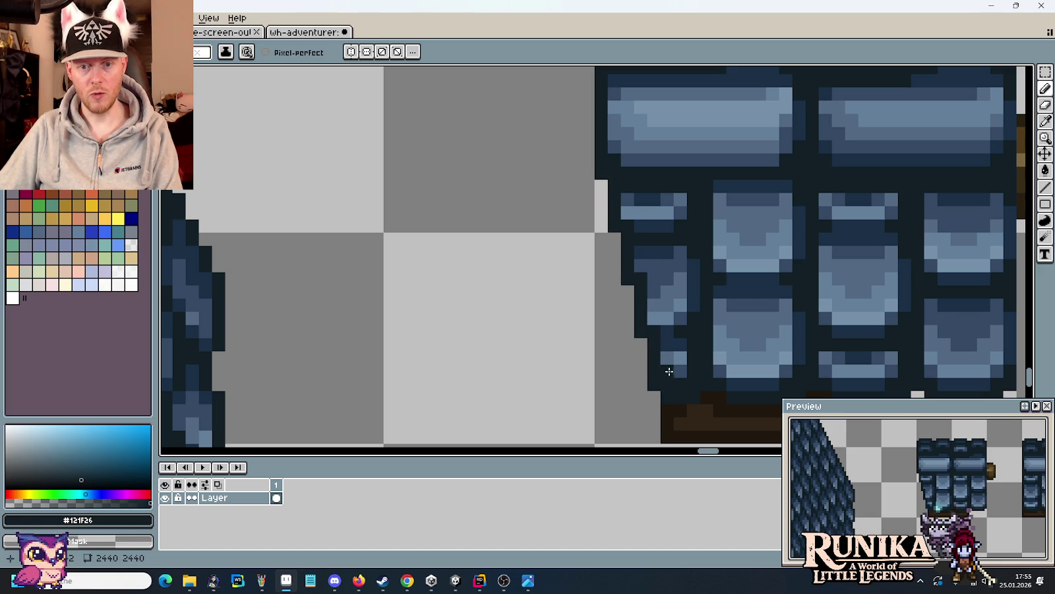
{"action": "key", "text": "i"}
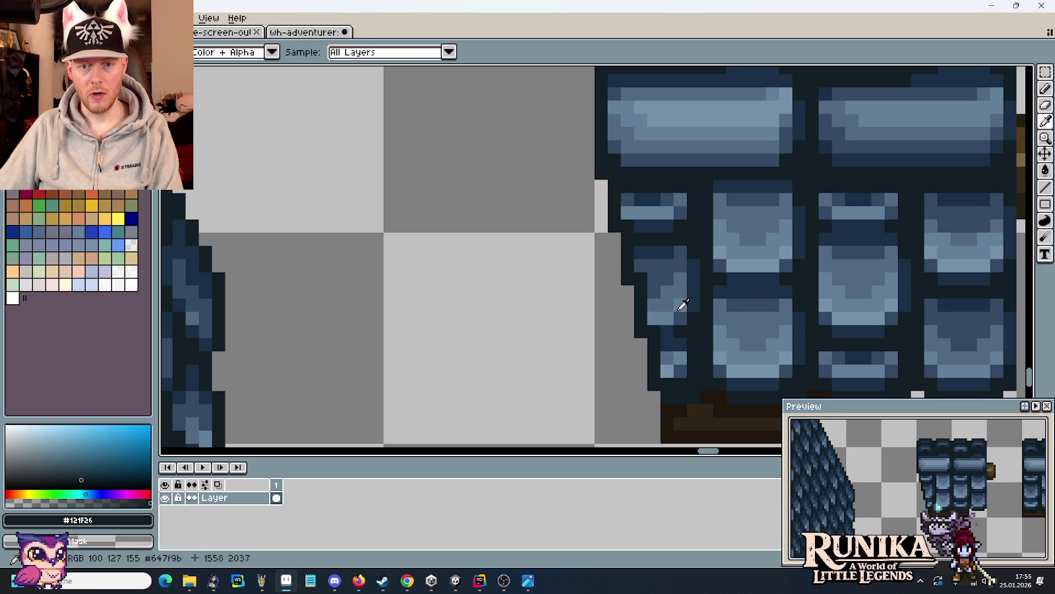
{"action": "left_click", "coordinate": [673, 309]}
{"action": "left_click", "coordinate": [667, 322]}
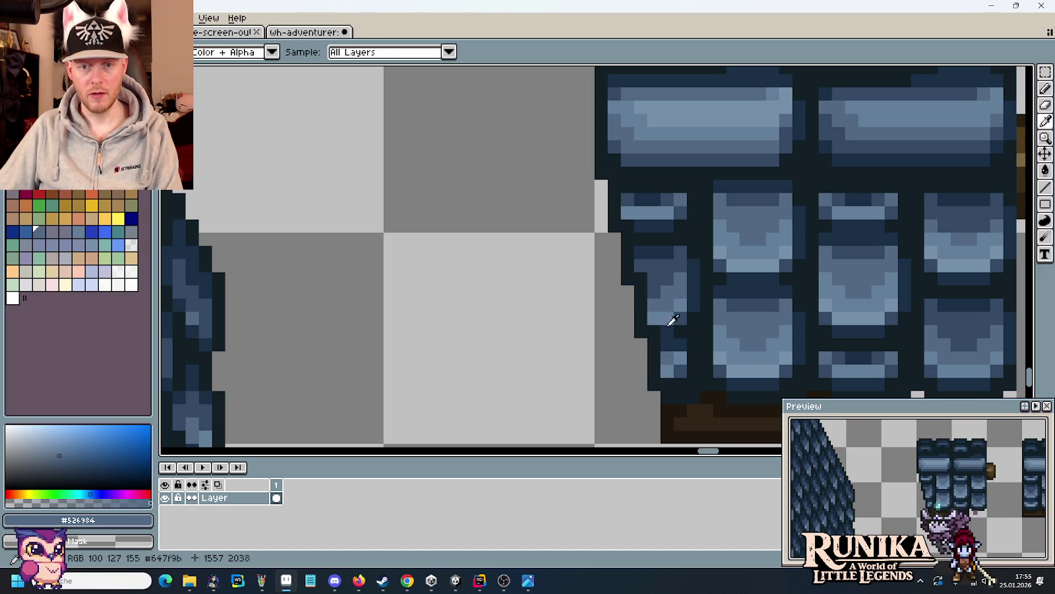
{"action": "key", "text": "b"}
{"action": "key", "text": "alt"}
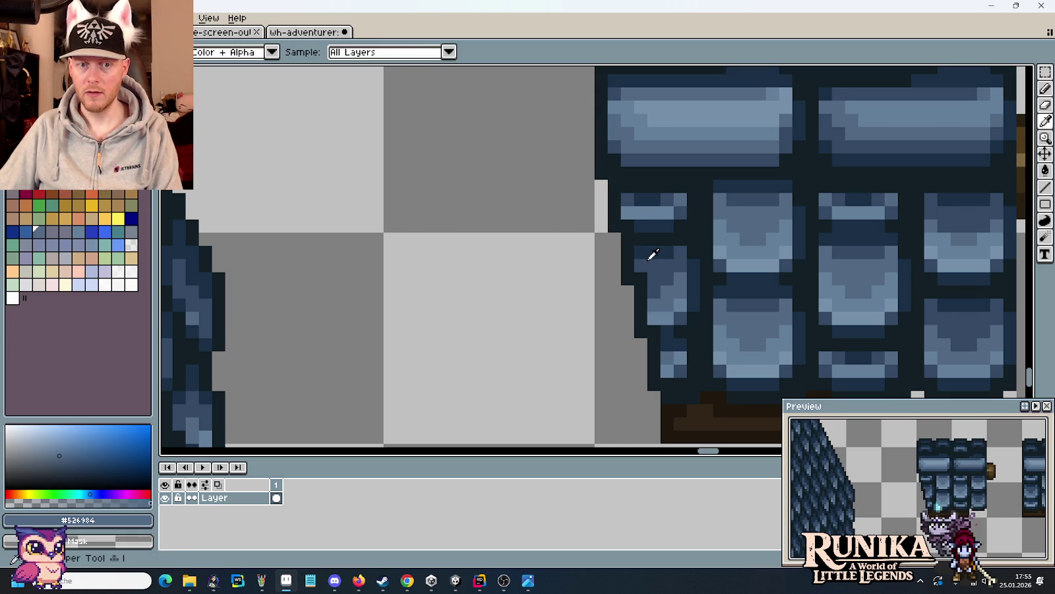
{"action": "left_click", "coordinate": [650, 257], "text": "alt"}
{"action": "left_click", "coordinate": [641, 265], "text": "alt"}
{"action": "scroll", "coordinate": [661, 315], "scroll_direction": "down", "scroll_amount": 3}
{"action": "scroll", "coordinate": [661, 316], "scroll_direction": "up", "scroll_amount": 3}
{"action": "left_click", "coordinate": [680, 209], "text": "alt"}
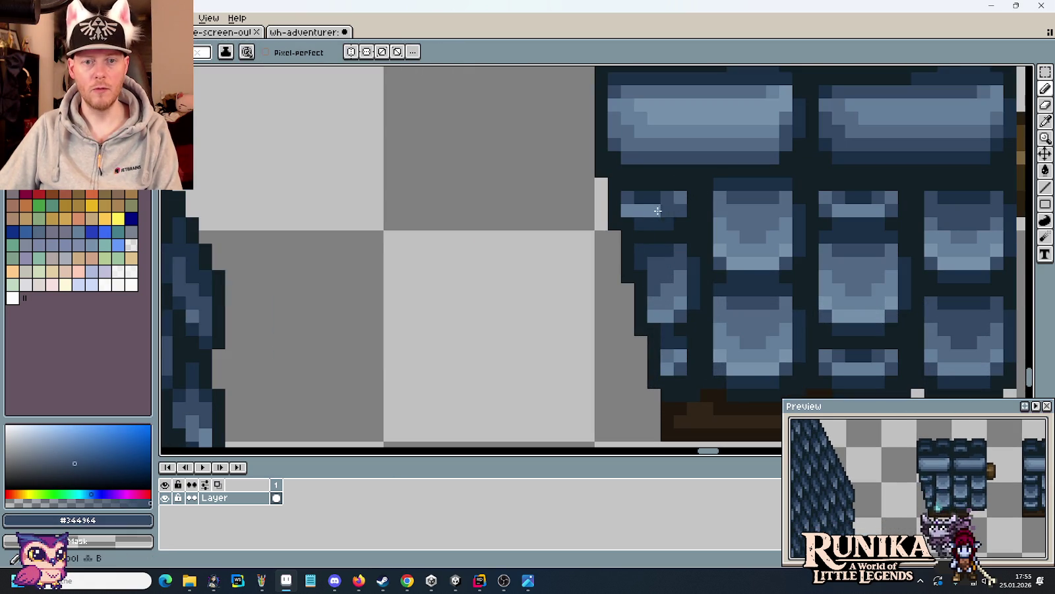
{"action": "left_click", "coordinate": [631, 212], "text": "alt"}
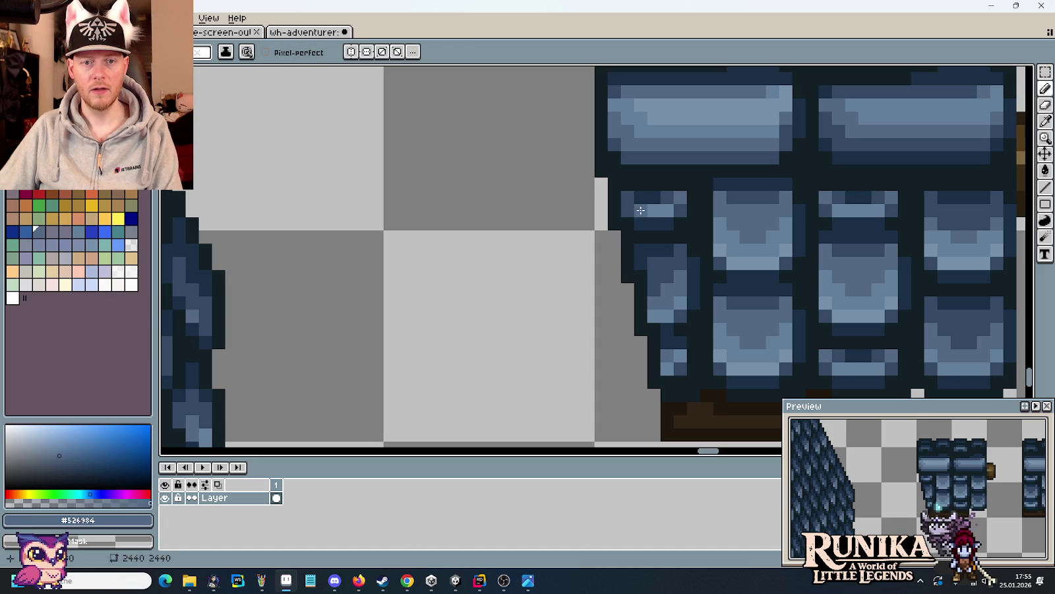
{"action": "key", "text": "alt"}
{"action": "left_click", "coordinate": [672, 258], "text": "alt"}
{"action": "left_click", "coordinate": [629, 209], "text": "alt"}
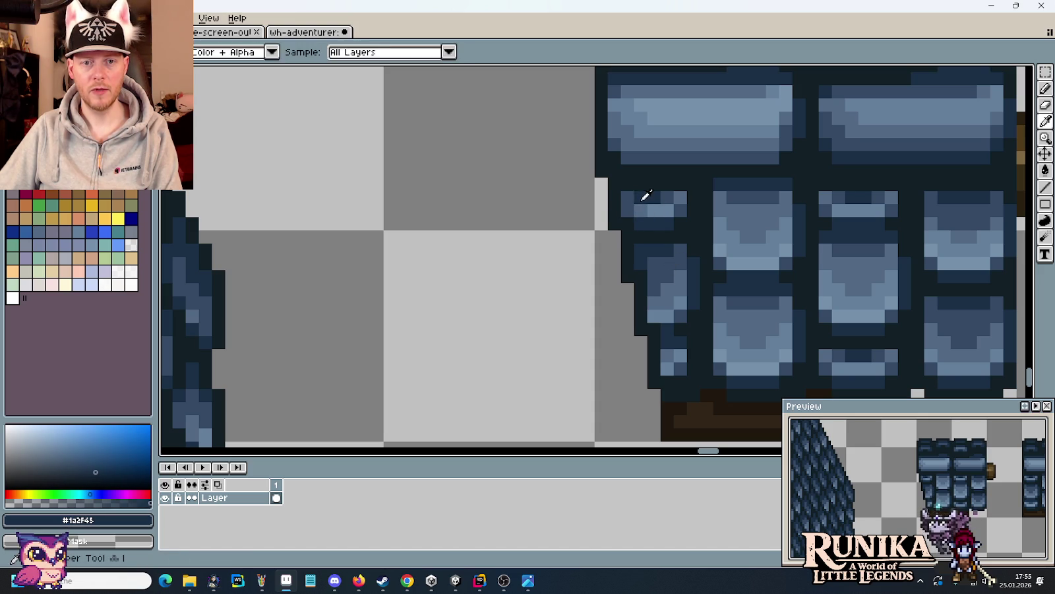
{"action": "scroll", "coordinate": [653, 265], "scroll_direction": "down", "scroll_amount": 3}
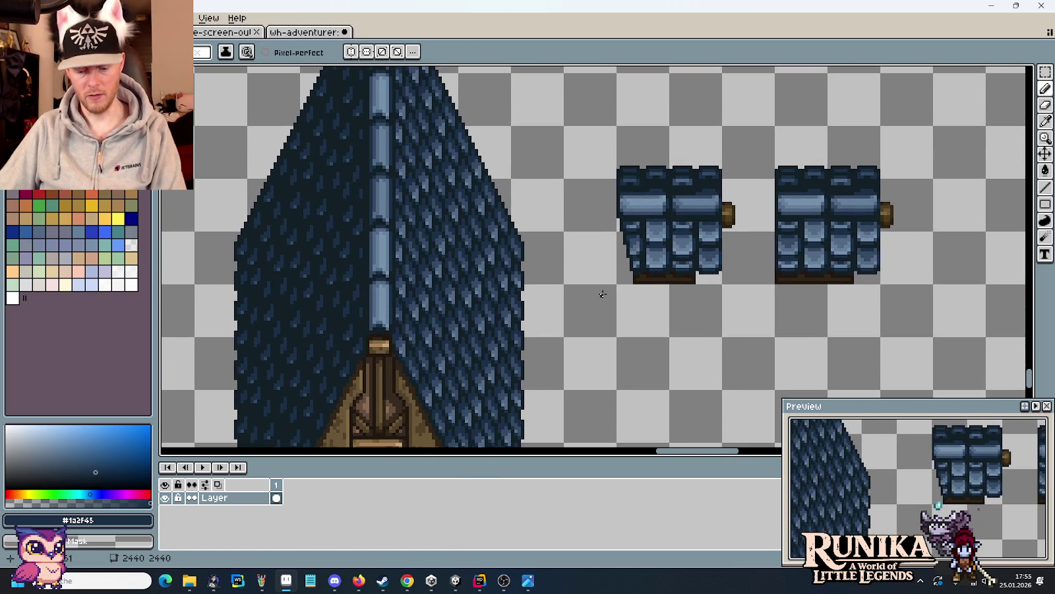
- Place a copy of the left loose dormer higher on the tower's right roof slope
{"action": "key", "text": "m"}
{"action": "left_click_drag", "start_coordinate": [775, 283], "coordinate": [616, 127]}
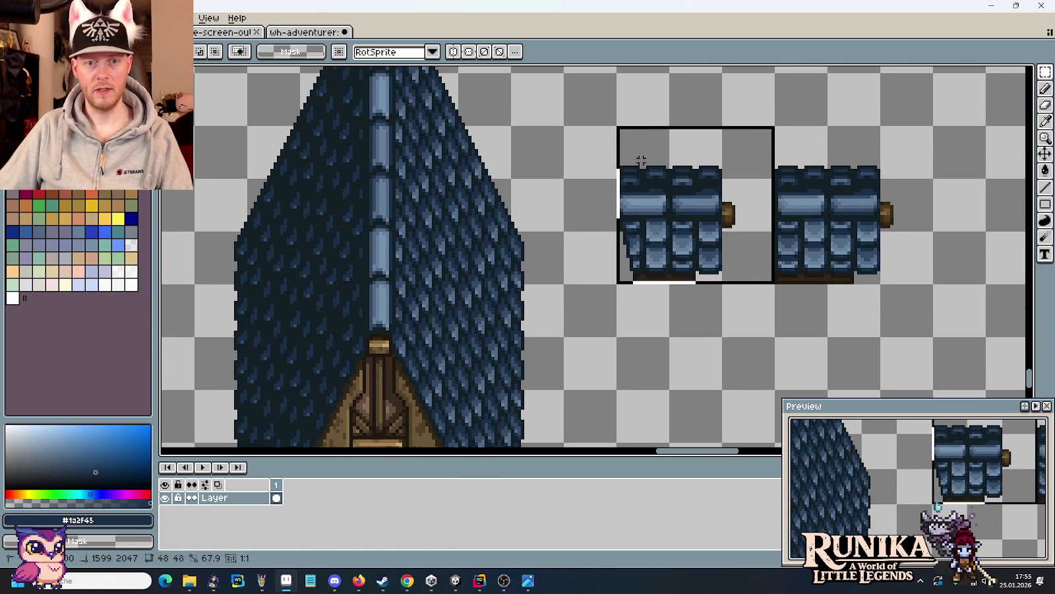
{"action": "left_click_drag", "start_coordinate": [694, 190], "coordinate": [494, 275]}
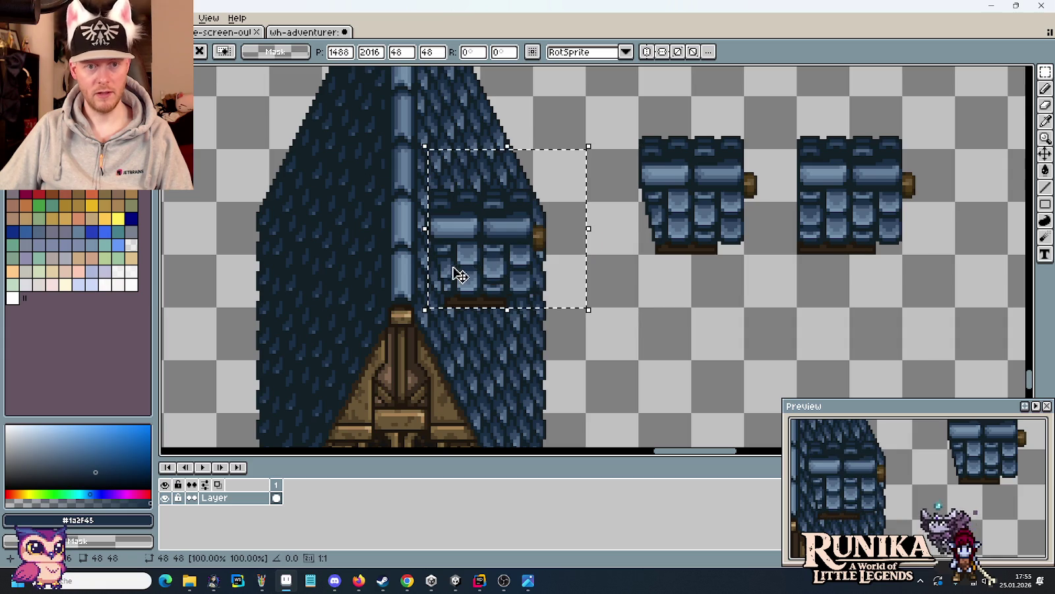
{"action": "scroll", "coordinate": [517, 267], "scroll_direction": "down", "scroll_amount": 1}
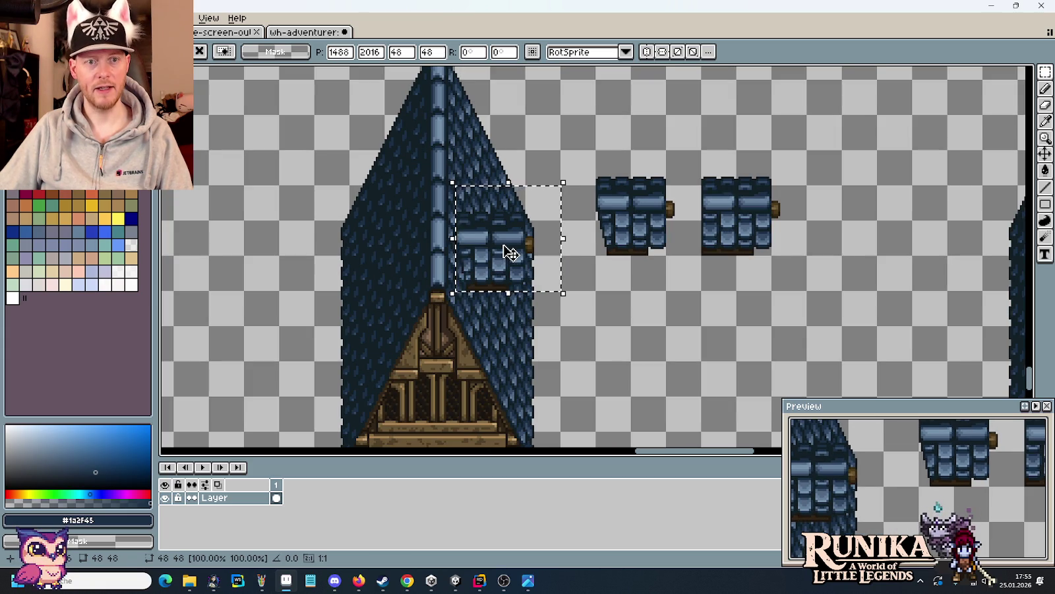
{"action": "mouse_move", "coordinate": [506, 256]}
{"action": "left_mouse_down"}
{"action": "mouse_move", "coordinate": [508, 152]}
{"action": "mouse_move", "coordinate": [495, 242]}
{"action": "left_mouse_up"}
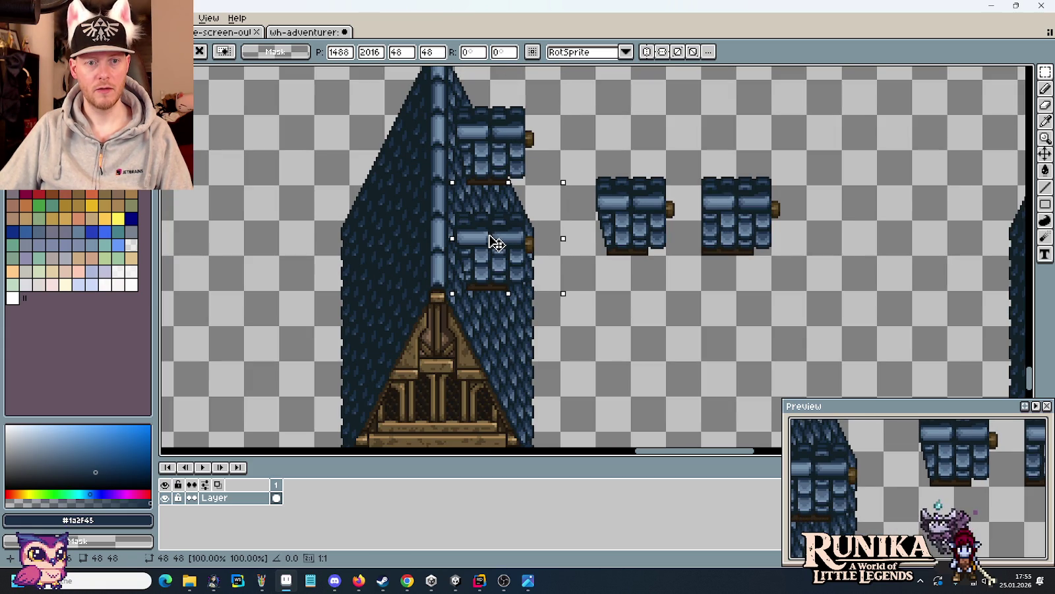
{"action": "left_click", "coordinate": [626, 305]}
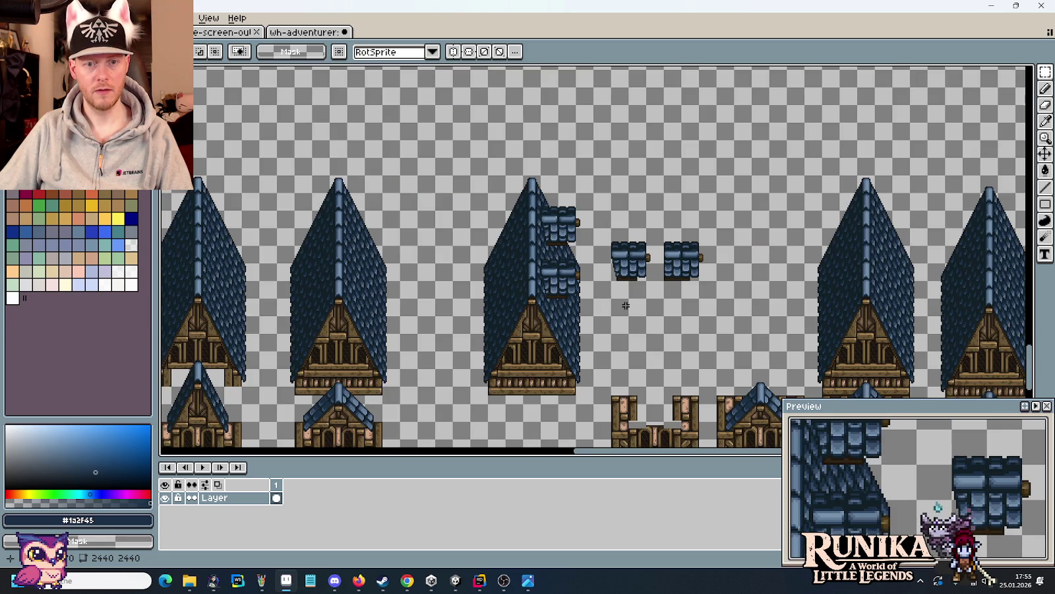
{"action": "scroll", "coordinate": [626, 306], "scroll_direction": "up", "scroll_amount": 1}
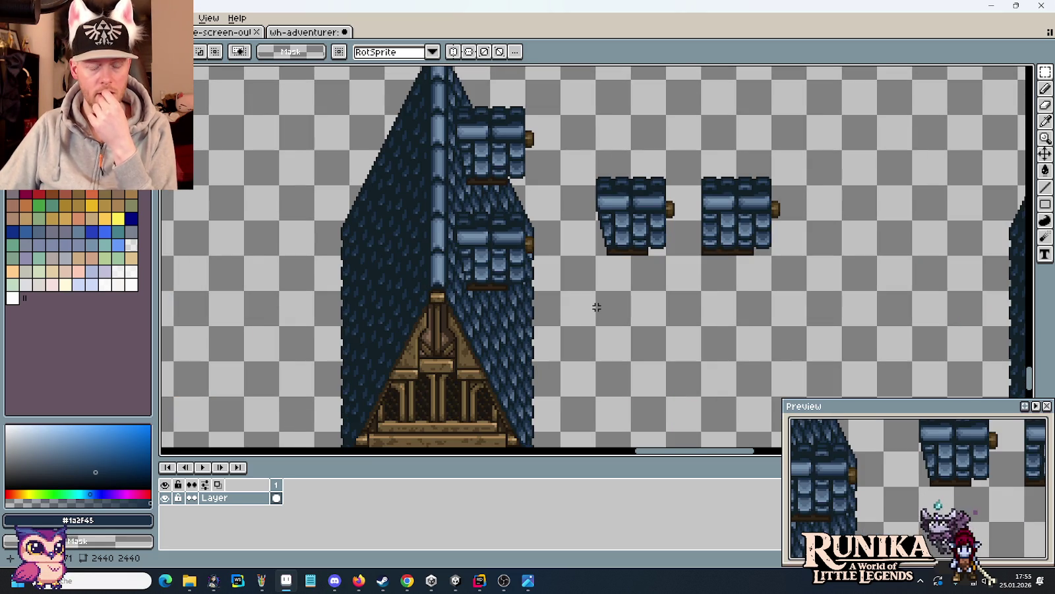
{"action": "key", "text": "alt+Tab"}
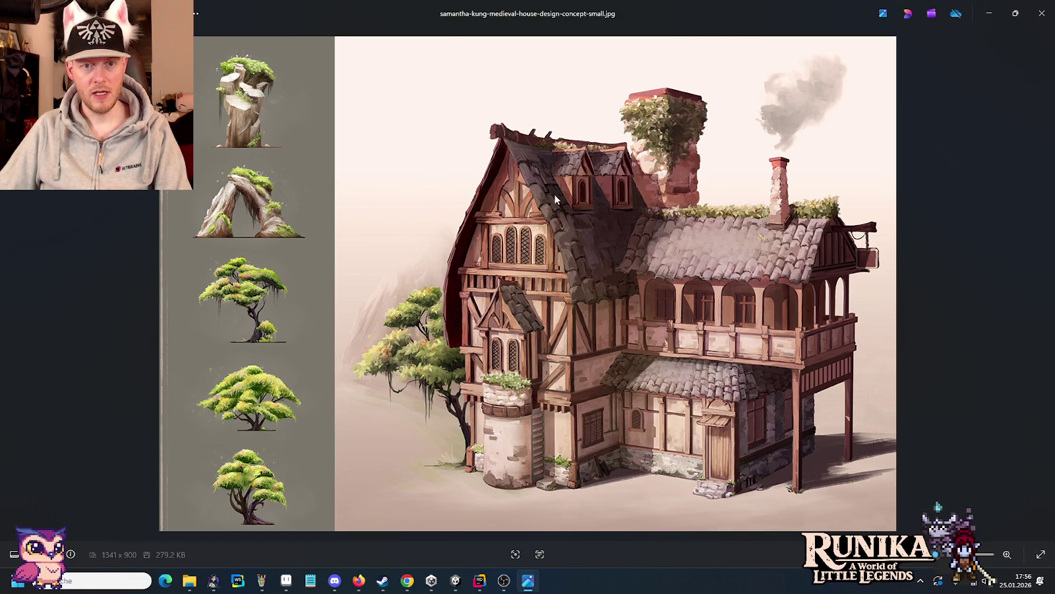
{"action": "key", "text": "alt+Tab"}
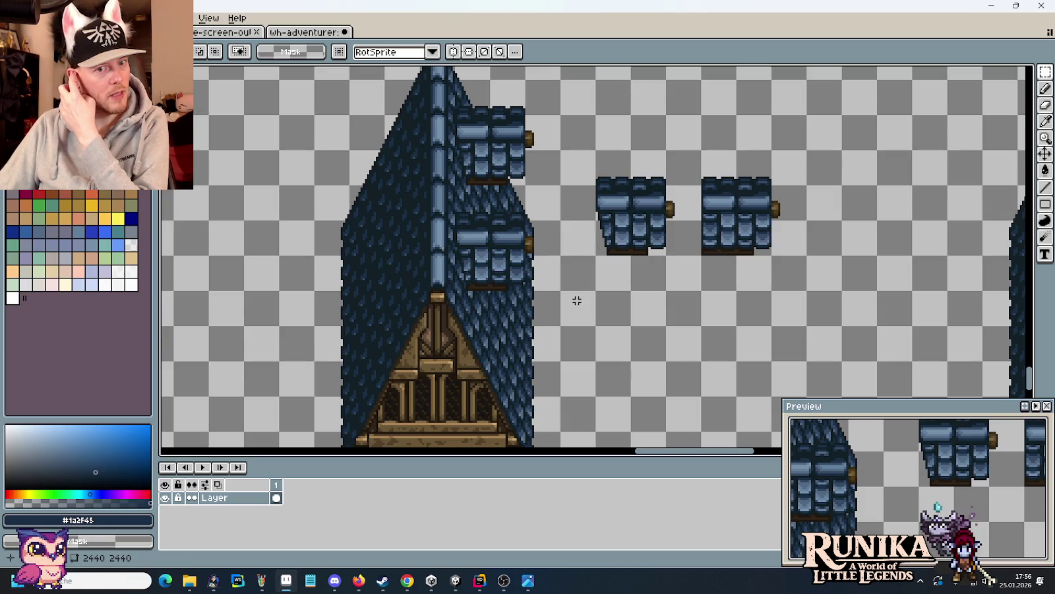
{"action": "scroll", "coordinate": [576, 300], "scroll_direction": "down", "scroll_amount": 1}
- Select a plain timber wall tile on the sheet
{"action": "mouse_move", "coordinate": [203, 160]}
{"action": "left_mouse_down"}
{"action": "mouse_move", "coordinate": [467, 252]}
{"action": "mouse_move", "coordinate": [553, 300]}
{"action": "left_mouse_up"}
{"action": "scroll", "coordinate": [511, 271], "scroll_direction": "down", "scroll_amount": 1}
{"action": "left_click_drag", "start_coordinate": [511, 271], "coordinate": [630, 276]}
{"action": "scroll", "coordinate": [630, 276], "scroll_direction": "up", "scroll_amount": 1}
{"action": "scroll", "coordinate": [593, 258], "scroll_direction": "up", "scroll_amount": 2}
{"action": "scroll", "coordinate": [561, 237], "scroll_direction": "down", "scroll_amount": 1}
{"action": "left_click_drag", "start_coordinate": [554, 231], "coordinate": [535, 225]}
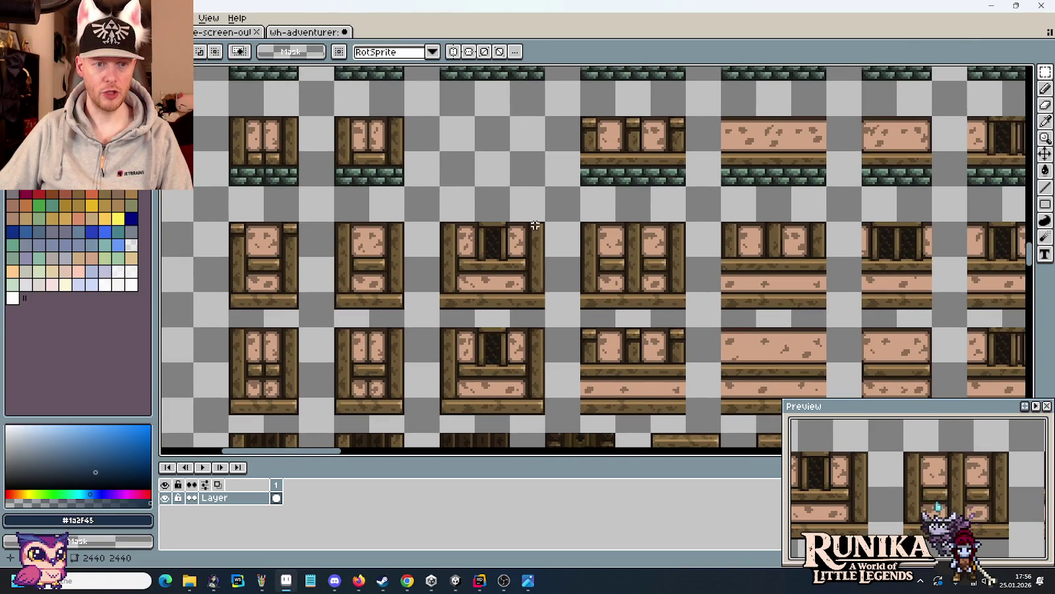
{"action": "left_click_drag", "start_coordinate": [390, 312], "coordinate": [350, 227]}
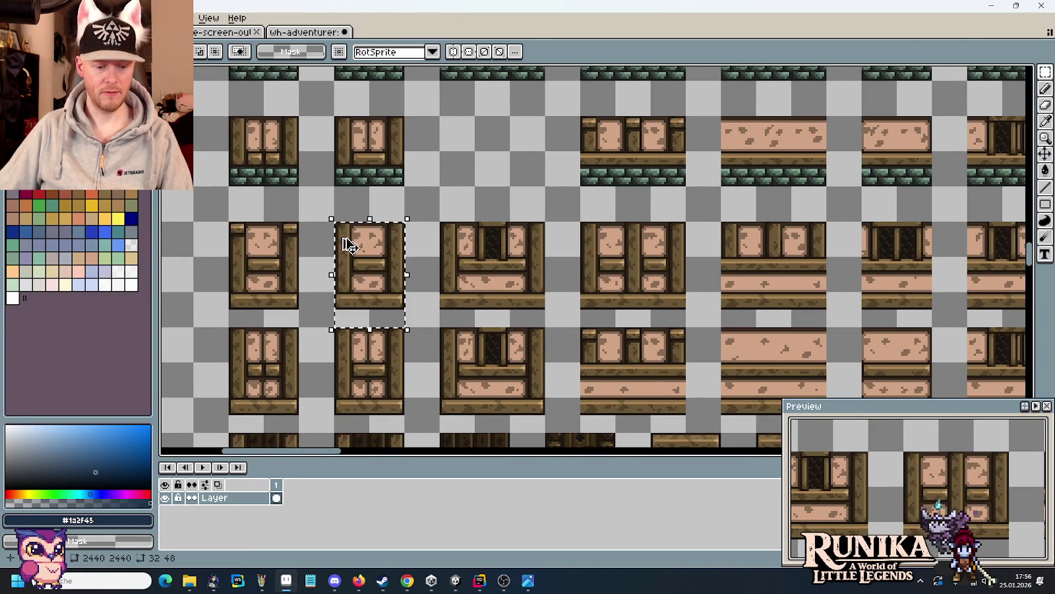
- Paste the timber wall tile directly beneath the left loose dormer piece
{"action": "scroll", "coordinate": [373, 251], "scroll_direction": "down", "scroll_amount": 1}
{"action": "scroll", "coordinate": [374, 250], "scroll_direction": "down", "scroll_amount": 1}
{"action": "scroll", "coordinate": [373, 250], "scroll_direction": "down", "scroll_amount": 2}
{"action": "scroll", "coordinate": [373, 250], "scroll_direction": "up", "scroll_amount": 3}
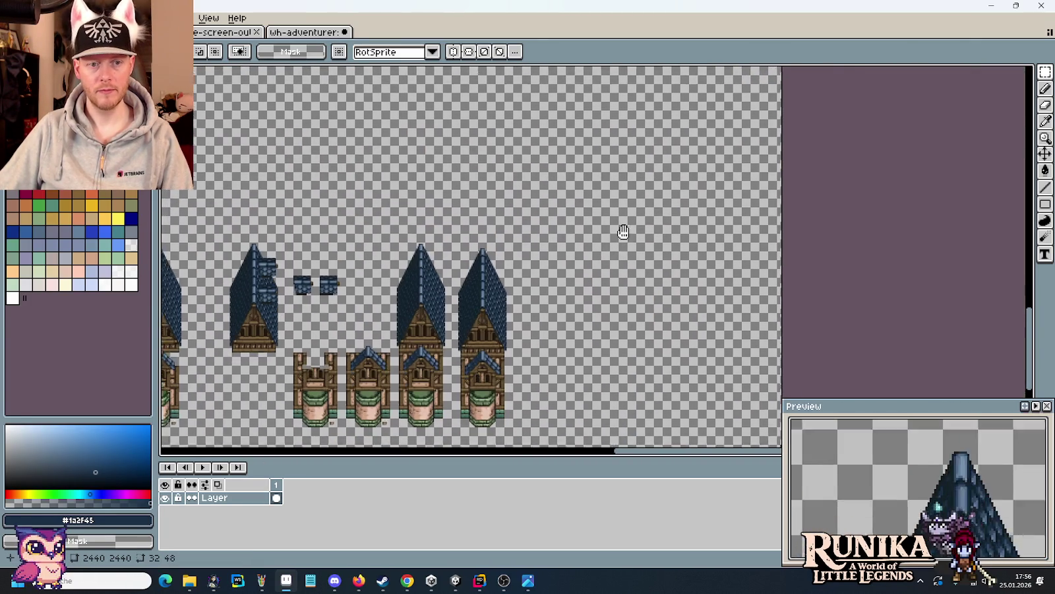
{"action": "scroll", "coordinate": [671, 164], "scroll_direction": "up", "scroll_amount": 1}
{"action": "scroll", "coordinate": [671, 163], "scroll_direction": "up", "scroll_amount": 2}
{"action": "scroll", "coordinate": [670, 164], "scroll_direction": "up", "scroll_amount": 1}
{"action": "key", "text": "ctrl+v"}
{"action": "left_click_drag", "start_coordinate": [597, 254], "coordinate": [573, 251]}
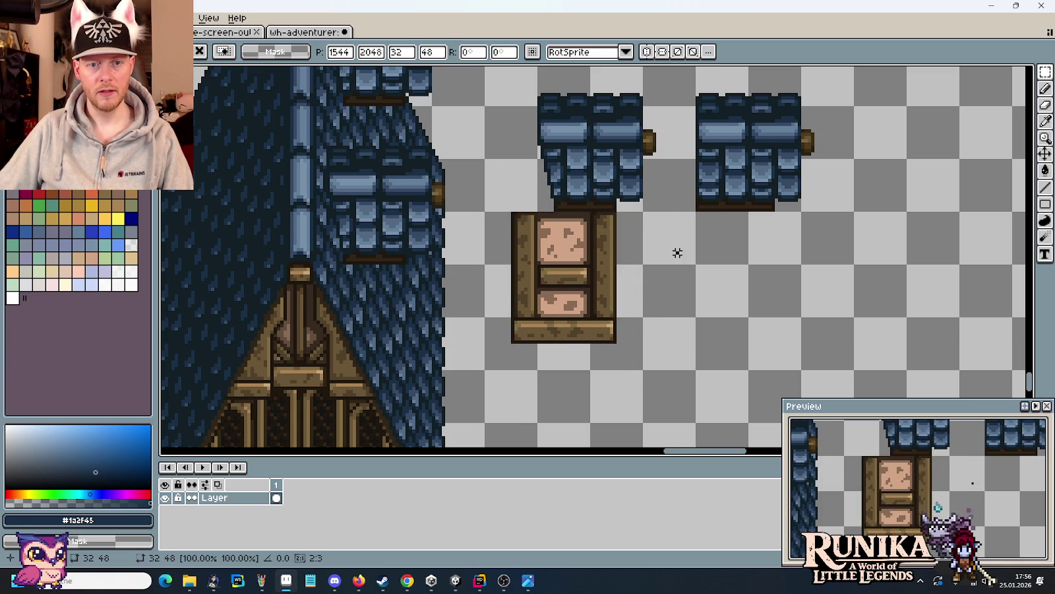
{"action": "key", "text": "Return"}
{"action": "scroll", "coordinate": [530, 200], "scroll_direction": "up", "scroll_amount": 1}
{"action": "scroll", "coordinate": [624, 217], "scroll_direction": "up", "scroll_amount": 1}
{"action": "scroll", "coordinate": [623, 221], "scroll_direction": "up", "scroll_amount": 1}
{"action": "key", "text": "b"}
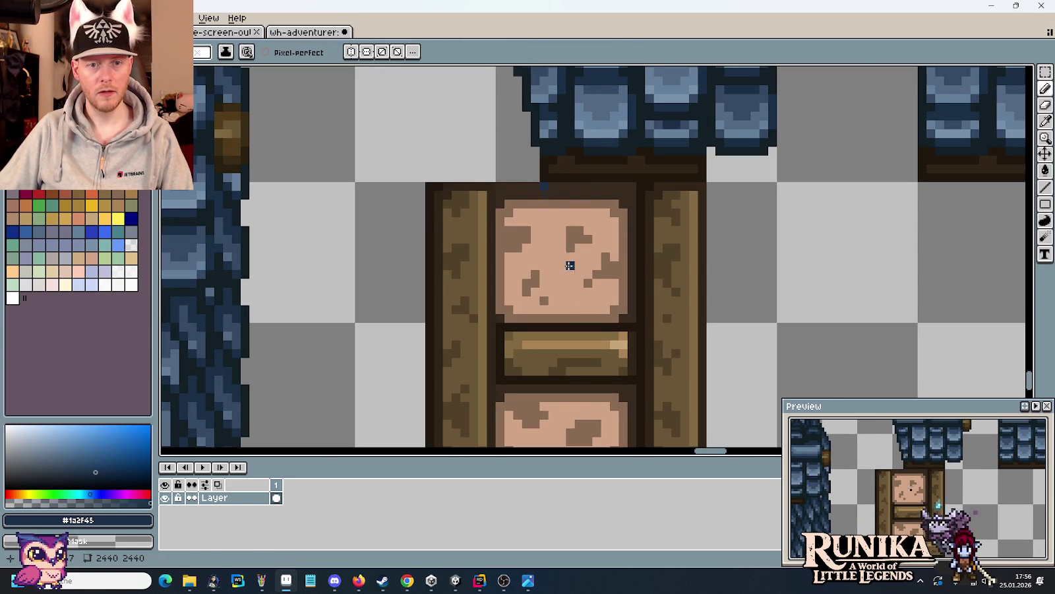
- Draw a diagonal line across the timber tile down to its bottom corner
{"action": "left_click", "coordinate": [641, 383], "text": "shift"}
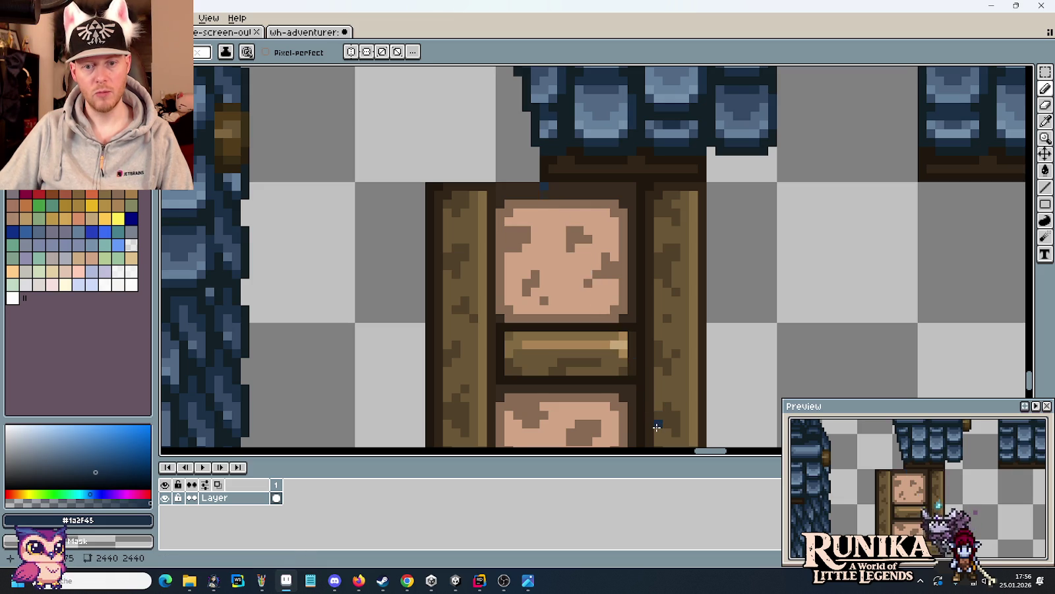
{"action": "scroll", "coordinate": [638, 377], "scroll_direction": "down", "scroll_amount": 3}
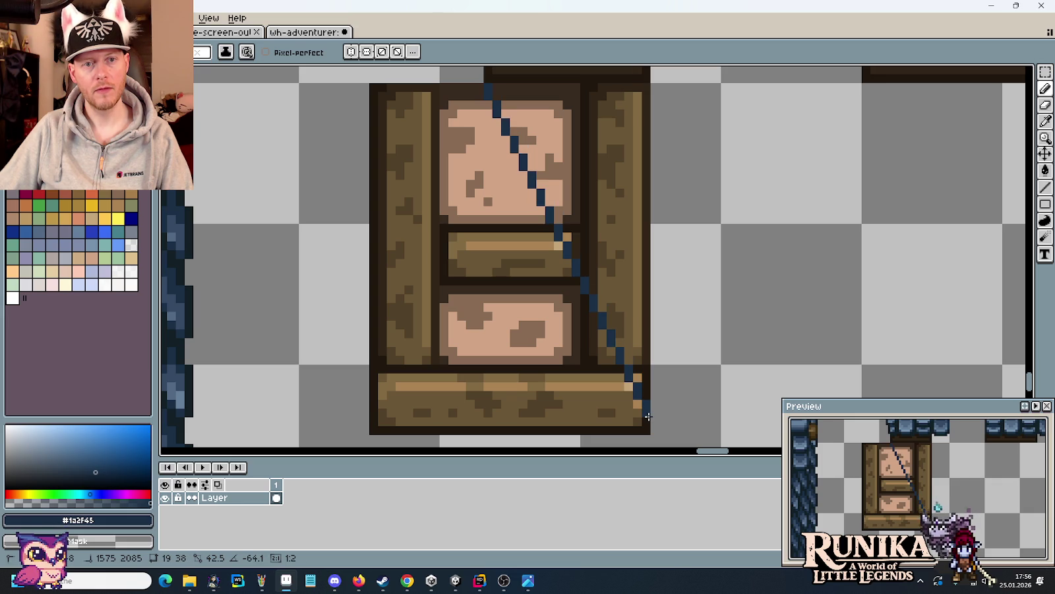
{"action": "left_click", "coordinate": [648, 416], "text": "shift"}
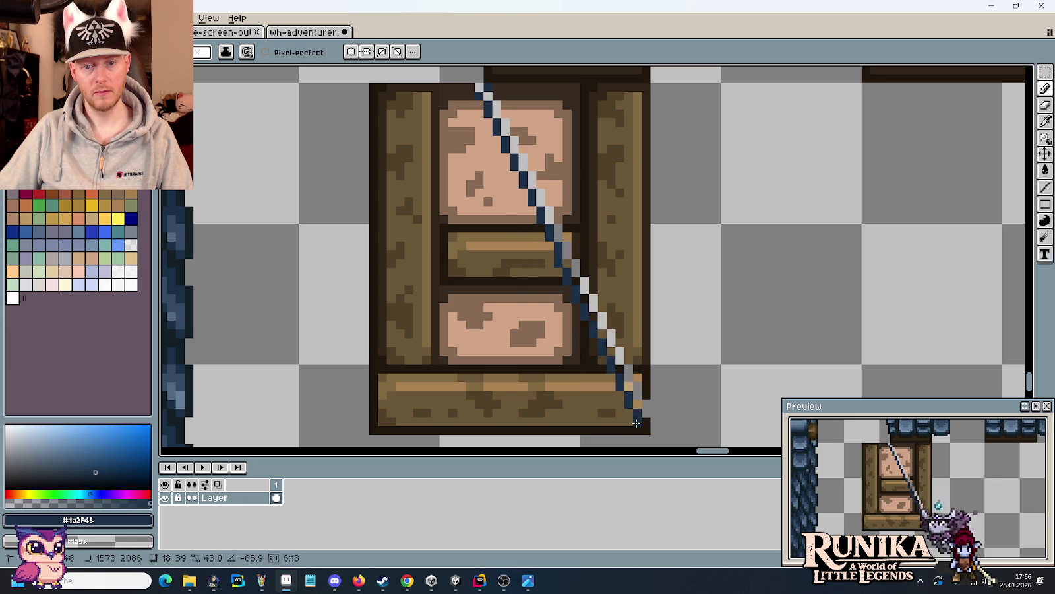
{"action": "left_click", "coordinate": [643, 421], "text": "shift"}
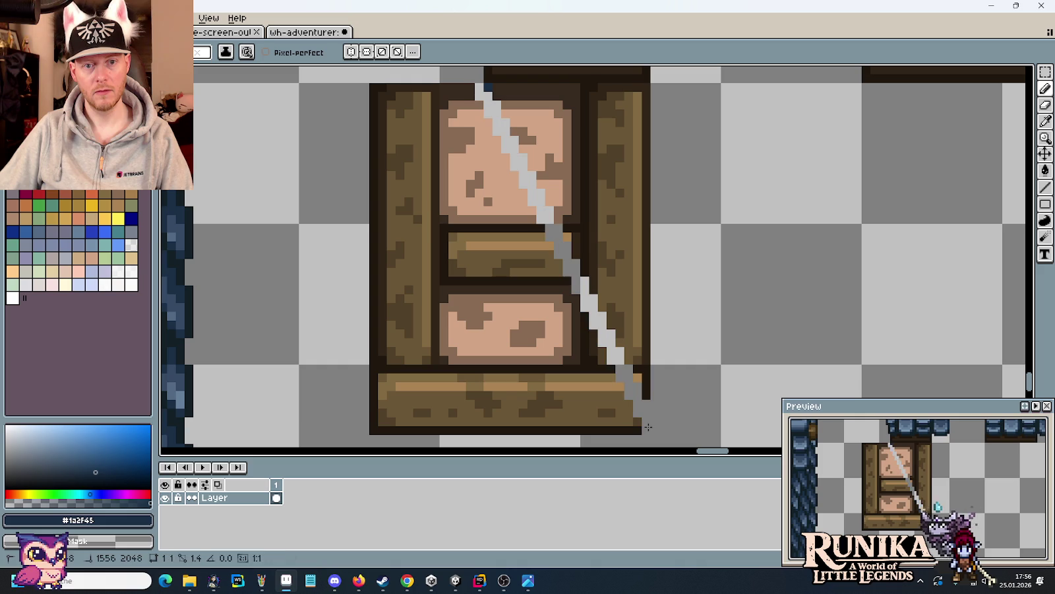
{"action": "left_click", "coordinate": [468, 87]}
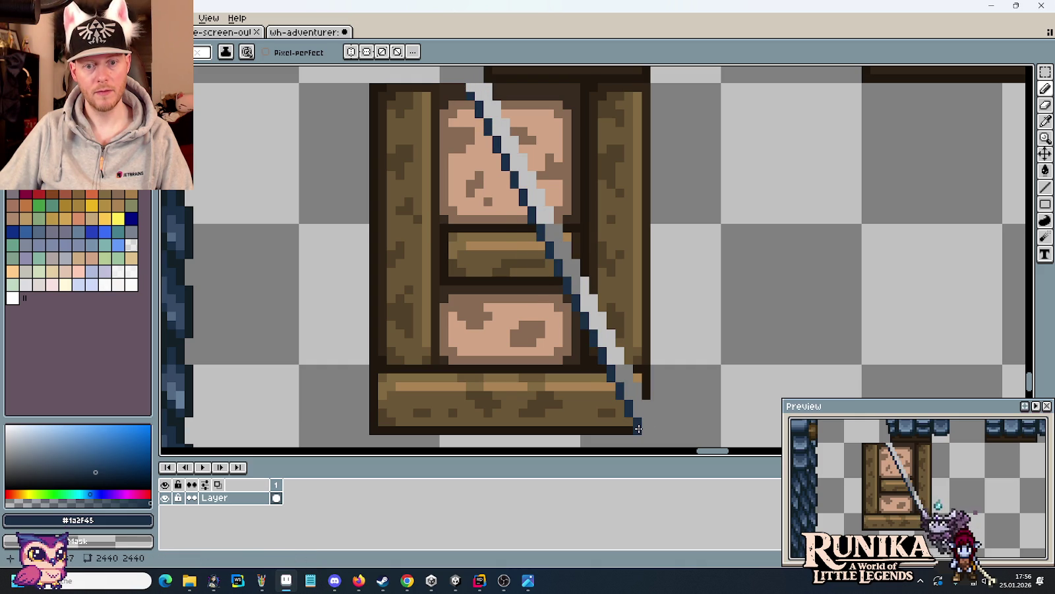
{"action": "left_click", "coordinate": [638, 429], "text": "shift"}
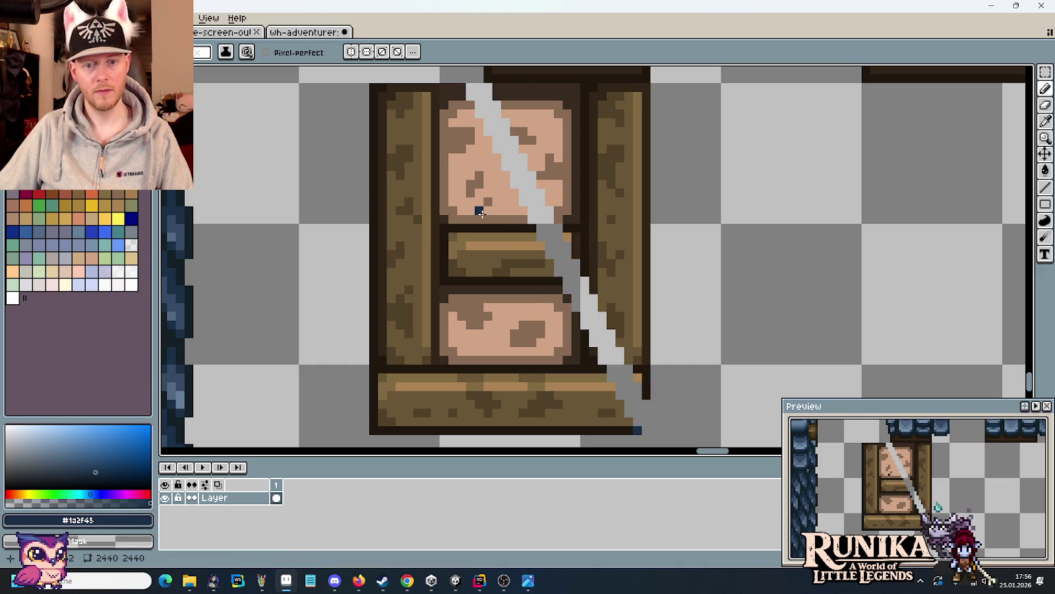
- Clear the tile's upper-left area, undoing an accidental over-large clear
{"action": "key", "text": "m"}
{"action": "left_click_drag", "start_coordinate": [360, 83], "coordinate": [491, 376]}
{"action": "key", "text": "Delete"}
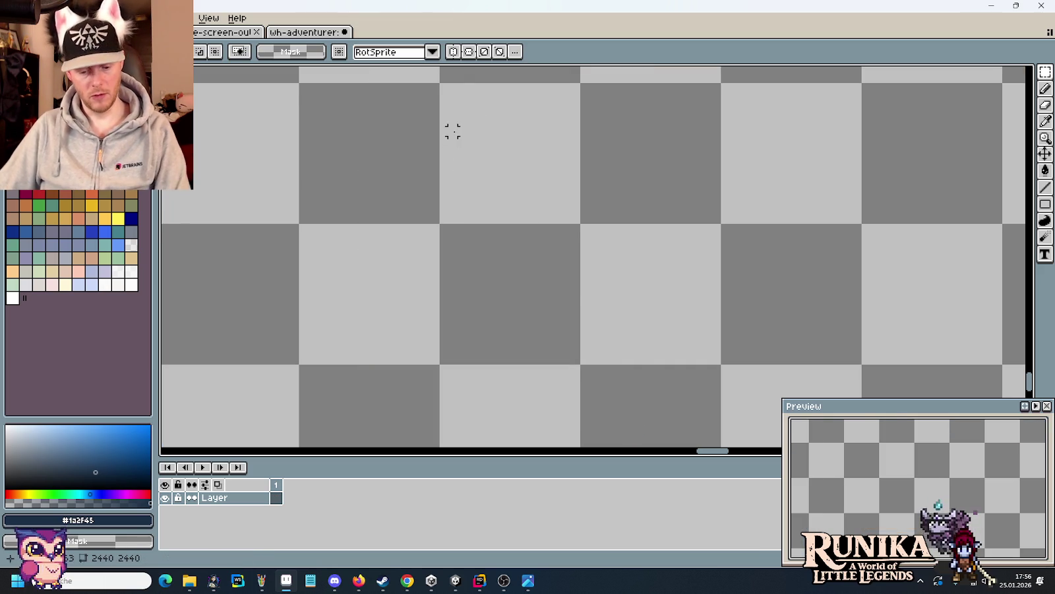
{"action": "key", "text": "ctrl+z"}
{"action": "left_click_drag", "start_coordinate": [361, 84], "coordinate": [491, 310]}
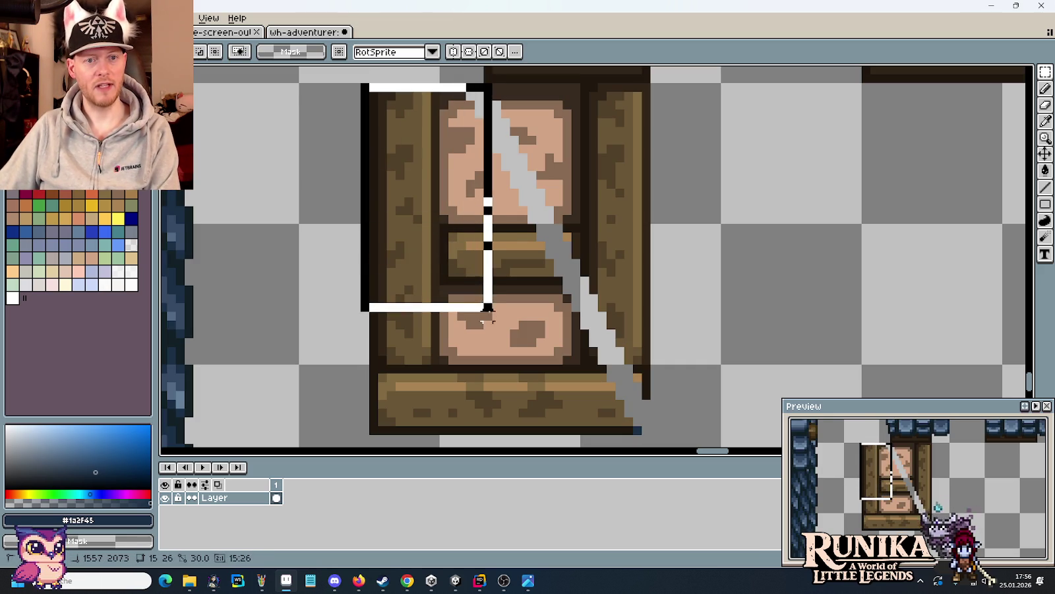
{"action": "key", "text": "Delete"}
- Clear the remaining pixels left of the diagonal, leaving a slanted wedge
{"action": "left_click_drag", "start_coordinate": [475, 143], "coordinate": [529, 296]}
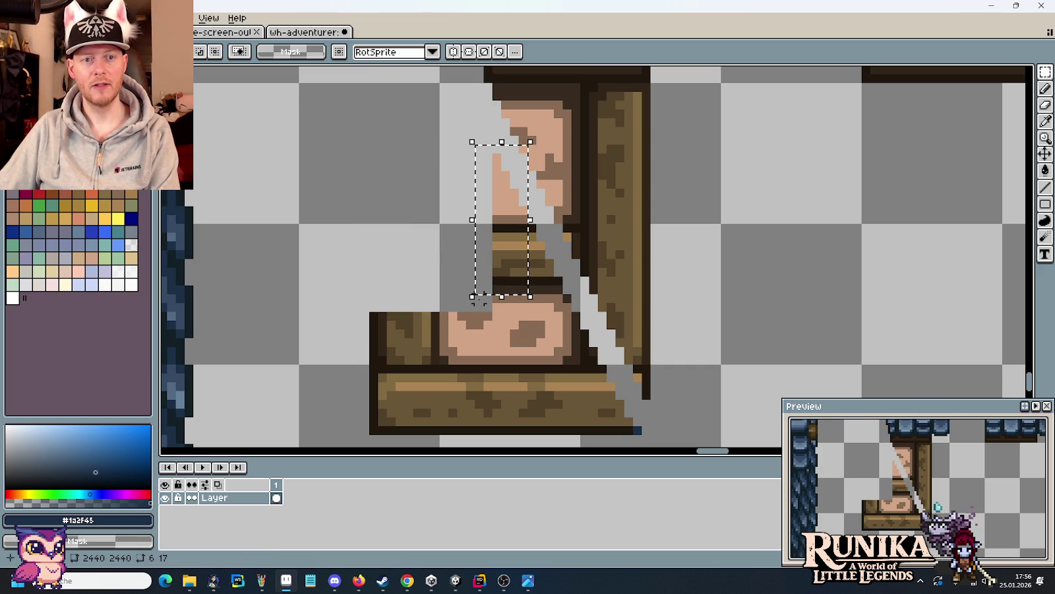
{"action": "left_click", "coordinate": [513, 148]}
{"action": "left_click_drag", "start_coordinate": [528, 147], "coordinate": [436, 343]}
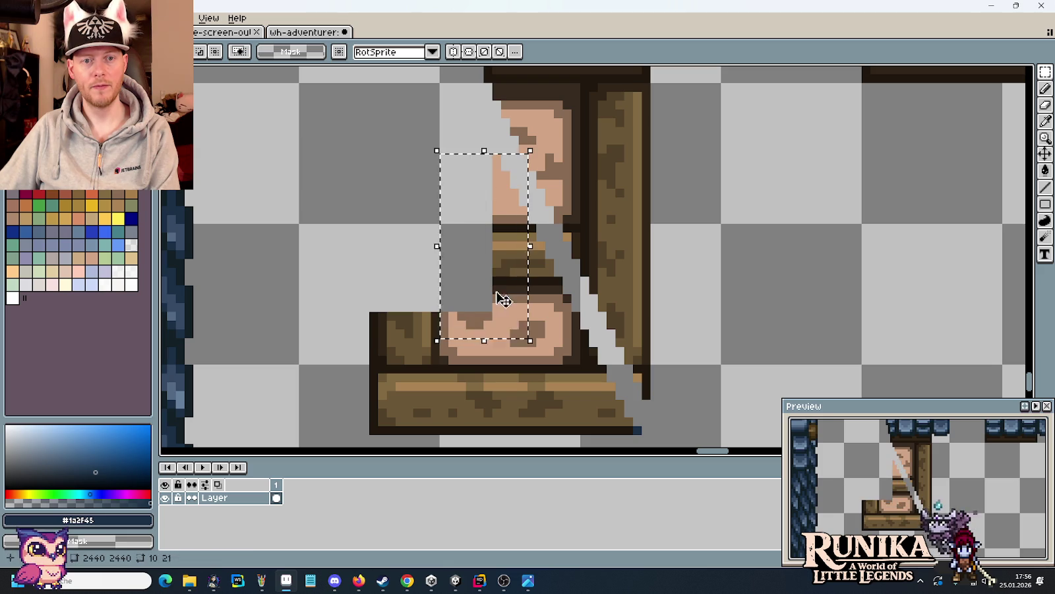
{"action": "key", "text": "Delete"}
{"action": "left_click_drag", "start_coordinate": [557, 205], "coordinate": [400, 348]}
{"action": "key", "text": "Delete"}
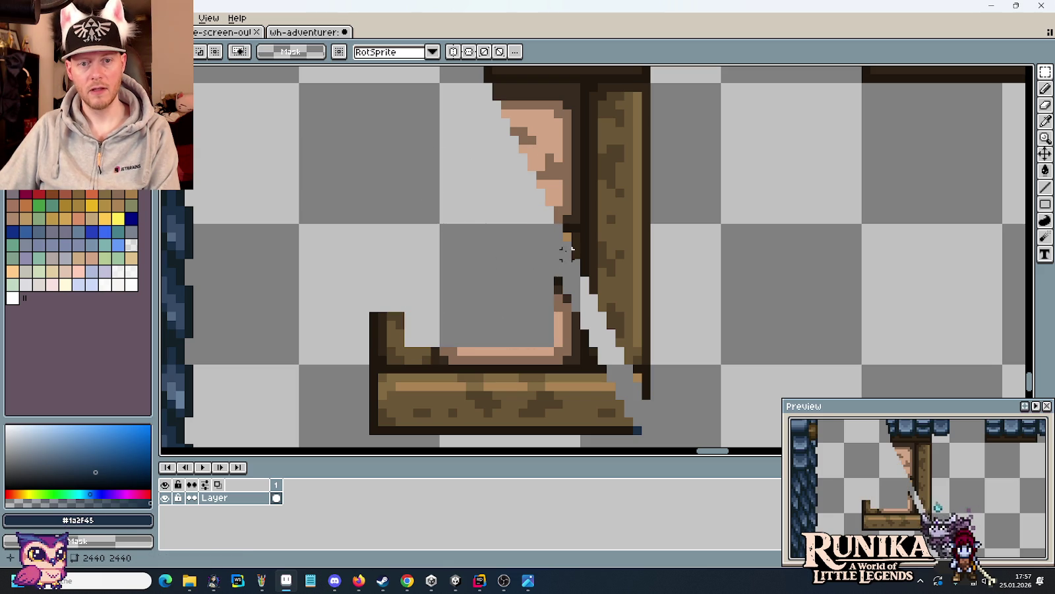
{"action": "left_click_drag", "start_coordinate": [586, 277], "coordinate": [369, 437]}
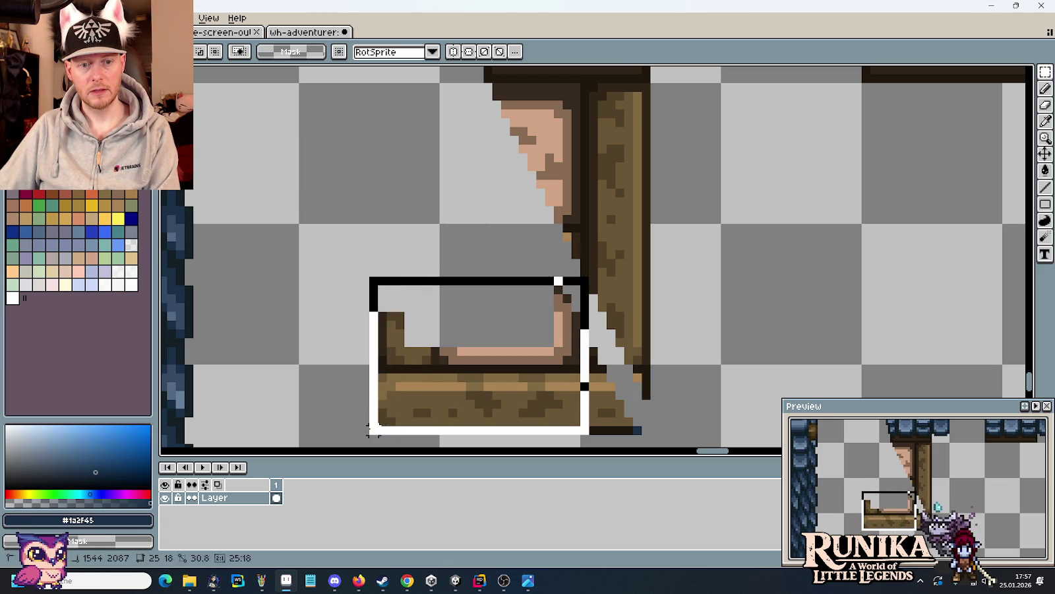
{"action": "key", "text": "Delete"}
{"action": "left_click_drag", "start_coordinate": [620, 350], "coordinate": [556, 431]}
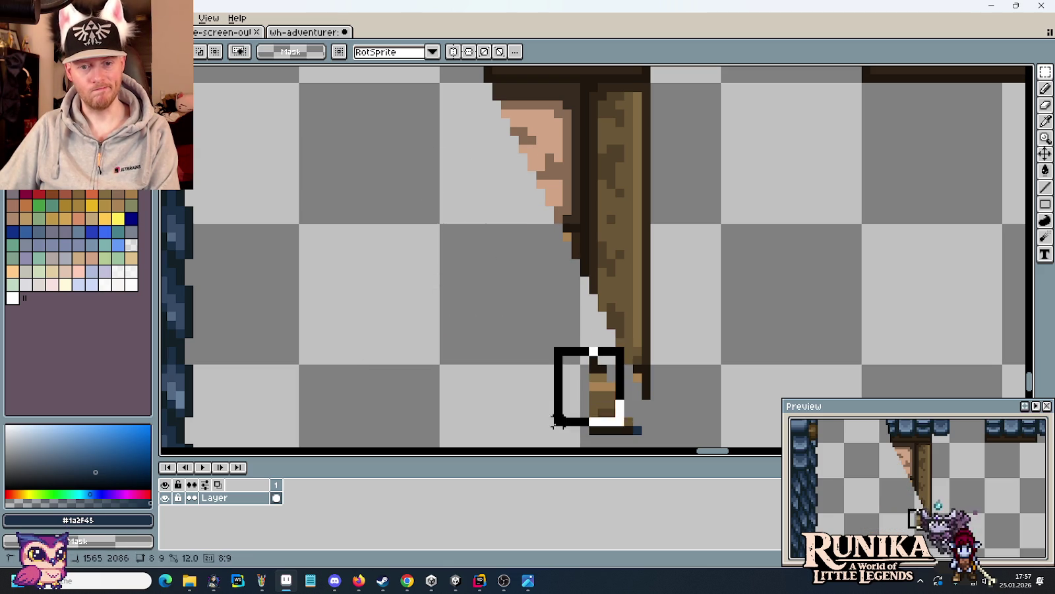
{"action": "key", "text": "Delete"}
{"action": "left_click_drag", "start_coordinate": [672, 400], "coordinate": [556, 447]}
{"action": "key", "text": "Delete"}
{"action": "scroll", "coordinate": [576, 341], "scroll_direction": "down", "scroll_amount": 3}
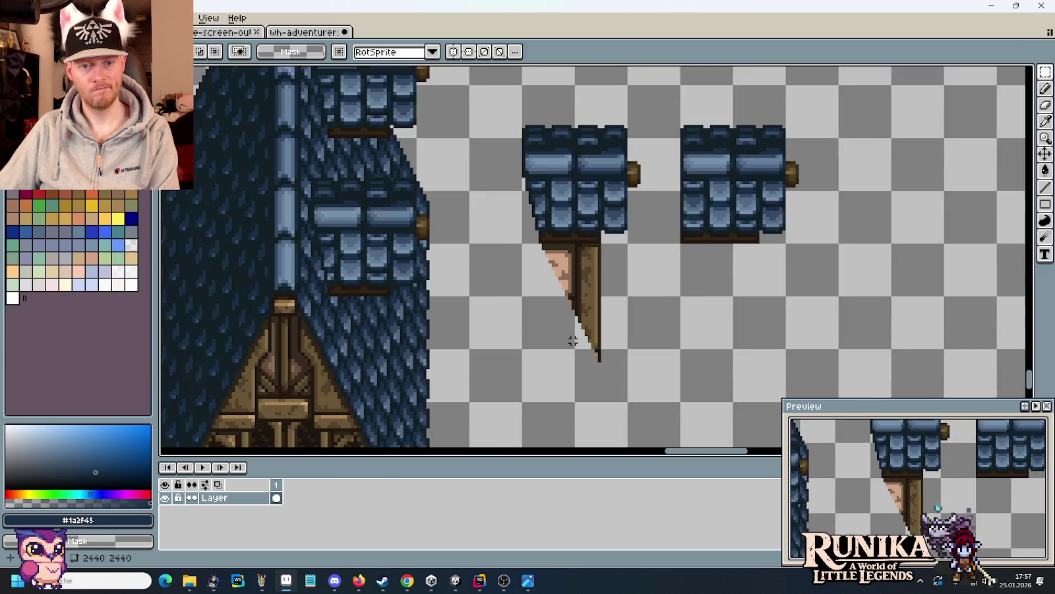
{"action": "scroll", "coordinate": [572, 342], "scroll_direction": "down", "scroll_amount": 1}
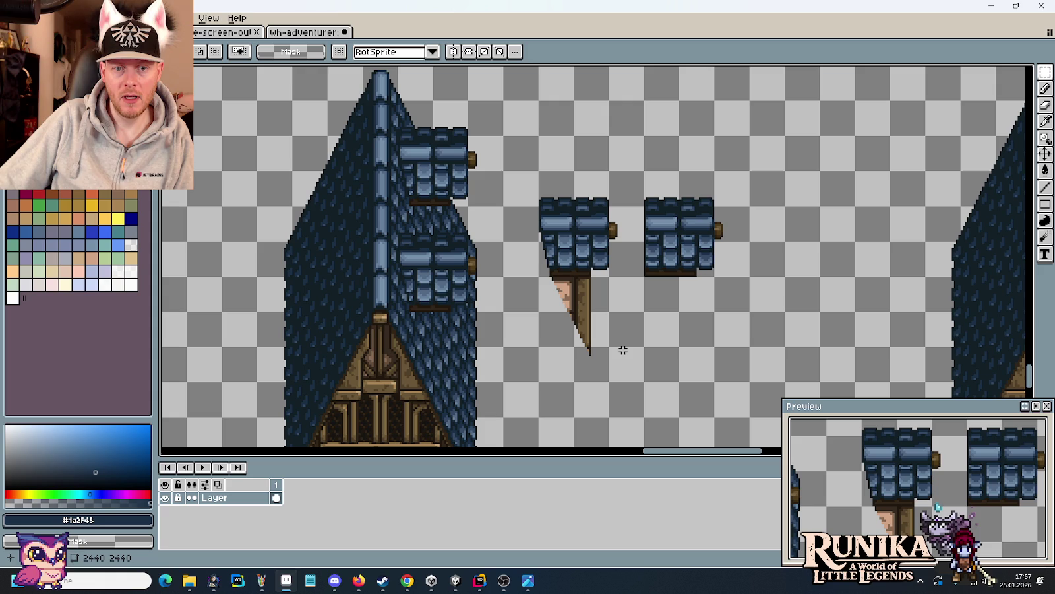
- Move the dormer and its slanted side wall onto the lower roof dormer
{"action": "left_click_drag", "start_coordinate": [614, 356], "coordinate": [528, 173]}
{"action": "left_click", "coordinate": [628, 381]}
{"action": "left_click_drag", "start_coordinate": [645, 383], "coordinate": [538, 171]}
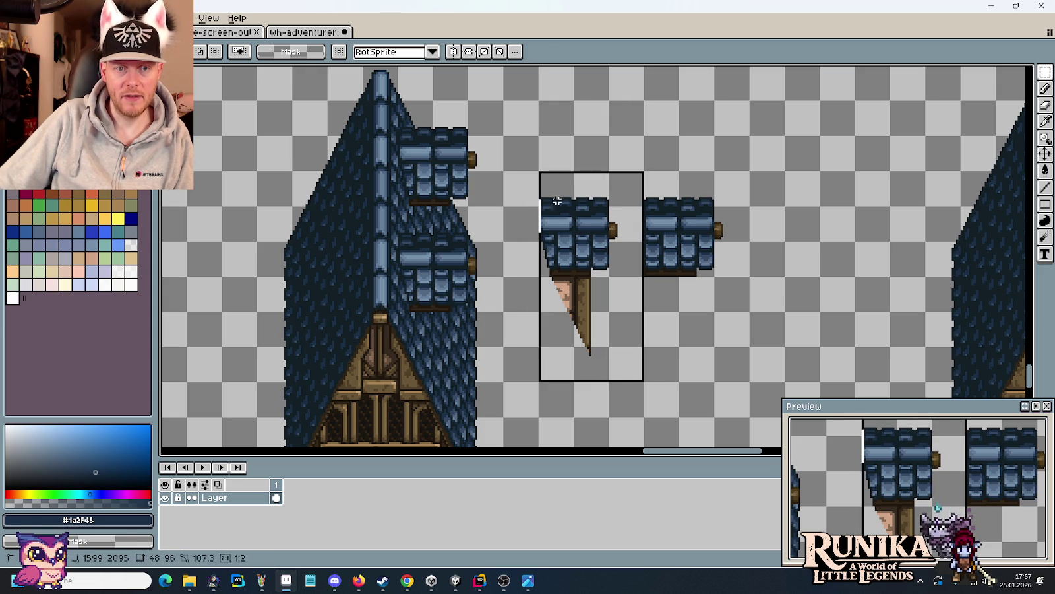
{"action": "left_click", "coordinate": [618, 319]}
{"action": "left_click_drag", "start_coordinate": [618, 319], "coordinate": [481, 244]}
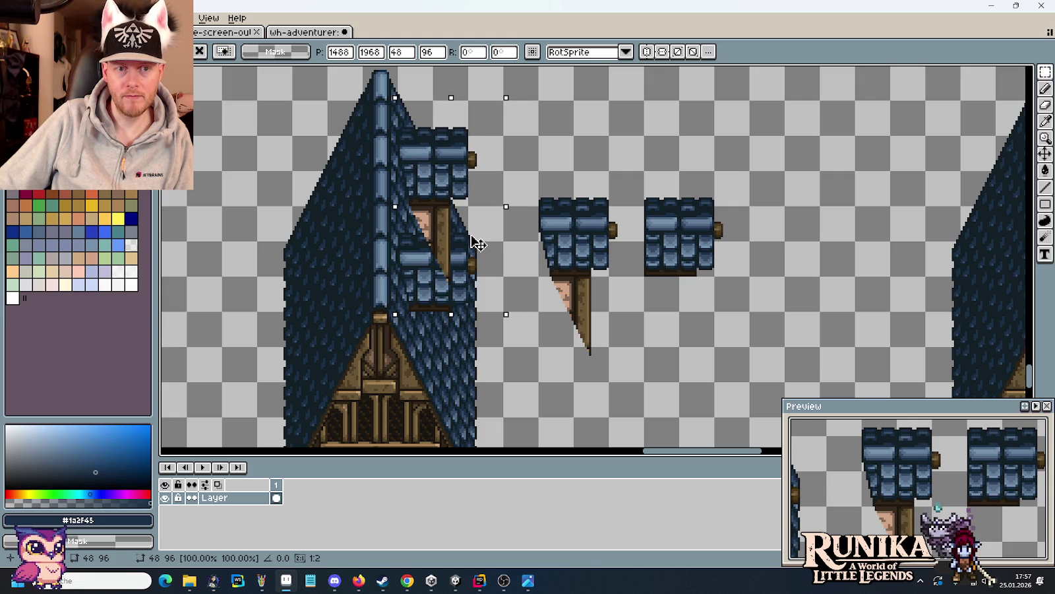
{"action": "left_click_drag", "start_coordinate": [478, 244], "coordinate": [482, 349]}
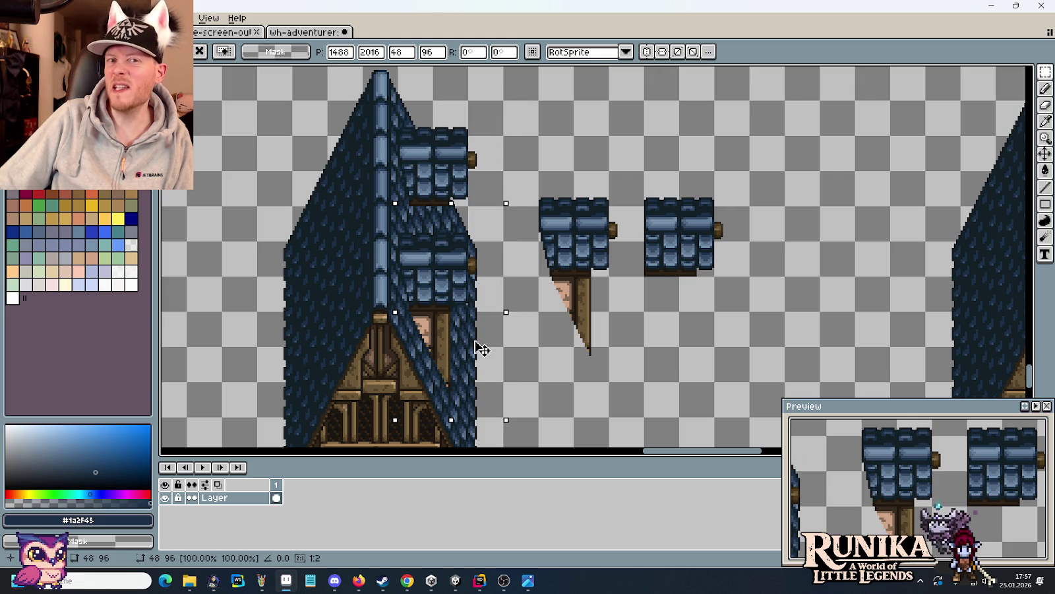
{"action": "left_click_drag", "start_coordinate": [482, 349], "coordinate": [711, 322]}
{"action": "key", "text": "Escape"}
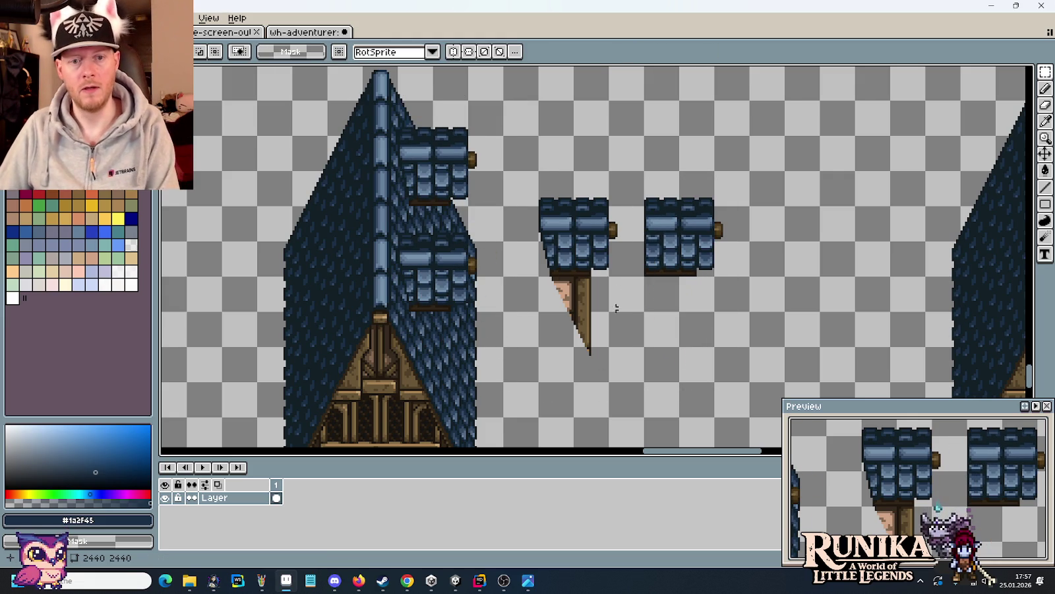
- Select both 96x96 roof pieces and drag a copy directly beneath them
{"action": "scroll", "coordinate": [610, 303], "scroll_direction": "up", "scroll_amount": 1}
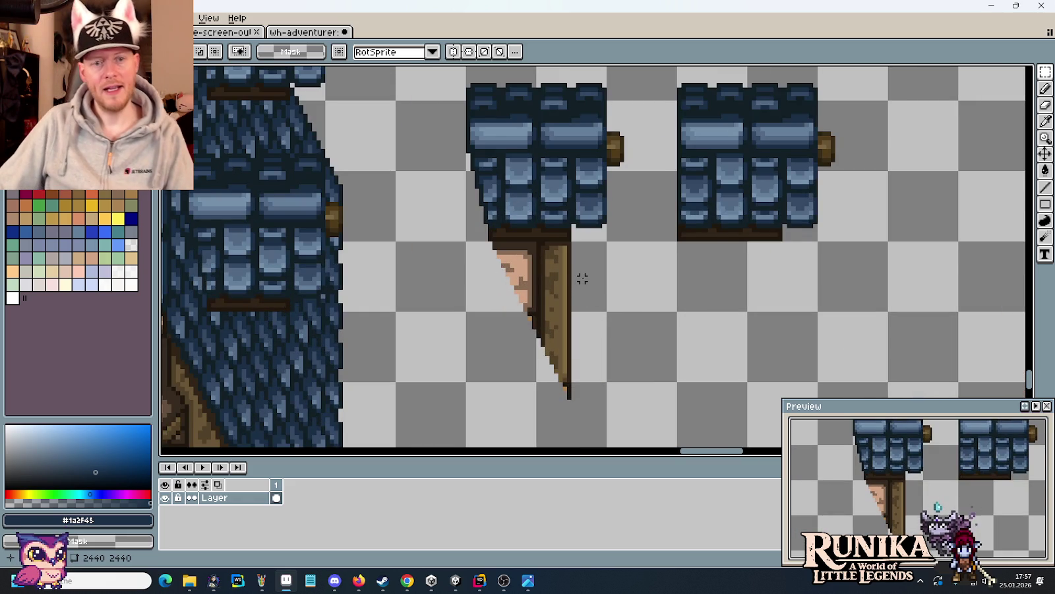
{"action": "left_click_drag", "start_coordinate": [525, 335], "coordinate": [634, 409]}
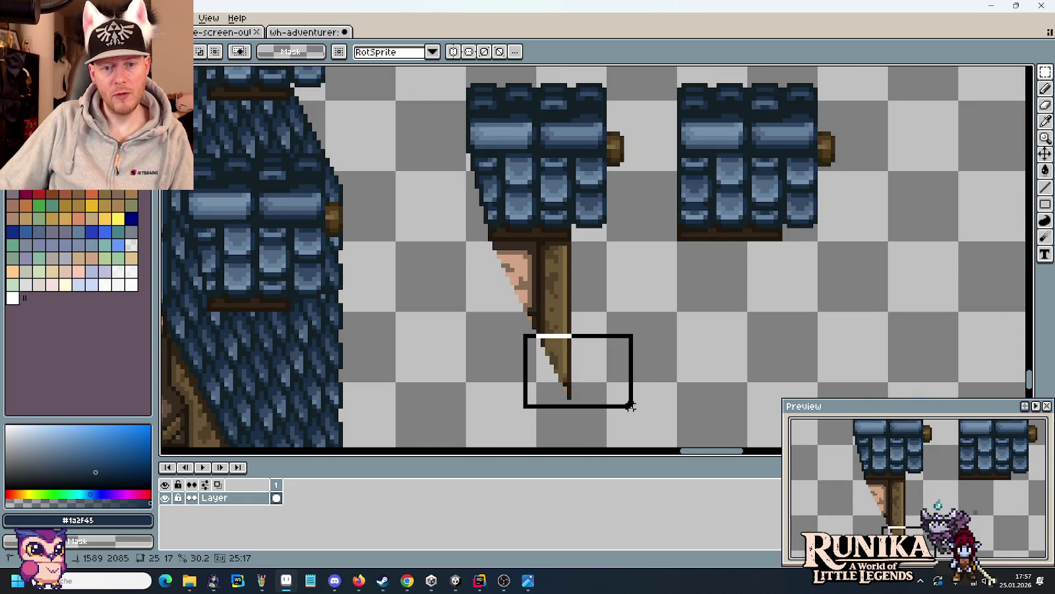
{"action": "left_click", "coordinate": [726, 318]}
{"action": "scroll", "coordinate": [740, 282], "scroll_direction": "down", "scroll_amount": 1}
{"action": "left_click_drag", "start_coordinate": [739, 282], "coordinate": [713, 319]}
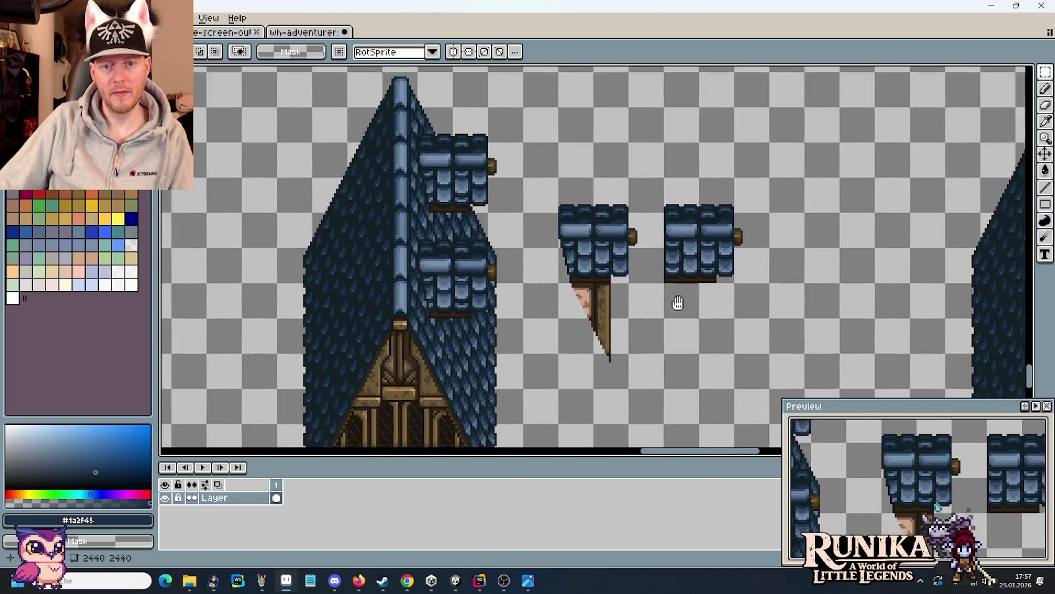
{"action": "mouse_move", "coordinate": [732, 192]}
{"action": "left_mouse_down"}
{"action": "mouse_move", "coordinate": [628, 294]}
{"action": "mouse_move", "coordinate": [523, 368]}
{"action": "mouse_move", "coordinate": [519, 406]}
{"action": "left_mouse_up"}
{"action": "mouse_move", "coordinate": [650, 295]}
{"action": "left_mouse_down"}
{"action": "mouse_move", "coordinate": [612, 394]}
{"action": "mouse_move", "coordinate": [600, 179]}
{"action": "mouse_move", "coordinate": [593, 365]}
{"action": "left_mouse_up"}
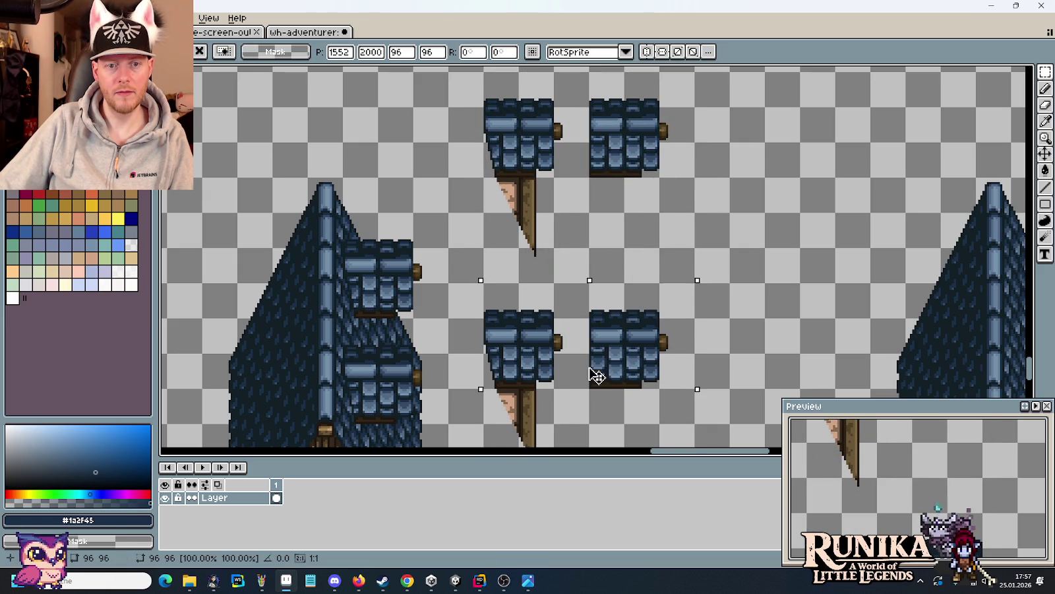
- Commit the copied roof pieces and check the medieval house reference art
{"action": "key", "text": "Return"}
{"action": "left_click_drag", "start_coordinate": [683, 336], "coordinate": [683, 324]}
{"action": "scroll", "coordinate": [683, 323], "scroll_direction": "up", "scroll_amount": 1}
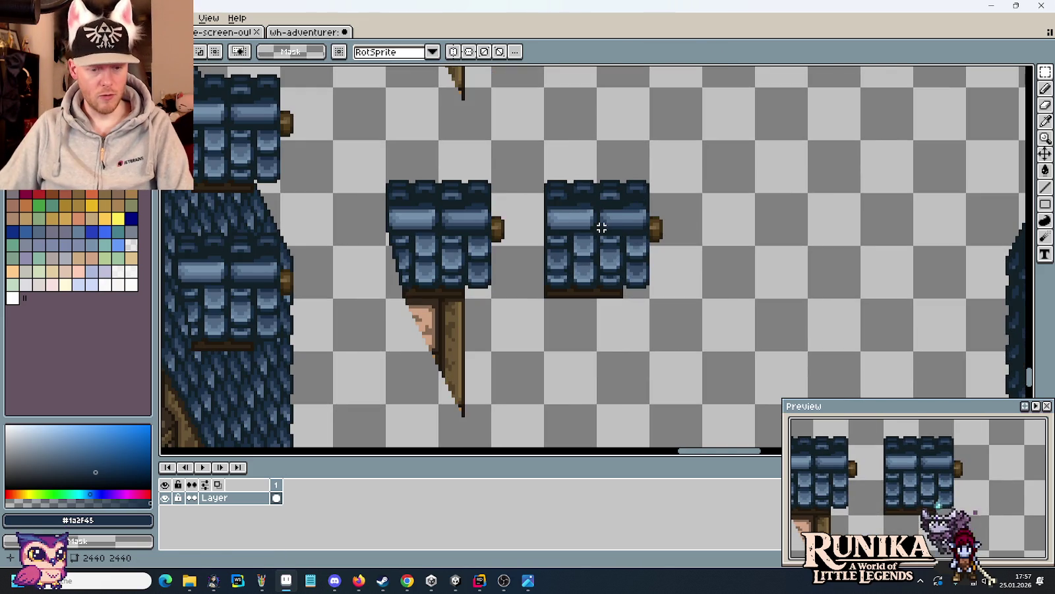
{"action": "key", "text": "alt+Tab"}
{"action": "key", "text": "alt+Tab"}
{"action": "scroll", "coordinate": [616, 204], "scroll_direction": "up", "scroll_amount": 1}
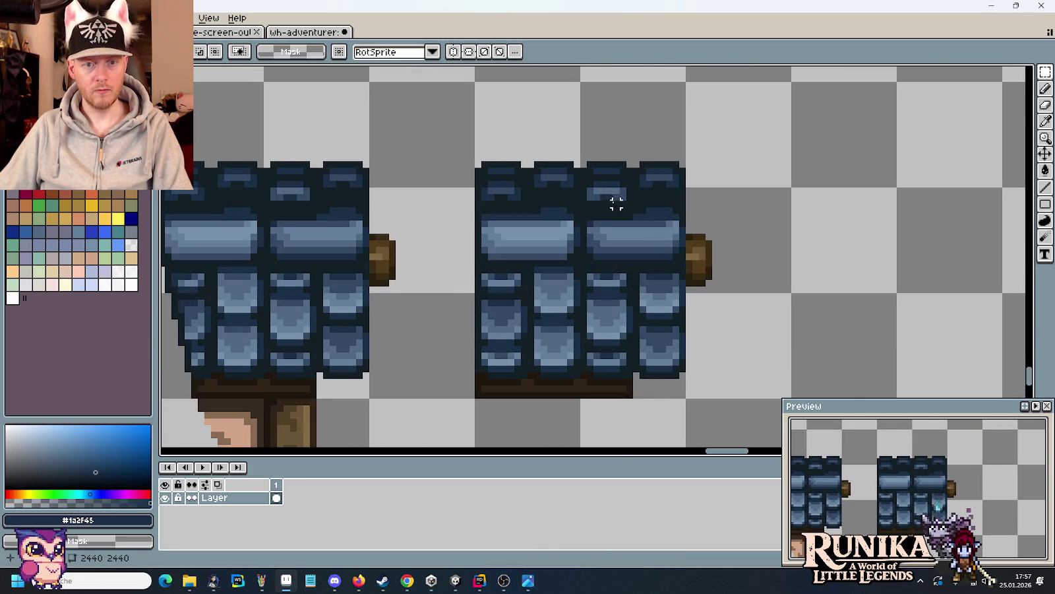
{"action": "scroll", "coordinate": [583, 238], "scroll_direction": "up", "scroll_amount": 1}
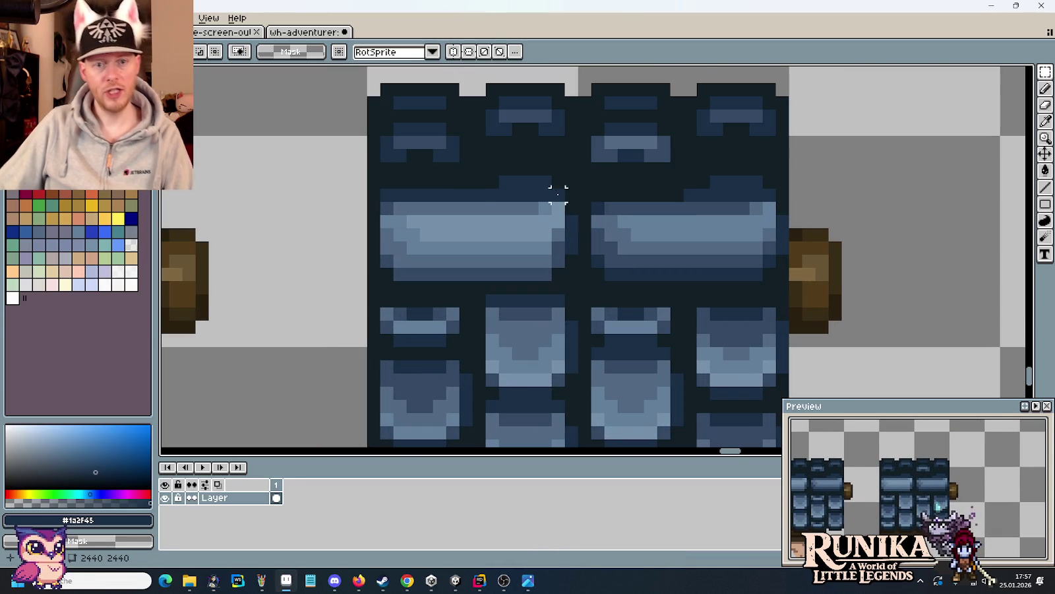
- Nudge the top-row tile blocks of the right dormer roof rightward
{"action": "left_click_drag", "start_coordinate": [479, 195], "coordinate": [641, 288]}
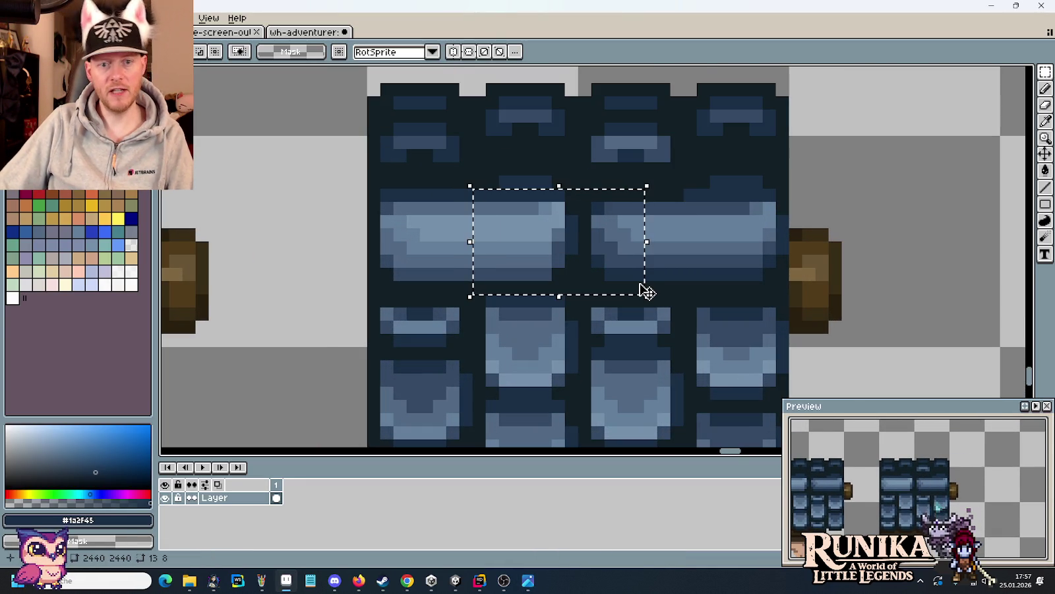
{"action": "key", "text": "Right"}
{"action": "key", "text": "Right"}
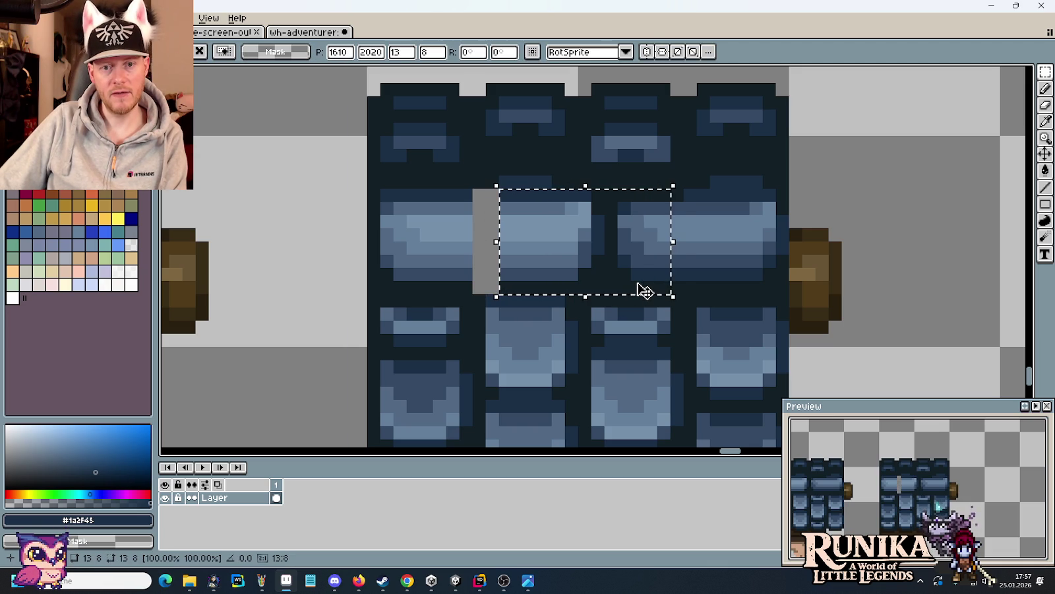
{"action": "key", "text": "Right"}
{"action": "key", "text": "Right"}
{"action": "left_click", "coordinate": [386, 194]}
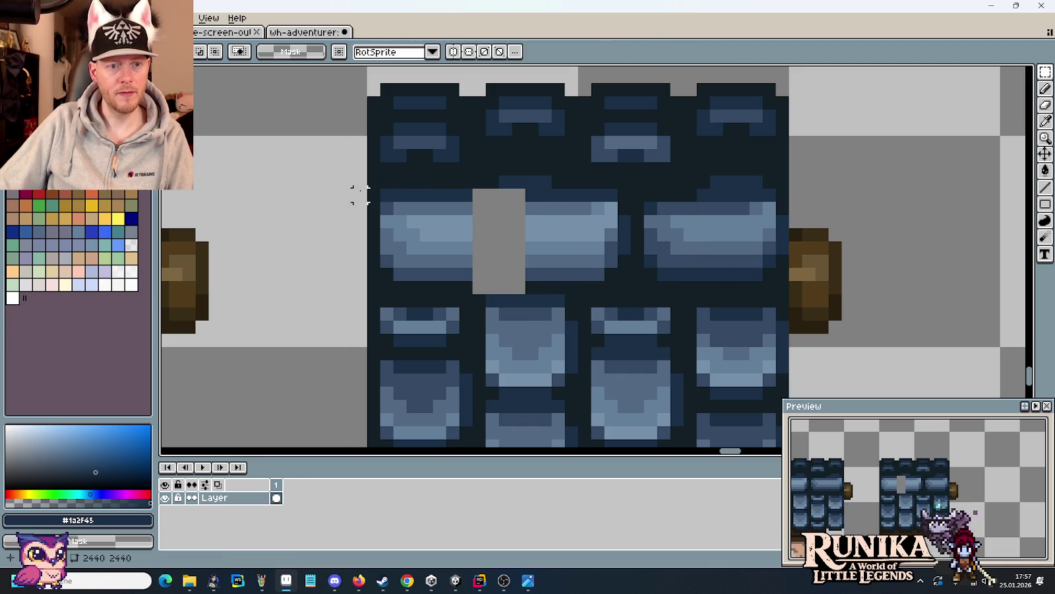
{"action": "mouse_move", "coordinate": [374, 194]}
{"action": "left_mouse_down"}
{"action": "mouse_move", "coordinate": [473, 294]}
{"action": "mouse_move", "coordinate": [494, 270]}
{"action": "left_mouse_up"}
{"action": "key", "text": "Right"}
{"action": "key", "text": "Right"}
{"action": "key", "text": "Right"}
{"action": "key", "text": "Right"}
{"action": "left_click", "coordinate": [361, 185]}
- Delete the leftover left tile column and pick the dark brown timber colour
{"action": "scroll", "coordinate": [360, 182], "scroll_direction": "down", "scroll_amount": 1}
{"action": "scroll", "coordinate": [360, 181], "scroll_direction": "down", "scroll_amount": 1}
{"action": "left_click_drag", "start_coordinate": [360, 108], "coordinate": [414, 386]}
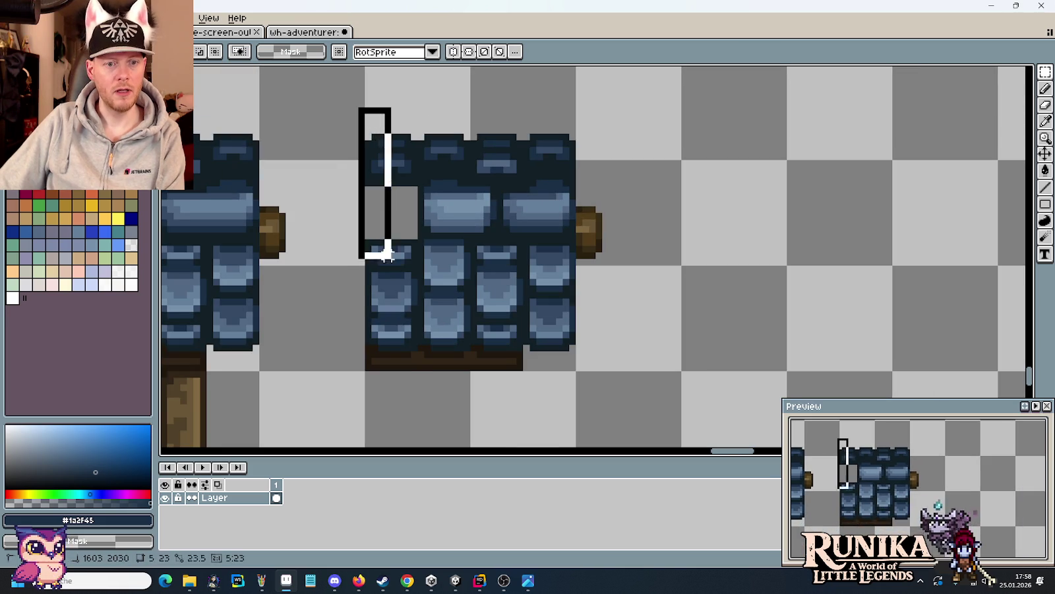
{"action": "key", "text": "Delete"}
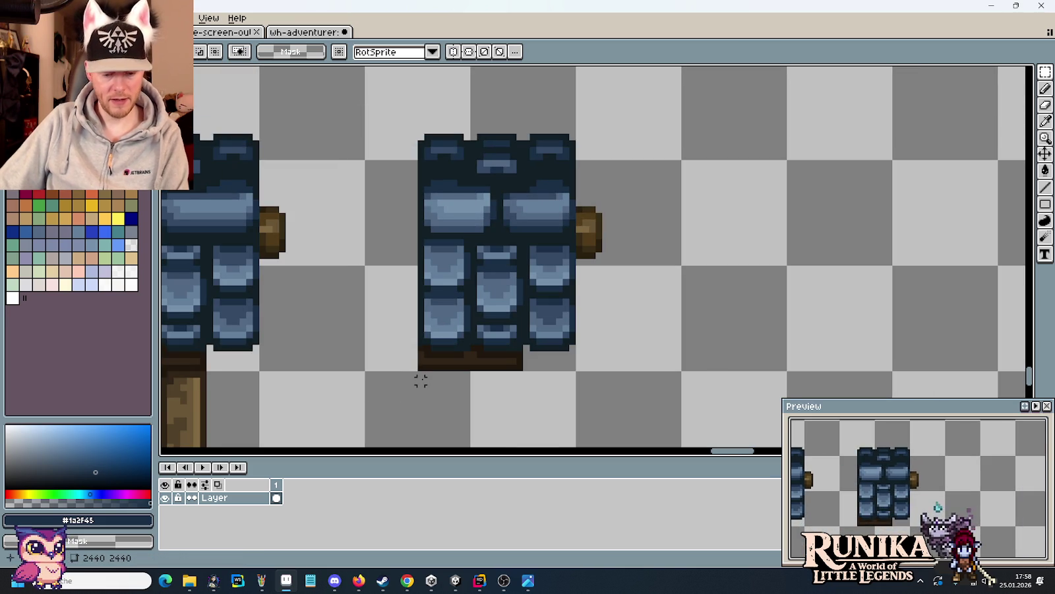
{"action": "scroll", "coordinate": [420, 381], "scroll_direction": "up", "scroll_amount": 3}
{"action": "key", "text": "b"}
{"action": "left_click", "coordinate": [416, 324], "text": "alt"}
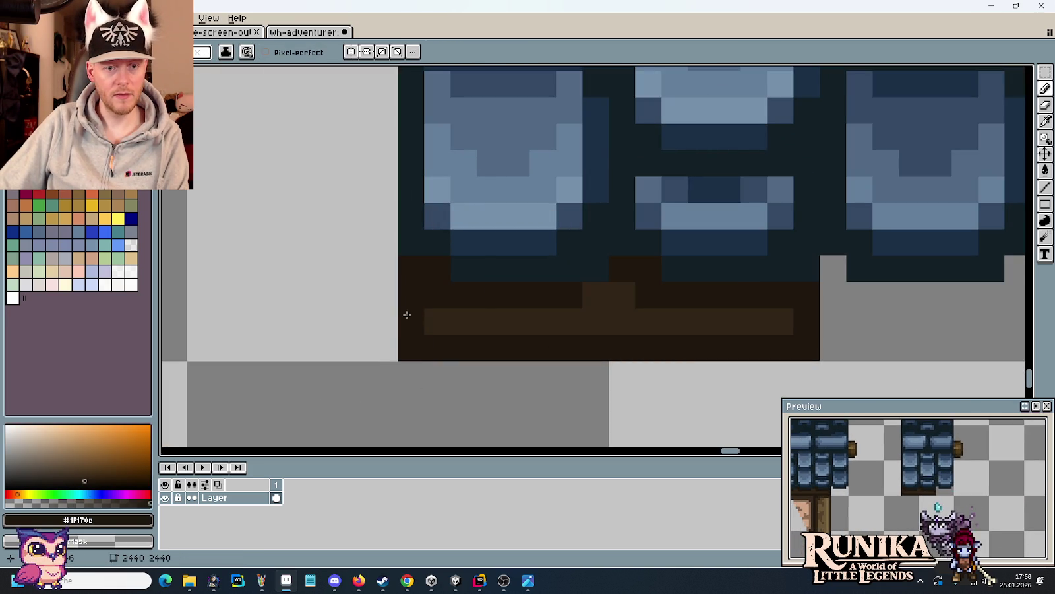
- Centre both dormer roofs in view and erase the left dormer roof
{"action": "scroll", "coordinate": [407, 315], "scroll_direction": "down", "scroll_amount": 3}
{"action": "left_click_drag", "start_coordinate": [407, 314], "coordinate": [528, 315]}
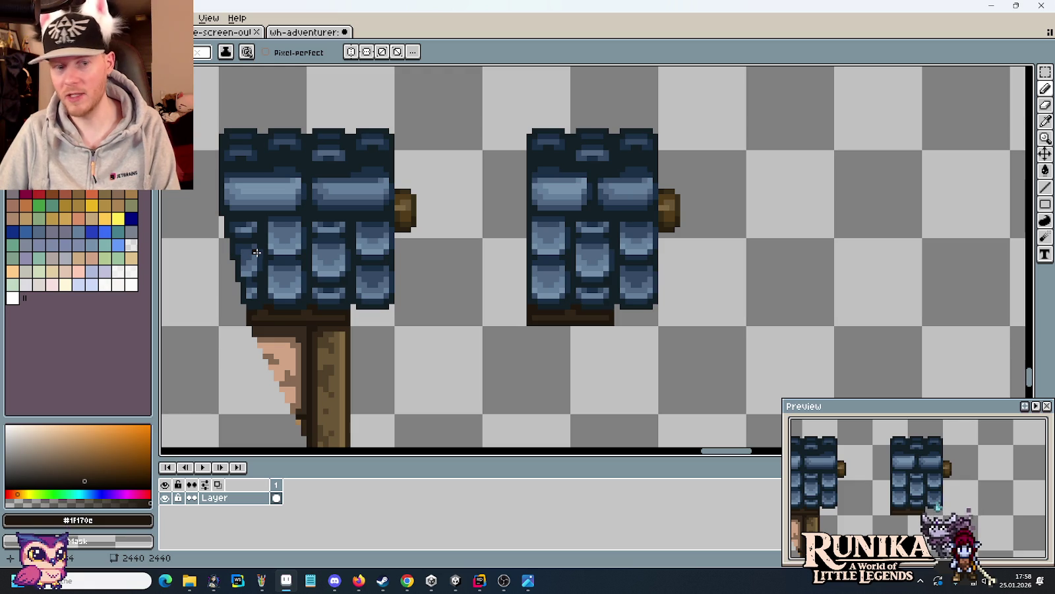
{"action": "scroll", "coordinate": [392, 234], "scroll_direction": "down", "scroll_amount": 1}
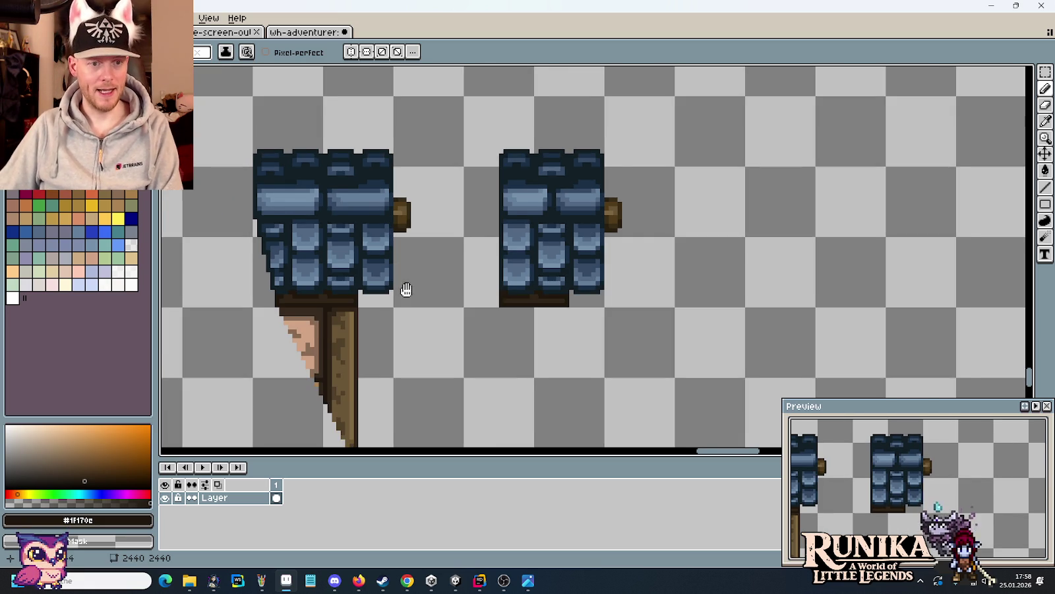
{"action": "left_click_drag", "start_coordinate": [406, 289], "coordinate": [461, 274]}
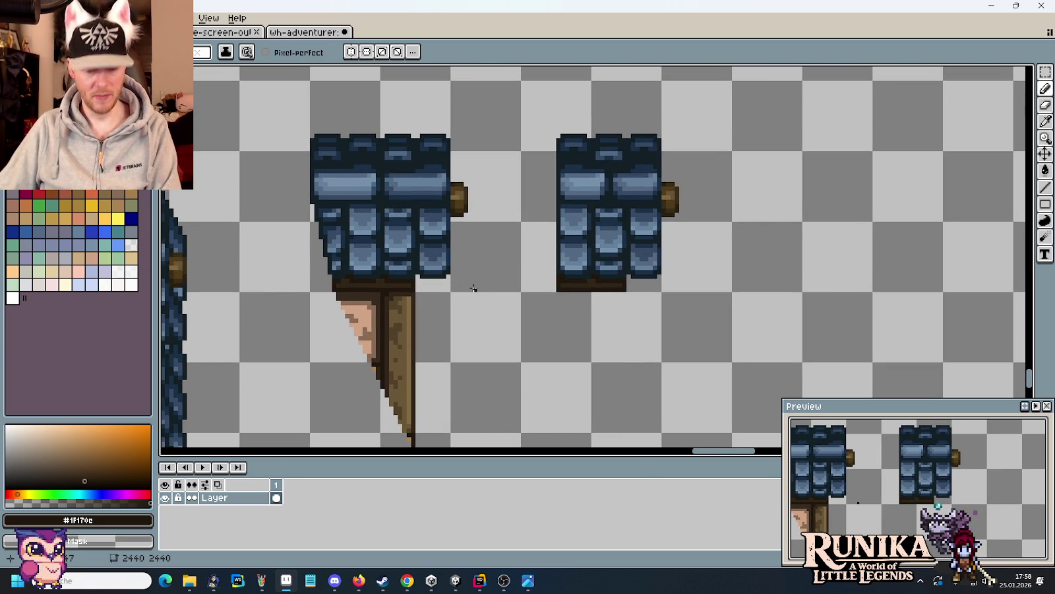
{"action": "key", "text": "m"}
{"action": "left_click_drag", "start_coordinate": [478, 287], "coordinate": [334, 149]}
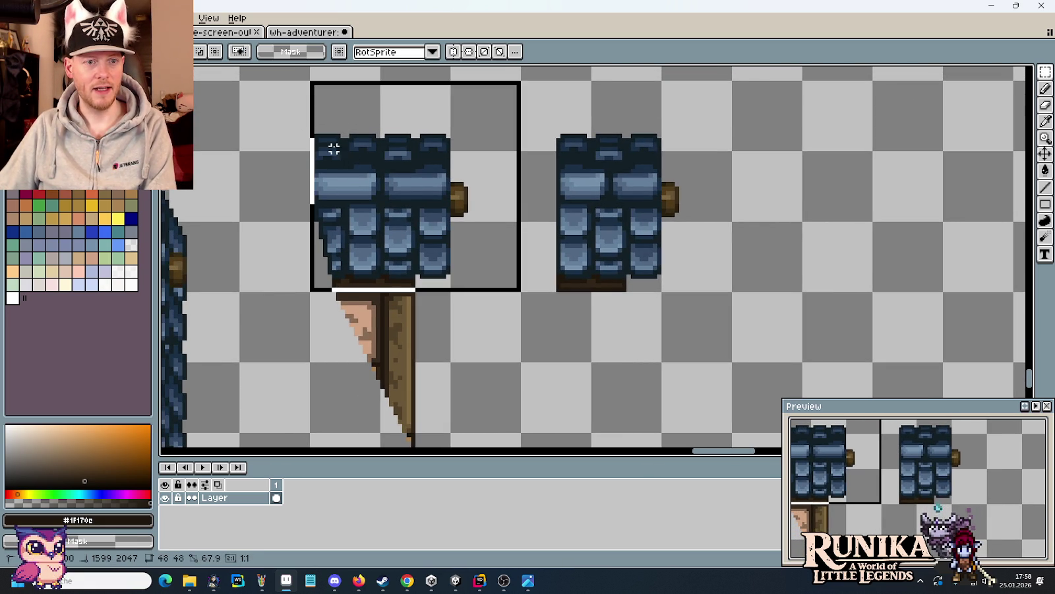
{"action": "key", "text": "Delete"}
- Copy the right dormer roof into the left dormer's place
{"action": "left_click_drag", "start_coordinate": [672, 266], "coordinate": [565, 130]}
{"action": "left_click_drag", "start_coordinate": [608, 172], "coordinate": [395, 174]}
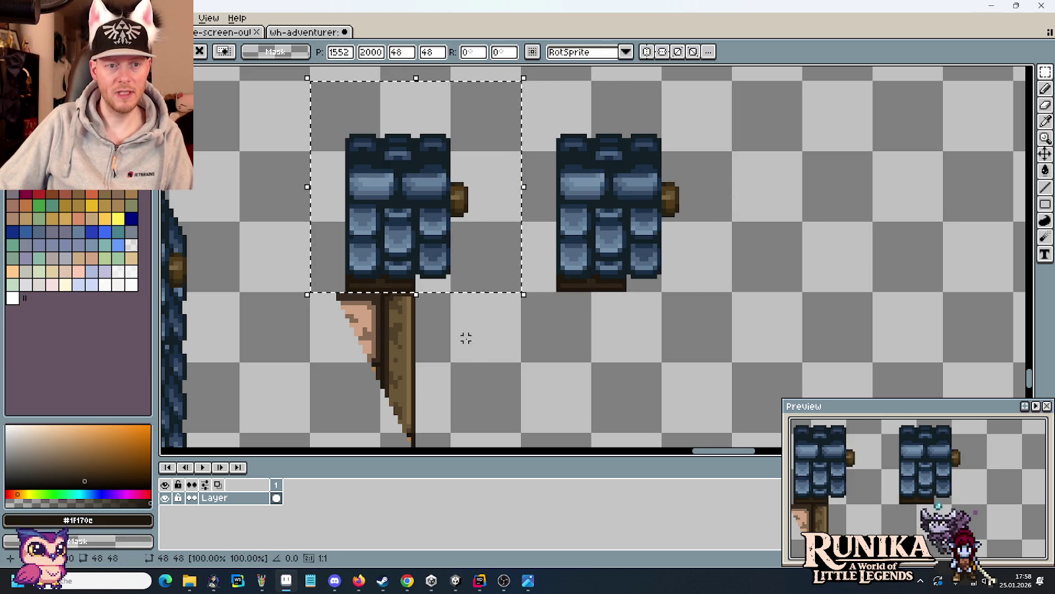
{"action": "key", "text": "ctrl+d"}
{"action": "scroll", "coordinate": [346, 223], "scroll_direction": "up", "scroll_amount": 1}
{"action": "scroll", "coordinate": [346, 223], "scroll_direction": "up", "scroll_amount": 1}
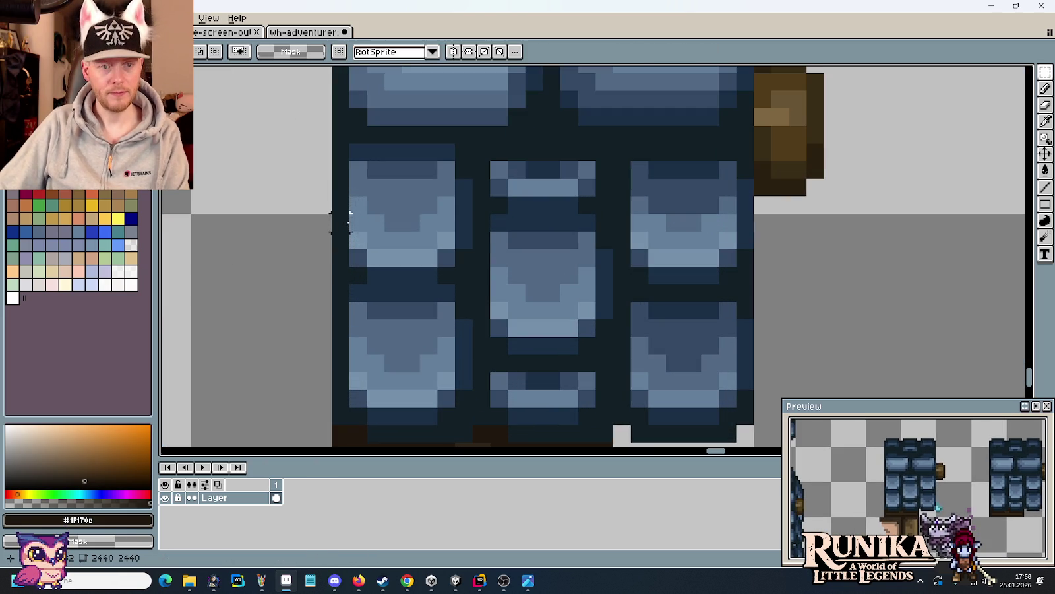
- Erase the roof's dark left edge, mark a slanted guide, and trim the brown sill
{"action": "key", "text": "b"}
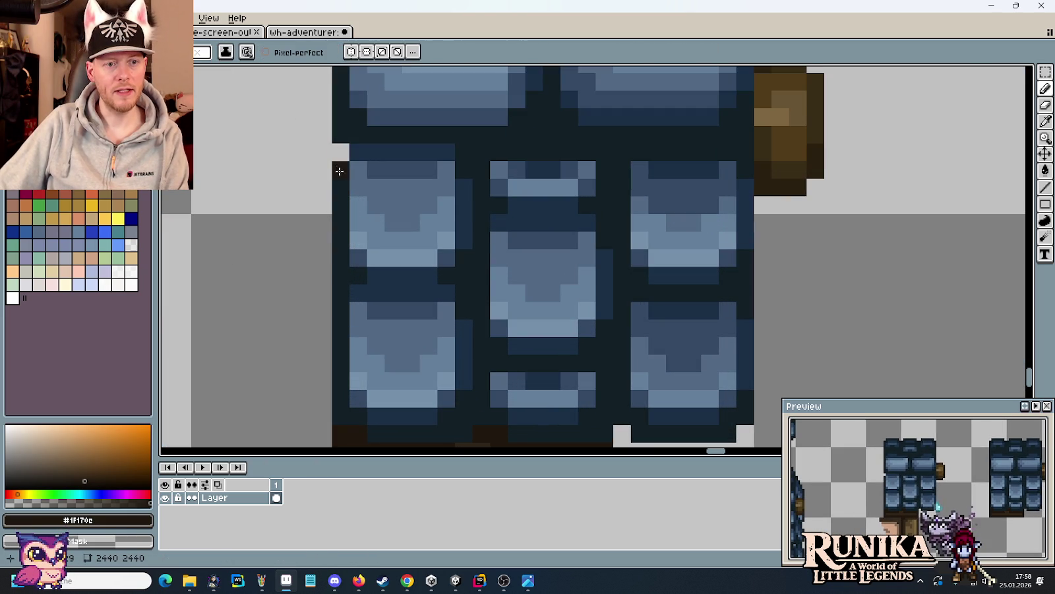
{"action": "left_click_drag", "start_coordinate": [339, 172], "coordinate": [337, 198]}
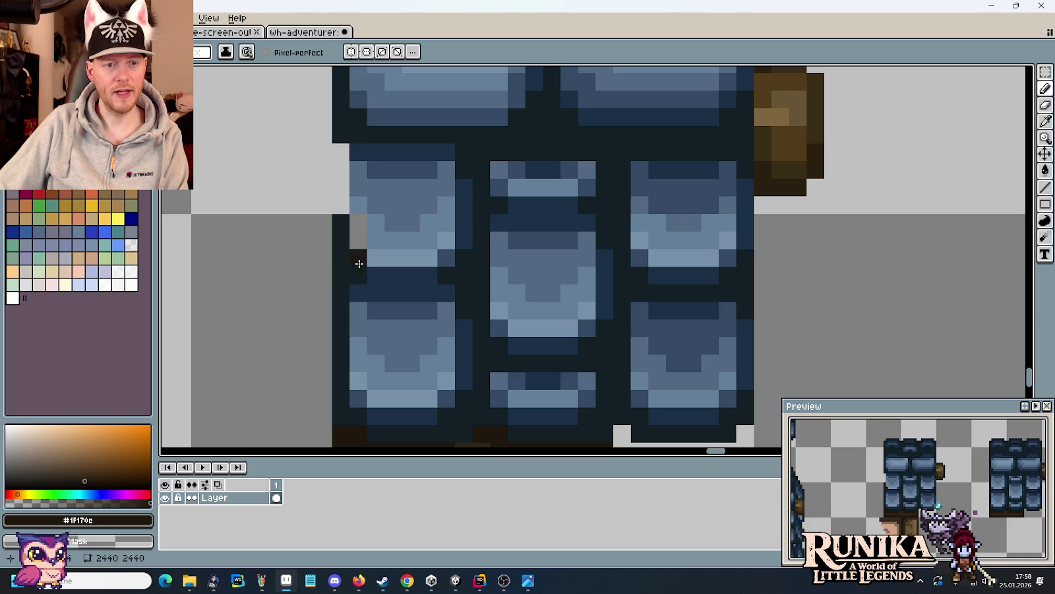
{"action": "left_click_drag", "start_coordinate": [301, 291], "coordinate": [272, 130]}
{"action": "left_click_drag", "start_coordinate": [348, 166], "coordinate": [347, 183]}
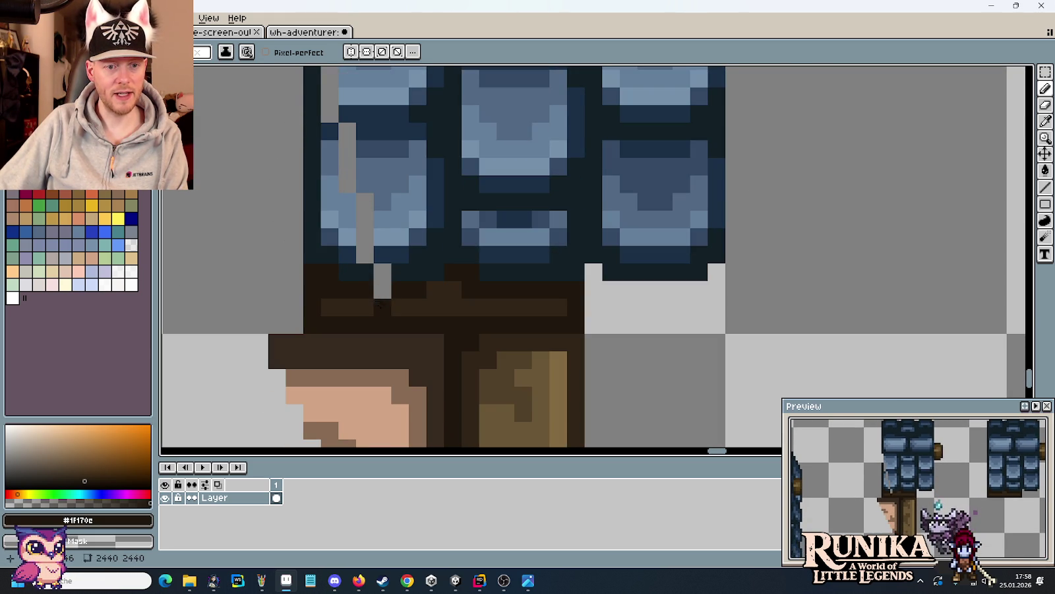
{"action": "left_click", "coordinate": [382, 319]}
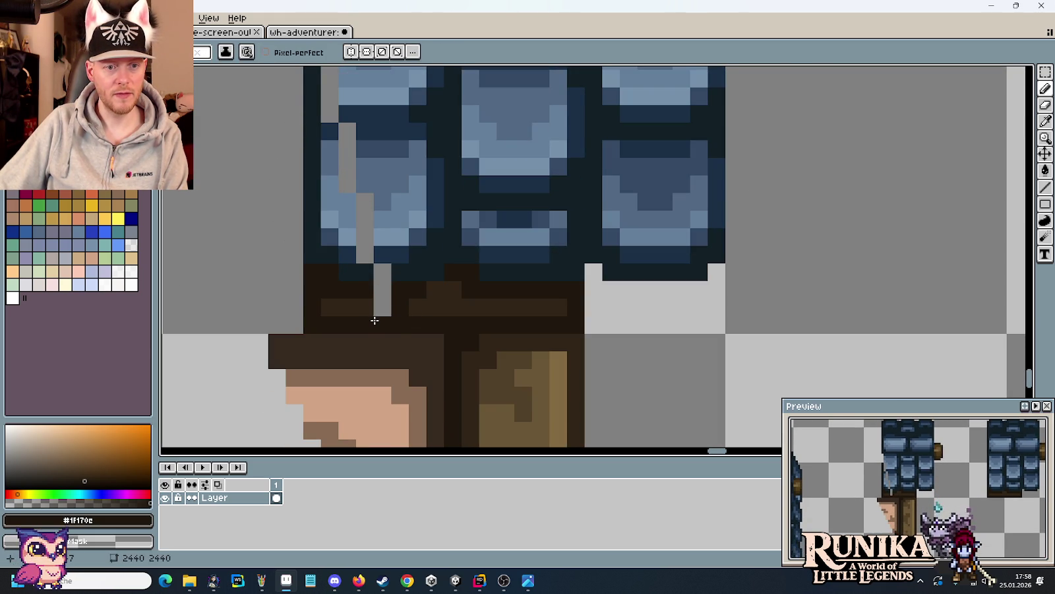
{"action": "mouse_move", "coordinate": [357, 320]}
{"action": "left_mouse_down"}
{"action": "mouse_move", "coordinate": [321, 281]}
{"action": "mouse_move", "coordinate": [330, 148]}
{"action": "mouse_move", "coordinate": [339, 262]}
{"action": "left_mouse_up"}
- Paint a dark blue stepped outline along the roof's slanted left side
{"action": "scroll", "coordinate": [304, 218], "scroll_direction": "up", "scroll_amount": 1}
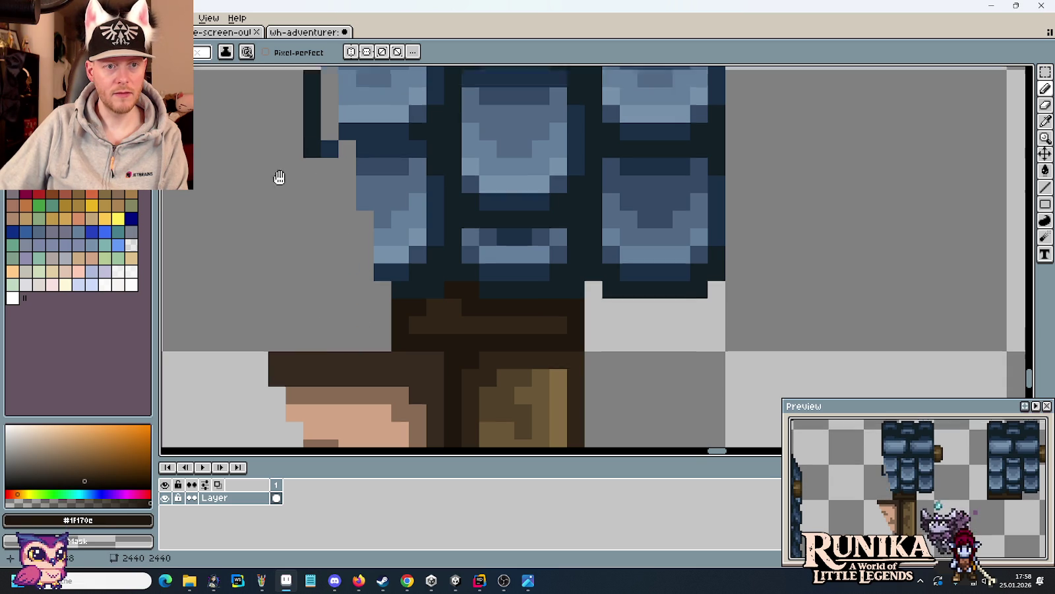
{"action": "scroll", "coordinate": [278, 177], "scroll_direction": "up", "scroll_amount": 4}
{"action": "left_click", "coordinate": [349, 160], "text": "alt"}
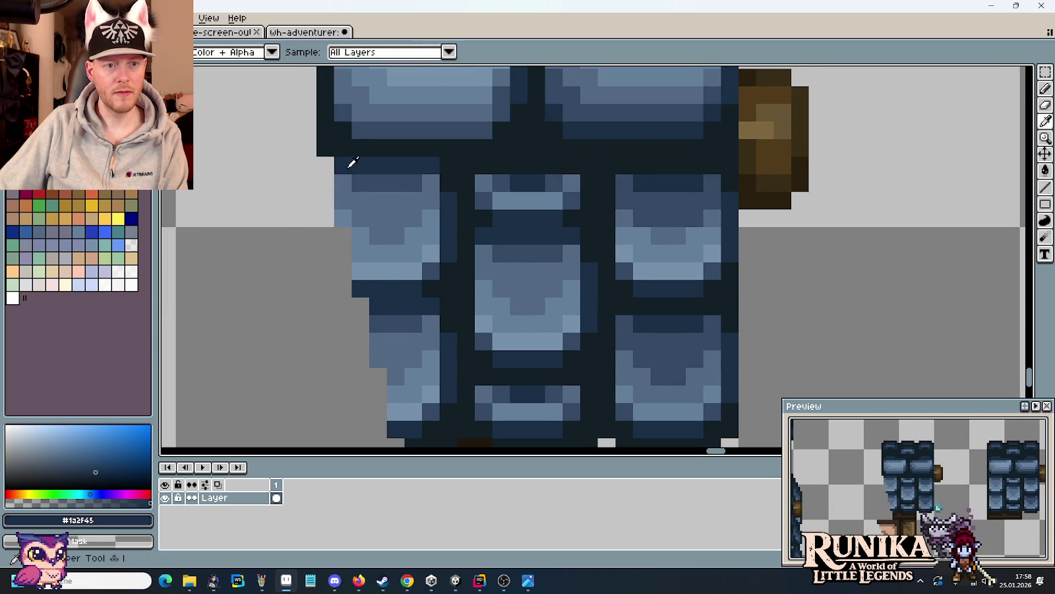
{"action": "left_click_drag", "start_coordinate": [343, 170], "coordinate": [344, 215]}
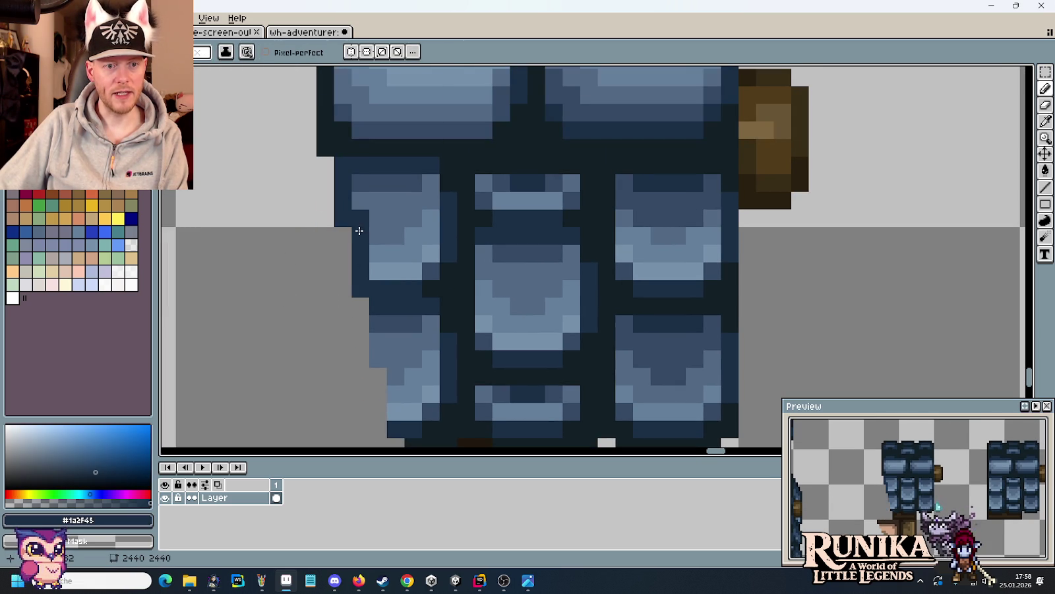
{"action": "scroll", "coordinate": [359, 231], "scroll_direction": "down", "scroll_amount": 2}
{"action": "scroll", "coordinate": [356, 229], "scroll_direction": "down", "scroll_amount": 2}
{"action": "left_click_drag", "start_coordinate": [386, 225], "coordinate": [387, 277]}
{"action": "left_click", "coordinate": [405, 273]}
{"action": "key", "text": "ctrl+z"}
{"action": "left_click", "coordinate": [397, 234]}
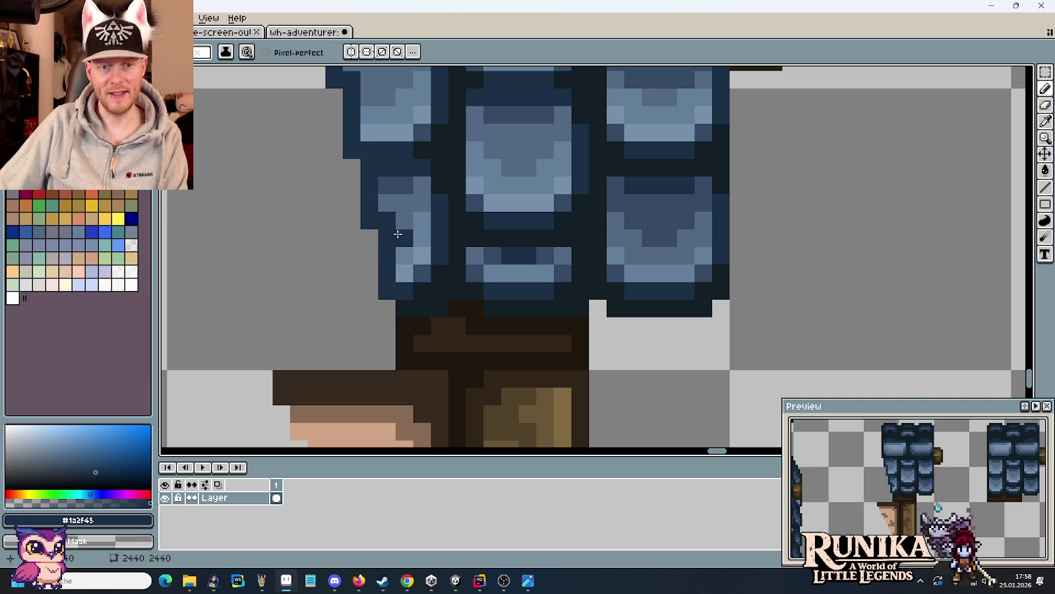
- Sample the mid blue #526984 from the dormer tiles as the drawing colour
{"action": "left_click", "coordinate": [386, 198], "text": "alt"}
{"action": "scroll", "coordinate": [389, 231], "scroll_direction": "up", "scroll_amount": 2}
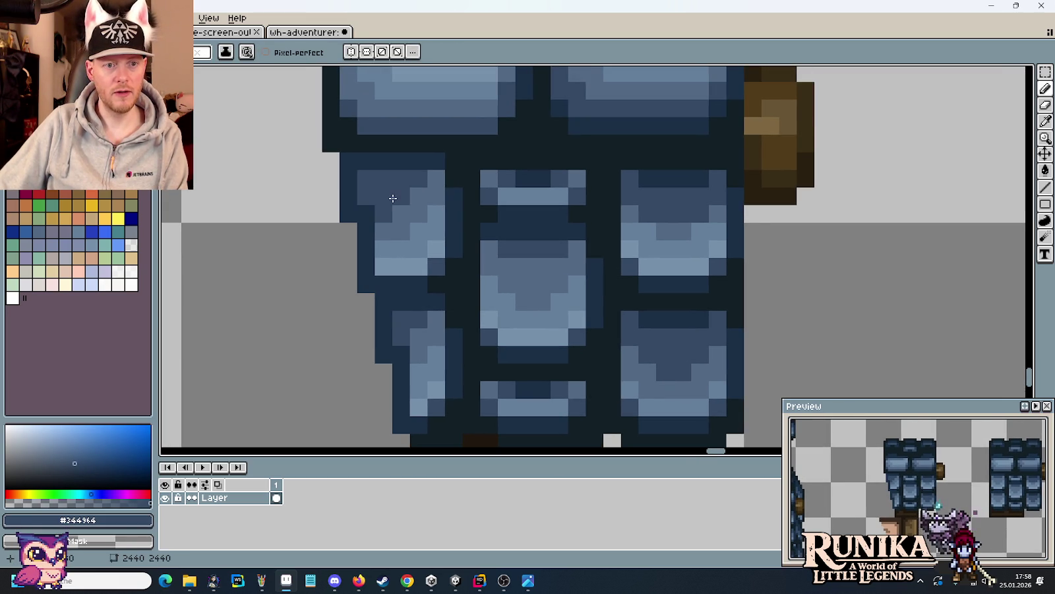
{"action": "left_click", "coordinate": [364, 175], "text": "alt"}
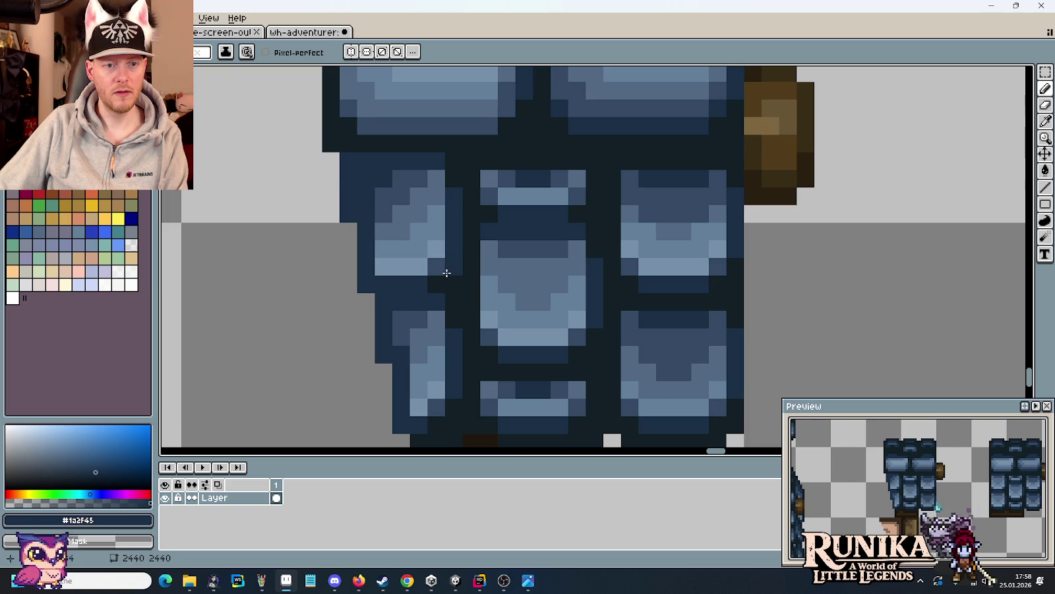
{"action": "scroll", "coordinate": [446, 273], "scroll_direction": "down", "scroll_amount": 3}
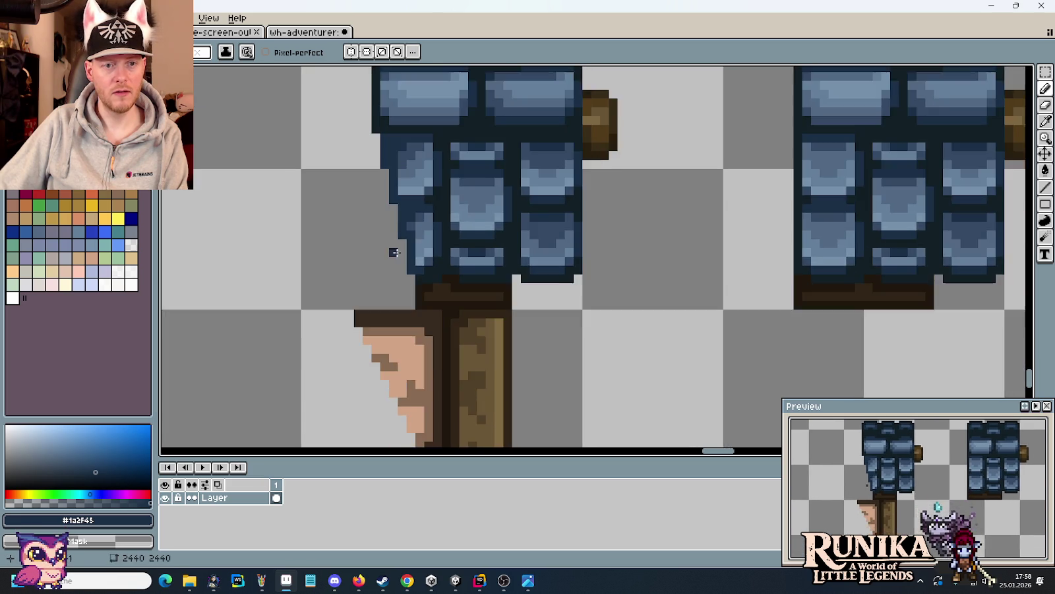
{"action": "scroll", "coordinate": [405, 193], "scroll_direction": "up", "scroll_amount": 2}
{"action": "left_click", "coordinate": [405, 193], "text": "alt"}
{"action": "key", "text": "alt"}
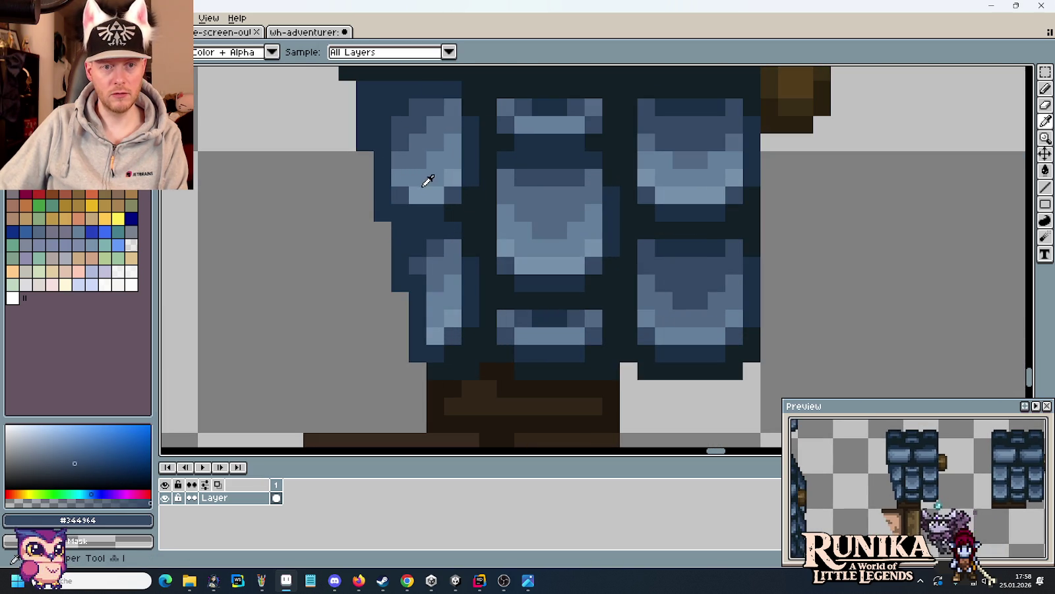
{"action": "left_click", "coordinate": [406, 161], "text": "alt"}
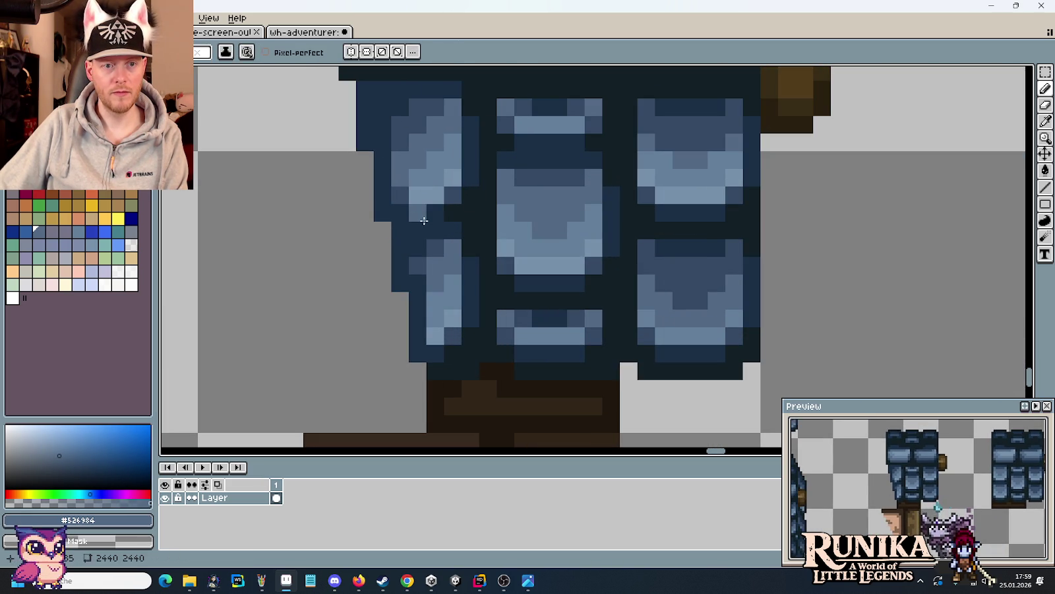
{"action": "scroll", "coordinate": [422, 191], "scroll_direction": "down", "scroll_amount": 1}
{"action": "scroll", "coordinate": [422, 192], "scroll_direction": "down", "scroll_amount": 3}
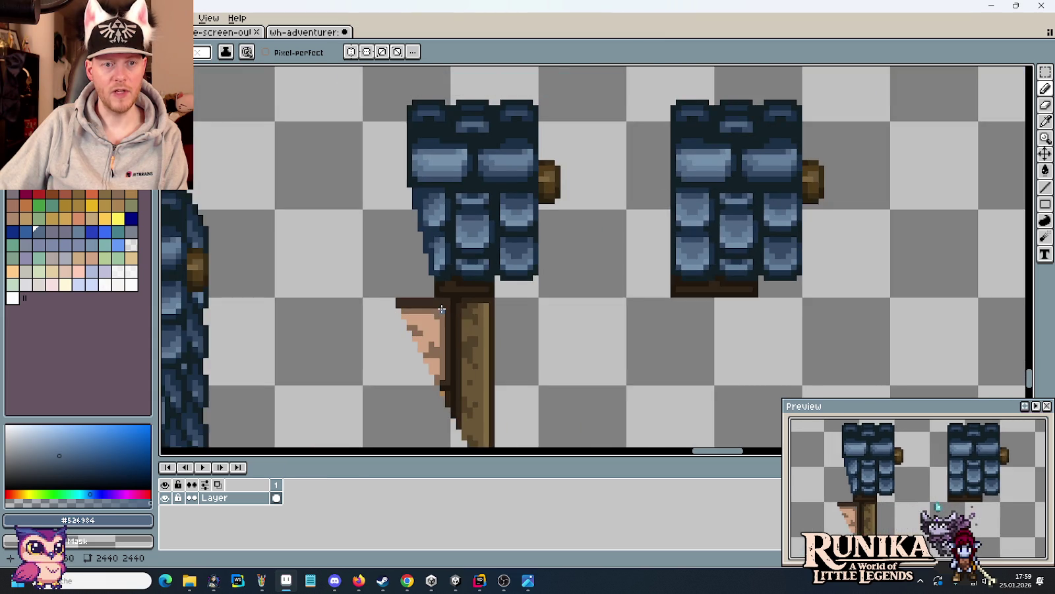
{"action": "scroll", "coordinate": [432, 267], "scroll_direction": "down", "scroll_amount": 1}
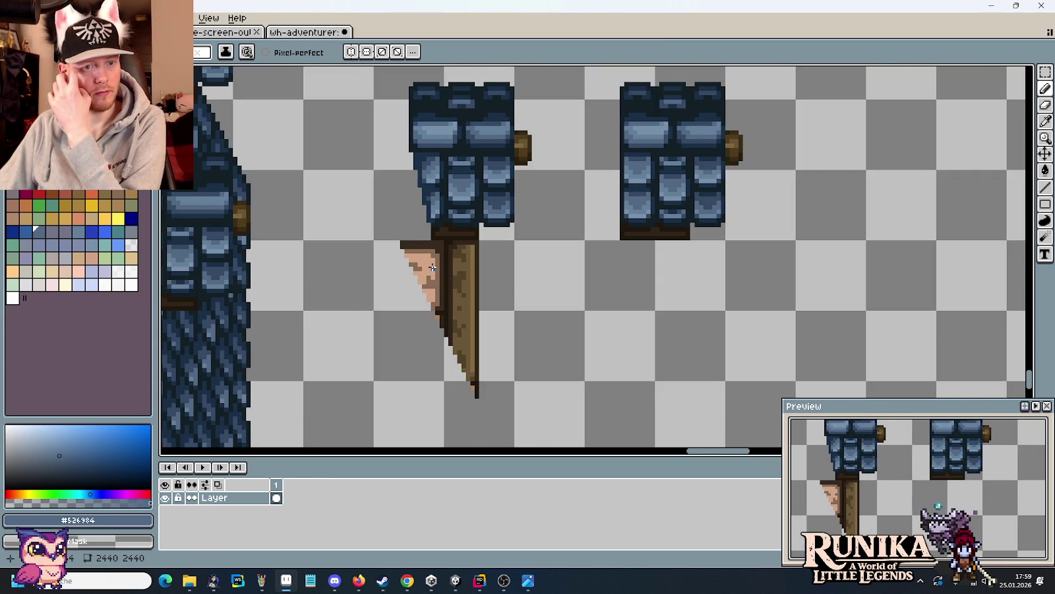
{"action": "scroll", "coordinate": [432, 267], "scroll_direction": "up", "scroll_amount": 2}
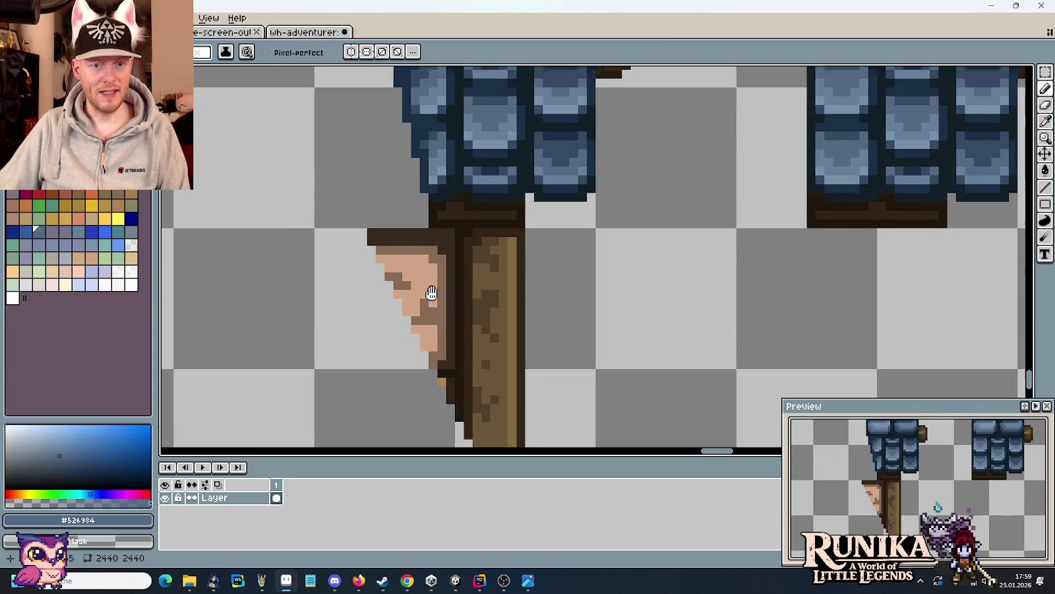
{"action": "scroll", "coordinate": [429, 290], "scroll_direction": "up", "scroll_amount": 2}
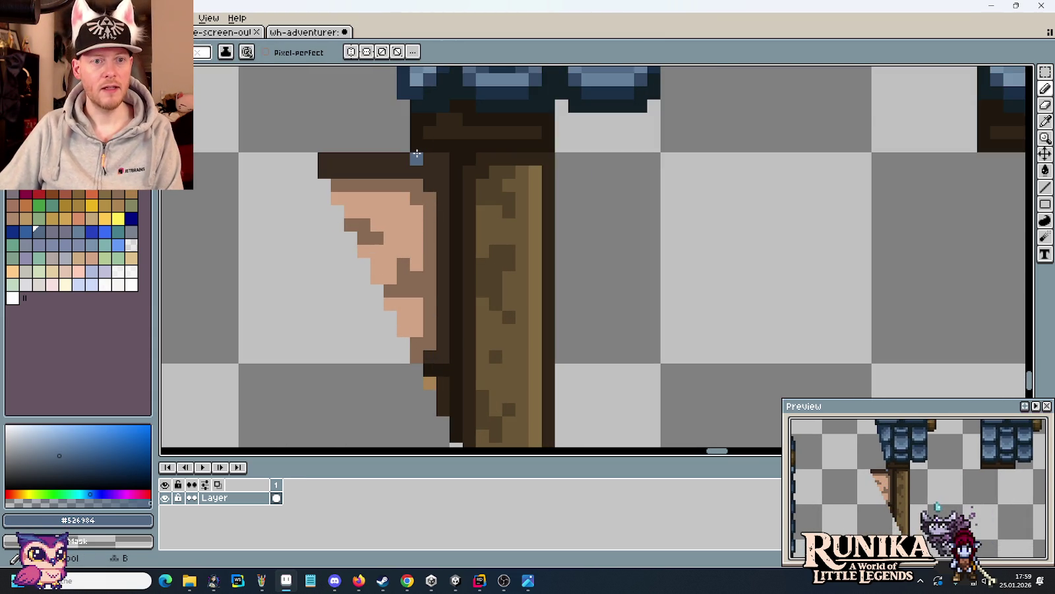
- Clear pixels in a diagonal line between the tan side panel and the post
{"action": "left_click_drag", "start_coordinate": [416, 154], "coordinate": [416, 169]}
{"action": "left_click_drag", "start_coordinate": [439, 209], "coordinate": [455, 251]}
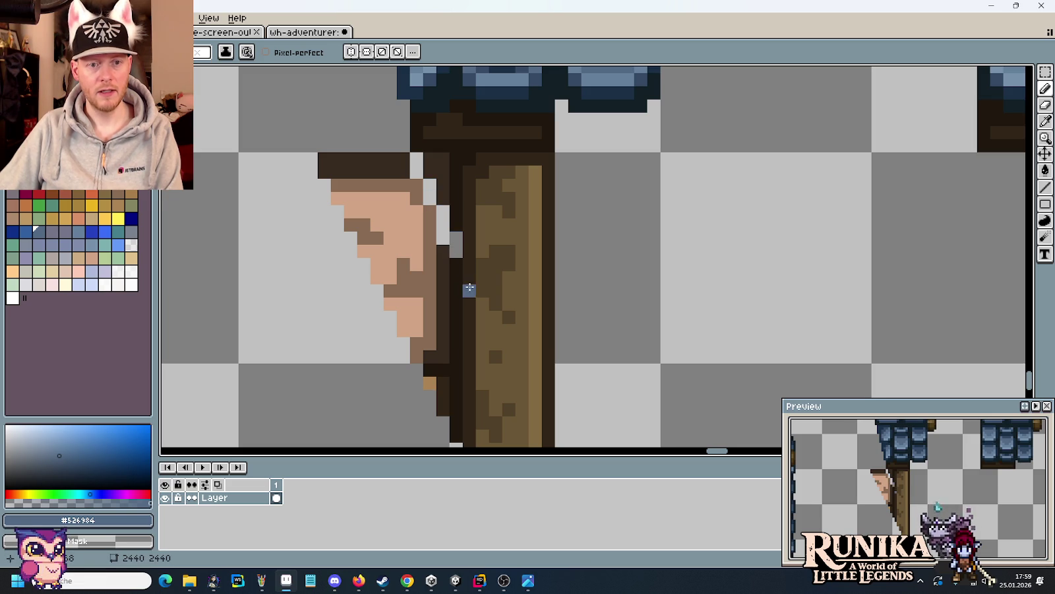
{"action": "scroll", "coordinate": [464, 284], "scroll_direction": "down", "scroll_amount": 2}
{"action": "left_click", "coordinate": [476, 227]}
{"action": "left_click", "coordinate": [502, 277]}
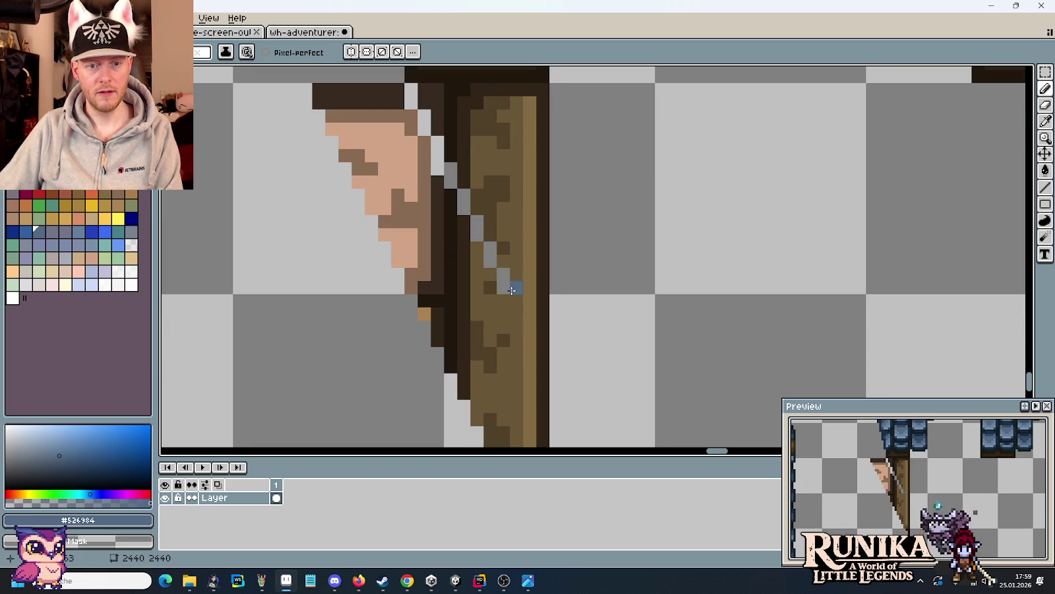
{"action": "left_click", "coordinate": [528, 329]}
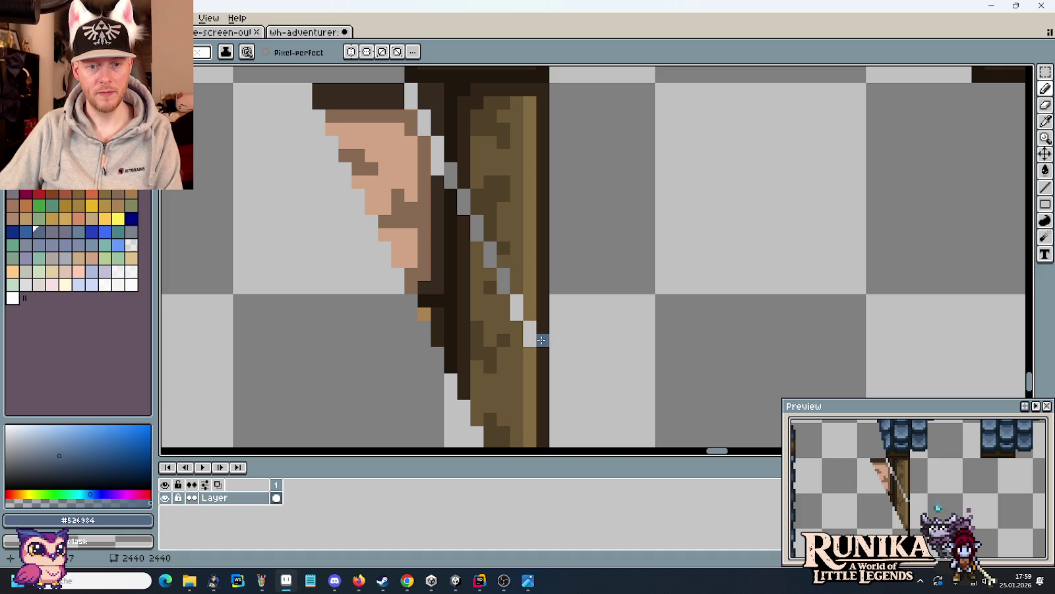
{"action": "scroll", "coordinate": [566, 363], "scroll_direction": "down", "scroll_amount": 3}
{"action": "scroll", "coordinate": [570, 363], "scroll_direction": "down", "scroll_amount": 3}
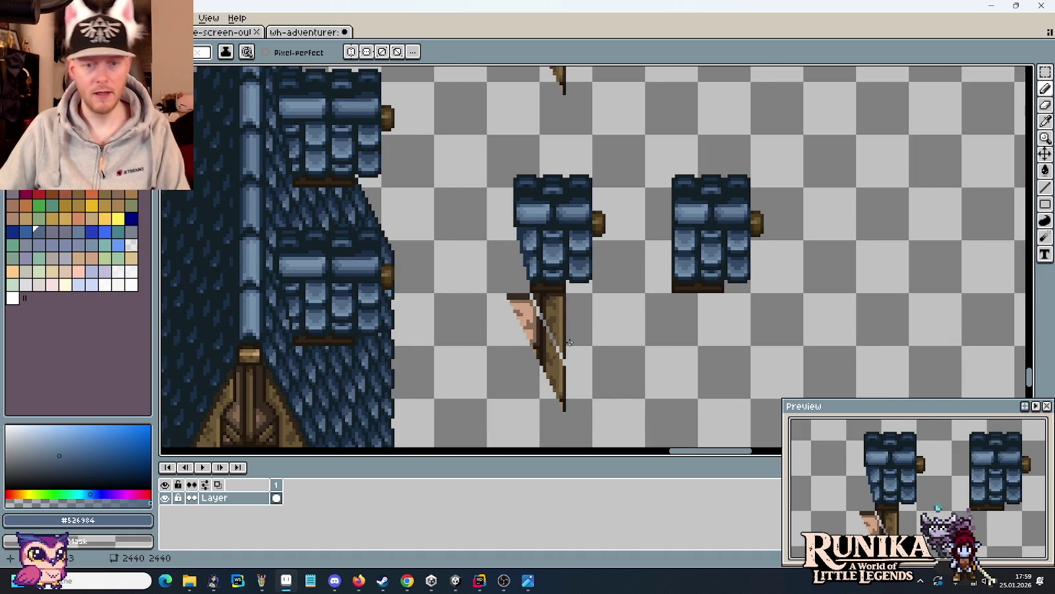
- Compare the result against the medieval house reference image
{"action": "key", "text": "alt+Tab"}
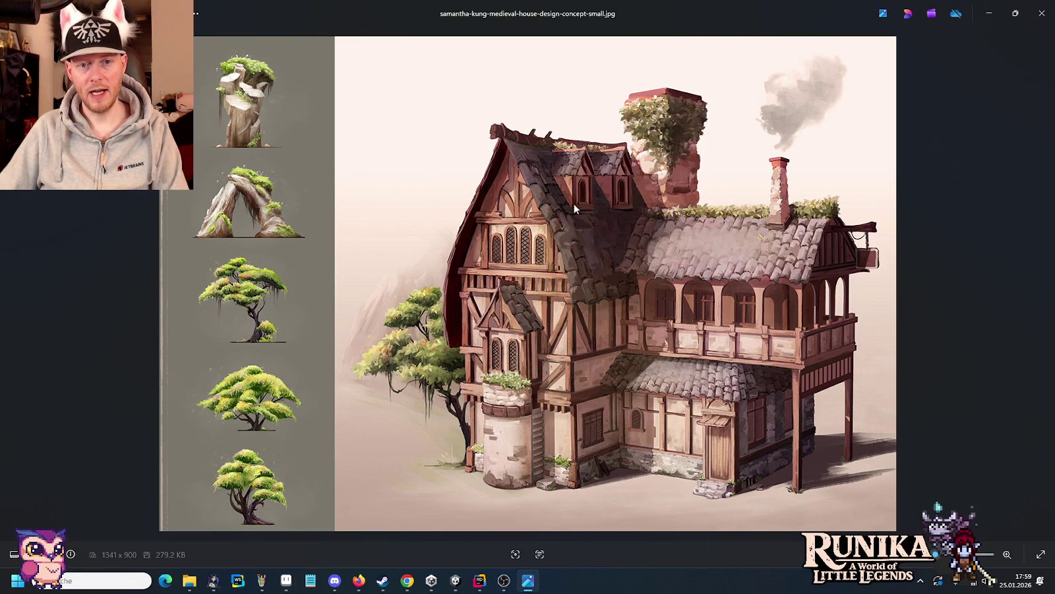
{"action": "key", "text": "alt+Tab"}
{"action": "scroll", "coordinate": [572, 318], "scroll_direction": "down", "scroll_amount": 2}
{"action": "scroll", "coordinate": [572, 318], "scroll_direction": "down", "scroll_amount": 2}
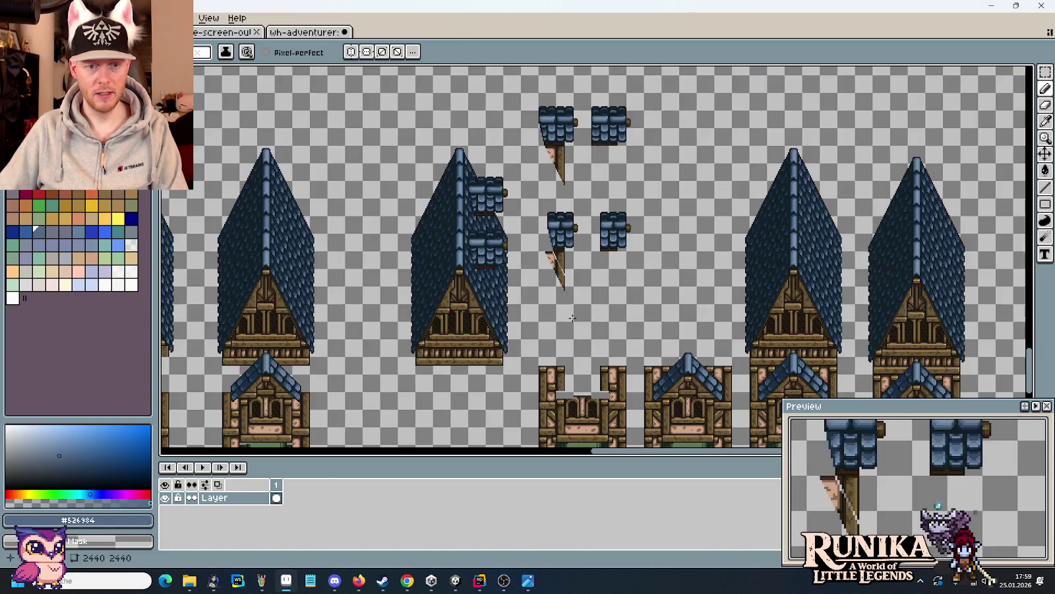
{"action": "scroll", "coordinate": [543, 343], "scroll_direction": "up", "scroll_amount": 3}
{"action": "scroll", "coordinate": [521, 323], "scroll_direction": "up", "scroll_amount": 1}
- Select a small piece of the timber beam end
{"action": "key", "text": "m"}
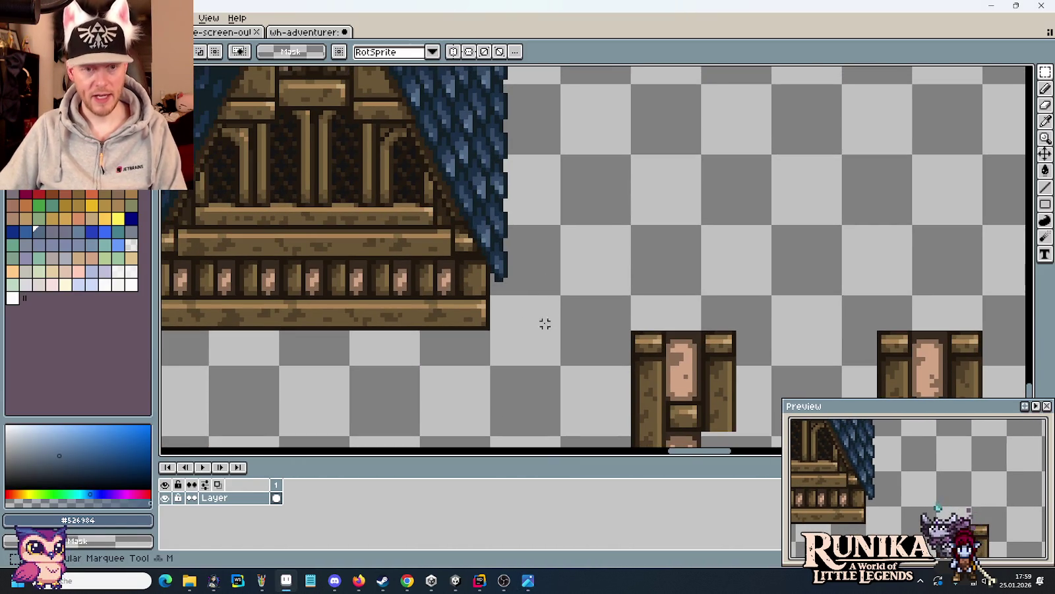
{"action": "left_click_drag", "start_coordinate": [497, 294], "coordinate": [422, 345]}
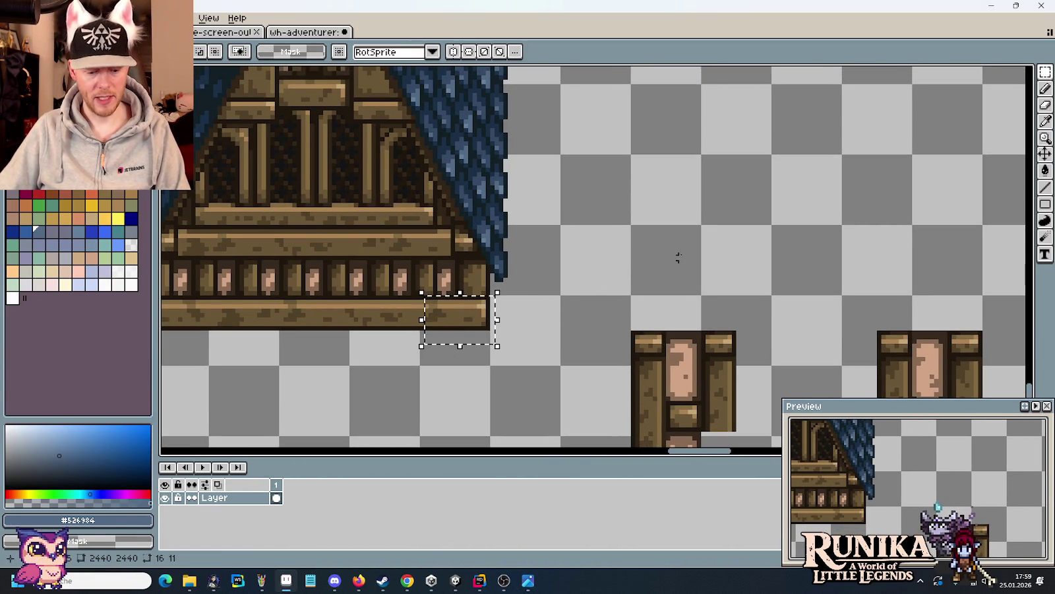
{"action": "left_click", "coordinate": [533, 310]}
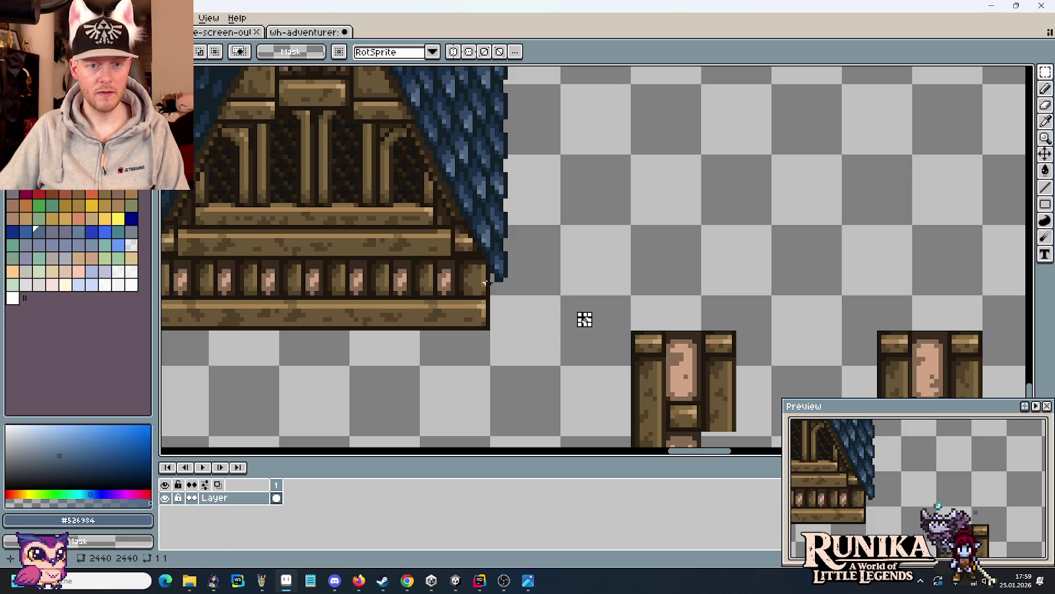
{"action": "left_click_drag", "start_coordinate": [487, 283], "coordinate": [455, 349]}
{"action": "scroll", "coordinate": [630, 349], "scroll_direction": "up", "scroll_amount": 3}
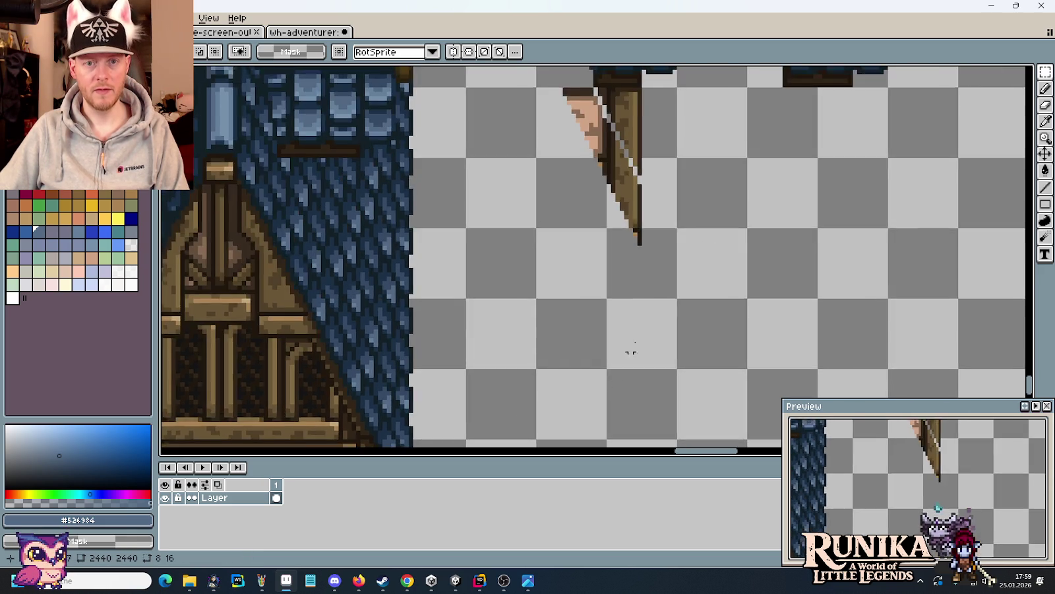
{"action": "scroll", "coordinate": [630, 349], "scroll_direction": "up", "scroll_amount": 1}
- Paste the timber piece beside the post and shift its lower block one pixel right
{"action": "key", "text": "ctrl+v"}
{"action": "mouse_move", "coordinate": [205, 257]}
{"action": "left_mouse_down"}
{"action": "mouse_move", "coordinate": [689, 325]}
{"action": "mouse_move", "coordinate": [735, 295]}
{"action": "left_mouse_up"}
{"action": "mouse_move", "coordinate": [785, 358]}
{"action": "left_mouse_down"}
{"action": "mouse_move", "coordinate": [677, 295]}
{"action": "mouse_move", "coordinate": [676, 267]}
{"action": "left_mouse_up"}
{"action": "left_click_drag", "start_coordinate": [721, 306], "coordinate": [727, 306]}
{"action": "left_click", "coordinate": [749, 244]}
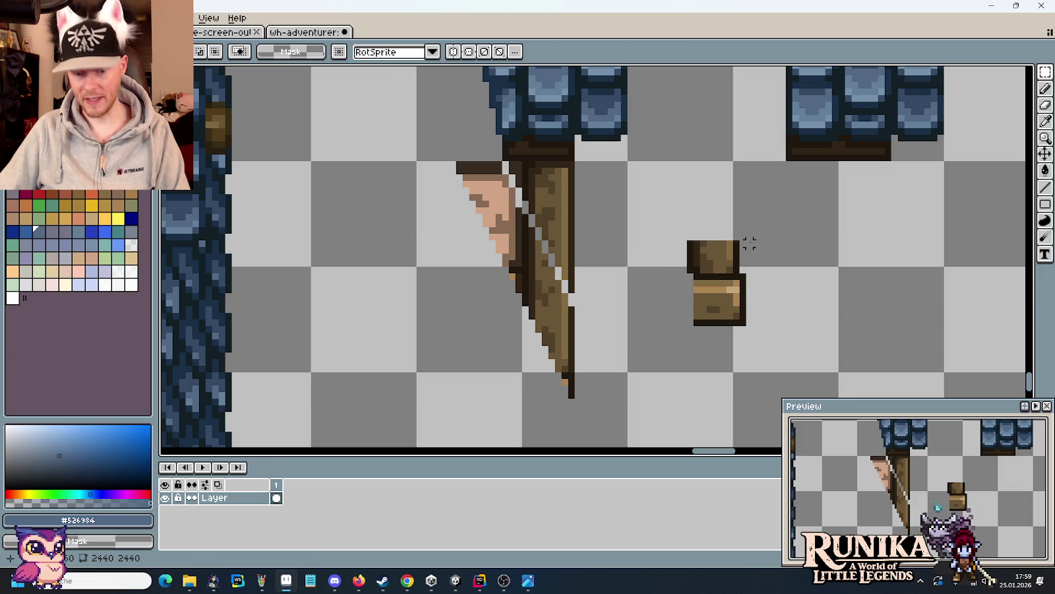
{"action": "scroll", "coordinate": [749, 244], "scroll_direction": "up", "scroll_amount": 1}
{"action": "left_click_drag", "start_coordinate": [772, 380], "coordinate": [654, 280]}
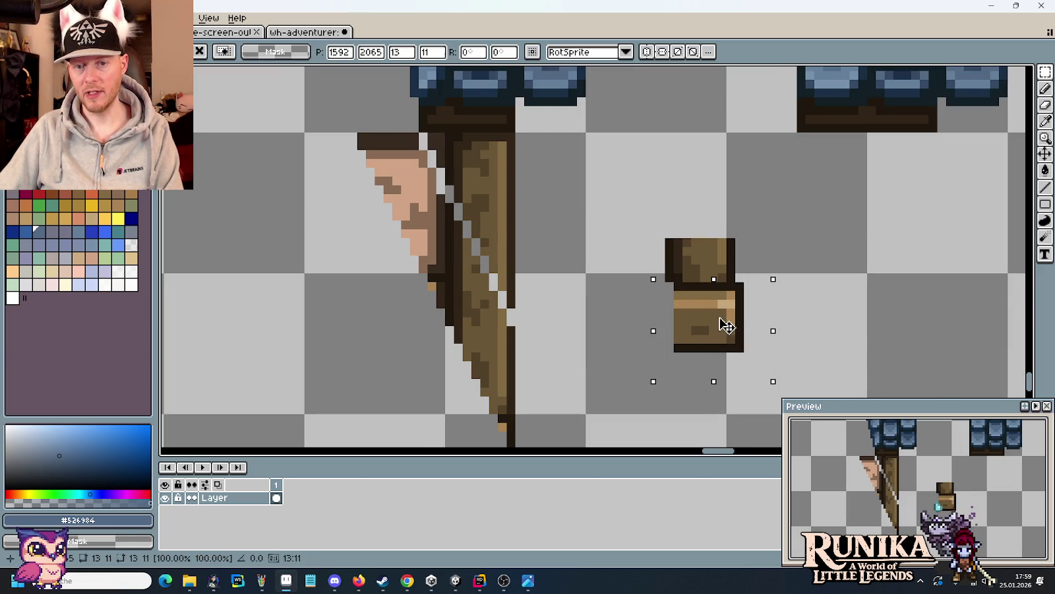
{"action": "left_click_drag", "start_coordinate": [731, 325], "coordinate": [736, 323]}
{"action": "left_click", "coordinate": [845, 327]}
- Draw a short dark brown #1f170c upright rising from the timber block
{"action": "key", "text": "i"}
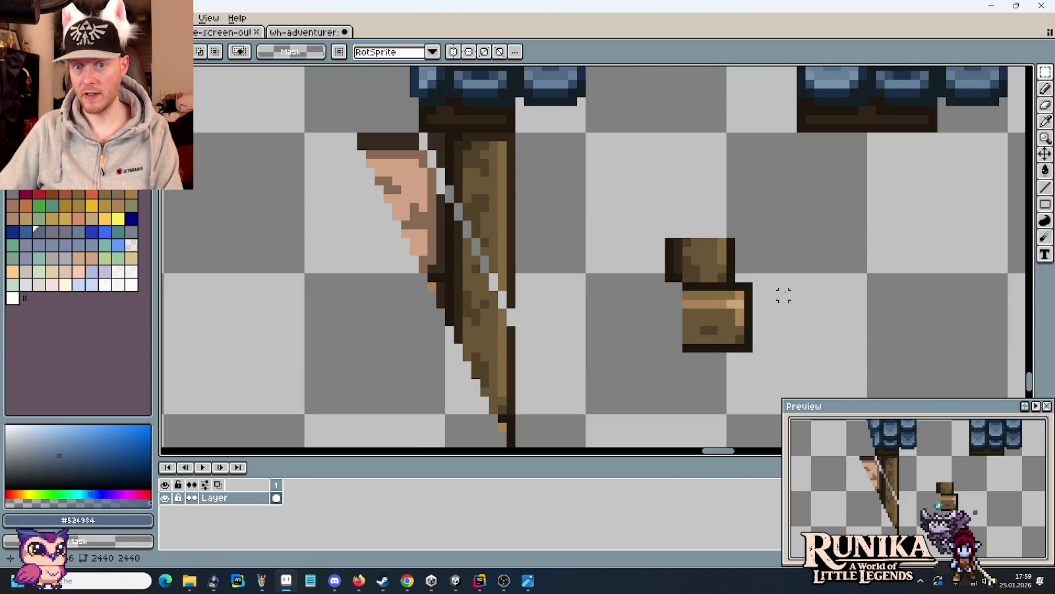
{"action": "left_click", "coordinate": [750, 280]}
{"action": "key", "text": "b"}
{"action": "left_click_drag", "start_coordinate": [749, 280], "coordinate": [749, 190]}
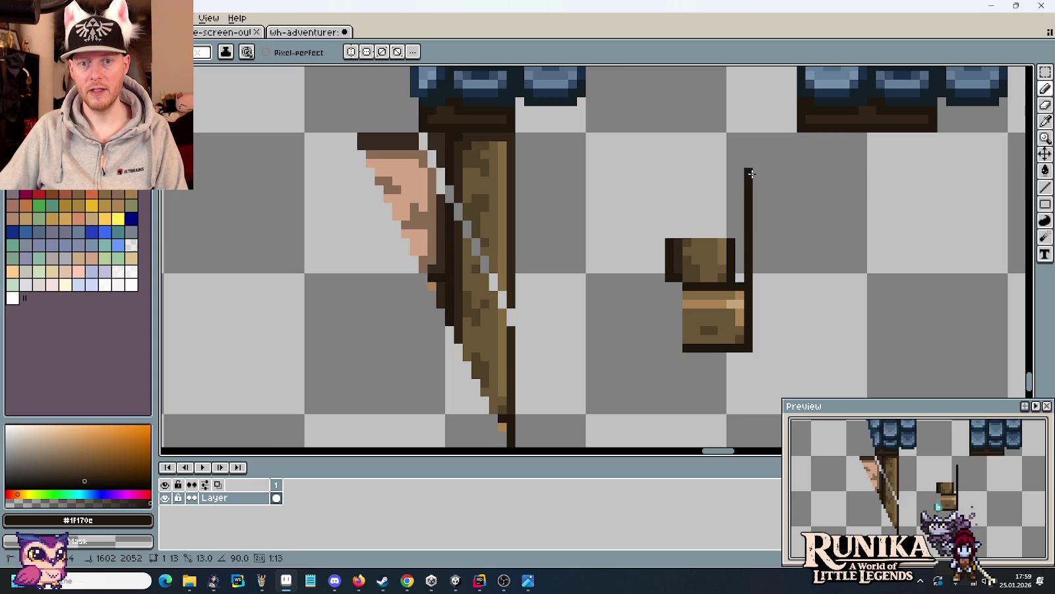
{"action": "key", "text": "ctrl+z"}
{"action": "scroll", "coordinate": [749, 170], "scroll_direction": "down", "scroll_amount": 1}
{"action": "scroll", "coordinate": [739, 179], "scroll_direction": "down", "scroll_amount": 1}
{"action": "scroll", "coordinate": [721, 285], "scroll_direction": "down", "scroll_amount": 1}
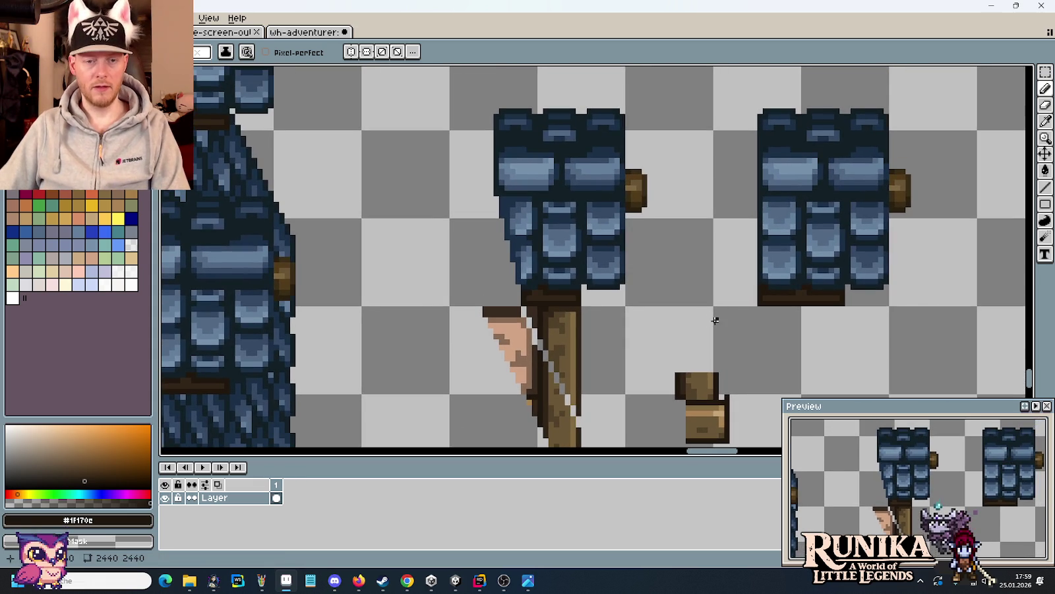
{"action": "scroll", "coordinate": [693, 340], "scroll_direction": "up", "scroll_amount": 1}
{"action": "scroll", "coordinate": [690, 345], "scroll_direction": "up", "scroll_amount": 1}
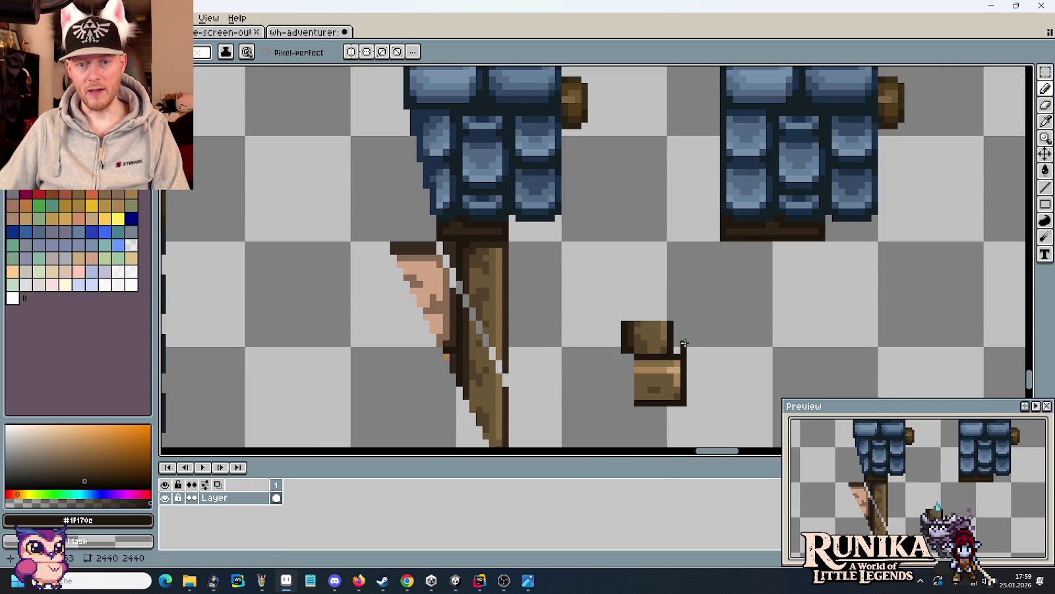
{"action": "mouse_move", "coordinate": [684, 298]}
{"action": "left_mouse_down"}
{"action": "mouse_move", "coordinate": [676, 239]}
{"action": "mouse_move", "coordinate": [683, 257]}
{"action": "left_mouse_up"}
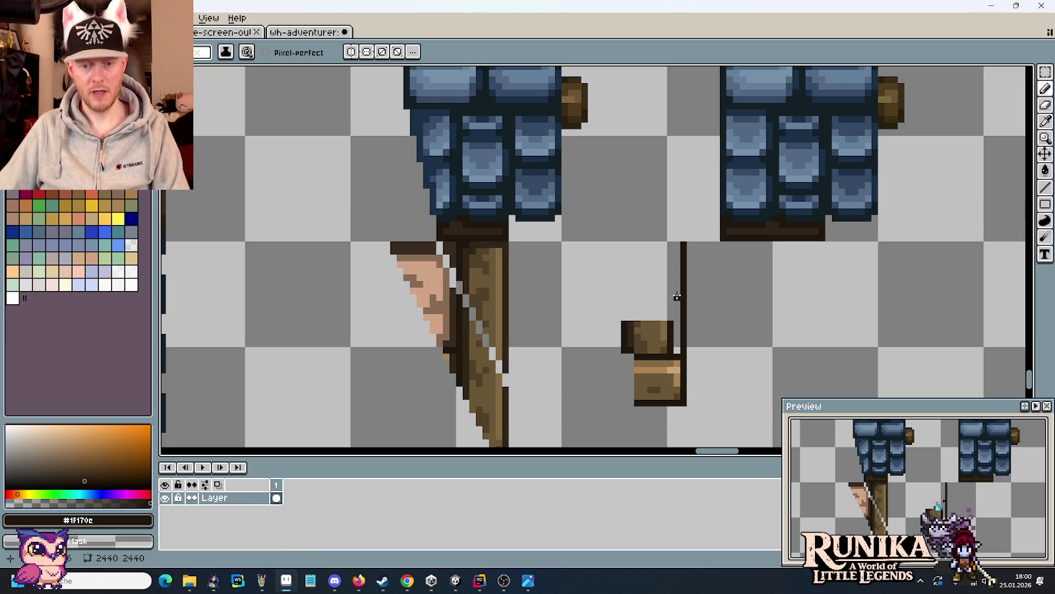
- Repaint the upright in light brown #aa8353
{"action": "key", "text": "i"}
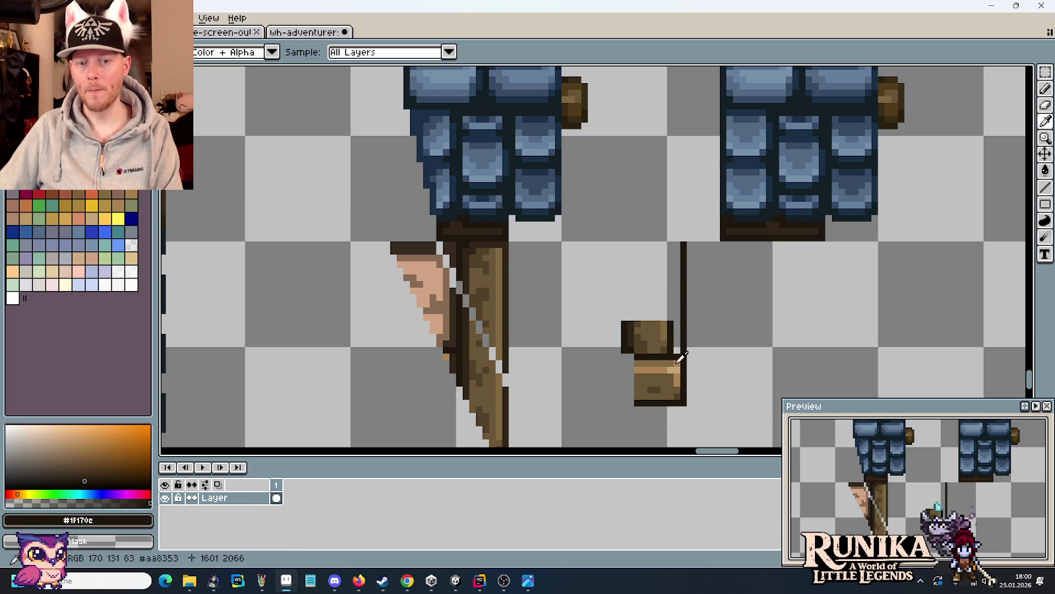
{"action": "left_click", "coordinate": [679, 359]}
{"action": "key", "text": "b"}
{"action": "left_click_drag", "start_coordinate": [676, 363], "coordinate": [675, 246]}
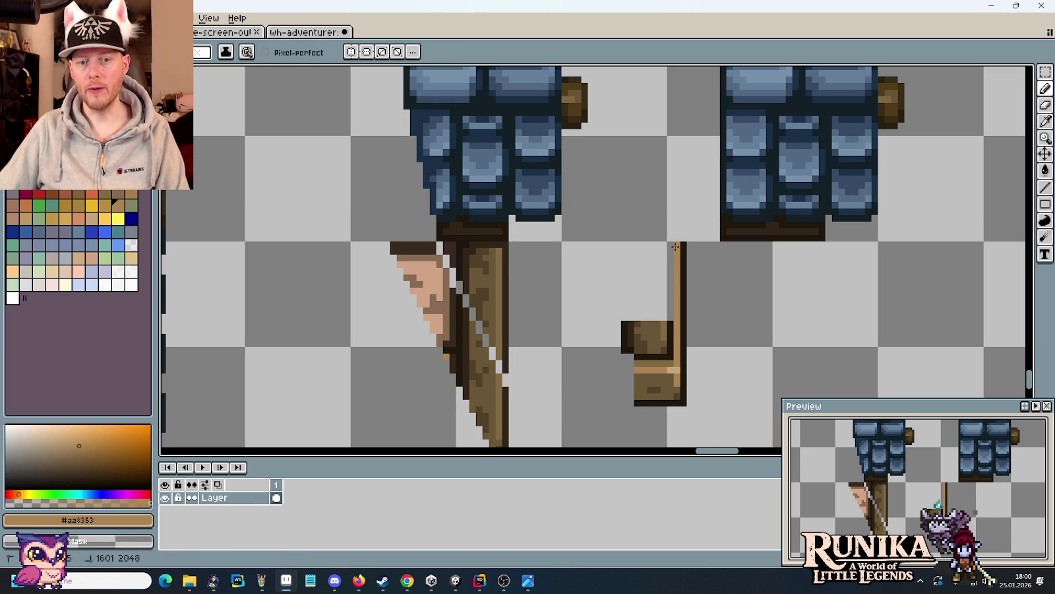
{"action": "left_click_drag", "start_coordinate": [705, 352], "coordinate": [747, 290]}
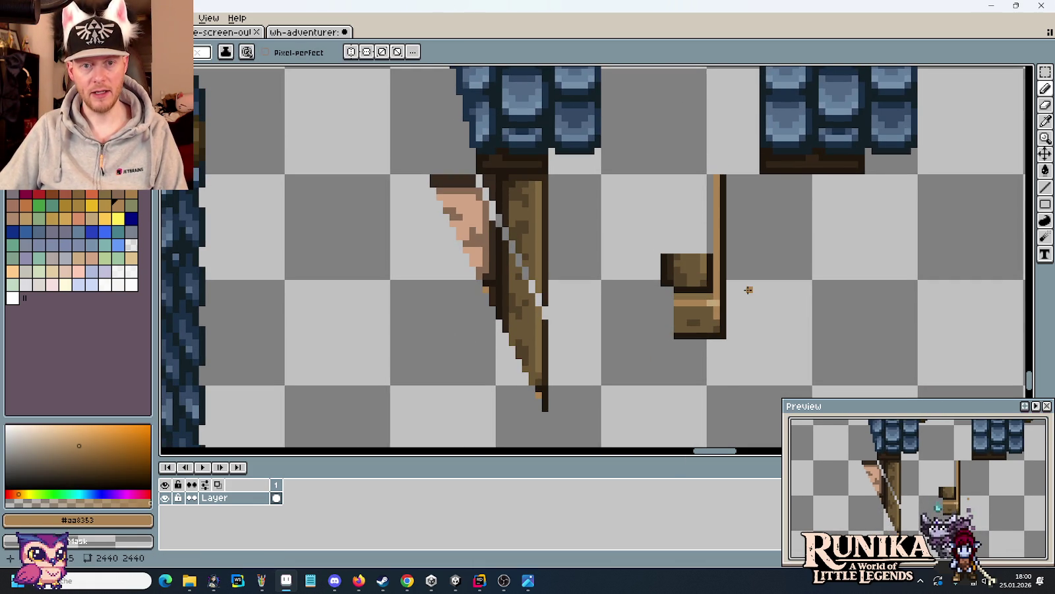
- Move the chair-shaped timber piece onto the post under the left dormer
{"action": "key", "text": "m"}
{"action": "mouse_move", "coordinate": [640, 155]}
{"action": "left_mouse_down"}
{"action": "mouse_move", "coordinate": [721, 302]}
{"action": "mouse_move", "coordinate": [735, 372]}
{"action": "mouse_move", "coordinate": [617, 314]}
{"action": "left_mouse_up"}
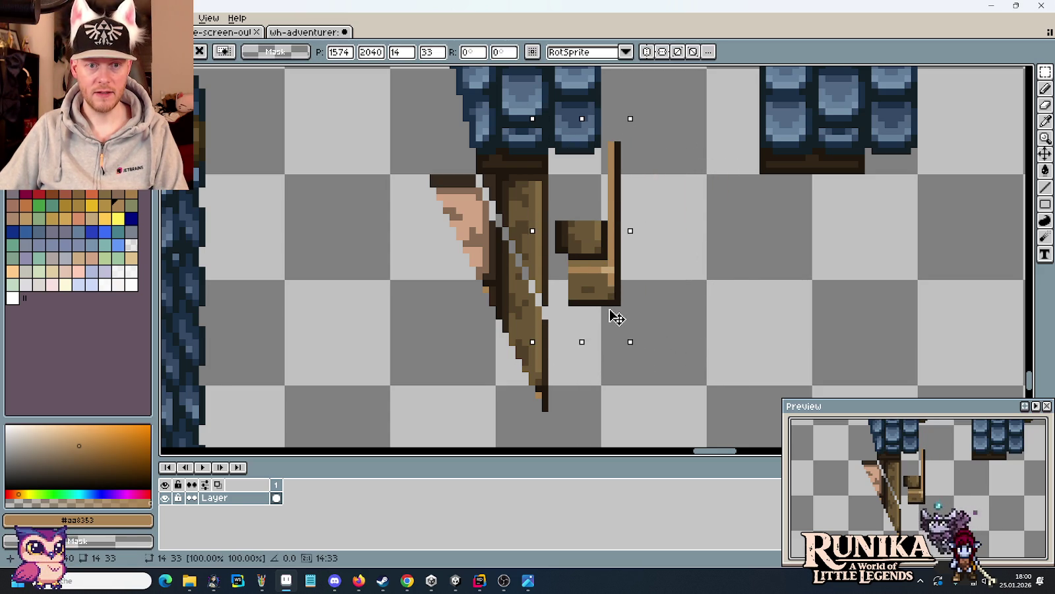
{"action": "left_click", "coordinate": [703, 250]}
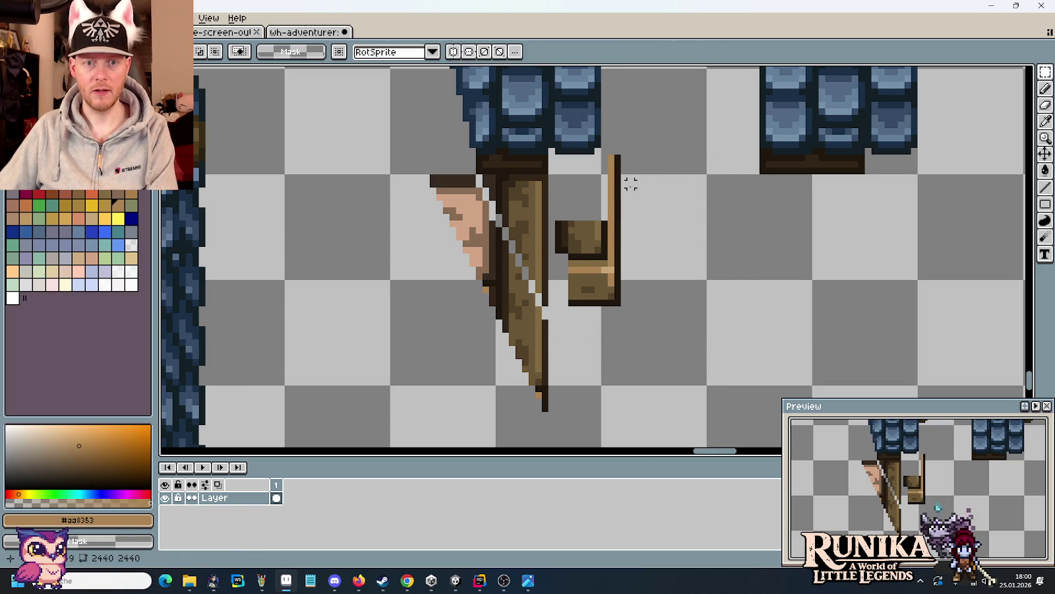
{"action": "mouse_move", "coordinate": [620, 153]}
{"action": "left_mouse_down"}
{"action": "mouse_move", "coordinate": [552, 333]}
{"action": "mouse_move", "coordinate": [549, 317]}
{"action": "mouse_move", "coordinate": [533, 316]}
{"action": "left_mouse_up"}
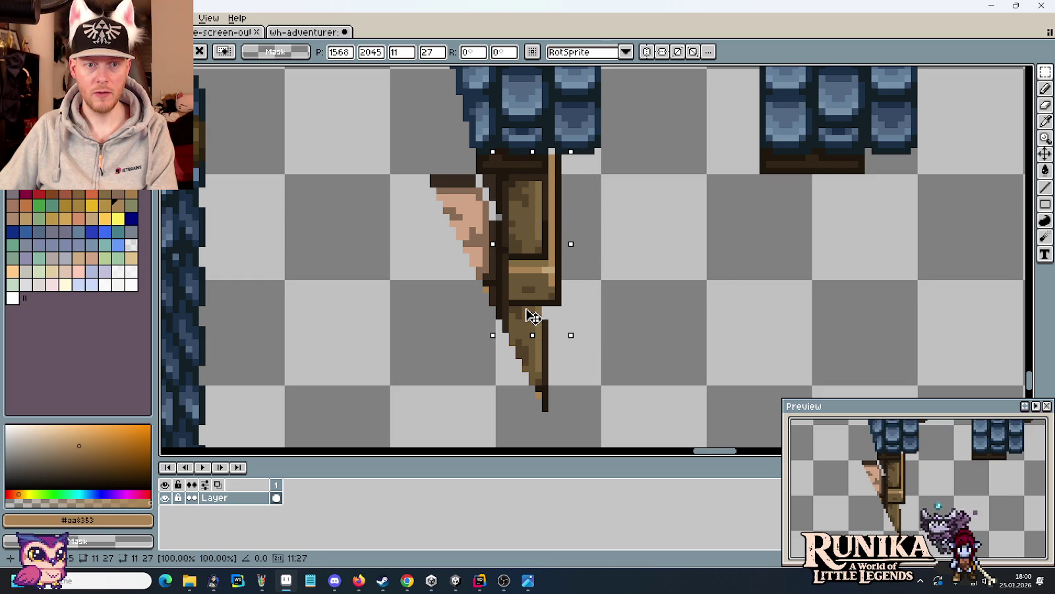
{"action": "left_click", "coordinate": [636, 282]}
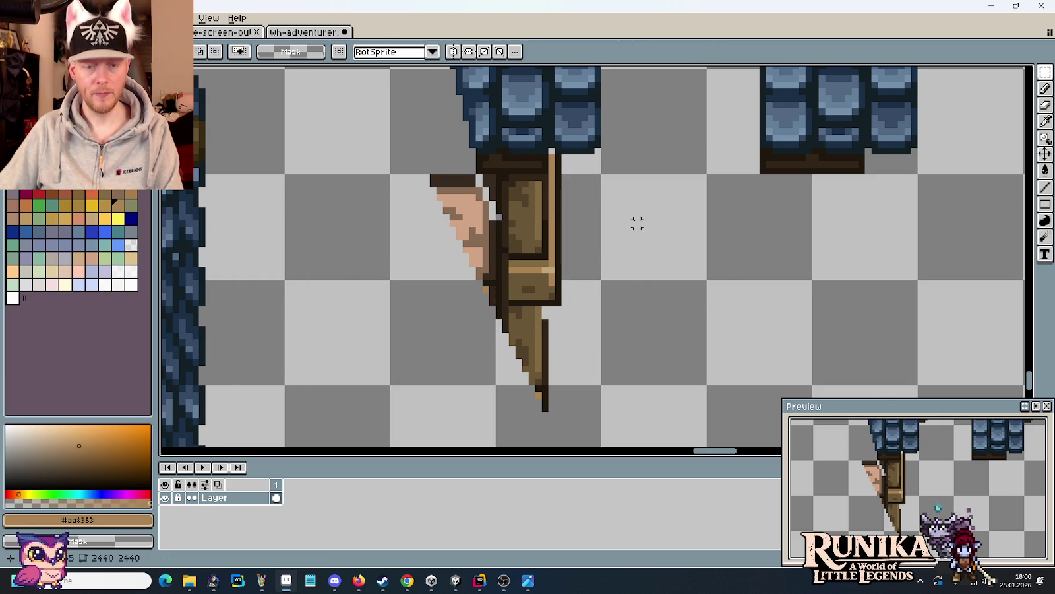
{"action": "left_click_drag", "start_coordinate": [635, 223], "coordinate": [647, 292]}
{"action": "scroll", "coordinate": [620, 290], "scroll_direction": "up", "scroll_amount": 1}
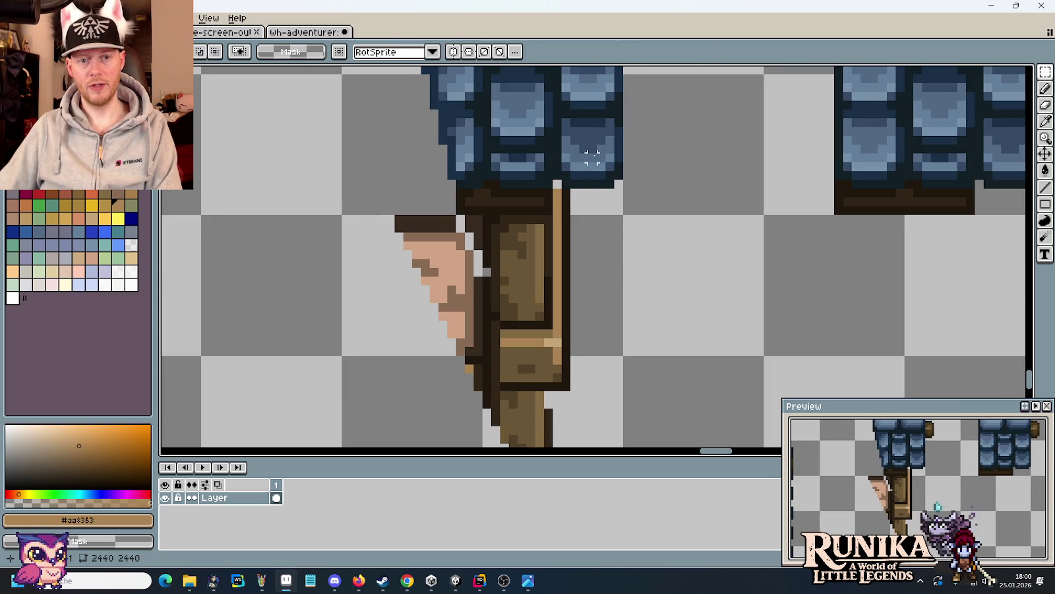
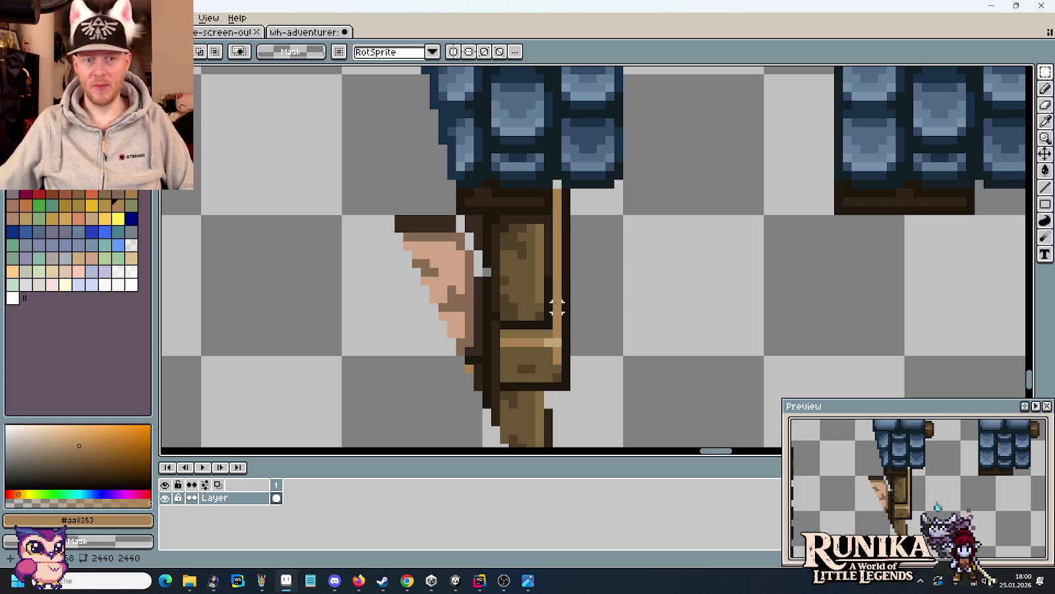
- Mark a small rectangle right of the wooden strap's lower half, then clear it
{"action": "left_click_drag", "start_coordinate": [519, 323], "coordinate": [557, 140]}
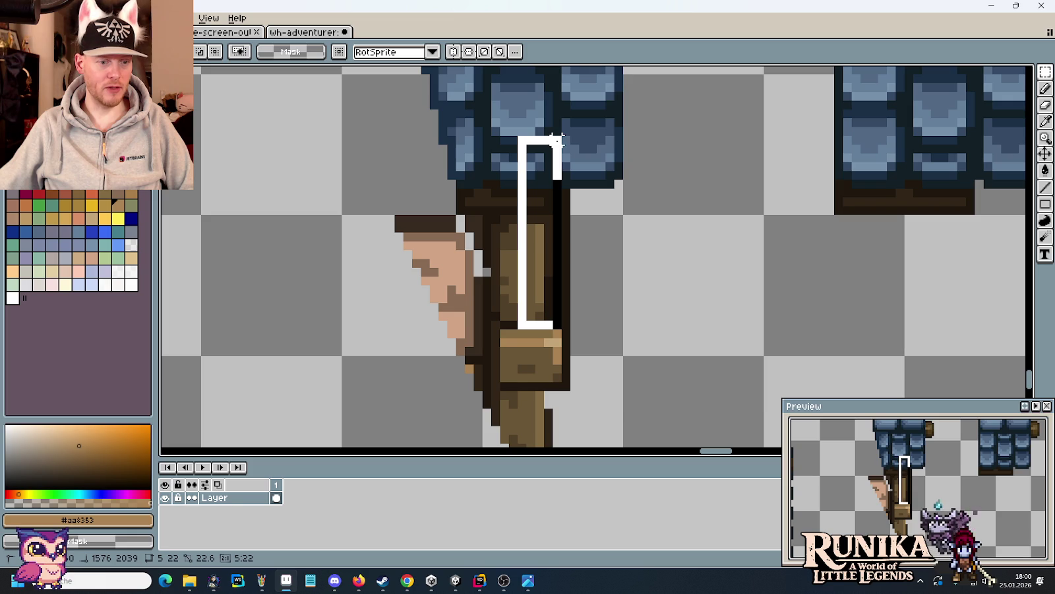
{"action": "key", "text": "ctrl+z"}
{"action": "key", "text": "ctrl+z"}
{"action": "key", "text": "ctrl+z"}
{"action": "key", "text": "ctrl+z"}
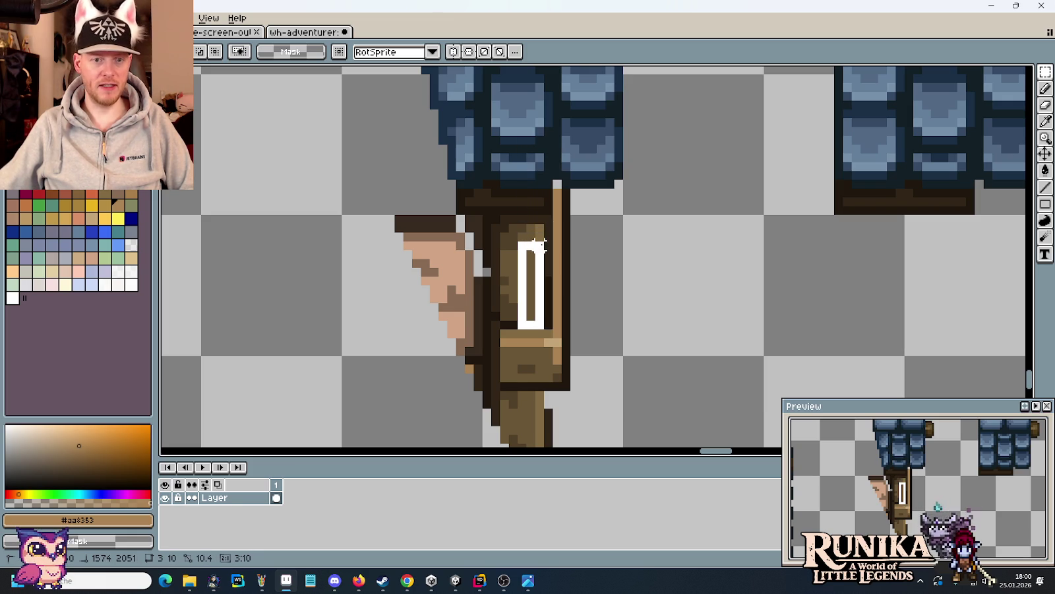
{"action": "left_click_drag", "start_coordinate": [539, 244], "coordinate": [558, 210]}
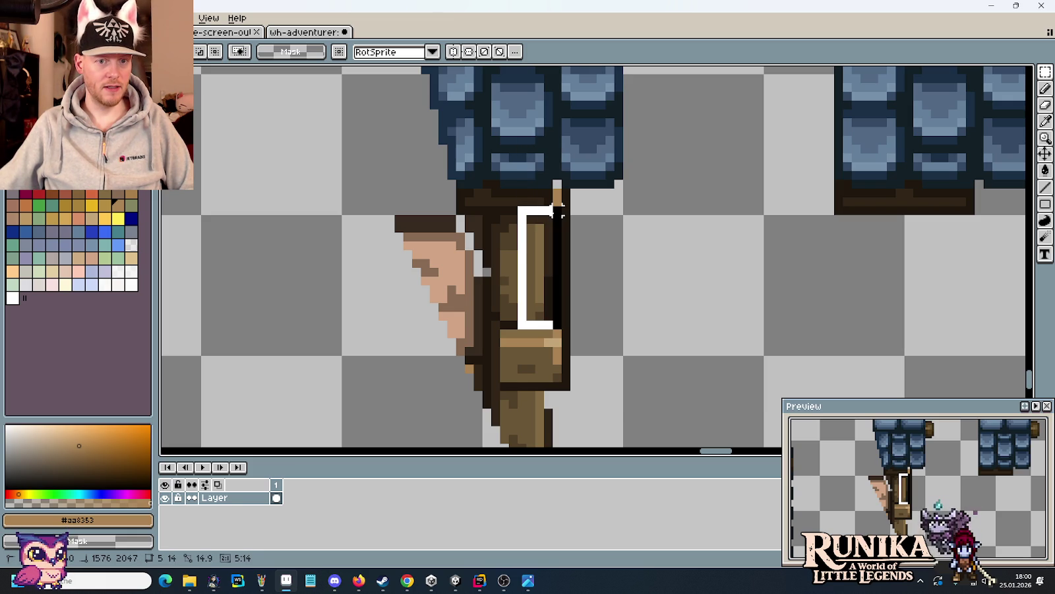
{"action": "left_click_drag", "start_coordinate": [557, 210], "coordinate": [557, 209]}
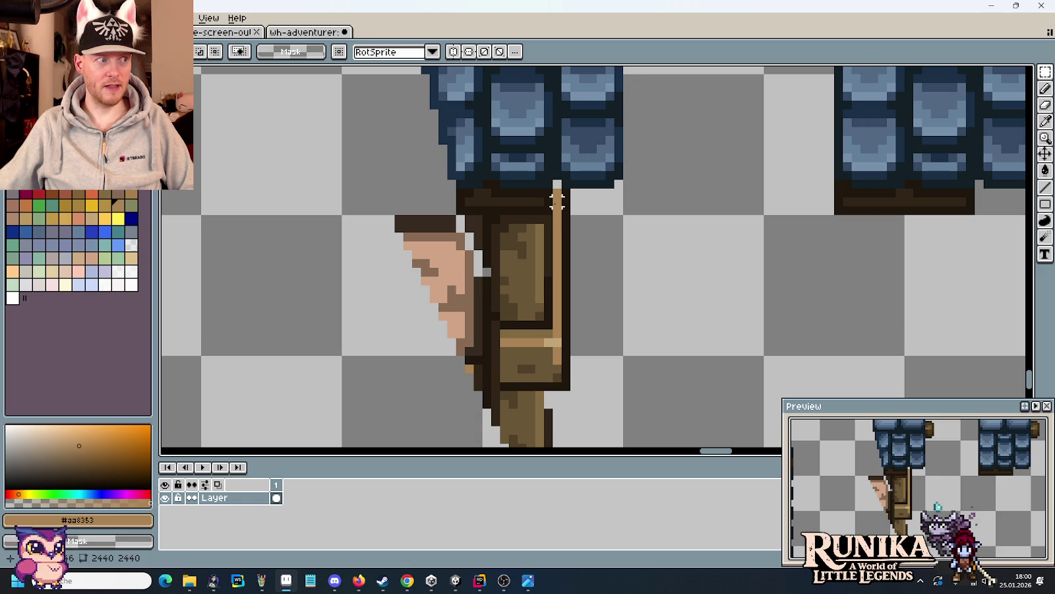
{"action": "left_click_drag", "start_coordinate": [546, 323], "coordinate": [587, 274]}
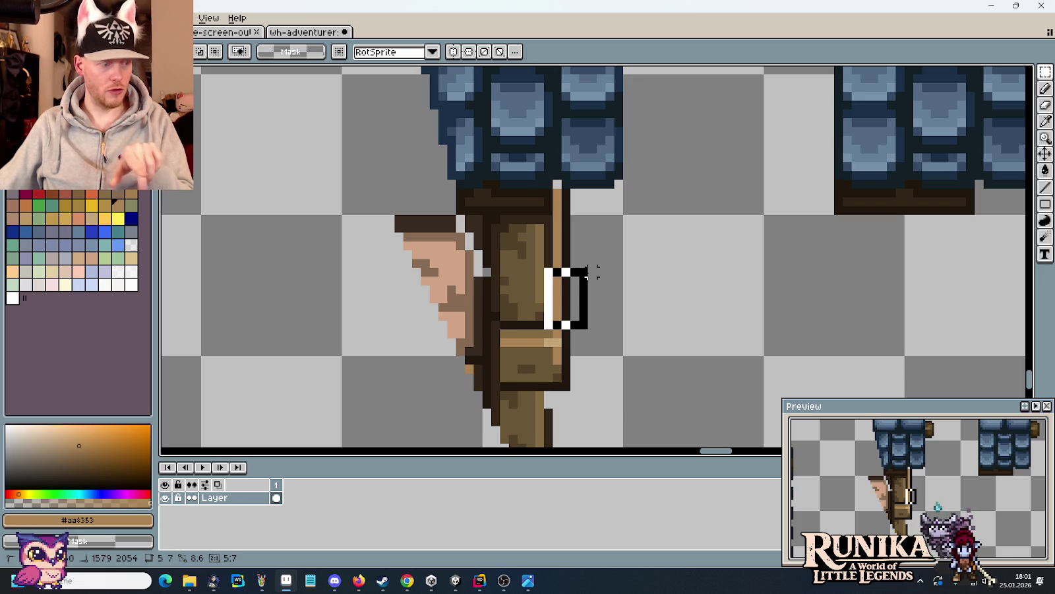
{"action": "left_click_drag", "start_coordinate": [589, 271], "coordinate": [589, 269]}
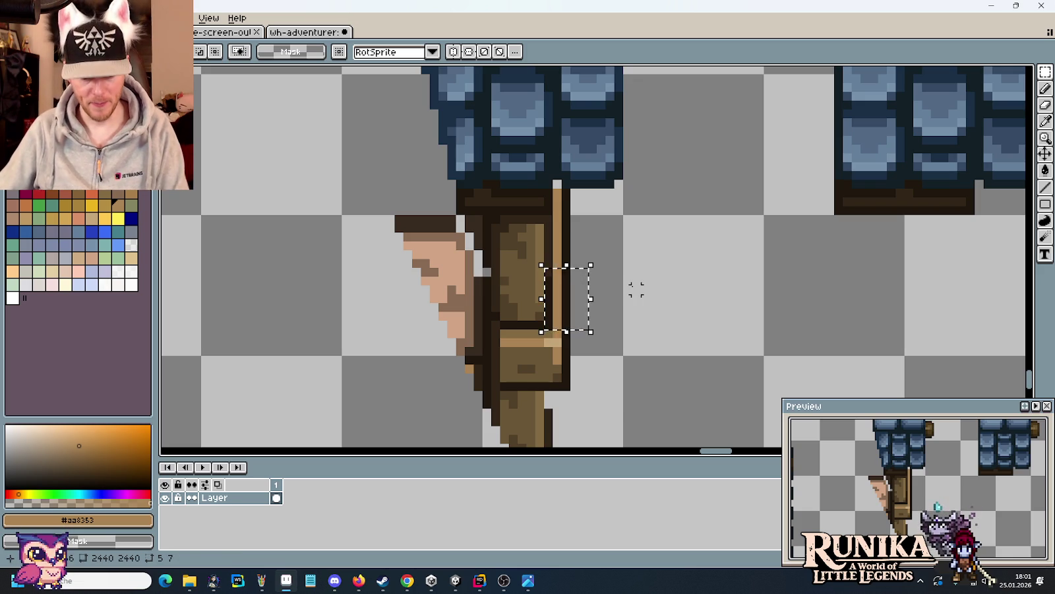
{"action": "left_click", "coordinate": [574, 263]}
- Sample the strap's dark brown outline colour and trial-mark its right-edge strip
{"action": "key", "text": "i"}
{"action": "left_click", "coordinate": [508, 213]}
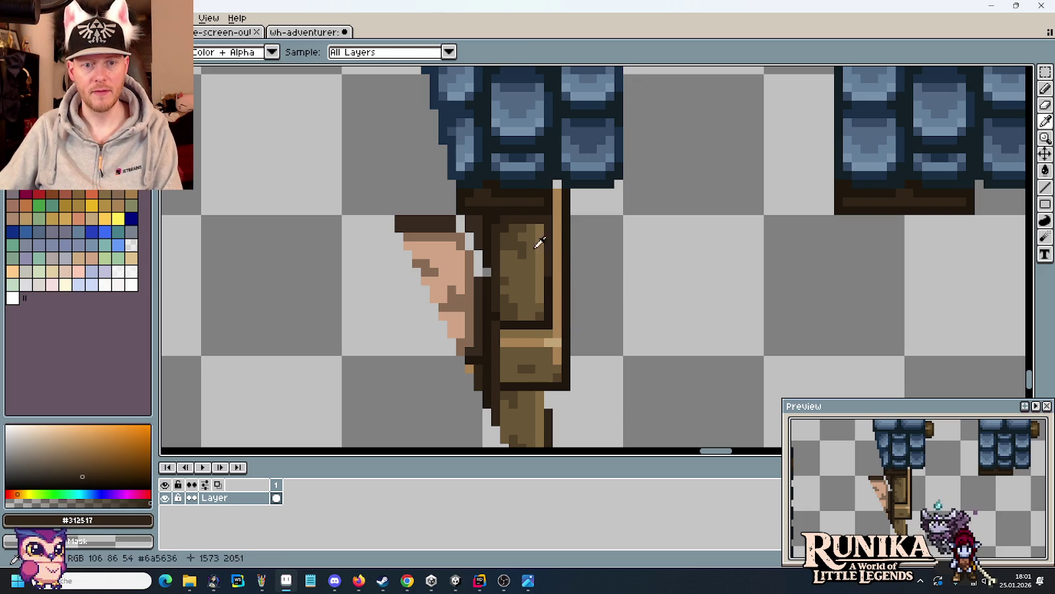
{"action": "key", "text": "b"}
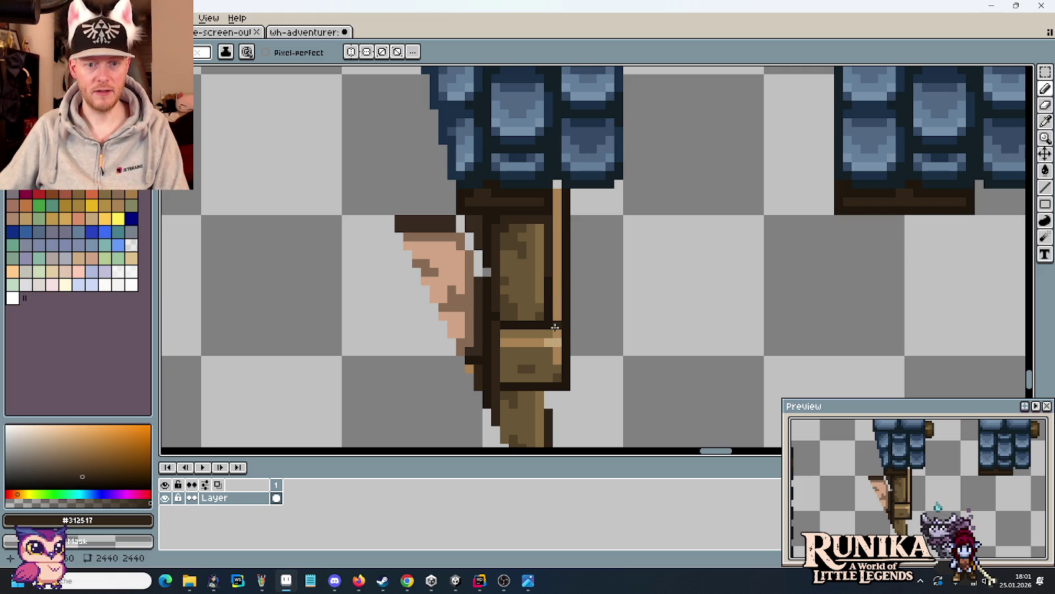
{"action": "key", "text": "m"}
{"action": "left_click_drag", "start_coordinate": [560, 339], "coordinate": [556, 282]}
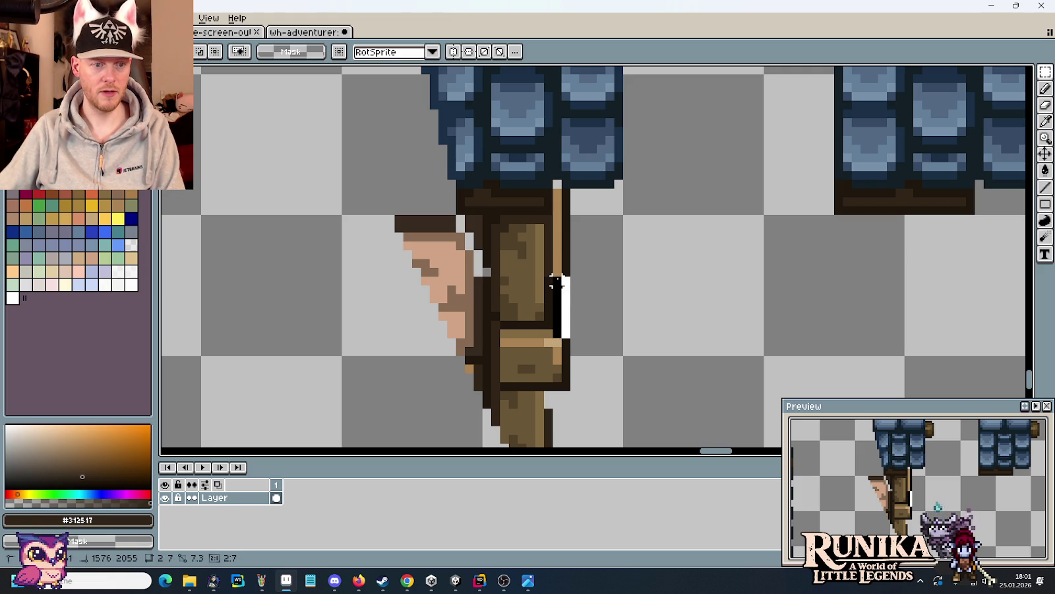
{"action": "key", "text": "Escape"}
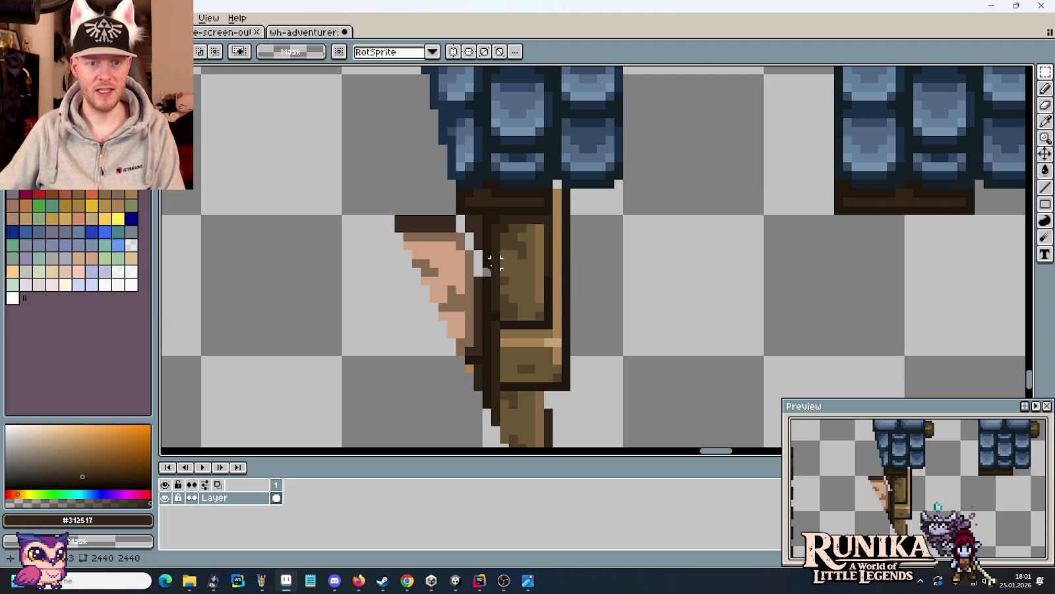
- Paint the strap's right-edge pixels dark brown with the Pencil
{"action": "key", "text": "b"}
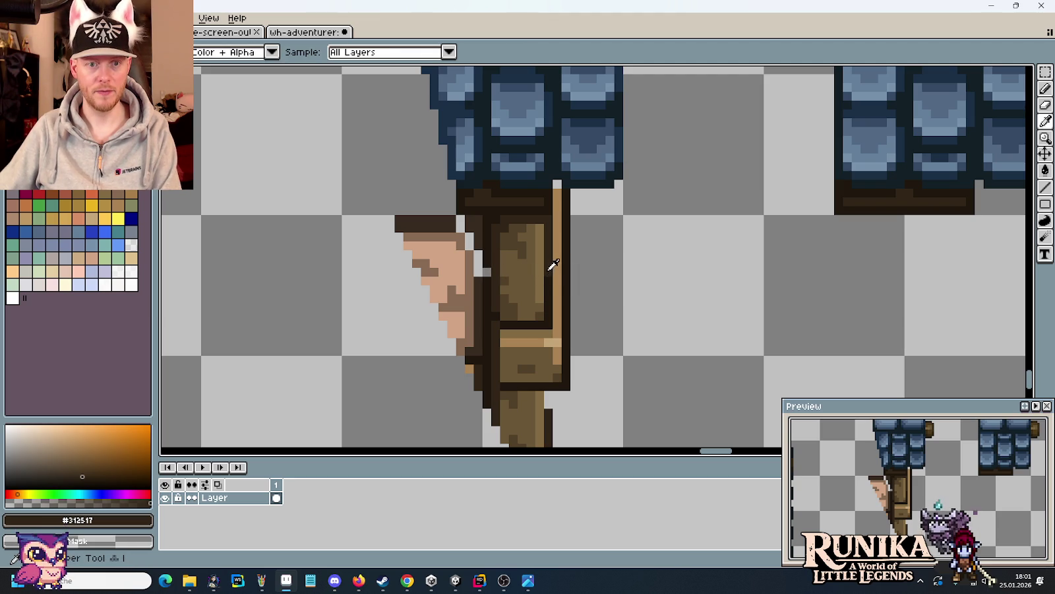
{"action": "left_click_drag", "start_coordinate": [554, 274], "coordinate": [558, 192]}
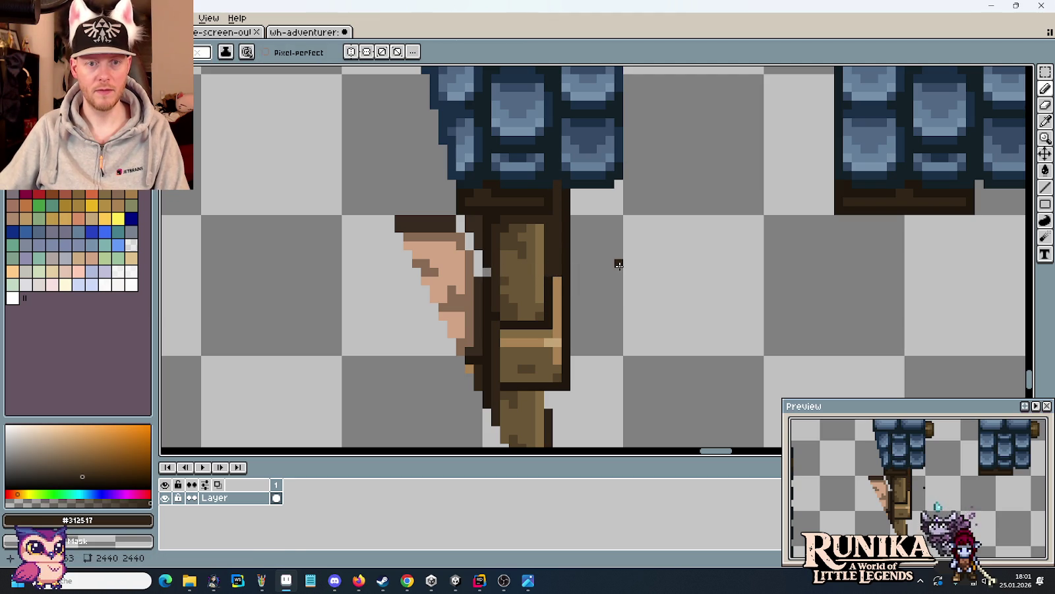
{"action": "left_click", "coordinate": [549, 275], "text": "alt"}
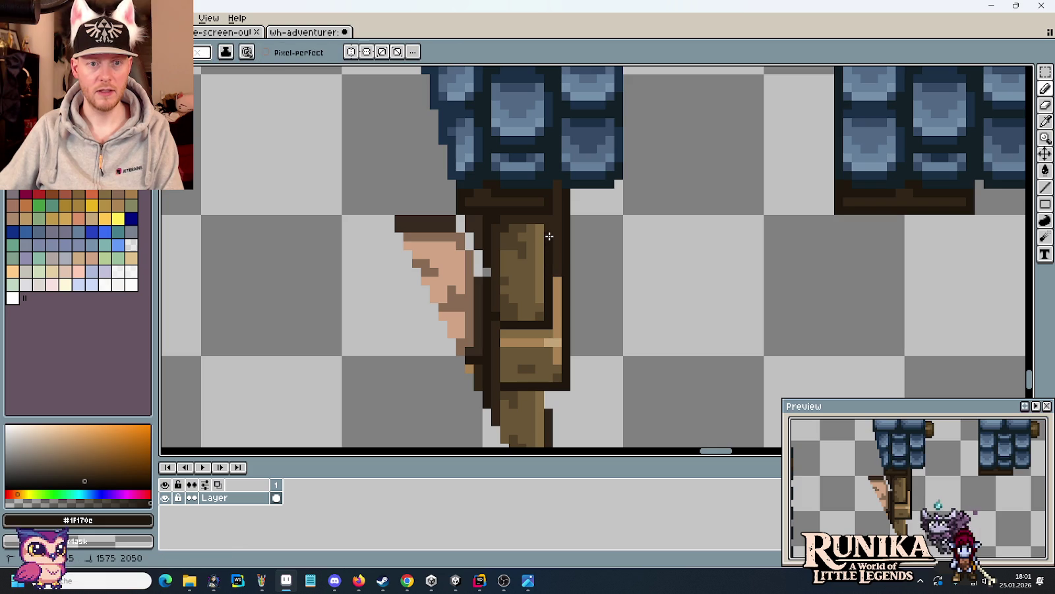
{"action": "left_click", "coordinate": [531, 276], "text": "alt"}
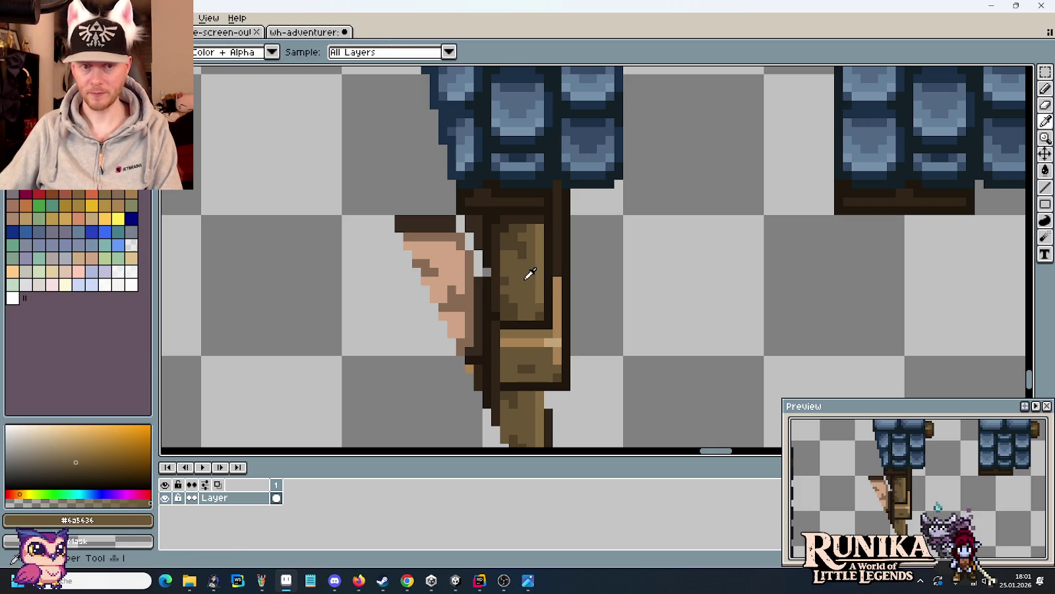
{"action": "left_click", "coordinate": [550, 279], "text": "alt"}
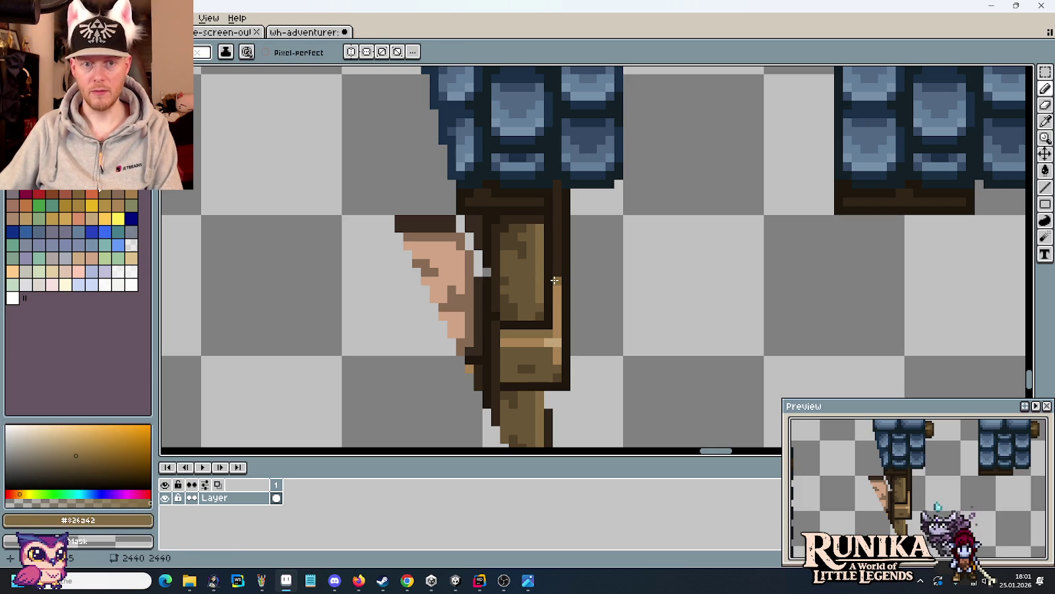
{"action": "left_click_drag", "start_coordinate": [556, 289], "coordinate": [555, 311]}
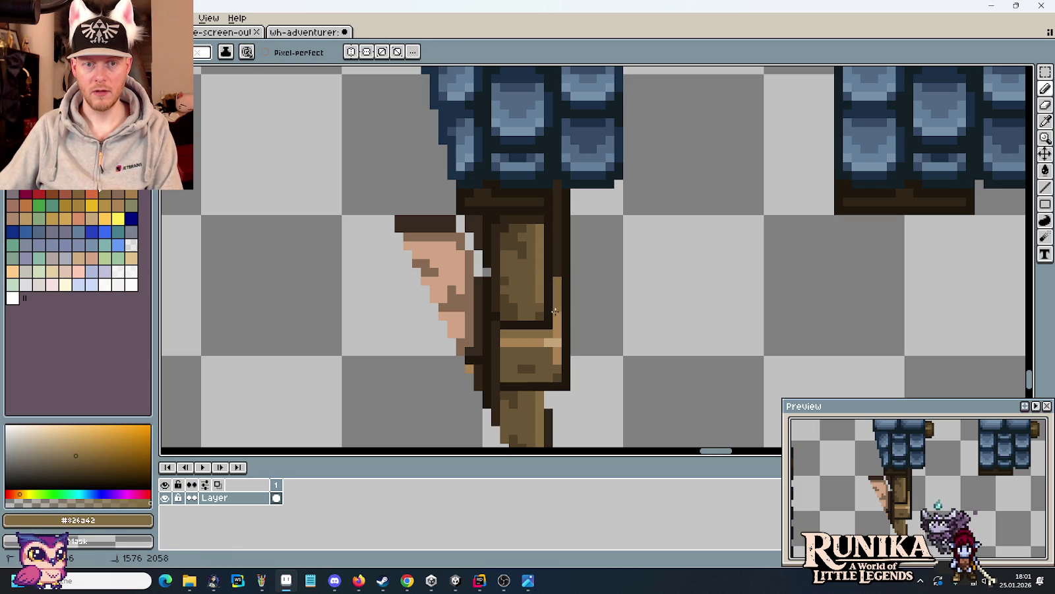
{"action": "left_click", "coordinate": [556, 323], "text": "alt"}
{"action": "left_click", "coordinate": [556, 322], "text": "alt"}
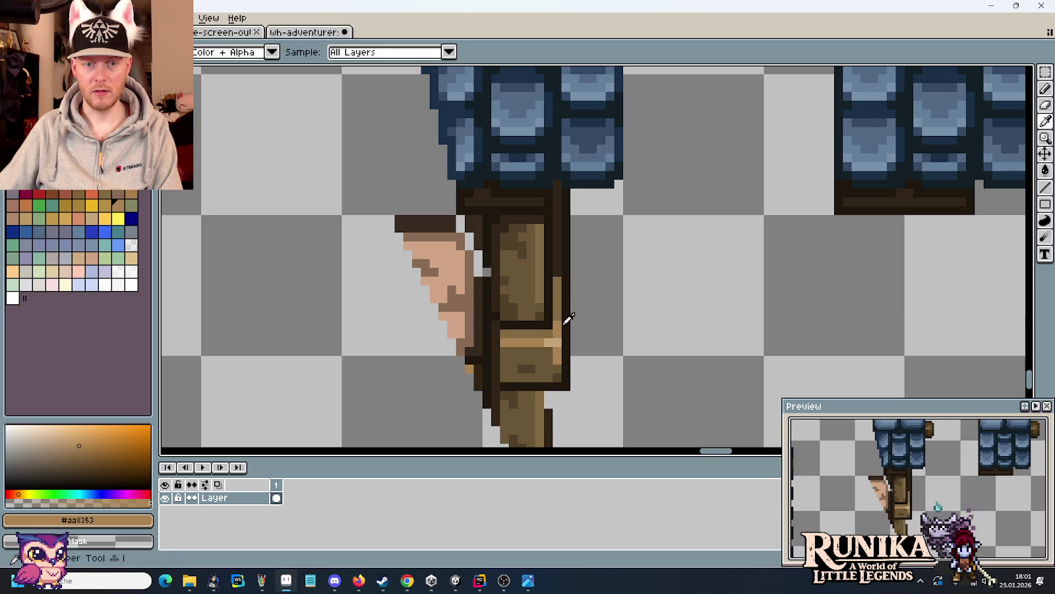
{"action": "left_click", "coordinate": [551, 278], "text": "alt"}
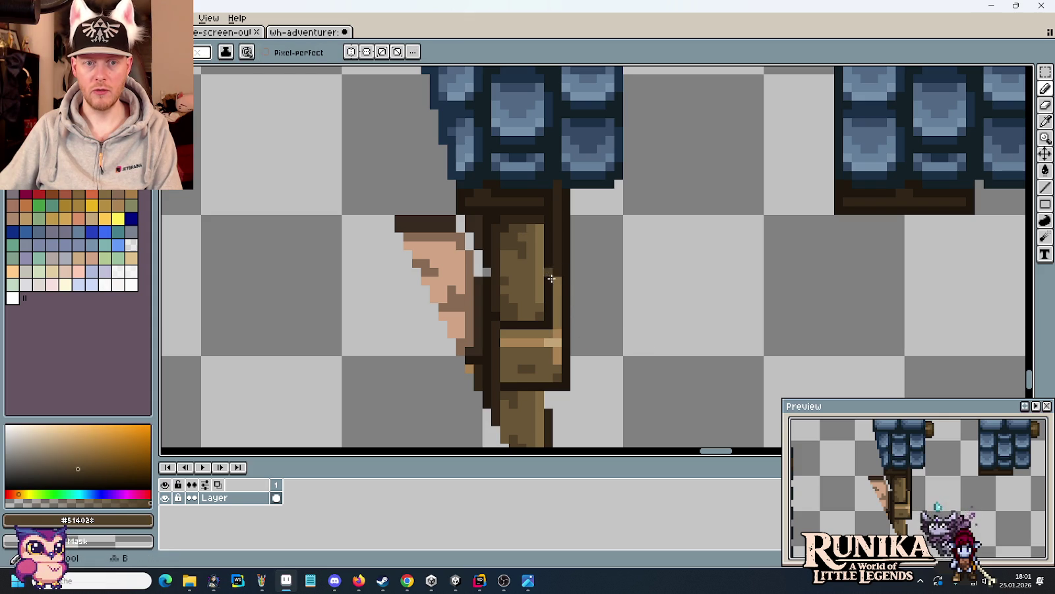
{"action": "scroll", "coordinate": [655, 302], "scroll_direction": "down", "scroll_amount": 3}
- Draw a light-grey diagonal guide line down along the strap
{"action": "scroll", "coordinate": [658, 303], "scroll_direction": "down", "scroll_amount": 2}
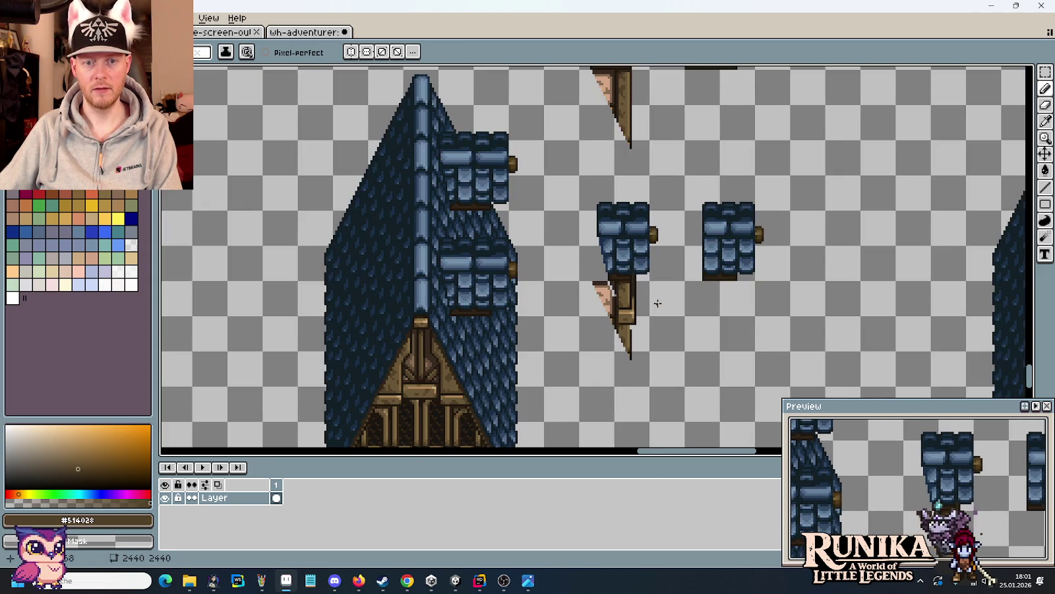
{"action": "scroll", "coordinate": [657, 303], "scroll_direction": "up", "scroll_amount": 3}
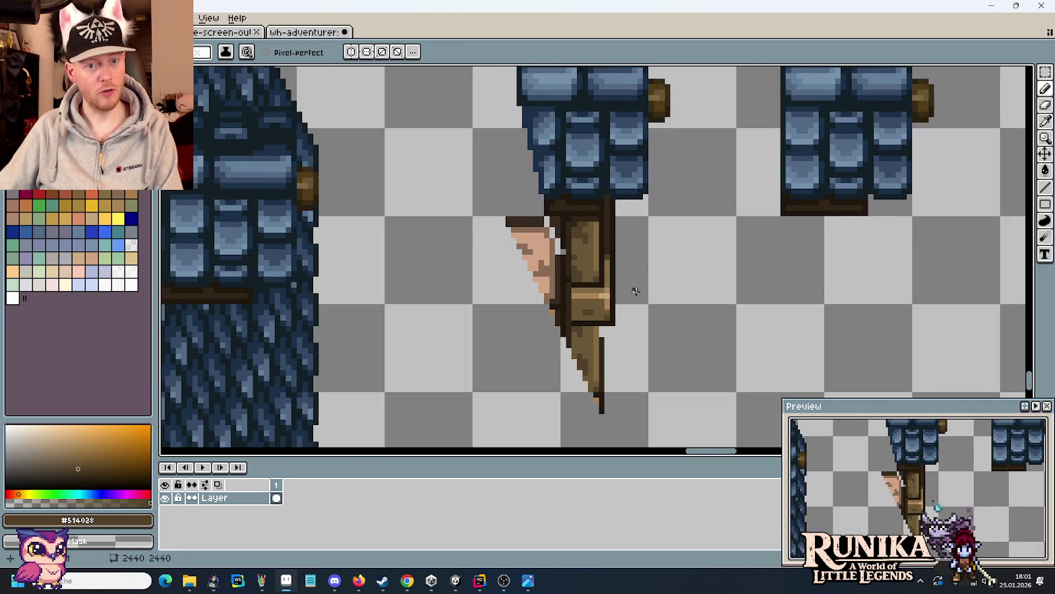
{"action": "scroll", "coordinate": [639, 301], "scroll_direction": "up", "scroll_amount": 1}
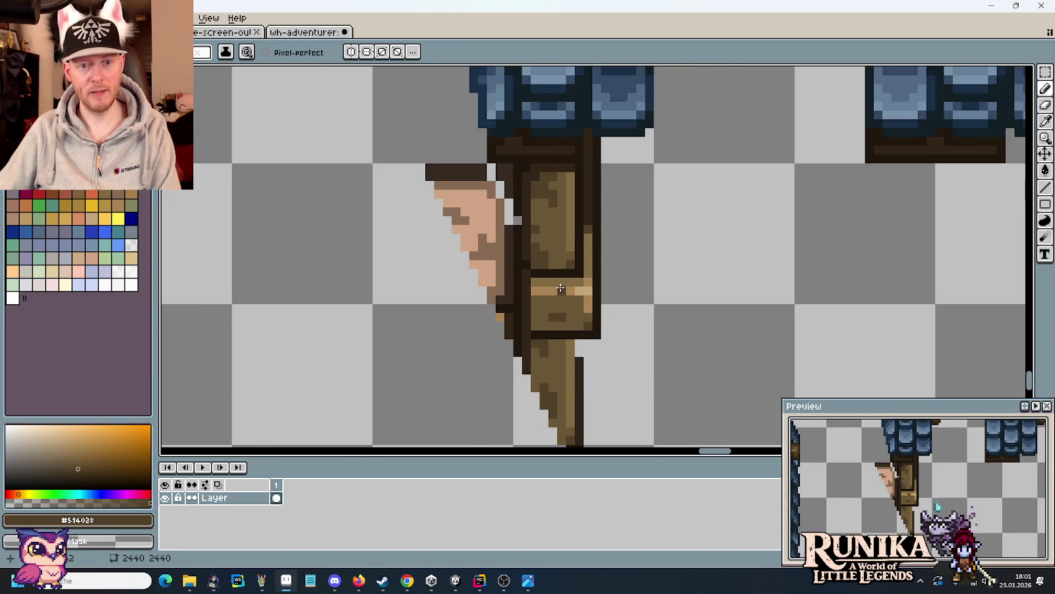
{"action": "scroll", "coordinate": [490, 199], "scroll_direction": "up", "scroll_amount": 1}
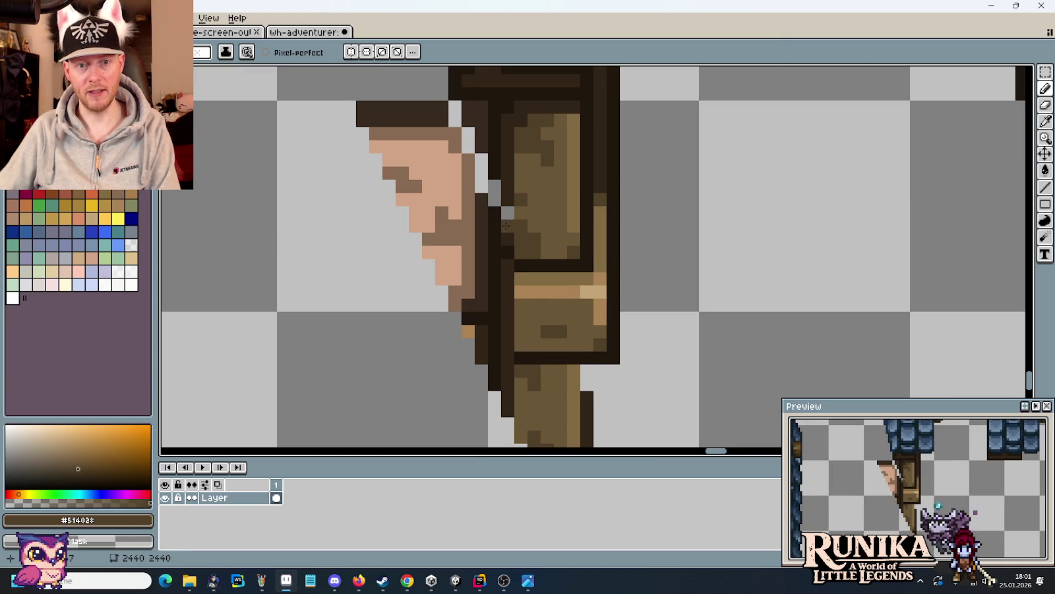
{"action": "left_click", "coordinate": [520, 246]}
{"action": "left_click", "coordinate": [534, 272]}
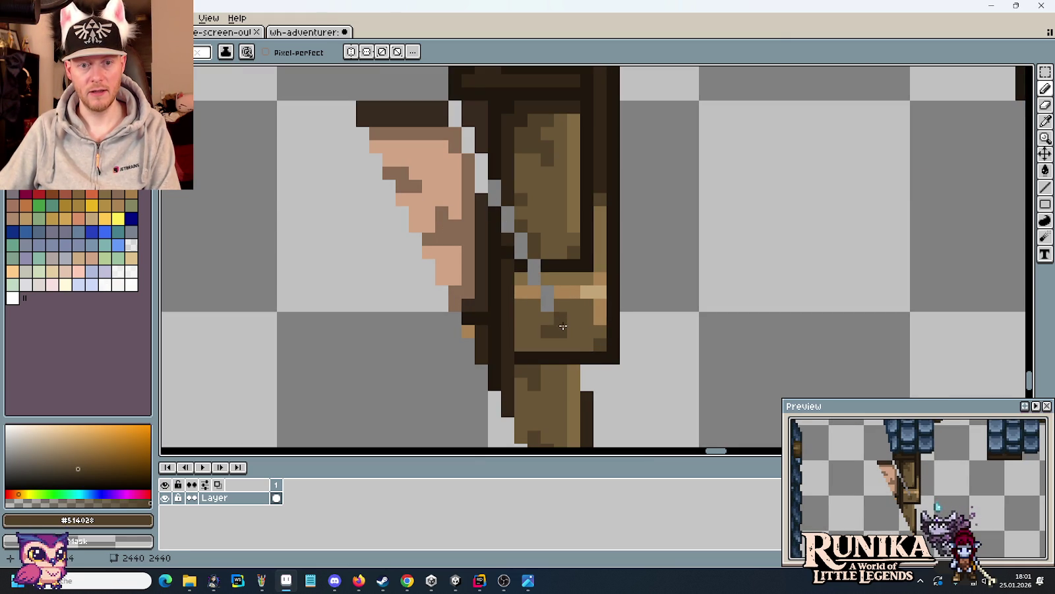
{"action": "scroll", "coordinate": [666, 388], "scroll_direction": "down", "scroll_amount": 2}
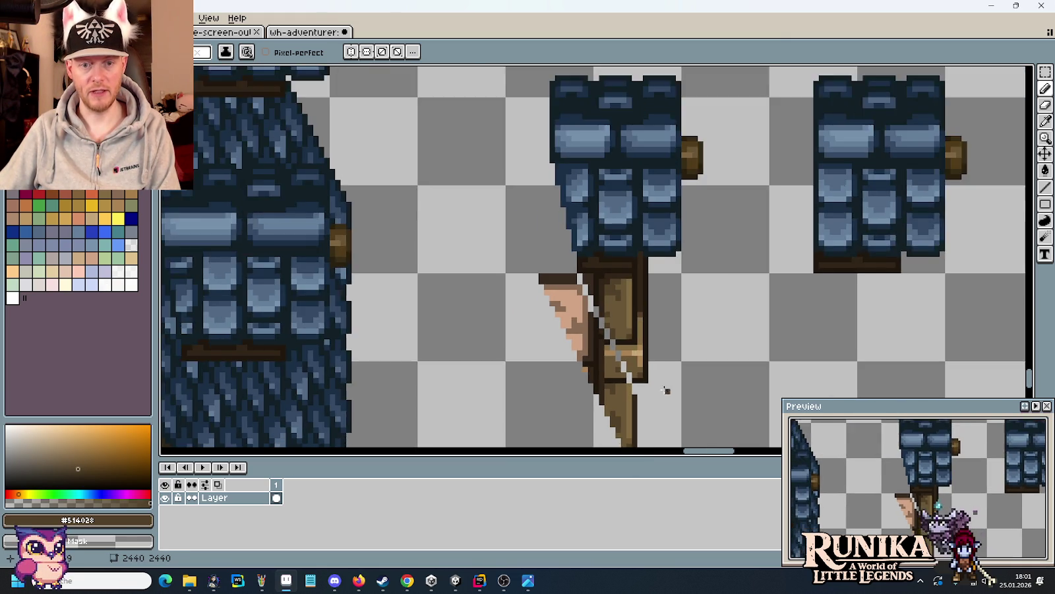
{"action": "scroll", "coordinate": [650, 278], "scroll_direction": "down", "scroll_amount": 1}
{"action": "left_click_drag", "start_coordinate": [552, 166], "coordinate": [620, 312]}
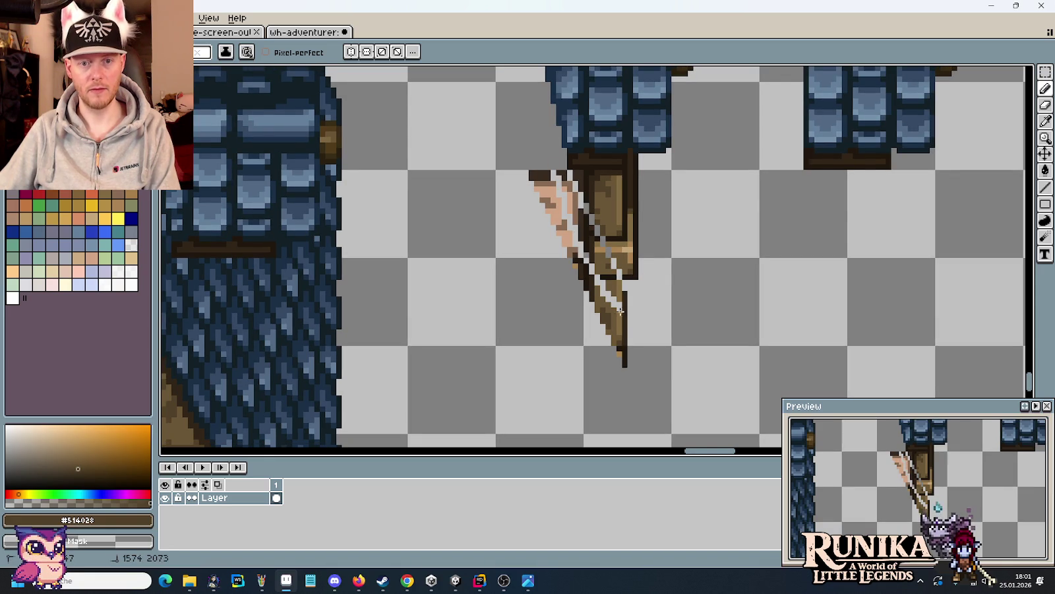
- Erase the lower strap and tan wedge, leaving a short pointed tip
{"action": "mouse_move", "coordinate": [589, 228]}
{"action": "left_mouse_down"}
{"action": "mouse_move", "coordinate": [564, 174]}
{"action": "mouse_move", "coordinate": [613, 291]}
{"action": "mouse_move", "coordinate": [543, 166]}
{"action": "mouse_move", "coordinate": [539, 188]}
{"action": "mouse_move", "coordinate": [623, 363]}
{"action": "mouse_move", "coordinate": [624, 326]}
{"action": "left_mouse_up"}
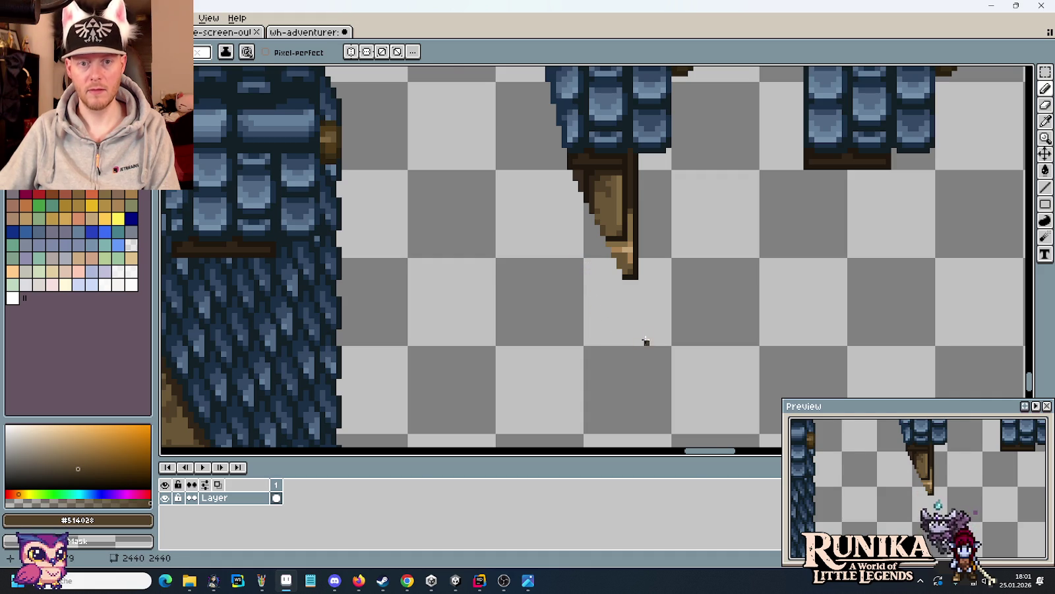
{"action": "scroll", "coordinate": [645, 337], "scroll_direction": "down", "scroll_amount": 1}
{"action": "scroll", "coordinate": [645, 337], "scroll_direction": "down", "scroll_amount": 1}
- Select the right roof half with its windows and delete it
{"action": "key", "text": "m"}
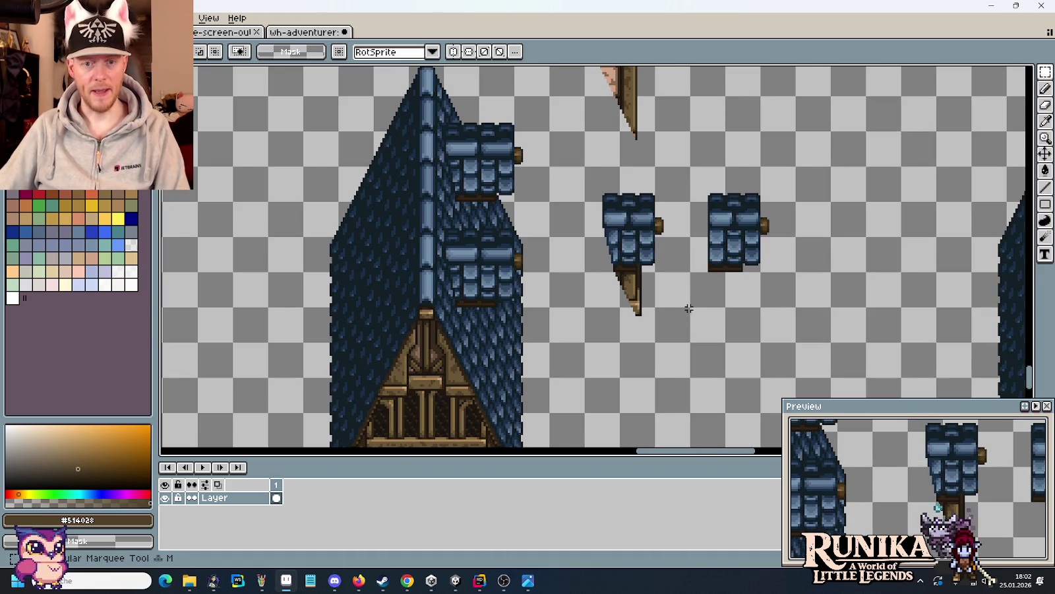
{"action": "left_click_drag", "start_coordinate": [689, 341], "coordinate": [586, 167]}
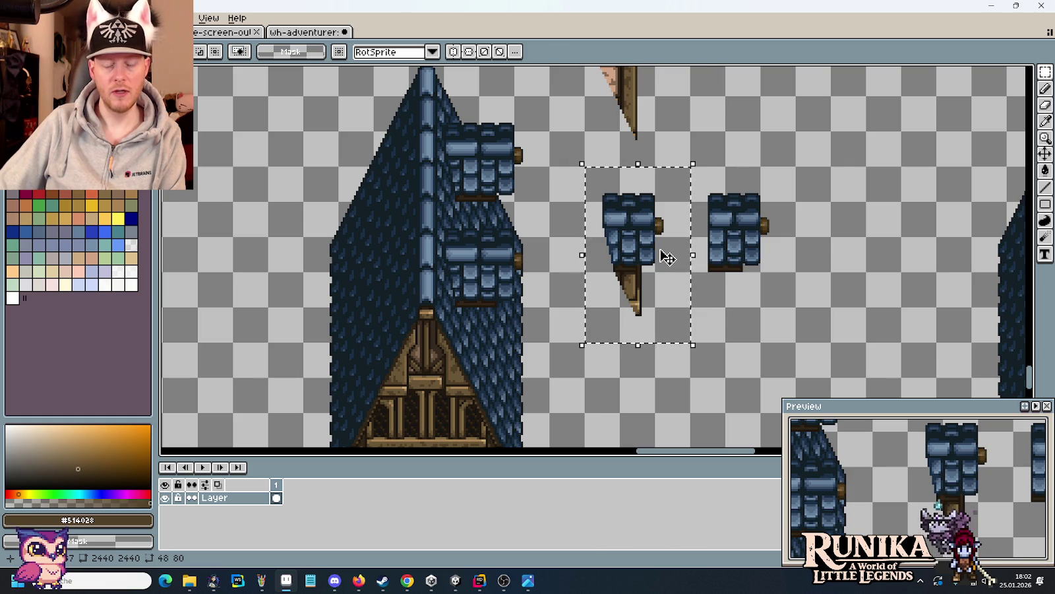
{"action": "left_click_drag", "start_coordinate": [442, 96], "coordinate": [551, 343]}
{"action": "scroll", "coordinate": [537, 319], "scroll_direction": "down", "scroll_amount": 2}
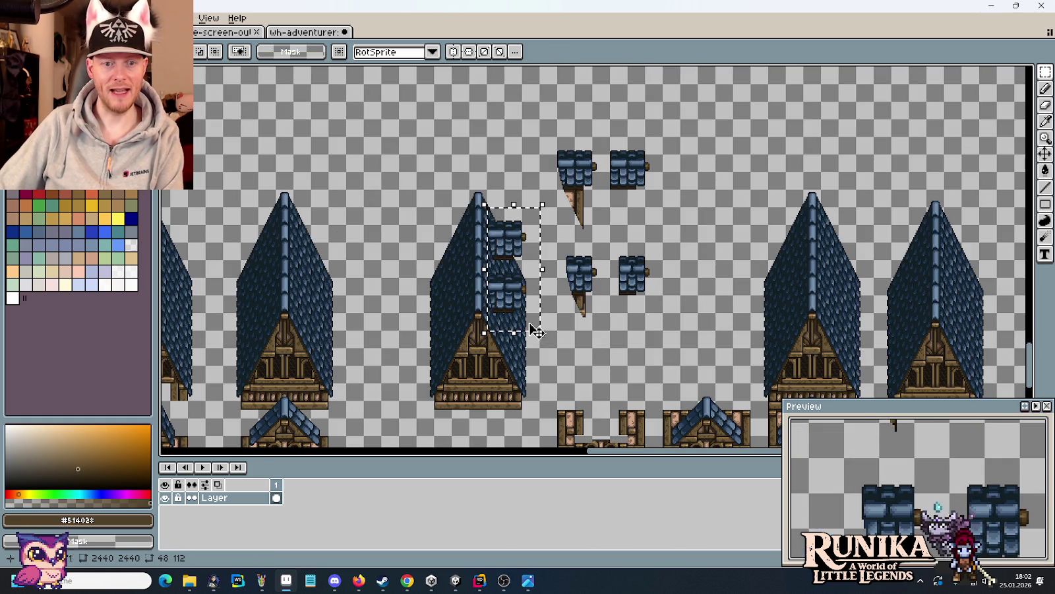
{"action": "key", "text": "Delete"}
- Copy the left roof piece over the right house and commit it
{"action": "left_click_drag", "start_coordinate": [310, 294], "coordinate": [657, 250]}
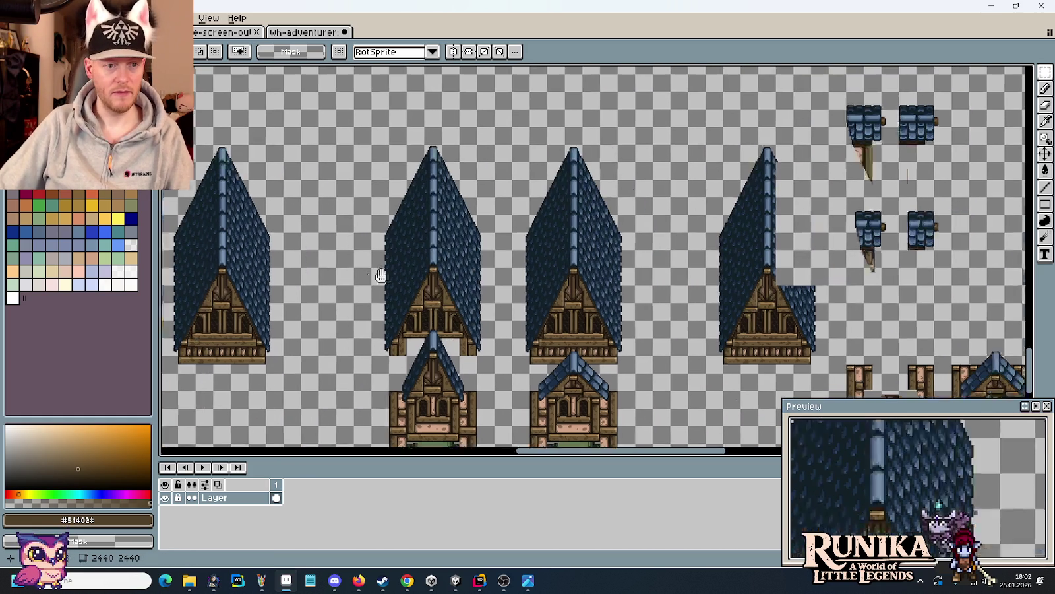
{"action": "mouse_move", "coordinate": [348, 369]}
{"action": "left_mouse_down"}
{"action": "mouse_move", "coordinate": [267, 152]}
{"action": "mouse_move", "coordinate": [219, 135]}
{"action": "left_mouse_up"}
{"action": "left_click_drag", "start_coordinate": [253, 200], "coordinate": [831, 245]}
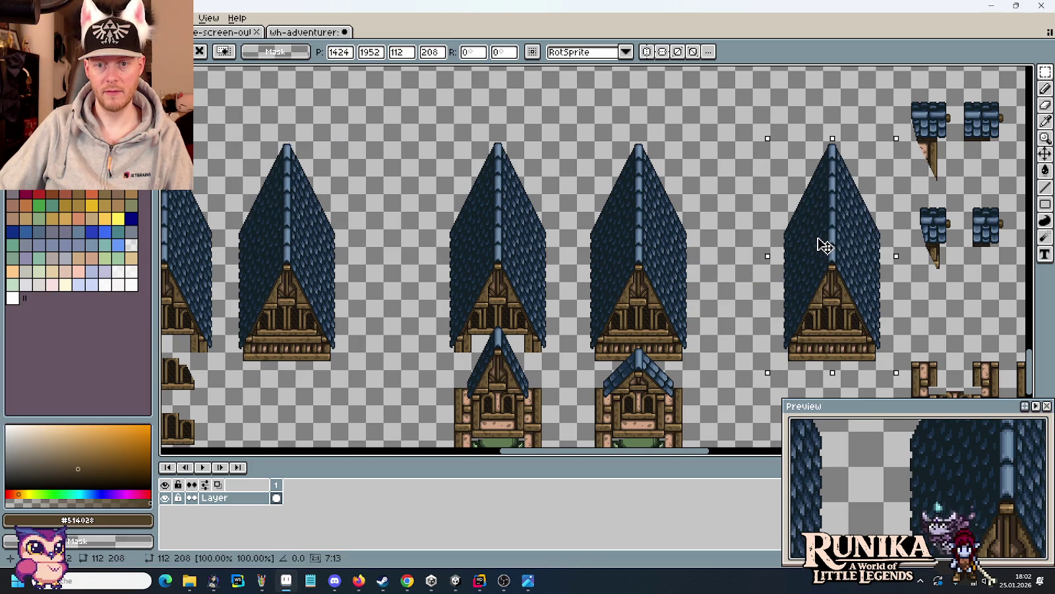
{"action": "key", "text": "Return"}
{"action": "scroll", "coordinate": [825, 244], "scroll_direction": "up", "scroll_amount": 1}
{"action": "scroll", "coordinate": [693, 272], "scroll_direction": "up", "scroll_amount": 1}
{"action": "scroll", "coordinate": [693, 272], "scroll_direction": "down", "scroll_amount": 1}
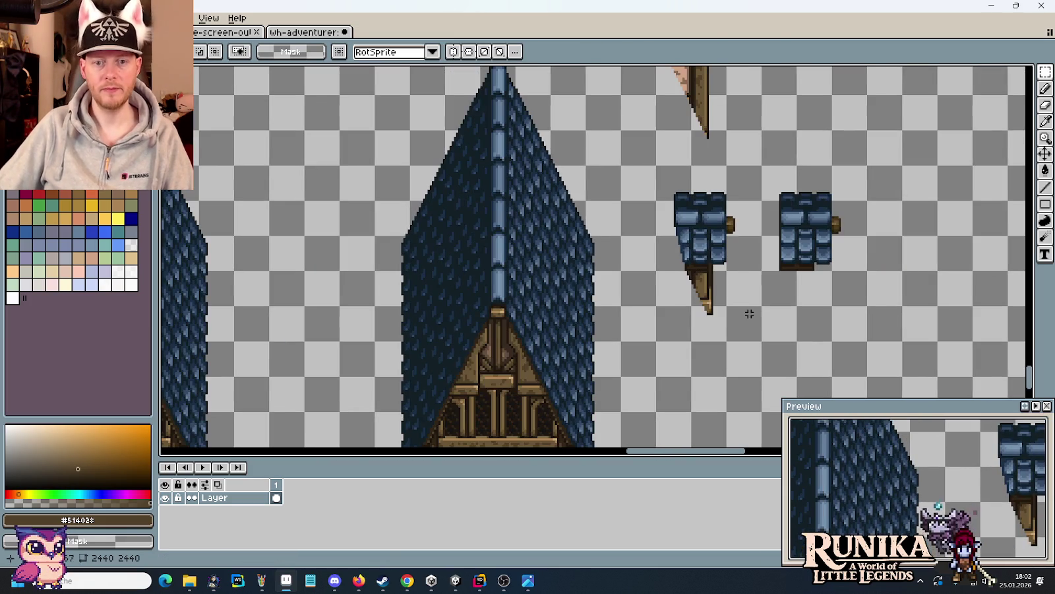
- Shift the slanted dormer piece right, then trial dormer copies on the tower roof and undo them
{"action": "left_click_drag", "start_coordinate": [764, 343], "coordinate": [654, 163]}
{"action": "left_click_drag", "start_coordinate": [681, 244], "coordinate": [700, 244]}
{"action": "key", "text": "Return"}
{"action": "left_click_drag", "start_coordinate": [761, 342], "coordinate": [690, 165]}
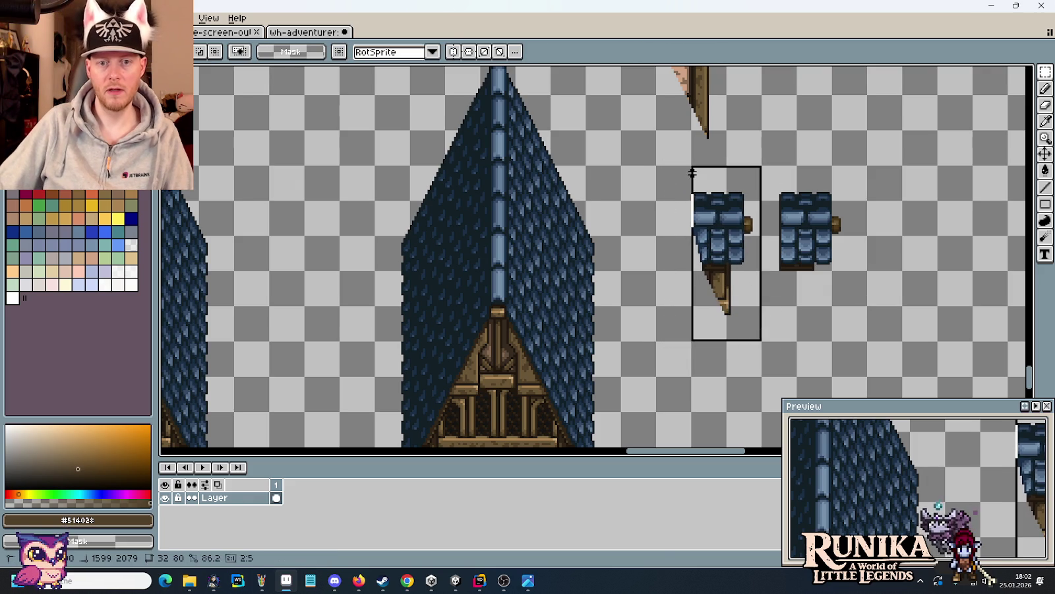
{"action": "left_click_drag", "start_coordinate": [736, 253], "coordinate": [560, 180]}
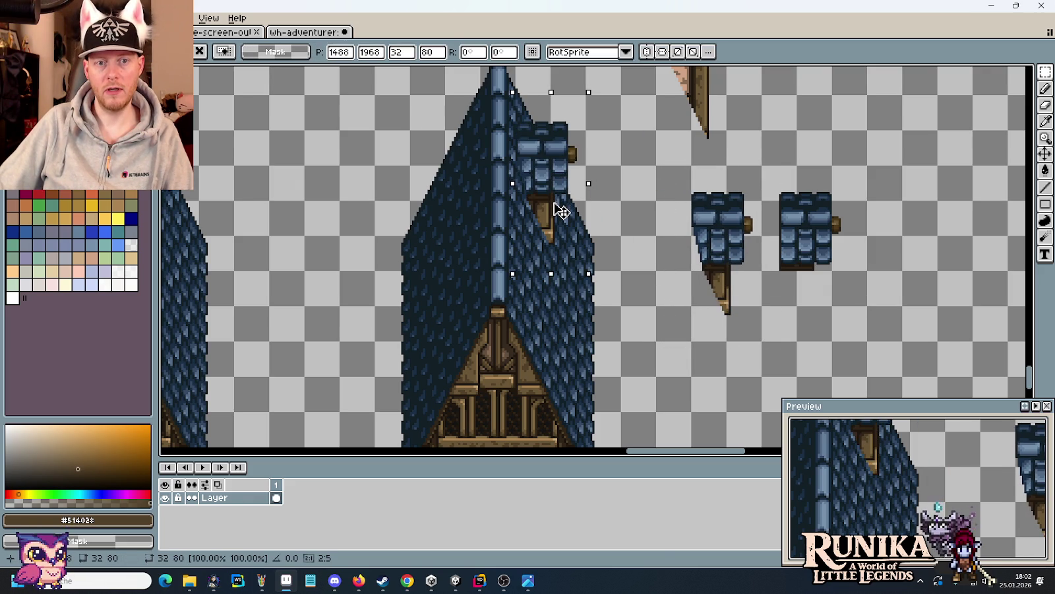
{"action": "key", "text": "alt+Tab"}
{"action": "key", "text": "alt+Tab"}
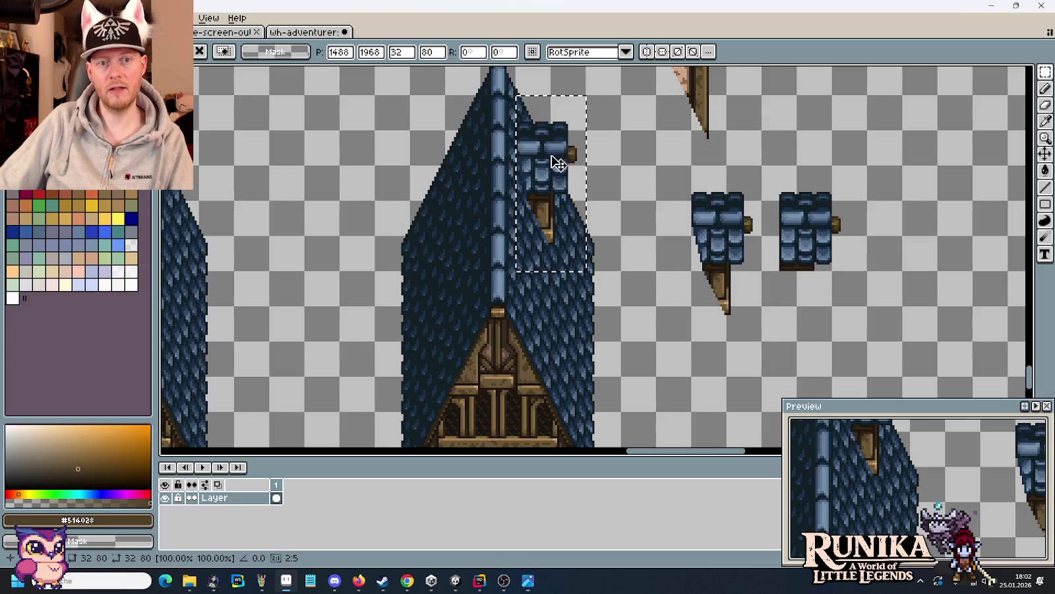
{"action": "left_click_drag", "start_coordinate": [557, 165], "coordinate": [558, 276]}
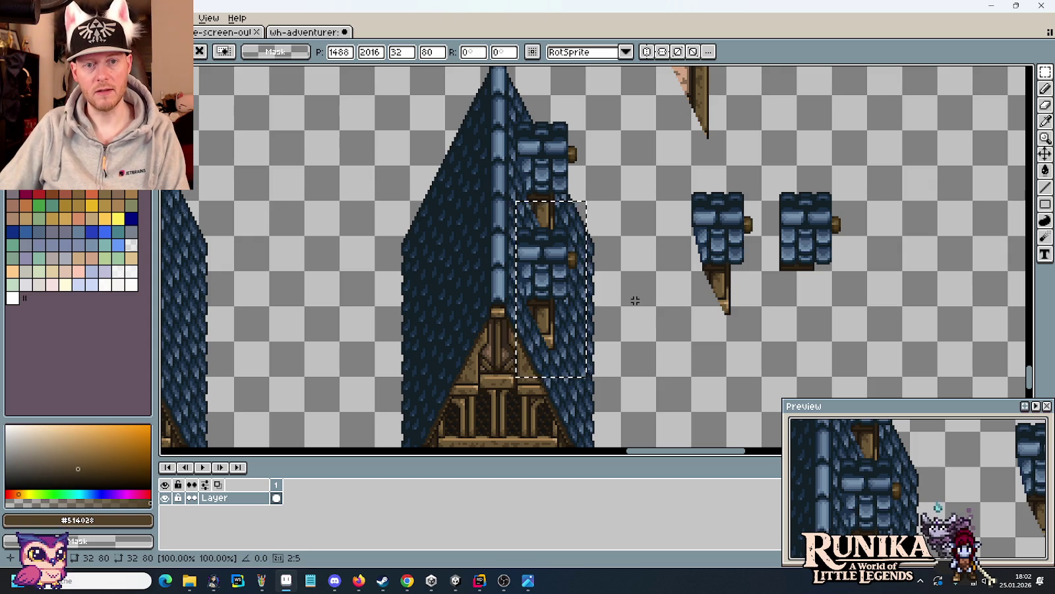
{"action": "key", "text": "ctrl+z"}
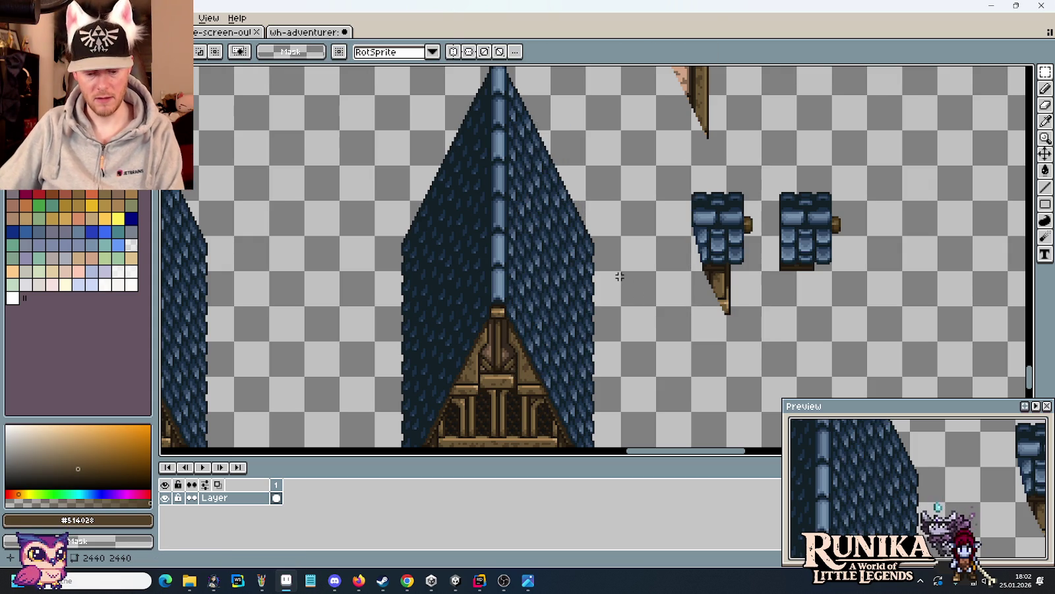
- Sample the dark blue outline colour and bring the tower and dormer pieces into view
{"action": "scroll", "coordinate": [594, 254], "scroll_direction": "up", "scroll_amount": 2}
{"action": "scroll", "coordinate": [495, 211], "scroll_direction": "up", "scroll_amount": 2}
{"action": "scroll", "coordinate": [395, 165], "scroll_direction": "up", "scroll_amount": 2}
{"action": "key", "text": "i"}
{"action": "left_click", "coordinate": [363, 146]}
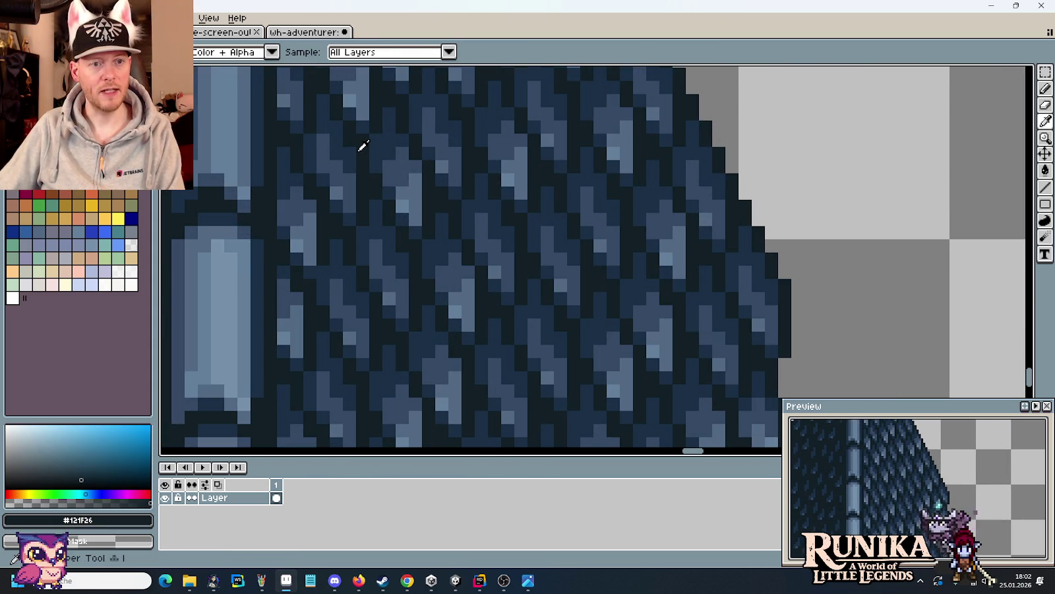
{"action": "scroll", "coordinate": [453, 251], "scroll_direction": "right", "scroll_amount": 5}
{"action": "scroll", "coordinate": [584, 252], "scroll_direction": "right", "scroll_amount": 5}
{"action": "scroll", "coordinate": [580, 224], "scroll_direction": "right", "scroll_amount": 3}
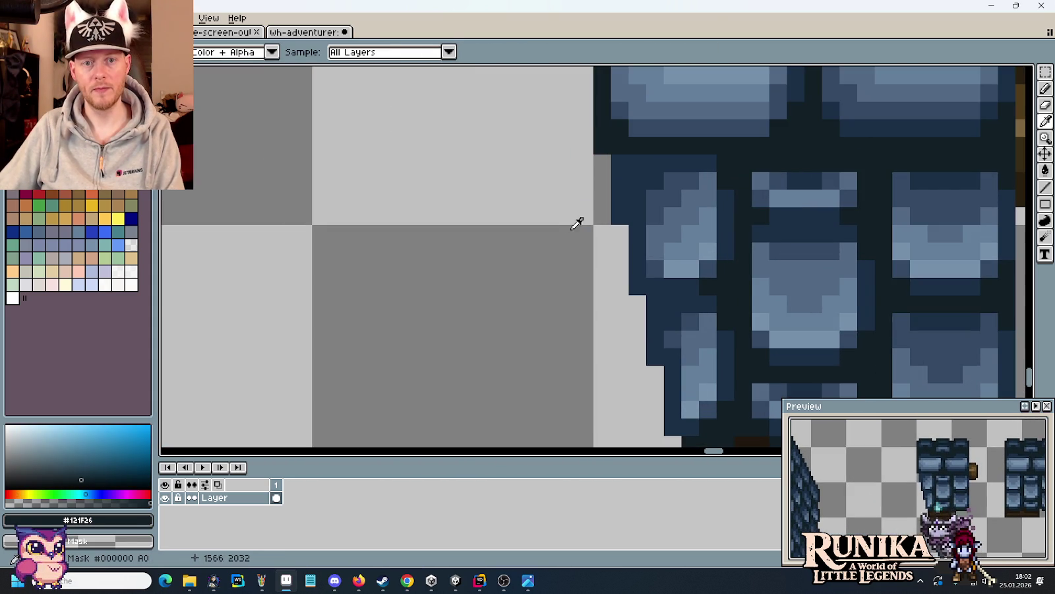
{"action": "key", "text": "b"}
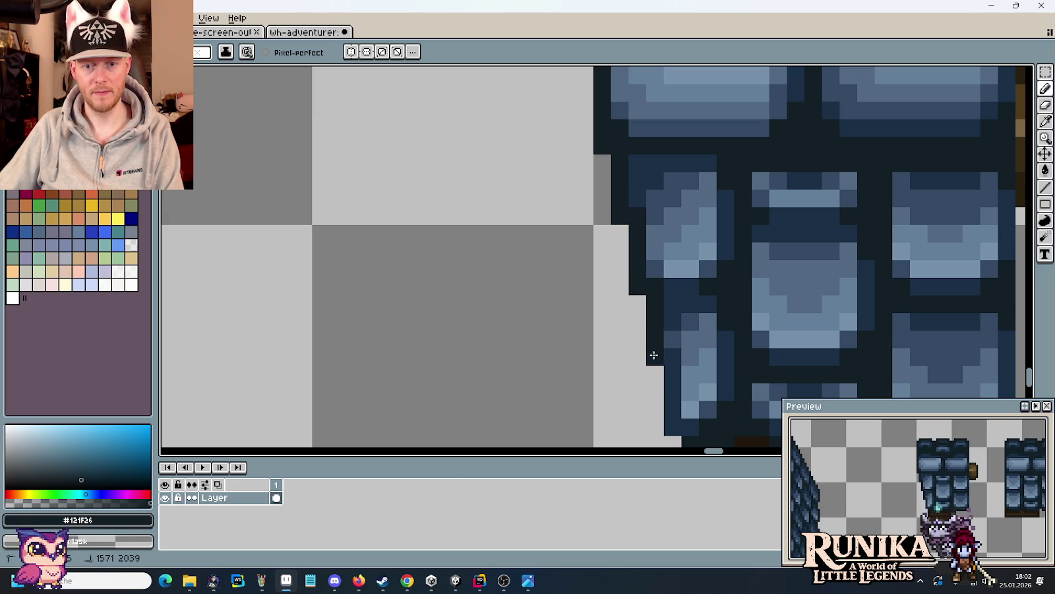
{"action": "scroll", "coordinate": [665, 422], "scroll_direction": "down", "scroll_amount": 3}
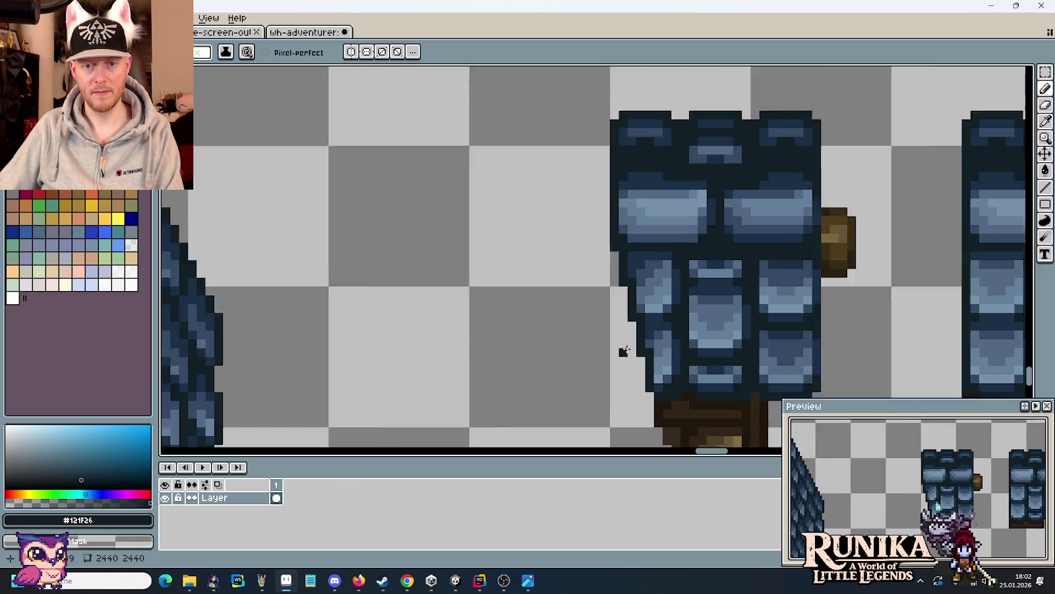
{"action": "scroll", "coordinate": [622, 351], "scroll_direction": "down", "scroll_amount": 2}
{"action": "left_click_drag", "start_coordinate": [624, 358], "coordinate": [589, 226]}
{"action": "scroll", "coordinate": [585, 232], "scroll_direction": "down", "scroll_amount": 1}
- Nudge the left dormer piece left and drop a copy onto the tower roof
{"action": "key", "text": "m"}
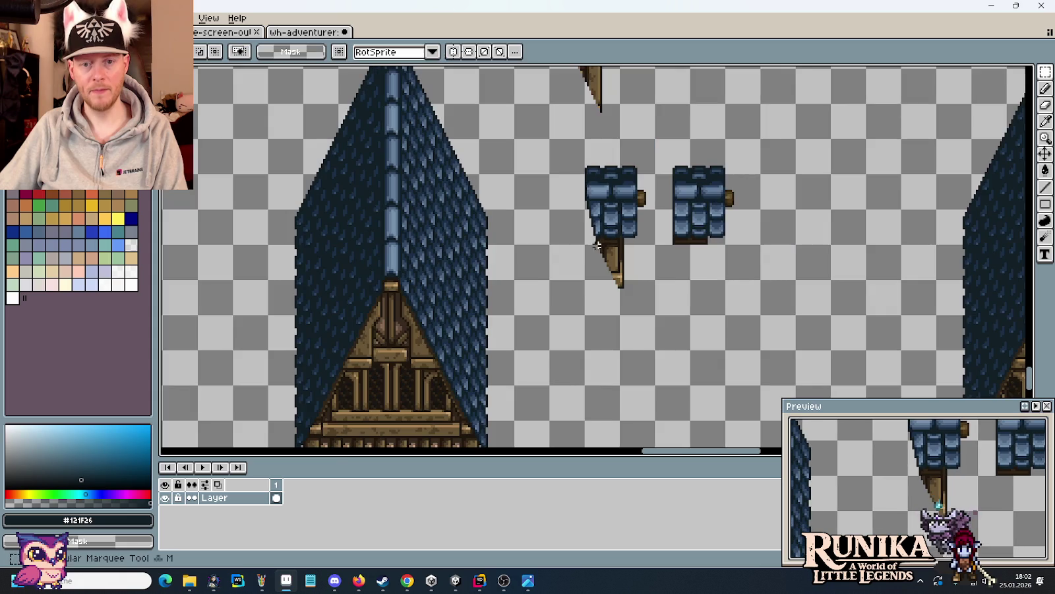
{"action": "left_click_drag", "start_coordinate": [582, 136], "coordinate": [658, 317]}
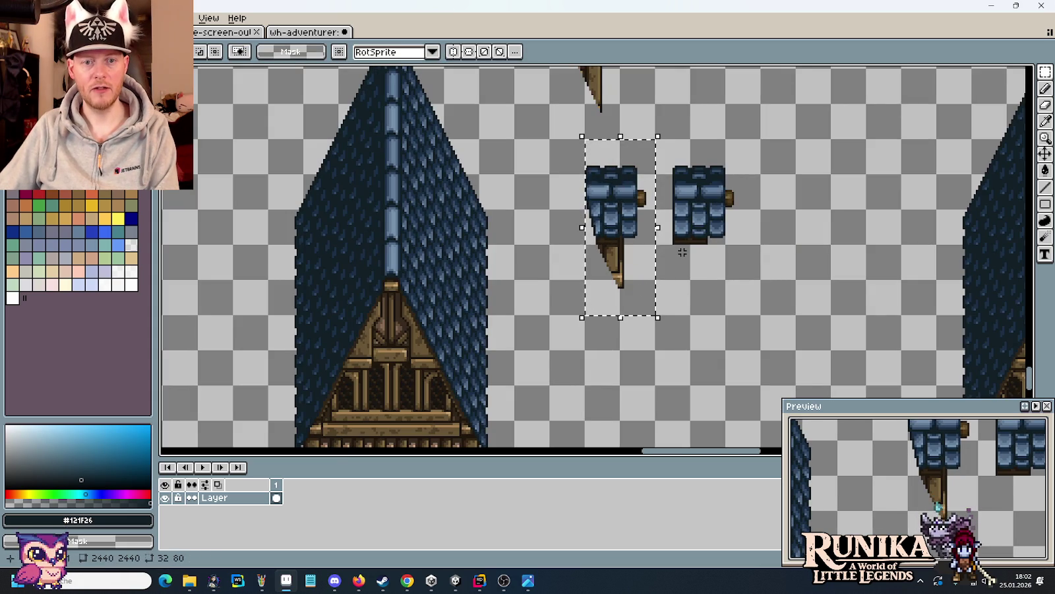
{"action": "key", "text": "Left"}
{"action": "key", "text": "Left"}
{"action": "key", "text": "Left"}
{"action": "key", "text": "Left"}
{"action": "key", "text": "Left"}
{"action": "key", "text": "Left"}
{"action": "key", "text": "Left"}
{"action": "key", "text": "Left"}
{"action": "key", "text": "Left"}
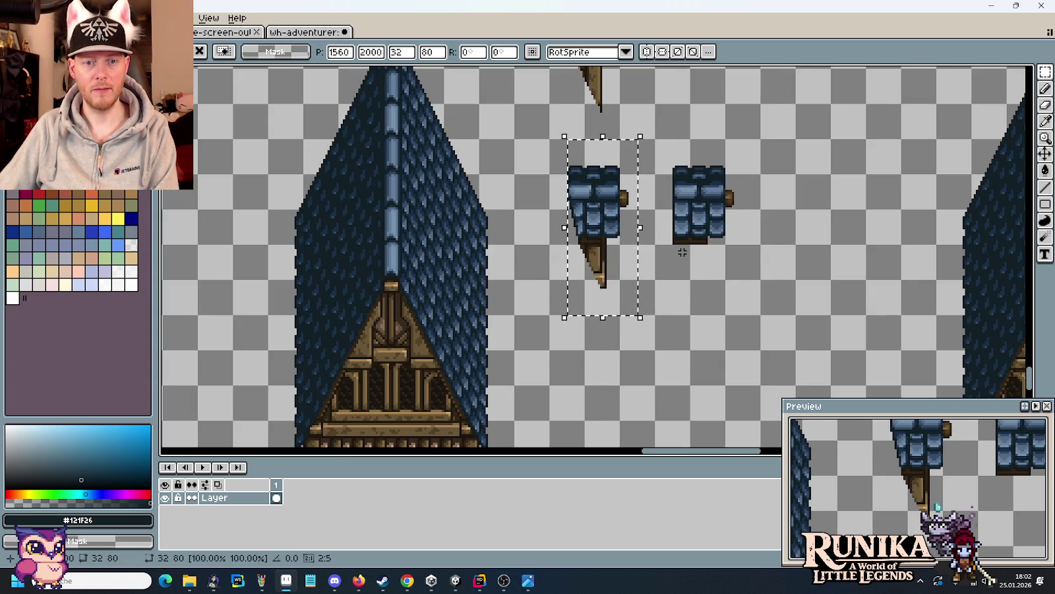
{"action": "left_click", "coordinate": [643, 290]}
{"action": "left_click_drag", "start_coordinate": [657, 318], "coordinate": [546, 137]}
{"action": "mouse_move", "coordinate": [579, 189]}
{"action": "left_mouse_down"}
{"action": "mouse_move", "coordinate": [476, 185]}
{"action": "mouse_move", "coordinate": [470, 279]}
{"action": "left_mouse_up"}
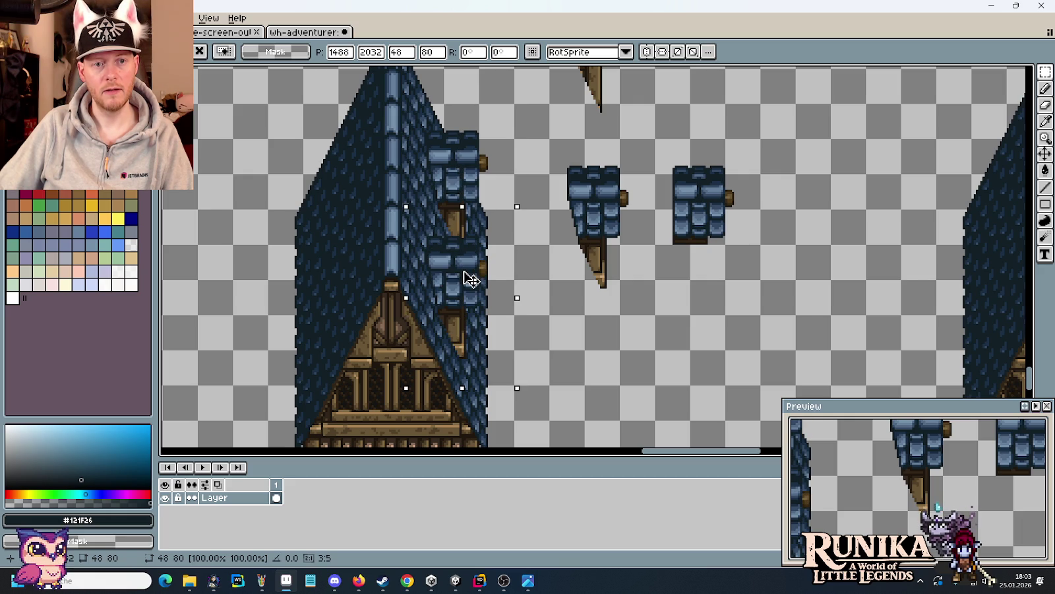
{"action": "left_click", "coordinate": [574, 305]}
- Compare the sprite sheet against the medieval house reference image
{"action": "mouse_move", "coordinate": [601, 299]}
{"action": "left_mouse_down"}
{"action": "mouse_move", "coordinate": [502, 222]}
{"action": "mouse_move", "coordinate": [518, 219]}
{"action": "mouse_move", "coordinate": [591, 285]}
{"action": "left_mouse_up"}
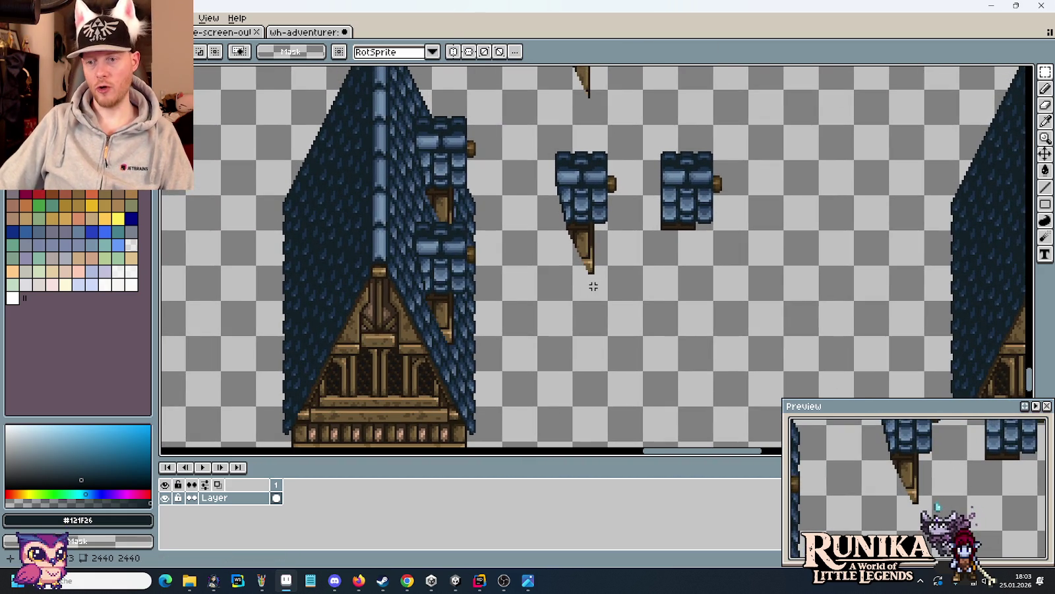
{"action": "key", "text": "alt+Tab"}
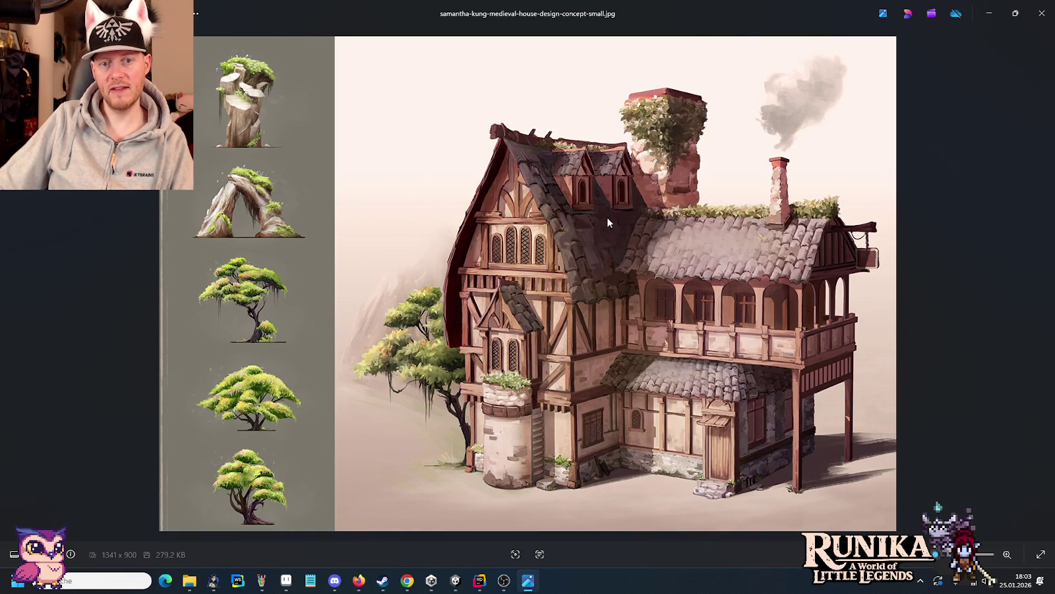
{"action": "key", "text": "alt+Tab"}
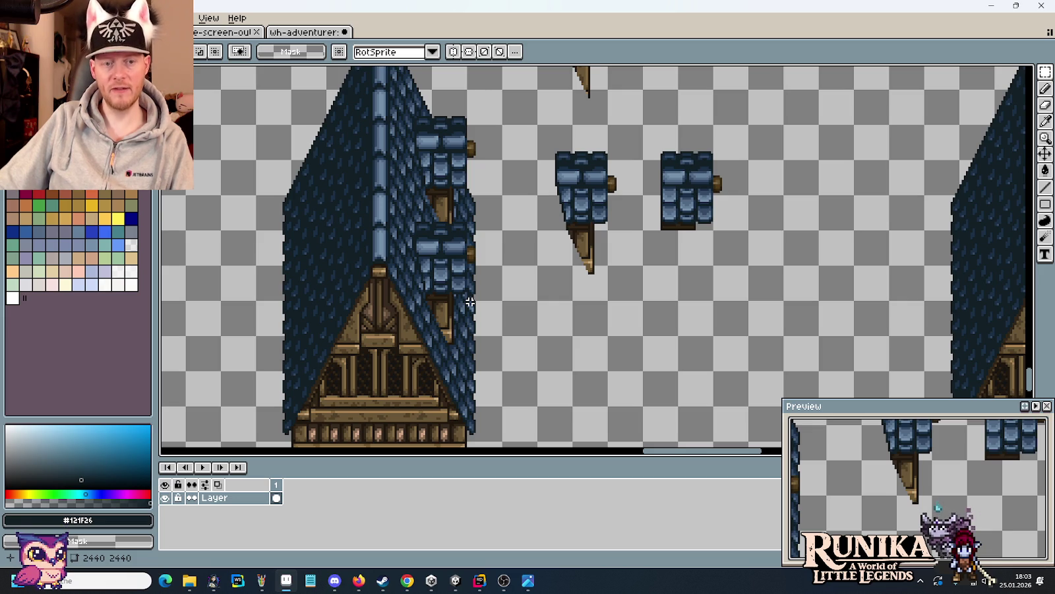
- Undo the tower-roof dormers and realign the left dormer piece a few pixels
{"action": "key", "text": "ctrl+z"}
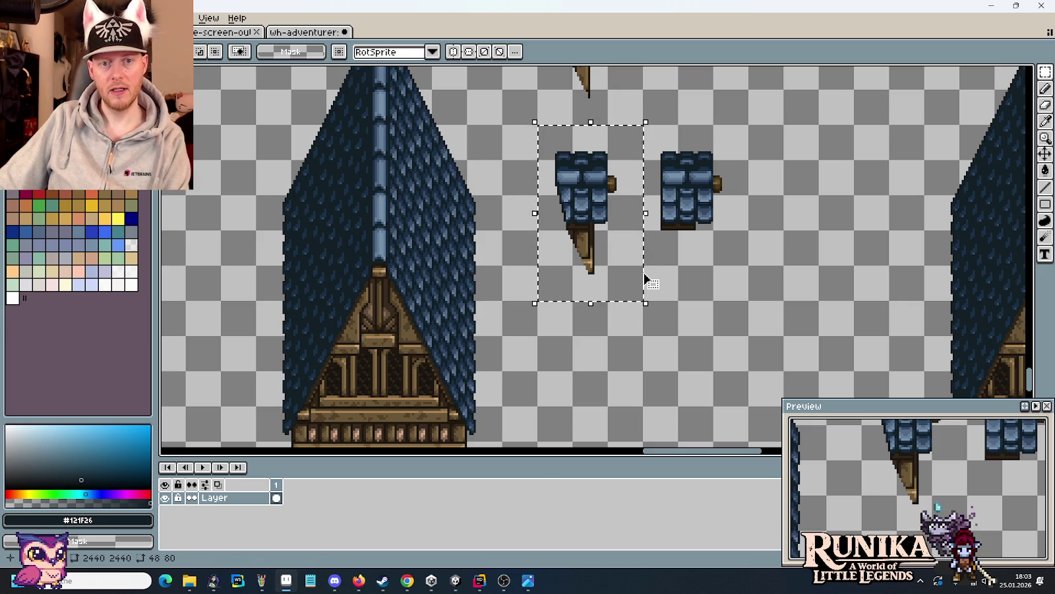
{"action": "key", "text": "Right"}
{"action": "key", "text": "Right"}
{"action": "key", "text": "Right"}
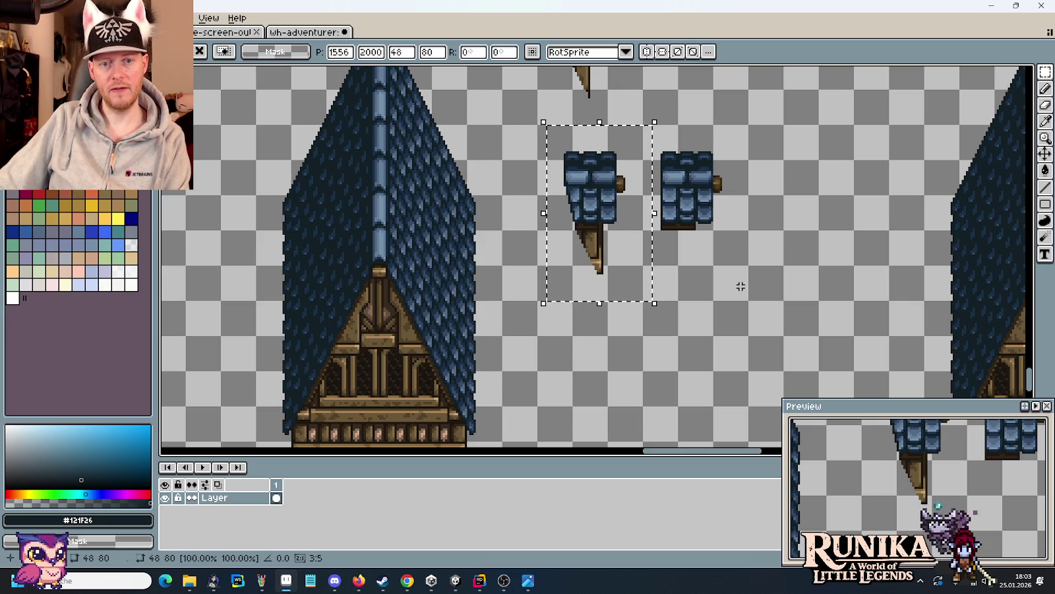
{"action": "left_click", "coordinate": [739, 285]}
{"action": "left_click_drag", "start_coordinate": [645, 304], "coordinate": [535, 122]}
{"action": "mouse_move", "coordinate": [607, 210]}
{"action": "left_mouse_down"}
{"action": "mouse_move", "coordinate": [443, 176]}
{"action": "mouse_move", "coordinate": [457, 176]}
{"action": "left_mouse_up"}
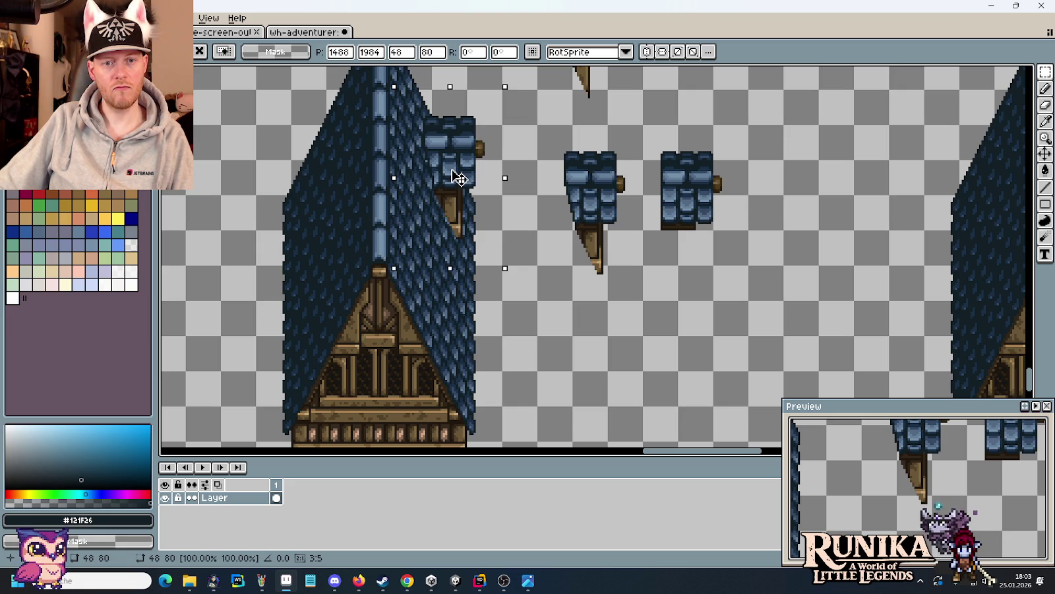
{"action": "key", "text": "Escape"}
{"action": "left_click_drag", "start_coordinate": [643, 300], "coordinate": [536, 125]}
{"action": "key", "text": "Left"}
{"action": "key", "text": "Left"}
{"action": "key", "text": "Left"}
{"action": "key", "text": "Left"}
{"action": "key", "text": "Left"}
{"action": "key", "text": "Left"}
{"action": "key", "text": "Left"}
{"action": "key", "text": "Left"}
{"action": "key", "text": "ctrl+d"}
- Copy and paste the left dormer, dragging the copy along the roof slope
{"action": "mouse_move", "coordinate": [641, 300]}
{"action": "left_mouse_down"}
{"action": "mouse_move", "coordinate": [537, 161]}
{"action": "mouse_move", "coordinate": [537, 124]}
{"action": "left_mouse_up"}
{"action": "key", "text": "ctrl+c"}
{"action": "key", "text": "ctrl+v"}
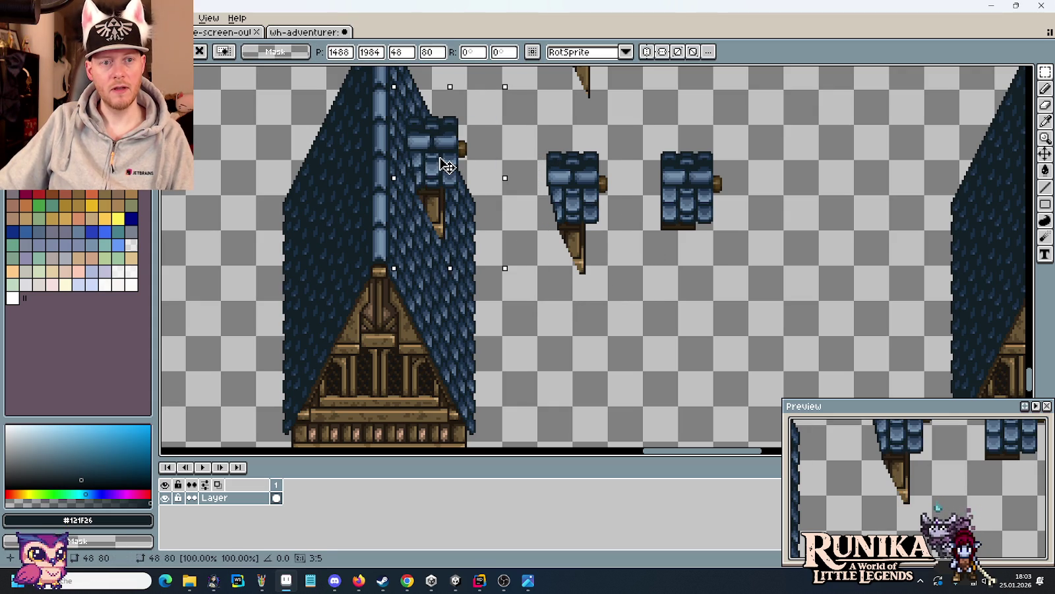
{"action": "left_click_drag", "start_coordinate": [447, 165], "coordinate": [448, 252]}
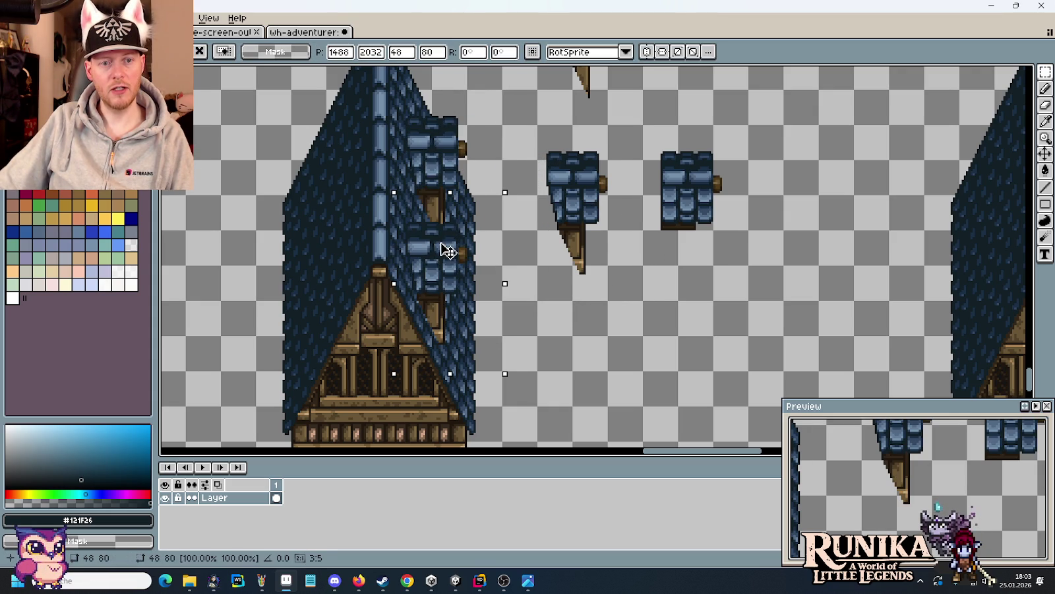
{"action": "left_click_drag", "start_coordinate": [448, 251], "coordinate": [448, 232]}
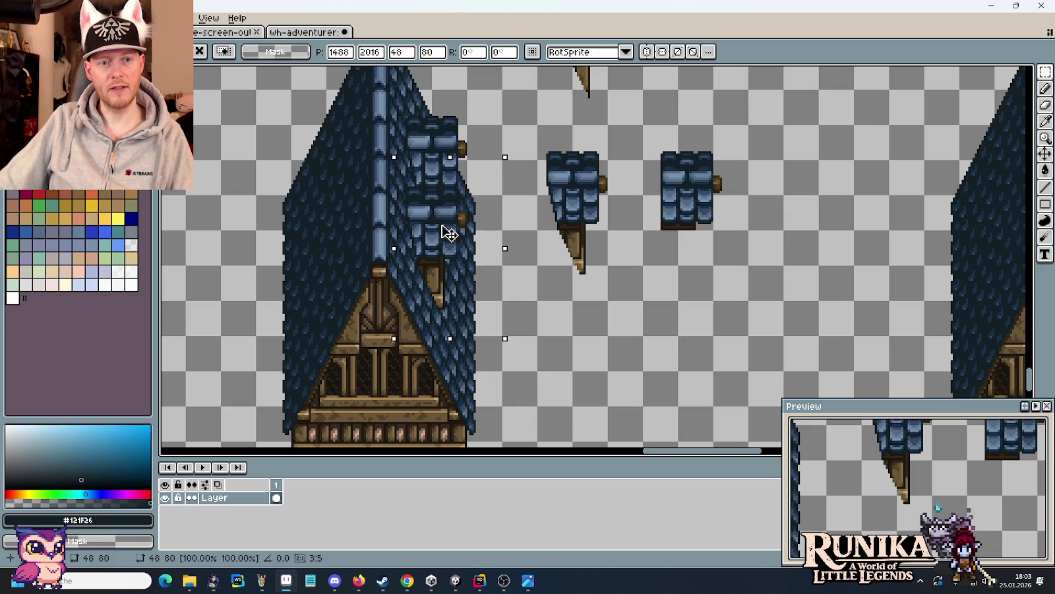
{"action": "mouse_move", "coordinate": [575, 168]}
{"action": "left_mouse_down"}
{"action": "mouse_move", "coordinate": [488, 228]}
{"action": "mouse_move", "coordinate": [460, 217]}
{"action": "mouse_move", "coordinate": [462, 267]}
{"action": "left_mouse_up"}
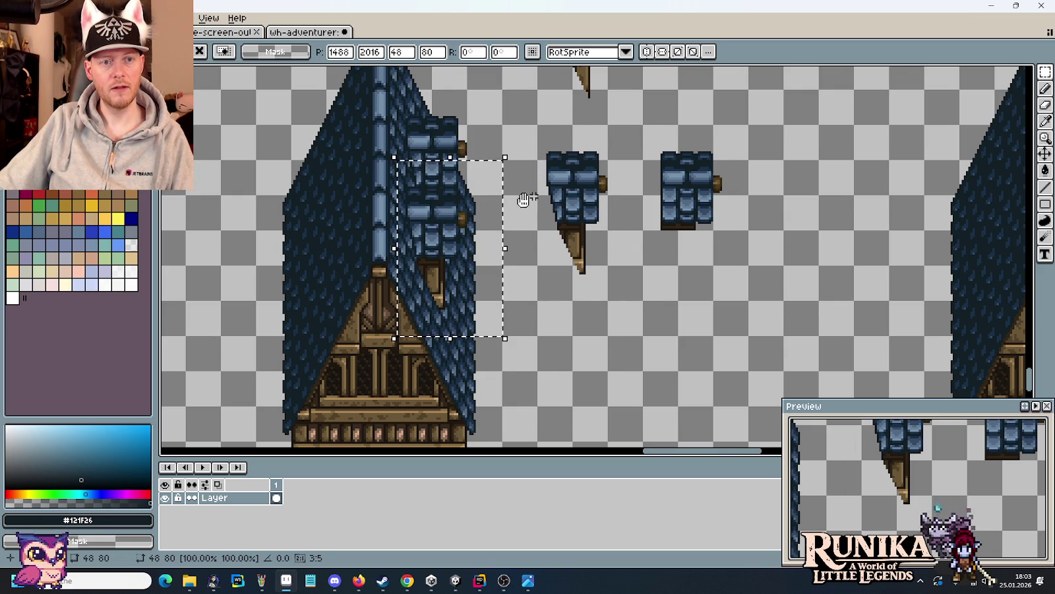
{"action": "left_click_drag", "start_coordinate": [528, 200], "coordinate": [436, 226]}
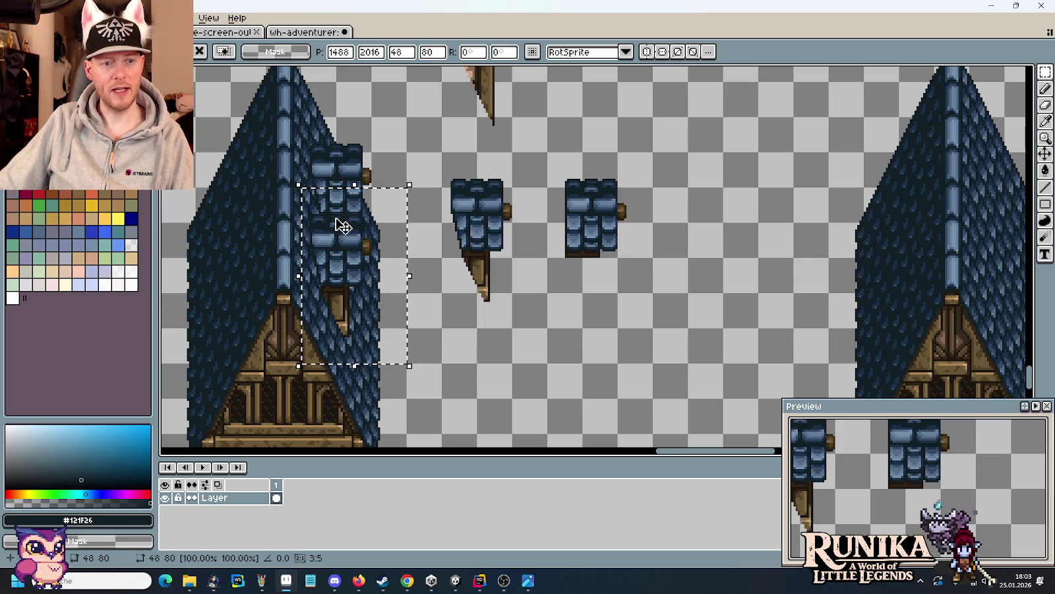
- Undo, then drop a dormer copy onto the left roof and move it down the slope
{"action": "key", "text": "ctrl+z"}
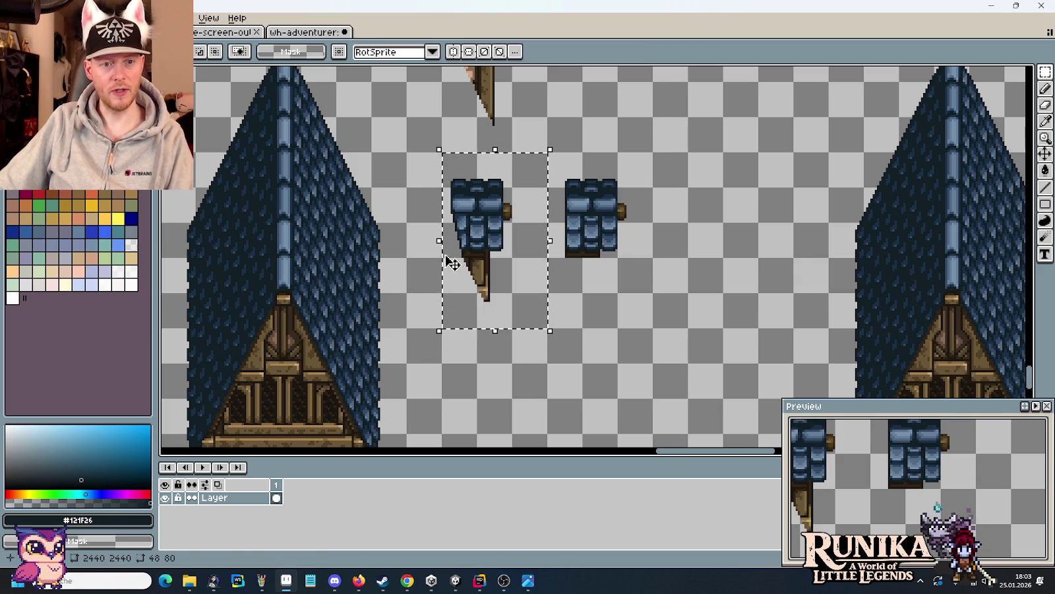
{"action": "left_click_drag", "start_coordinate": [497, 260], "coordinate": [368, 237]}
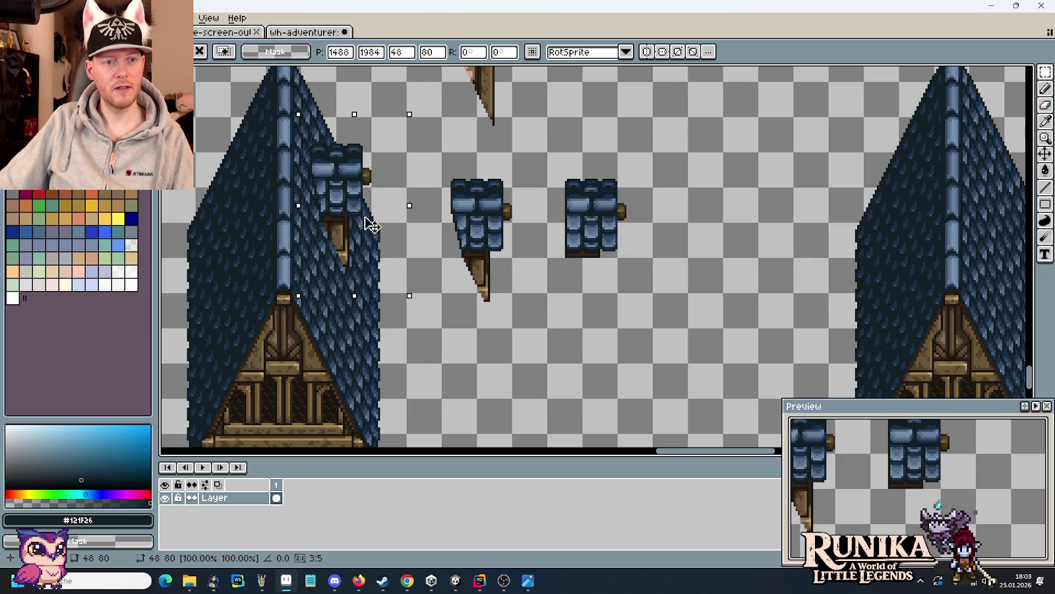
{"action": "left_click_drag", "start_coordinate": [370, 225], "coordinate": [364, 307]}
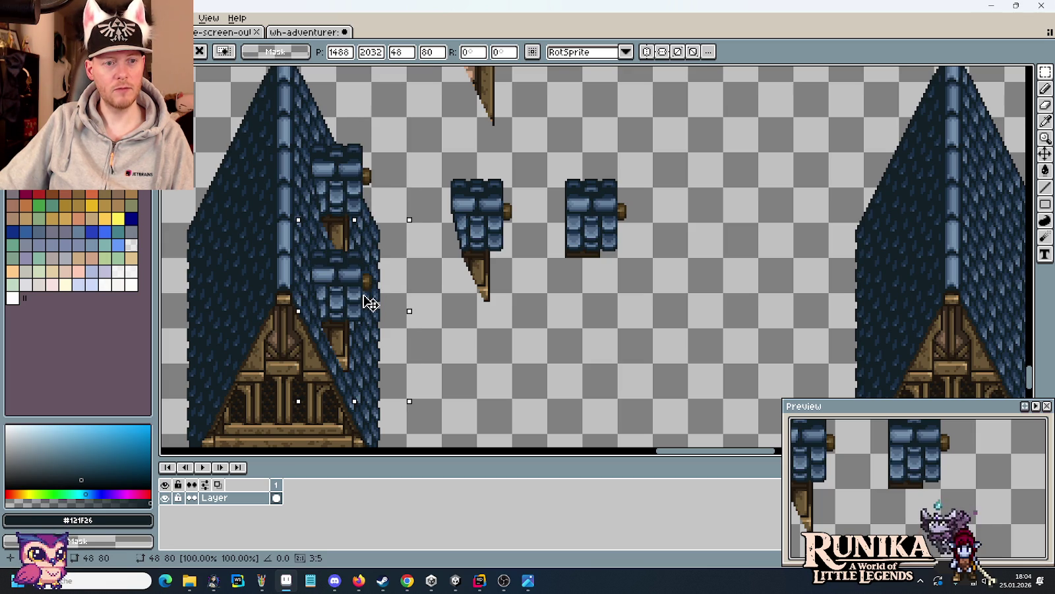
{"action": "left_click_drag", "start_coordinate": [466, 376], "coordinate": [613, 290]}
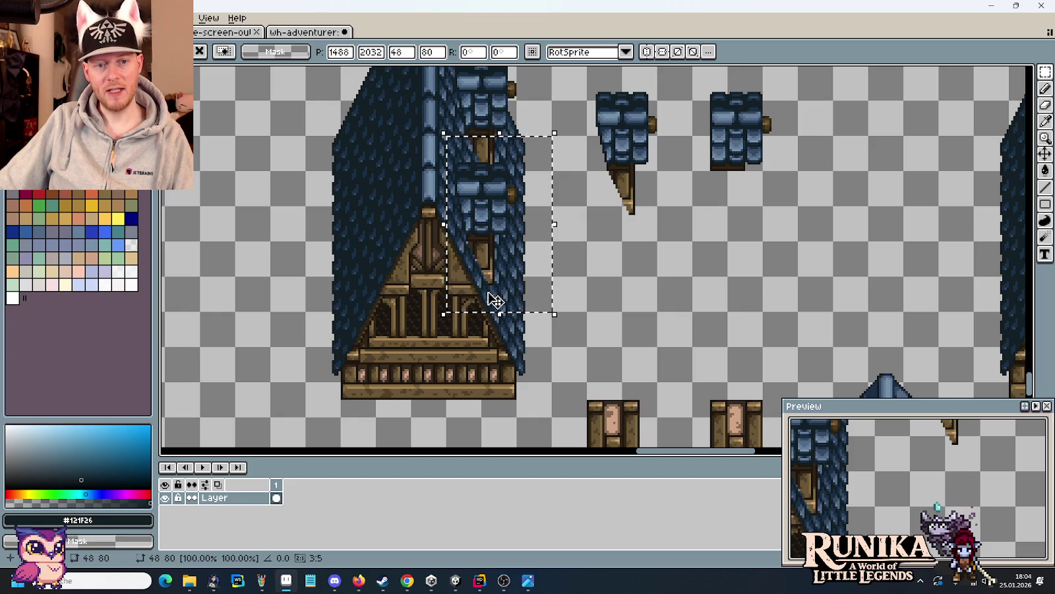
{"action": "scroll", "coordinate": [431, 284], "scroll_direction": "up", "scroll_amount": 1}
{"action": "scroll", "coordinate": [455, 263], "scroll_direction": "up", "scroll_amount": 2}
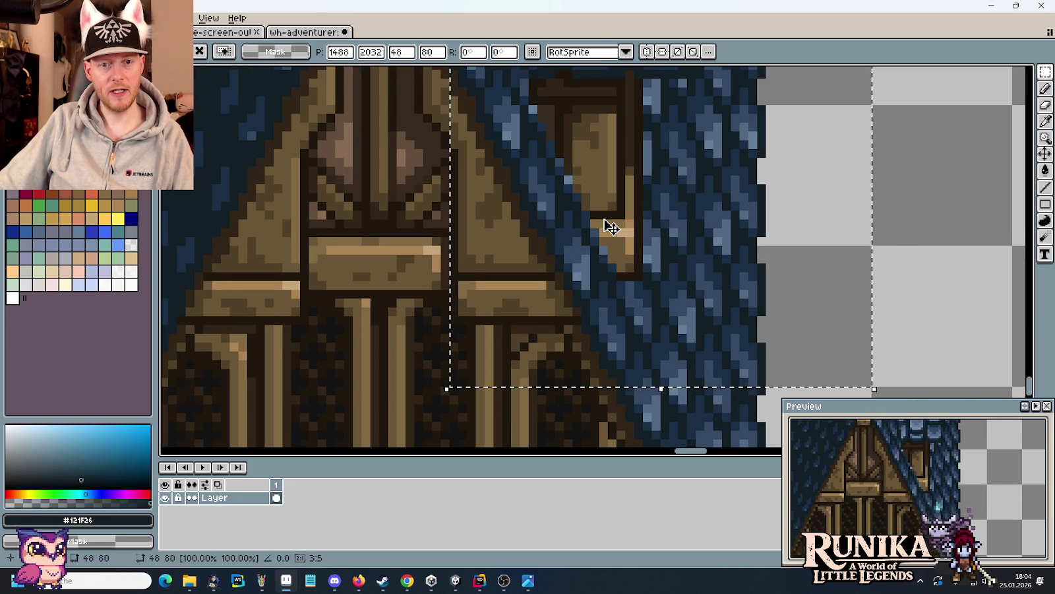
- Nudge the dormer down two pixels, then undo back to the dormer selection
{"action": "key", "text": "Down"}
{"action": "key", "text": "Down"}
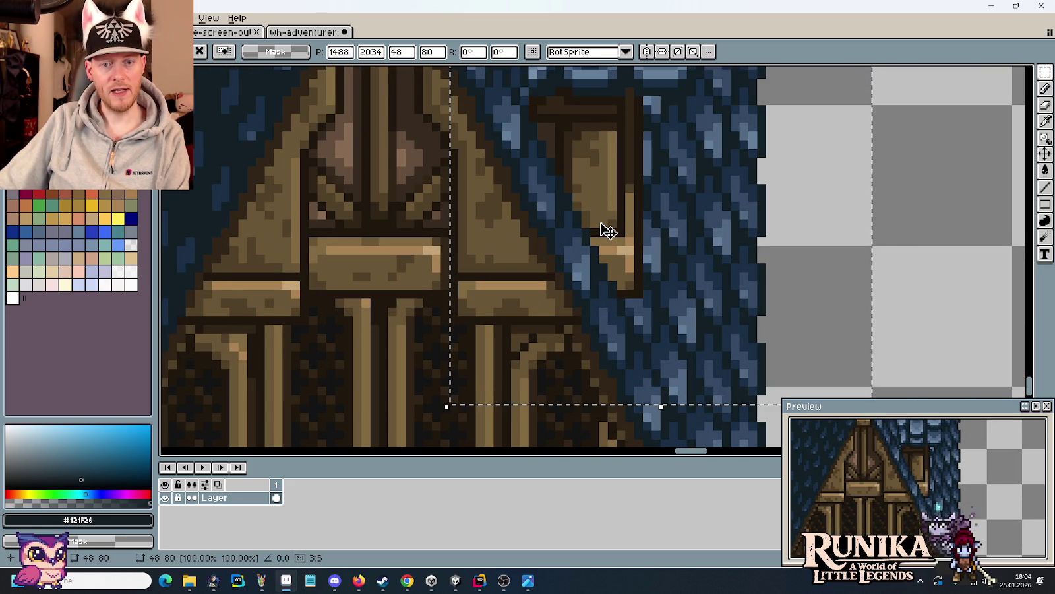
{"action": "scroll", "coordinate": [608, 230], "scroll_direction": "down", "scroll_amount": 1}
{"action": "scroll", "coordinate": [607, 231], "scroll_direction": "down", "scroll_amount": 2}
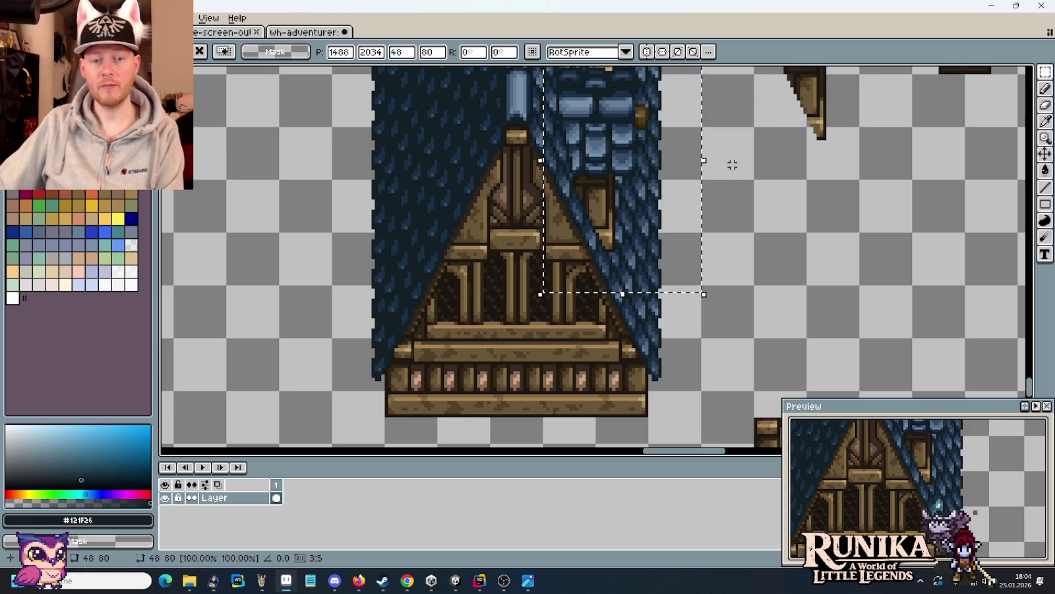
{"action": "left_click_drag", "start_coordinate": [730, 165], "coordinate": [747, 289]}
{"action": "scroll", "coordinate": [668, 219], "scroll_direction": "up", "scroll_amount": 1}
{"action": "scroll", "coordinate": [577, 282], "scroll_direction": "up", "scroll_amount": 2}
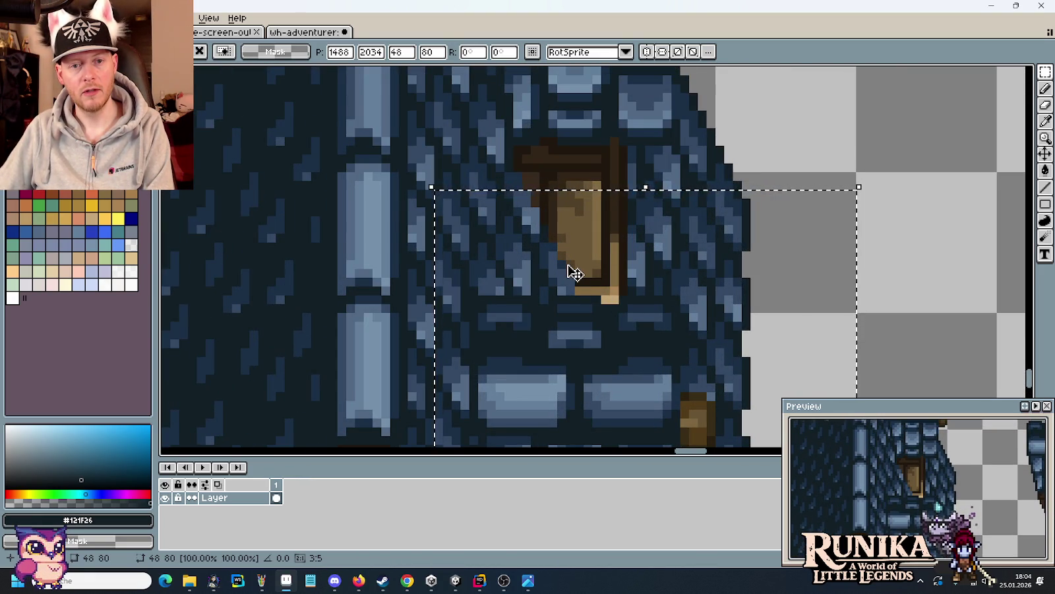
{"action": "key", "text": "Escape"}
{"action": "scroll", "coordinate": [569, 264], "scroll_direction": "down", "scroll_amount": 1}
{"action": "scroll", "coordinate": [569, 265], "scroll_direction": "down", "scroll_amount": 1}
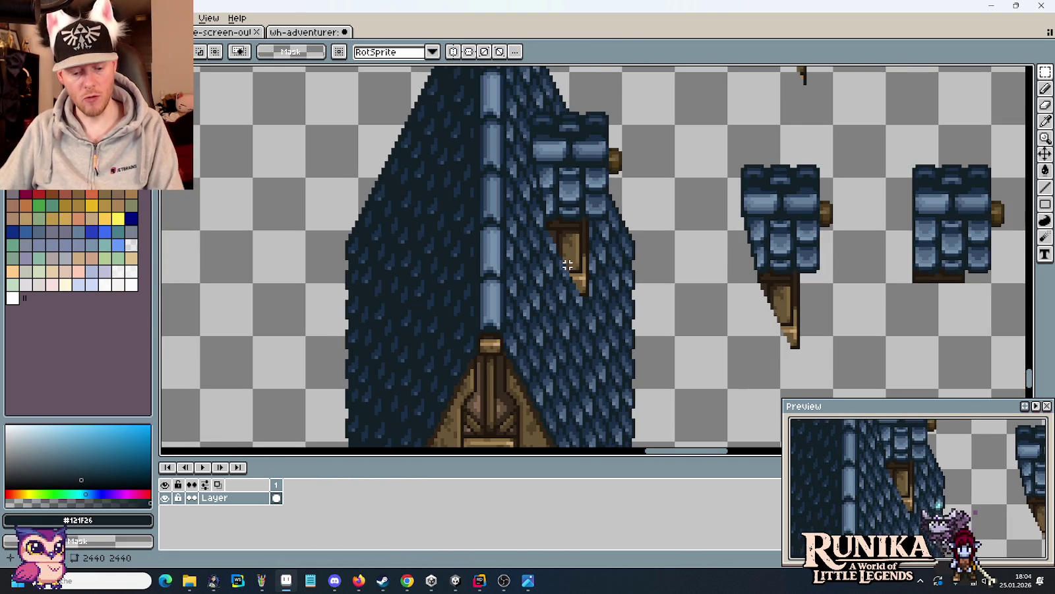
{"action": "key", "text": "ctrl+z"}
- Place the dormer copy on the right roof slope beside the wooden gable's peak
{"action": "left_click_drag", "start_coordinate": [824, 268], "coordinate": [617, 211]}
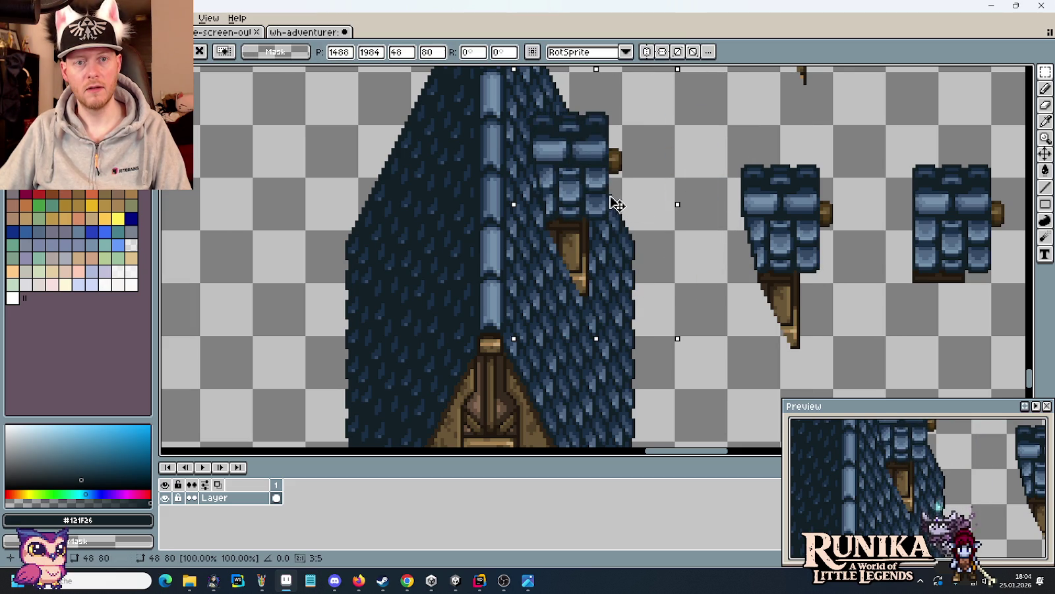
{"action": "key", "text": "Up"}
{"action": "key", "text": "Up"}
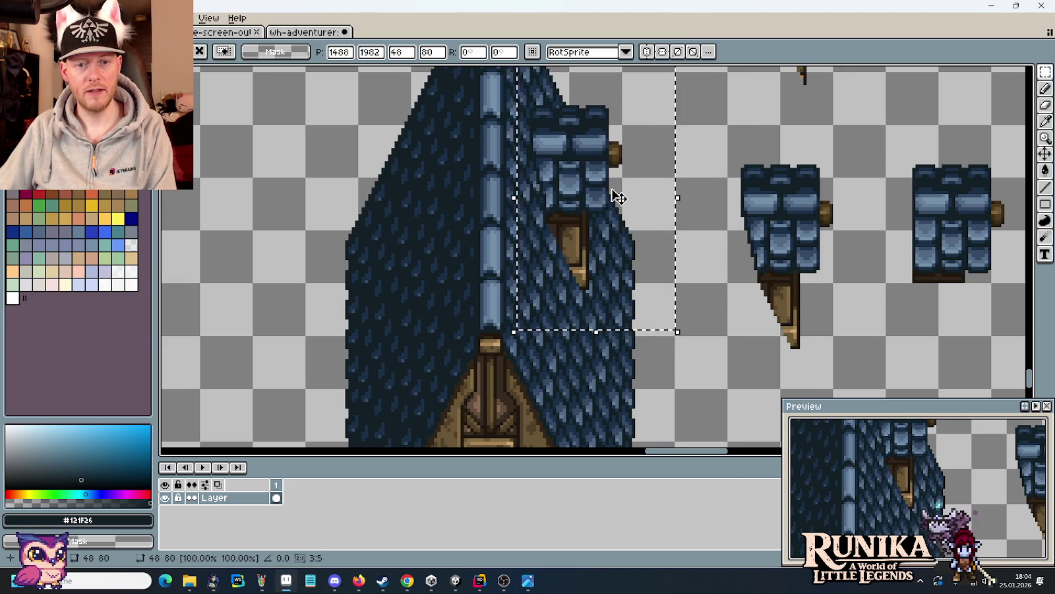
{"action": "scroll", "coordinate": [607, 257], "scroll_direction": "up", "scroll_amount": 2}
{"action": "key", "text": "Up"}
{"action": "key", "text": "Up"}
{"action": "scroll", "coordinate": [528, 191], "scroll_direction": "down", "scroll_amount": 1}
{"action": "scroll", "coordinate": [528, 218], "scroll_direction": "down", "scroll_amount": 1}
{"action": "scroll", "coordinate": [527, 224], "scroll_direction": "down", "scroll_amount": 1}
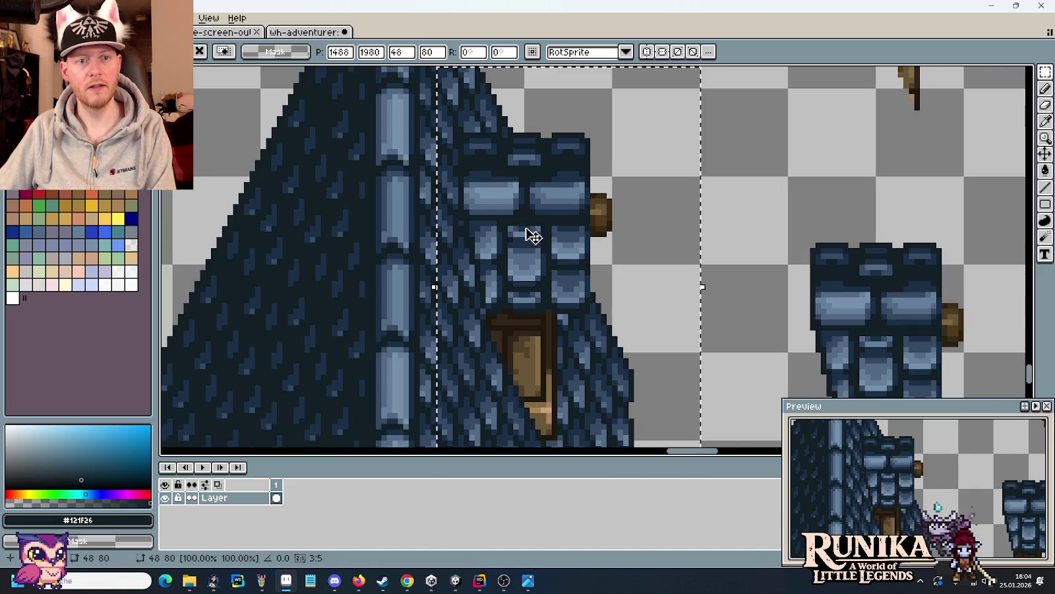
{"action": "scroll", "coordinate": [527, 211], "scroll_direction": "down", "scroll_amount": 1}
{"action": "scroll", "coordinate": [564, 170], "scroll_direction": "down", "scroll_amount": 2}
{"action": "scroll", "coordinate": [569, 178], "scroll_direction": "down", "scroll_amount": 1}
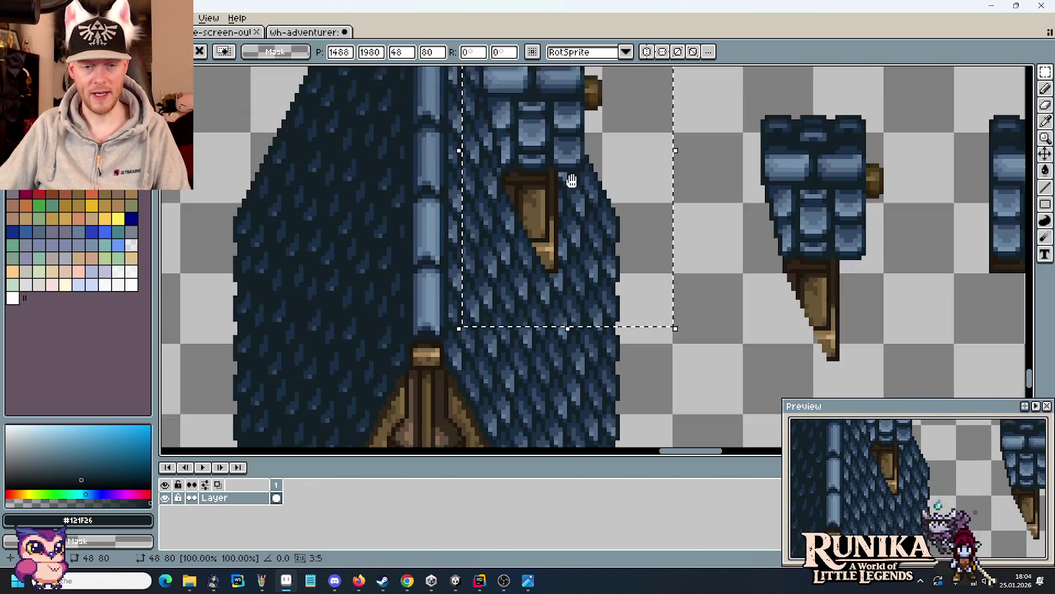
{"action": "scroll", "coordinate": [660, 168], "scroll_direction": "down", "scroll_amount": 1}
{"action": "mouse_move", "coordinate": [547, 146]}
{"action": "left_mouse_down"}
{"action": "mouse_move", "coordinate": [544, 344]}
{"action": "mouse_move", "coordinate": [566, 333]}
{"action": "mouse_move", "coordinate": [573, 345]}
{"action": "left_mouse_up"}
{"action": "scroll", "coordinate": [580, 297], "scroll_direction": "down", "scroll_amount": 3}
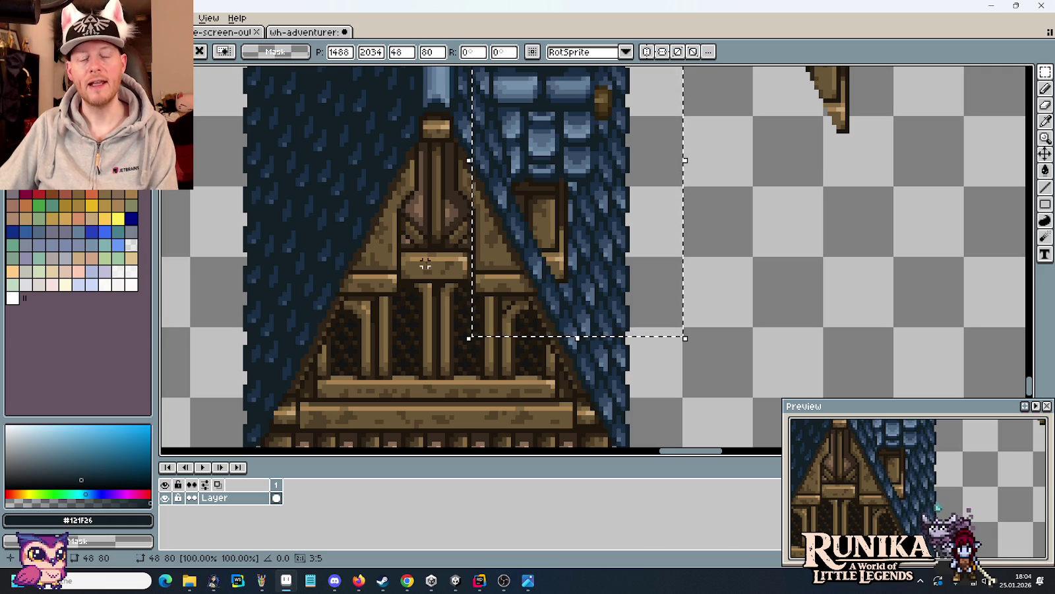
- Drop the dormer copy in place and recolour two crossbeam pixels mid-brown
{"action": "left_click", "coordinate": [451, 264]}
{"action": "scroll", "coordinate": [451, 264], "scroll_direction": "up", "scroll_amount": 1}
{"action": "scroll", "coordinate": [451, 263], "scroll_direction": "up", "scroll_amount": 1}
{"action": "key", "text": "b"}
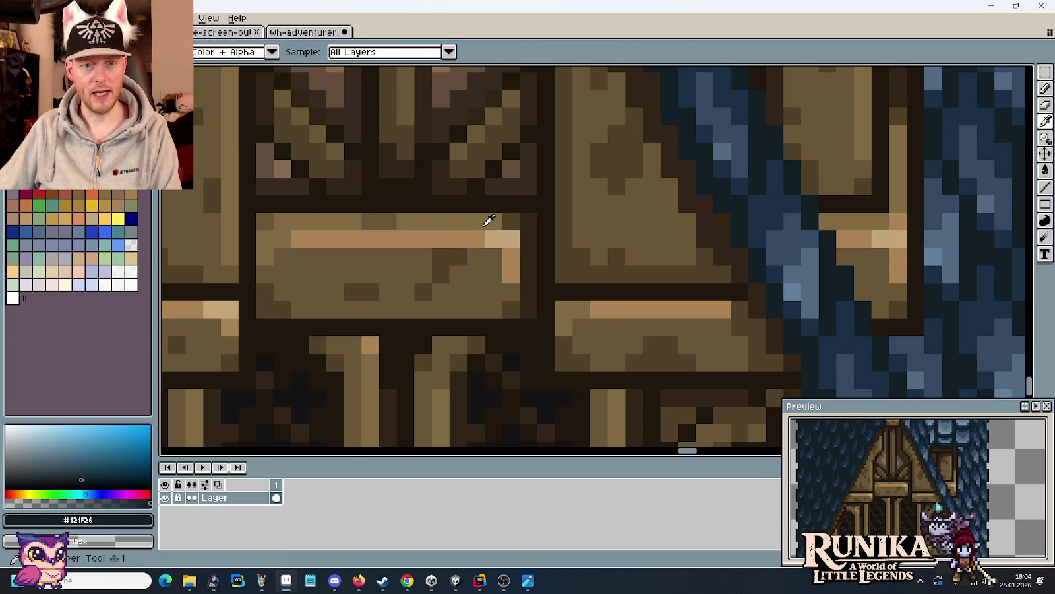
{"action": "left_click", "coordinate": [491, 237], "text": "alt"}
{"action": "left_click", "coordinate": [509, 239]}
{"action": "left_click", "coordinate": [476, 238]}
- Repaint a light stripe pixel mid-brown, sampling the #aa8353, #6a5636, #826a42 and #514028 browns
{"action": "left_click", "coordinate": [460, 242], "text": "alt"}
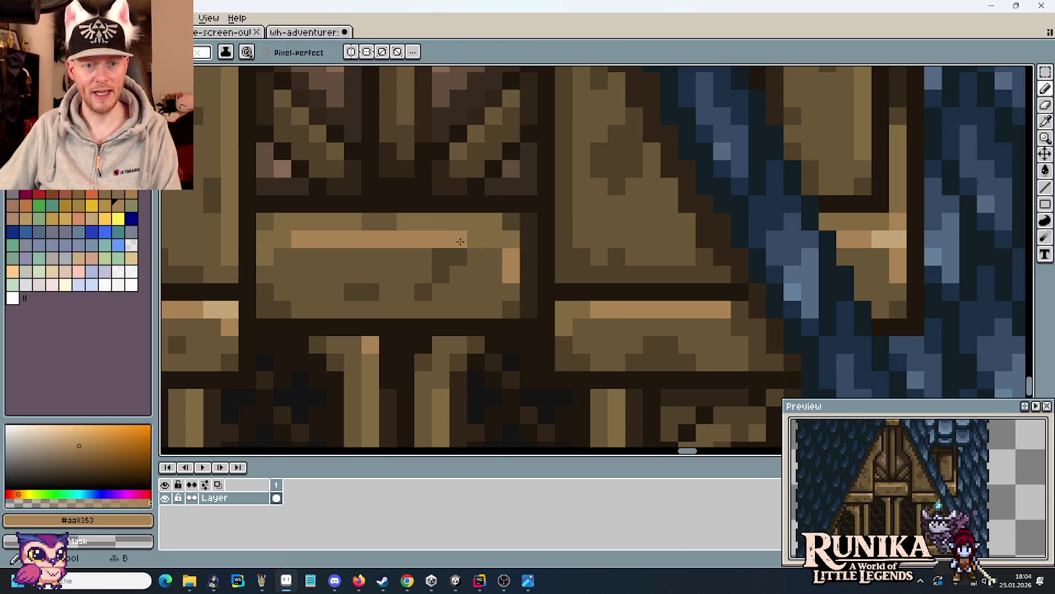
{"action": "left_click", "coordinate": [492, 272], "text": "alt"}
{"action": "left_click", "coordinate": [505, 257]}
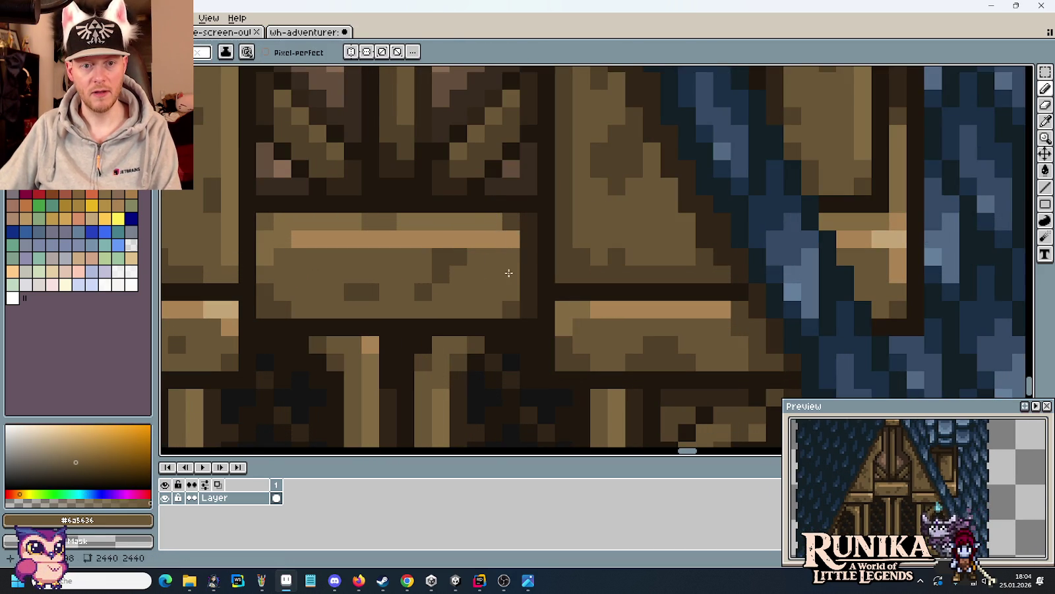
{"action": "left_click", "coordinate": [488, 219], "text": "alt"}
{"action": "left_click", "coordinate": [506, 217], "text": "alt"}
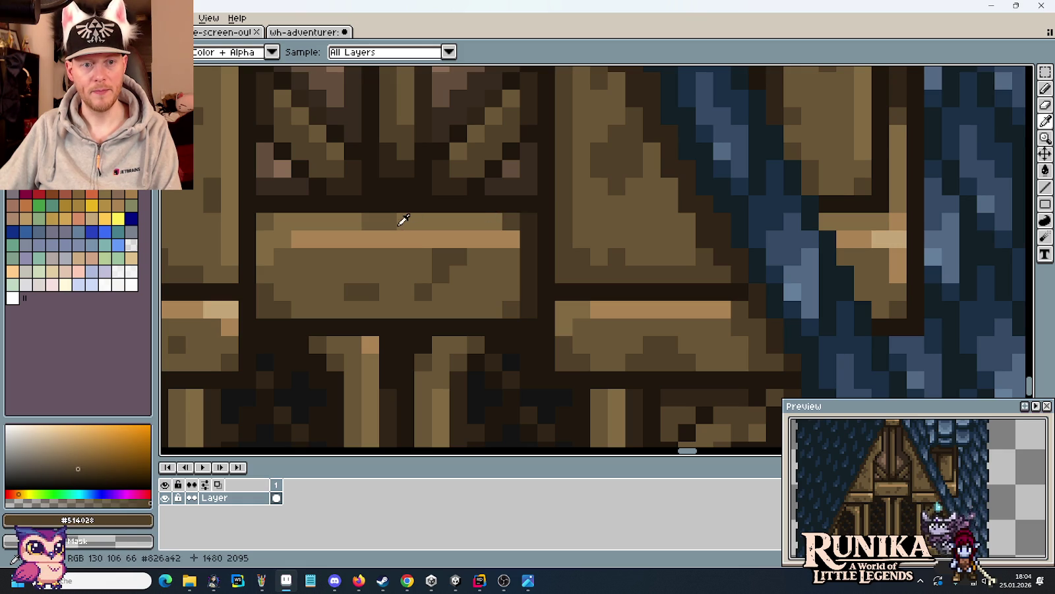
{"action": "left_click", "coordinate": [396, 221], "text": "alt"}
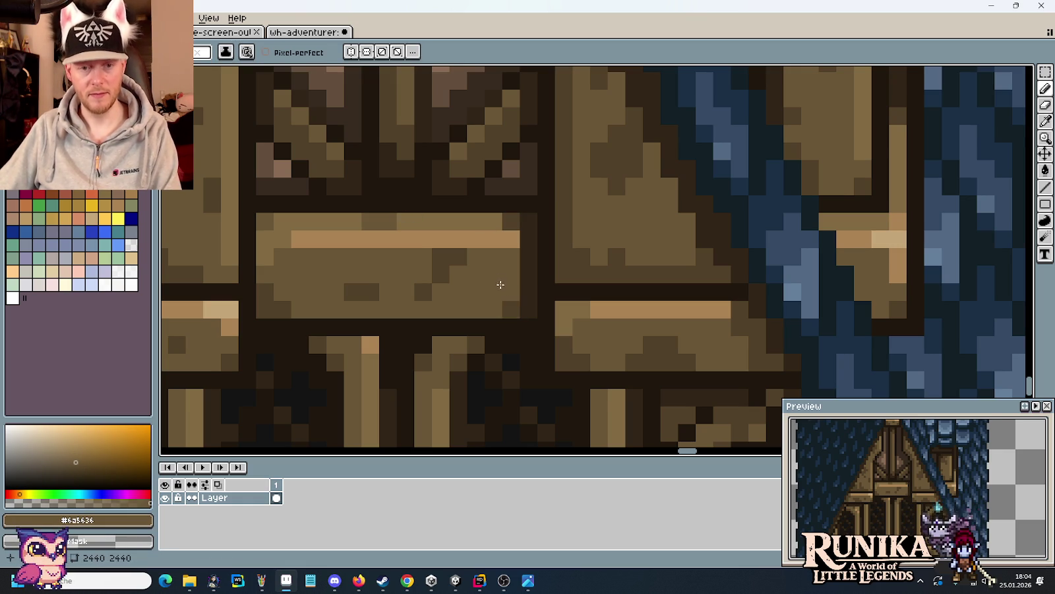
{"action": "scroll", "coordinate": [500, 284], "scroll_direction": "down", "scroll_amount": 4}
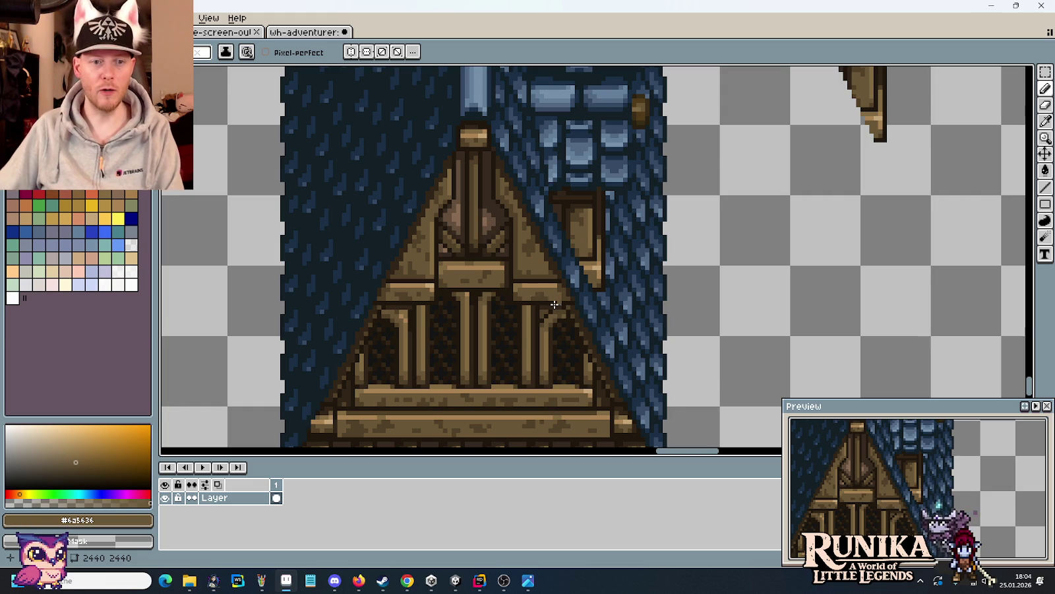
{"action": "scroll", "coordinate": [549, 301], "scroll_direction": "up", "scroll_amount": 2}
{"action": "scroll", "coordinate": [448, 283], "scroll_direction": "up", "scroll_amount": 2}
- Extend the crossbeam's light tan highlight one pixel left so it reaches the end
{"action": "key", "text": "b"}
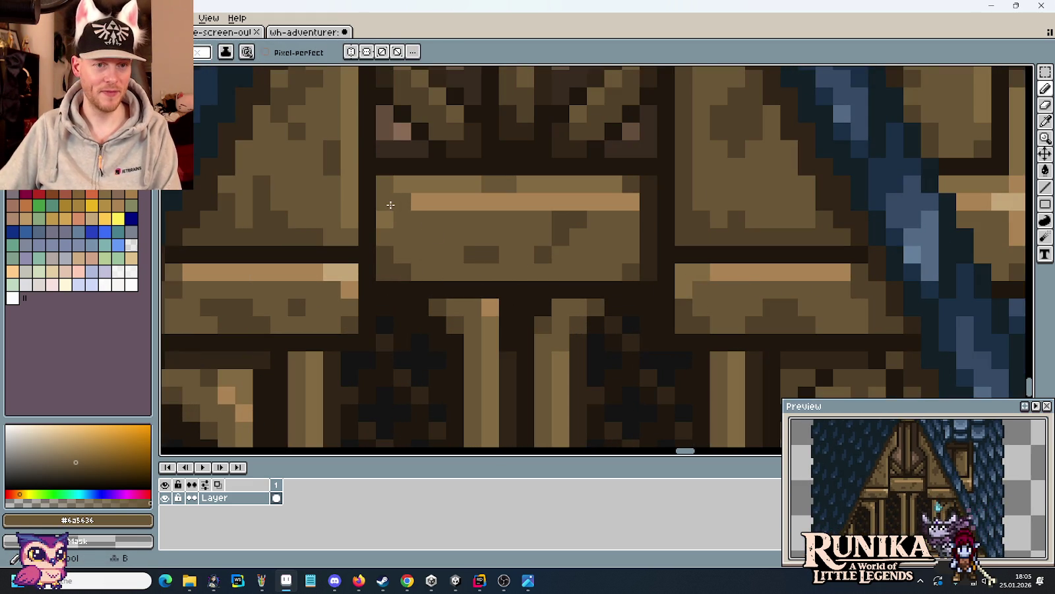
{"action": "left_click", "coordinate": [432, 201], "text": "alt"}
{"action": "left_click", "coordinate": [403, 201]}
{"action": "left_click", "coordinate": [406, 227], "text": "alt"}
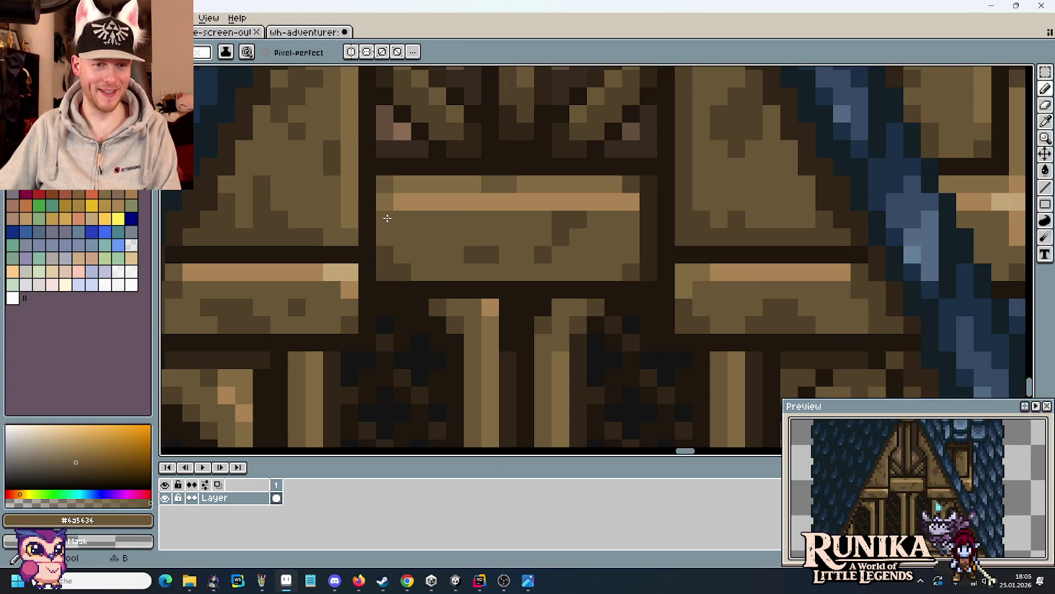
{"action": "left_click", "coordinate": [401, 184], "text": "alt"}
{"action": "left_click", "coordinate": [388, 183], "text": "alt"}
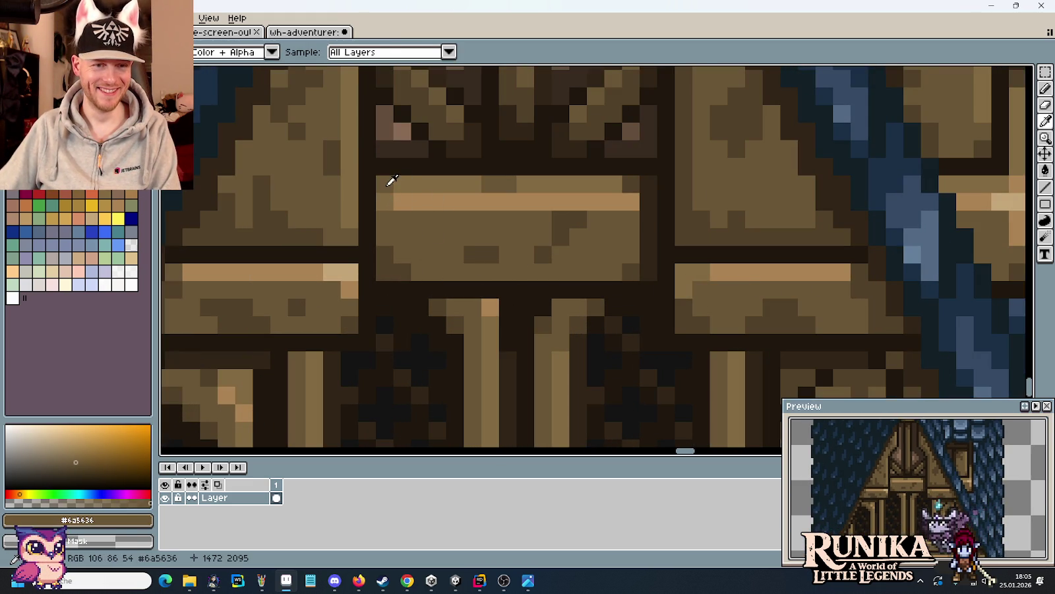
- Darken two beam pixels with the #514028 shadow brown and resample the #826a42 plank colour
{"action": "left_click", "coordinate": [384, 232], "text": "alt"}
{"action": "left_click", "coordinate": [385, 219]}
{"action": "left_click", "coordinate": [426, 241]}
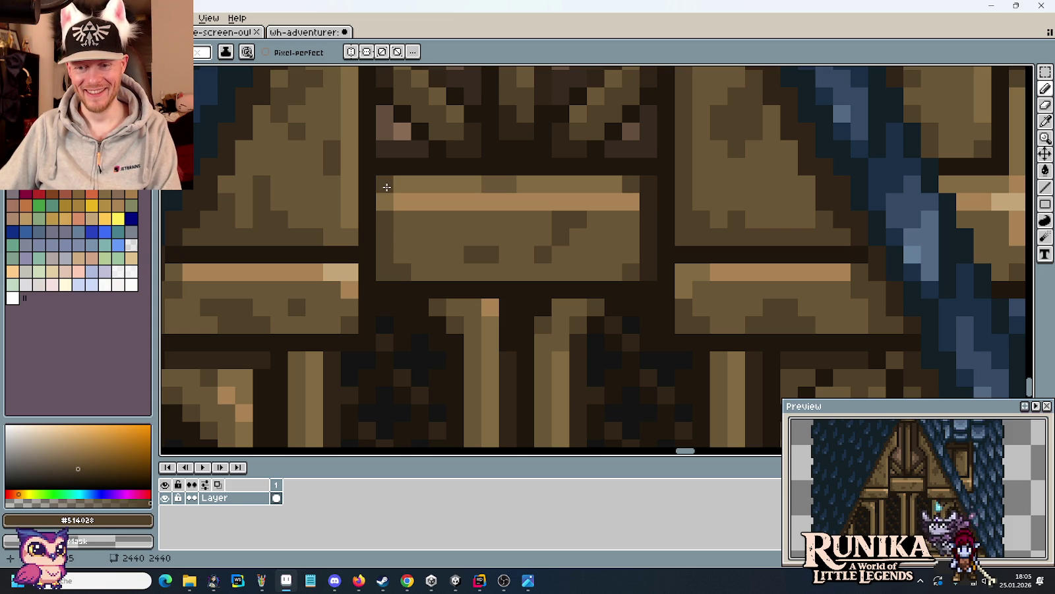
{"action": "left_click", "coordinate": [415, 222], "text": "alt"}
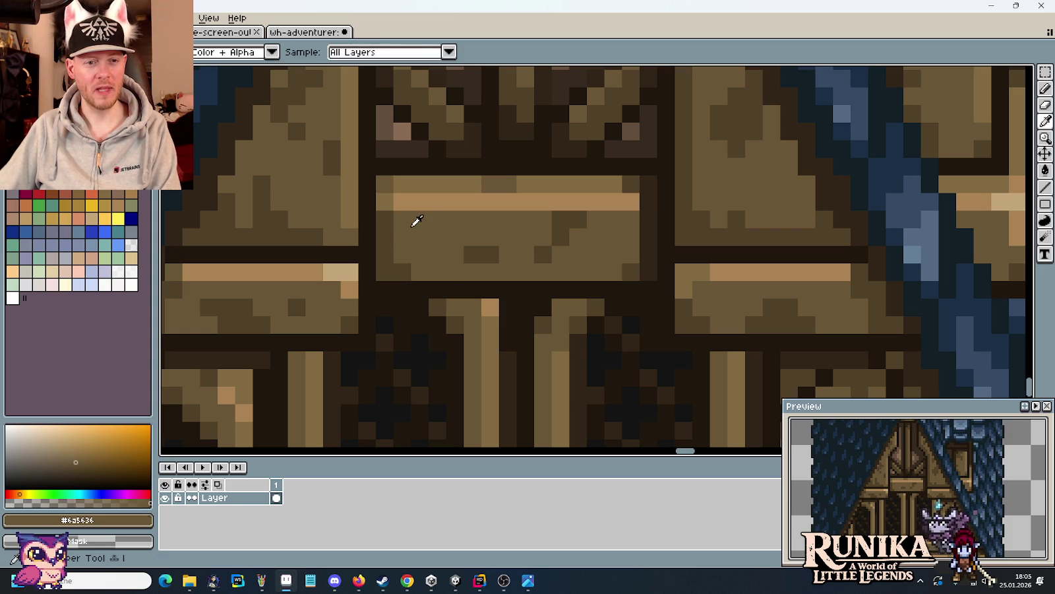
{"action": "left_click", "coordinate": [389, 199], "text": "alt"}
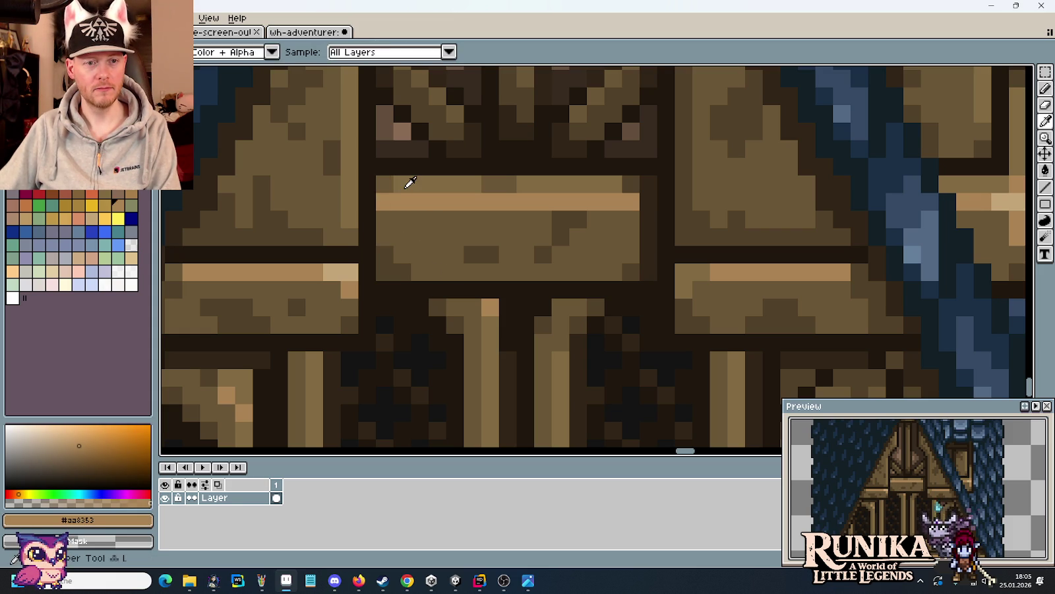
{"action": "left_click", "coordinate": [386, 184], "text": "alt"}
{"action": "scroll", "coordinate": [466, 280], "scroll_direction": "down", "scroll_amount": 4}
{"action": "scroll", "coordinate": [466, 280], "scroll_direction": "down", "scroll_amount": 3}
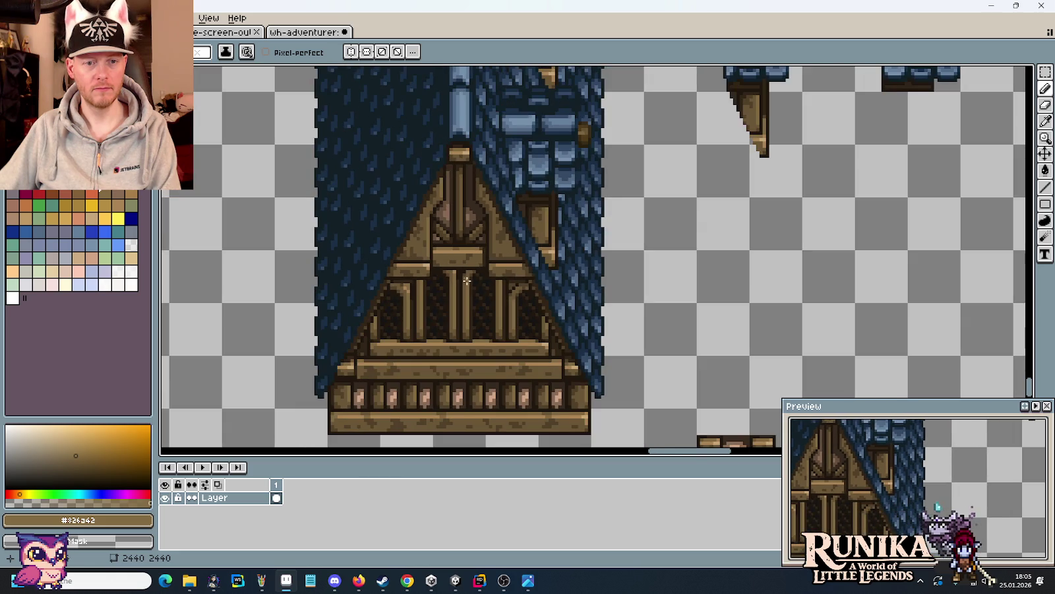
{"action": "scroll", "coordinate": [464, 285], "scroll_direction": "up", "scroll_amount": 3}
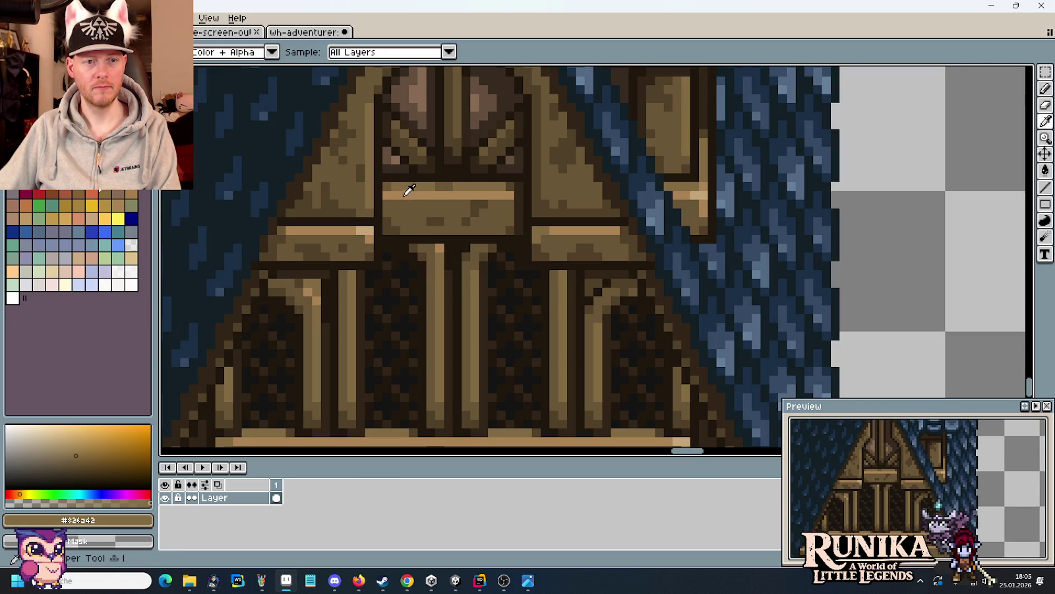
{"action": "key", "text": "b"}
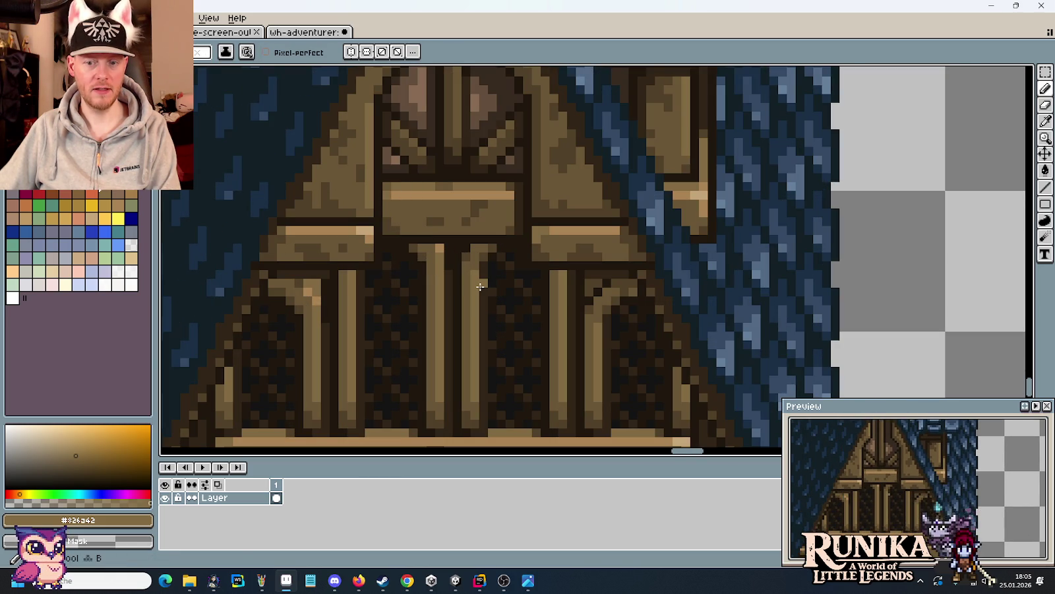
{"action": "scroll", "coordinate": [479, 282], "scroll_direction": "down", "scroll_amount": 3}
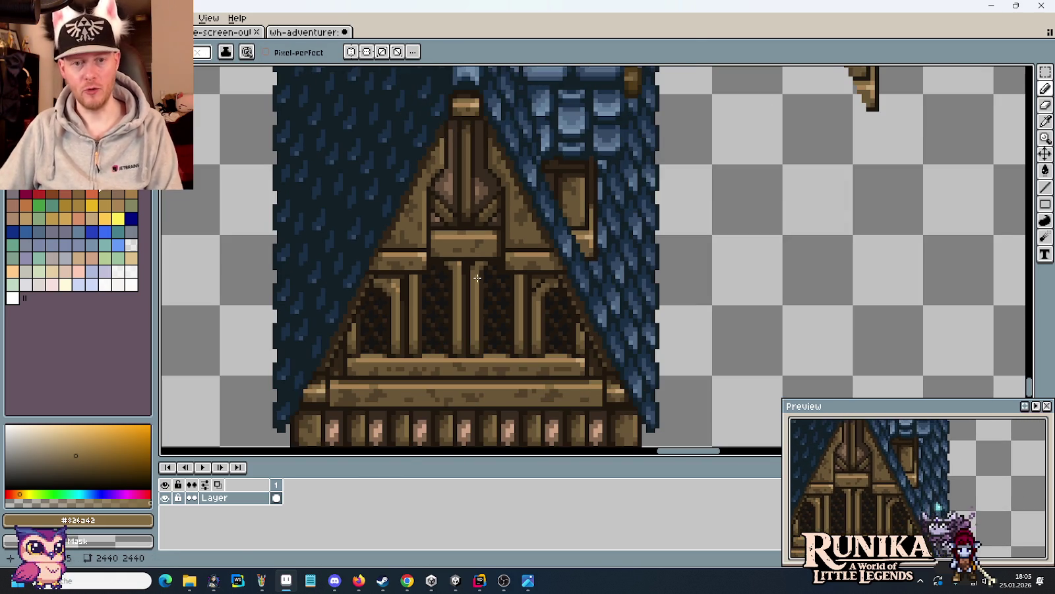
- Save the houses sprite and bring the gable and dormer into view
{"action": "key", "text": "m"}
{"action": "key", "text": "ctrl+s"}
{"action": "scroll", "coordinate": [508, 277], "scroll_direction": "down", "scroll_amount": 1}
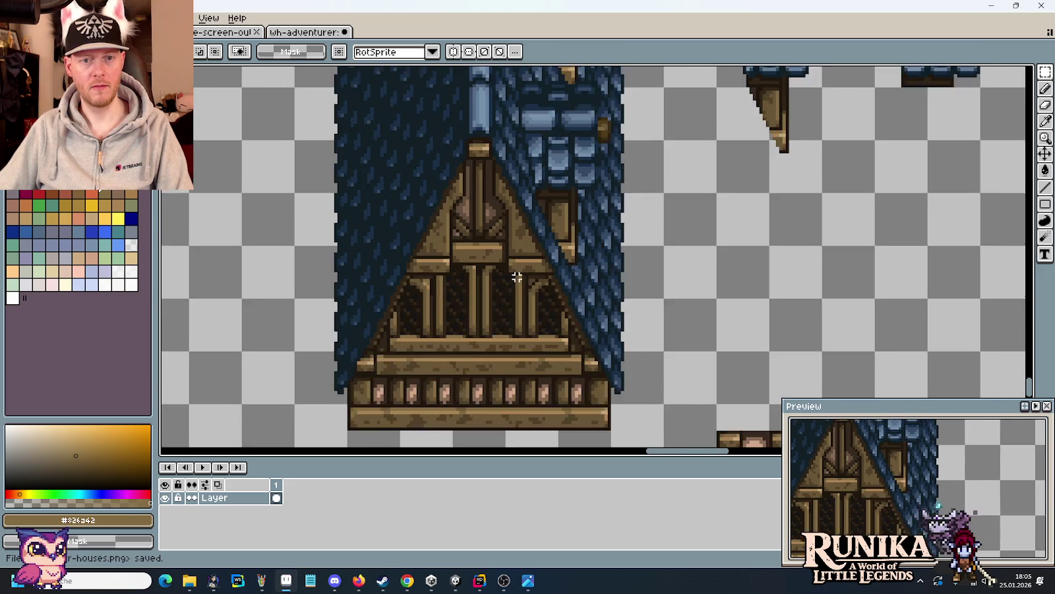
{"action": "scroll", "coordinate": [517, 278], "scroll_direction": "down", "scroll_amount": 1}
{"action": "scroll", "coordinate": [518, 278], "scroll_direction": "up", "scroll_amount": 3}
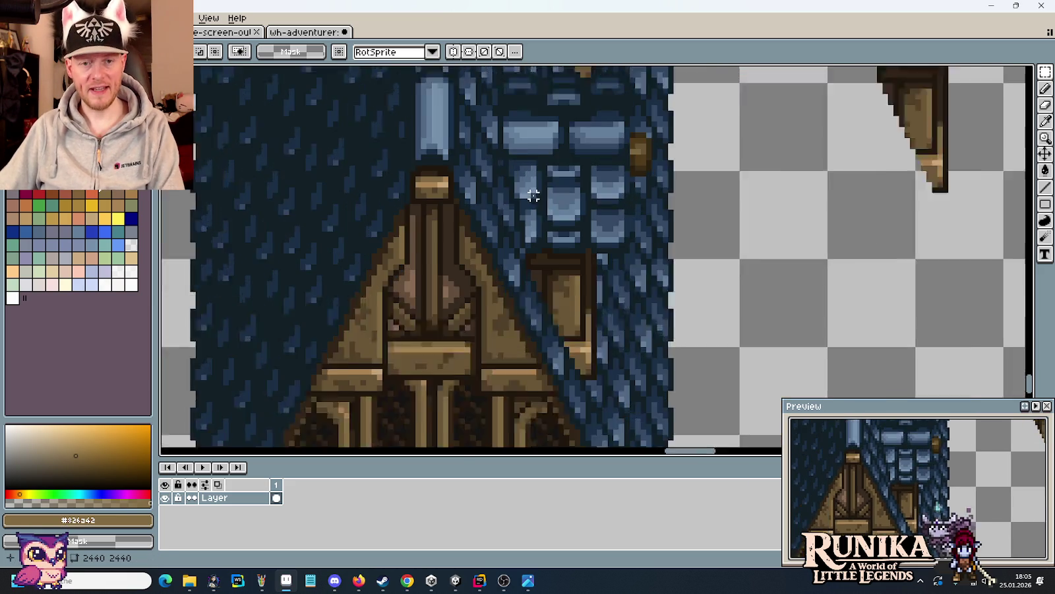
{"action": "left_click_drag", "start_coordinate": [572, 286], "coordinate": [553, 278]}
{"action": "scroll", "coordinate": [534, 264], "scroll_direction": "up", "scroll_amount": 1}
{"action": "scroll", "coordinate": [524, 267], "scroll_direction": "up", "scroll_amount": 2}
{"action": "scroll", "coordinate": [514, 257], "scroll_direction": "up", "scroll_amount": 1}
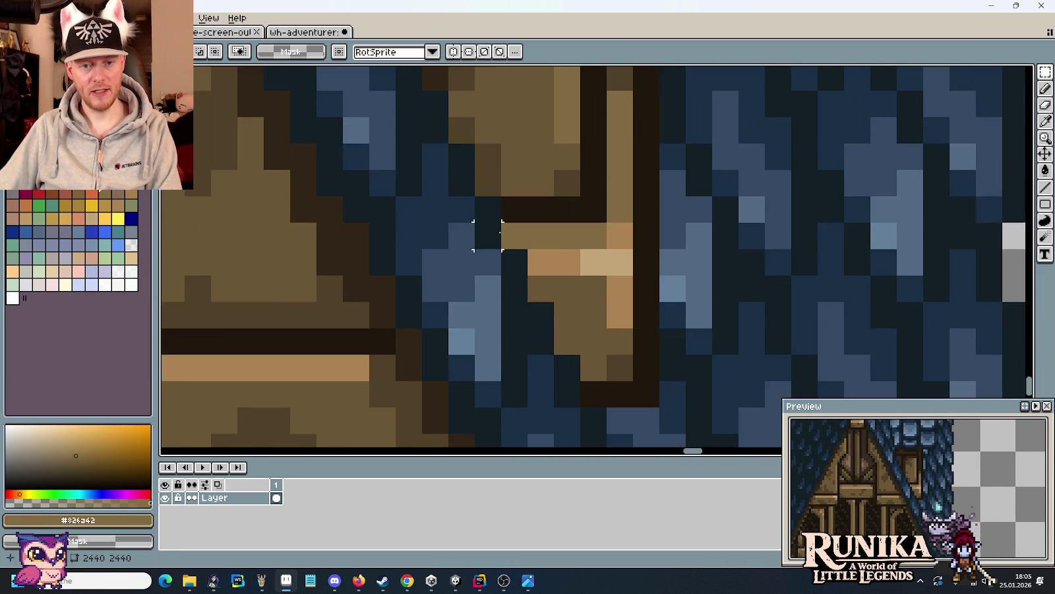
{"action": "scroll", "coordinate": [554, 291], "scroll_direction": "up", "scroll_amount": 1}
- Darken a pixel of the dormer frame corner with the dark #514028 wood brown
{"action": "key", "text": "i"}
{"action": "left_click", "coordinate": [581, 313]}
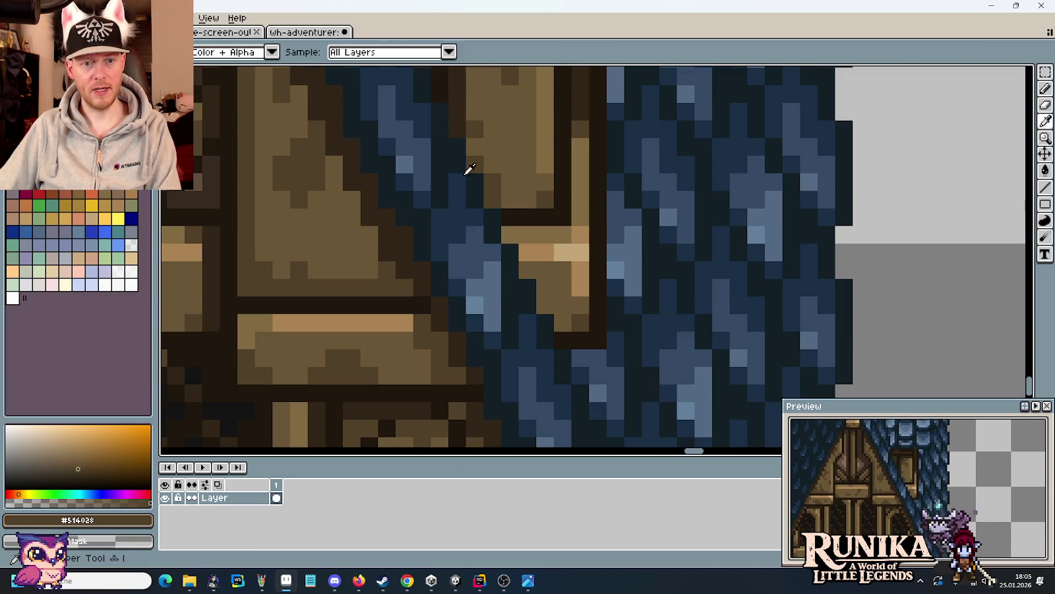
{"action": "left_click", "coordinate": [455, 115]}
{"action": "key", "text": "b"}
{"action": "left_click", "coordinate": [494, 201]}
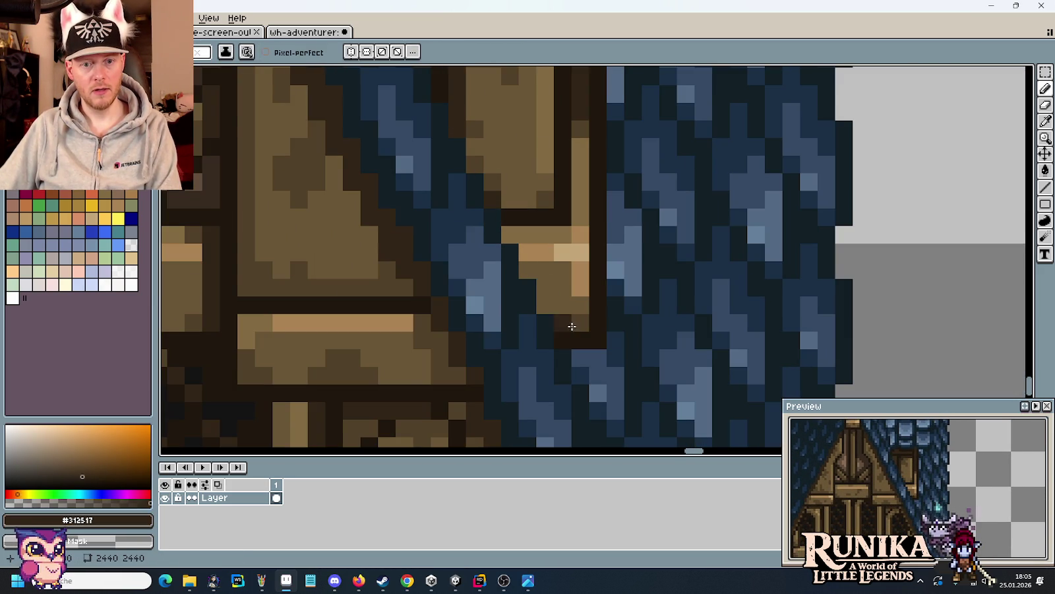
{"action": "left_click", "coordinate": [557, 319], "text": "alt"}
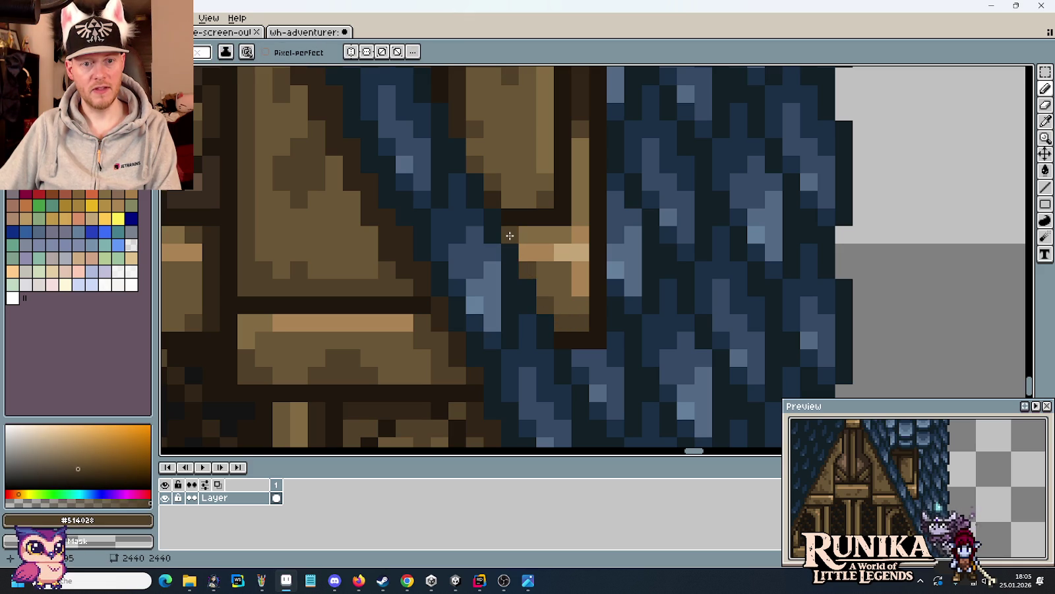
{"action": "left_click", "coordinate": [492, 181], "text": "alt"}
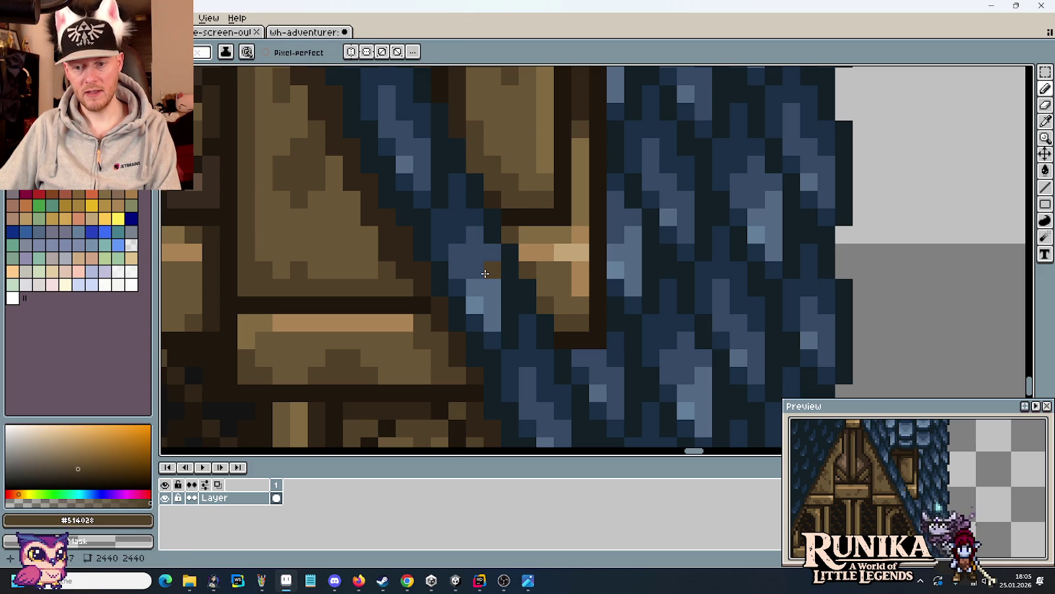
- Zoom in on the dormer's lower frame corner and sample the light and dark wood browns
{"action": "scroll", "coordinate": [485, 273], "scroll_direction": "down", "scroll_amount": 3}
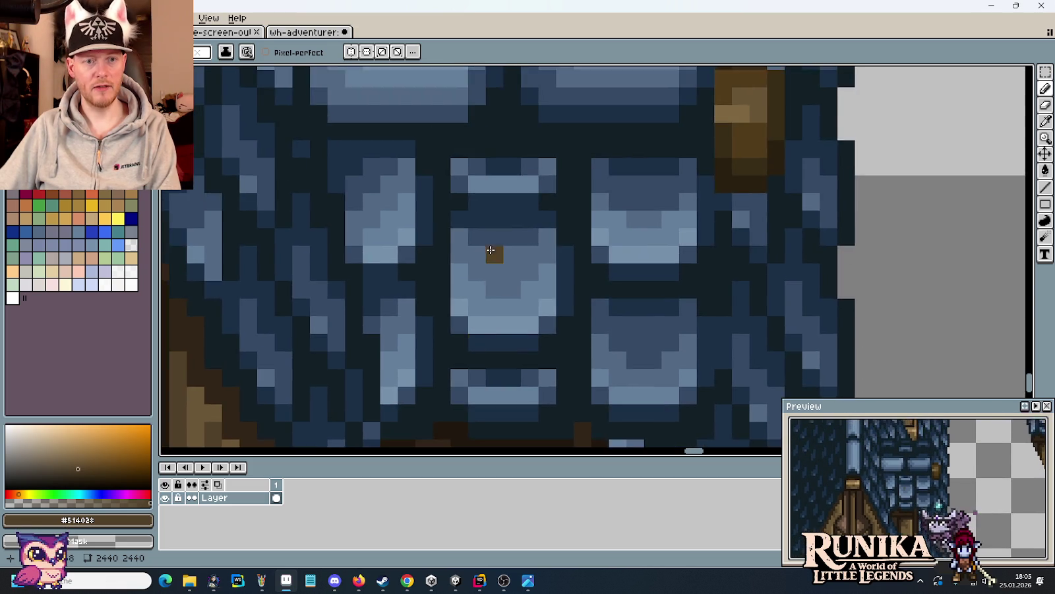
{"action": "scroll", "coordinate": [479, 189], "scroll_direction": "up", "scroll_amount": 3}
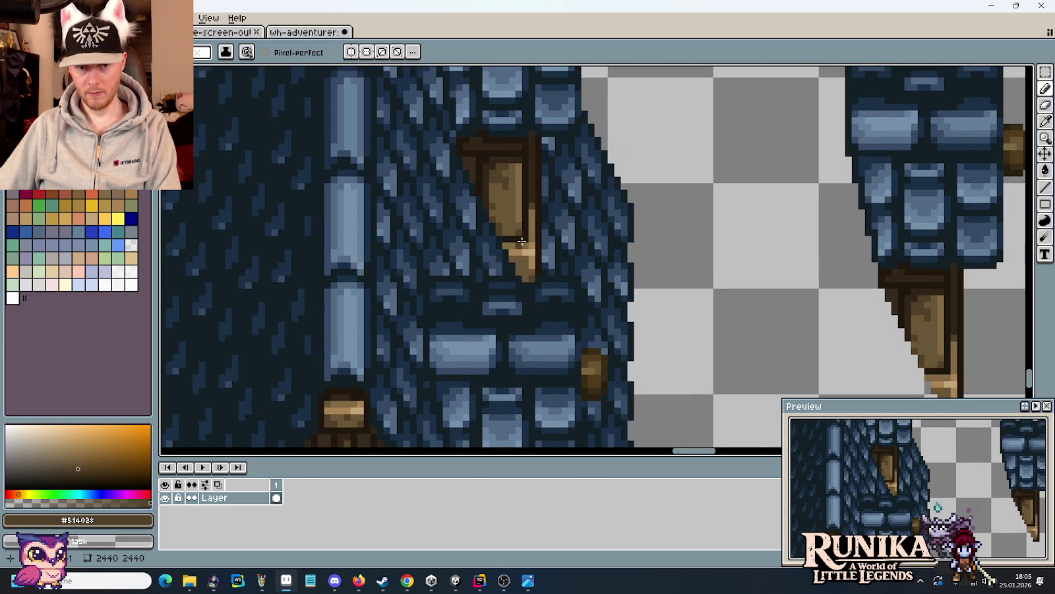
{"action": "scroll", "coordinate": [363, 160], "scroll_direction": "right", "scroll_amount": 3}
{"action": "scroll", "coordinate": [595, 215], "scroll_direction": "up", "scroll_amount": 2}
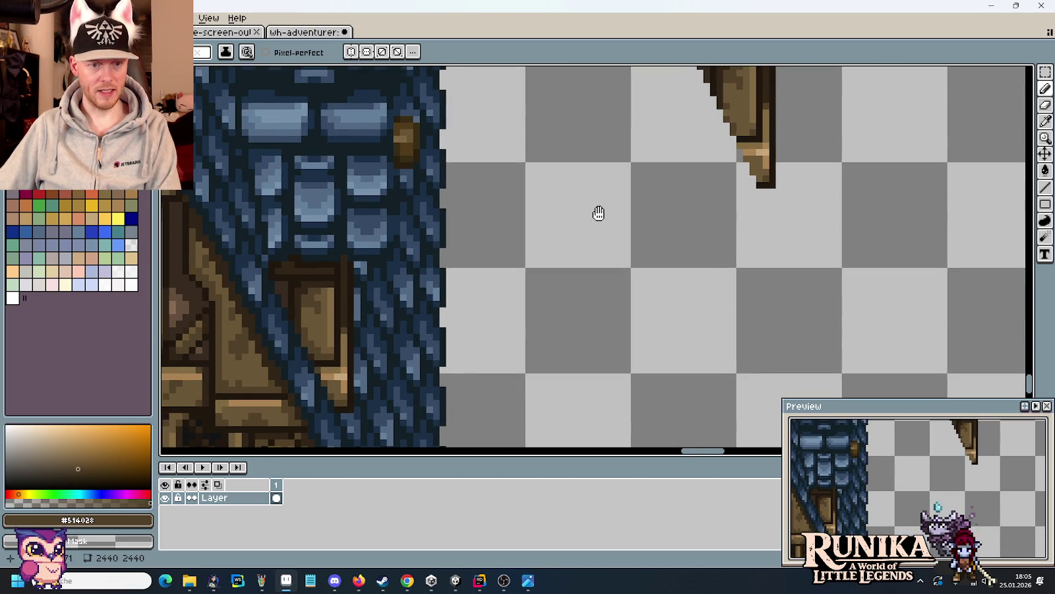
{"action": "left_click_drag", "start_coordinate": [598, 213], "coordinate": [671, 169]}
{"action": "scroll", "coordinate": [404, 337], "scroll_direction": "up", "scroll_amount": 3}
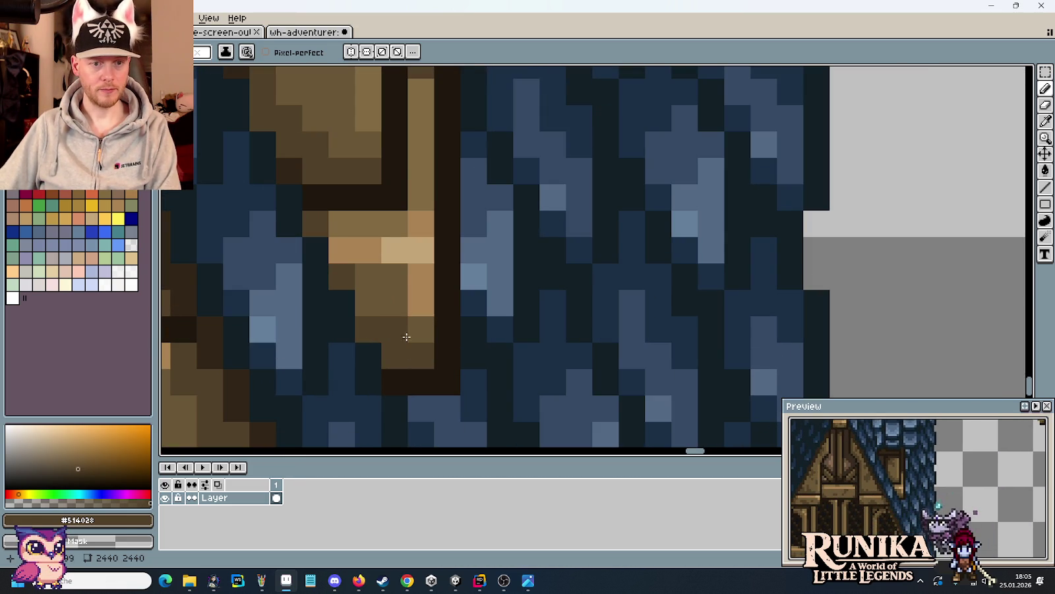
{"action": "left_click", "coordinate": [417, 311], "text": "alt"}
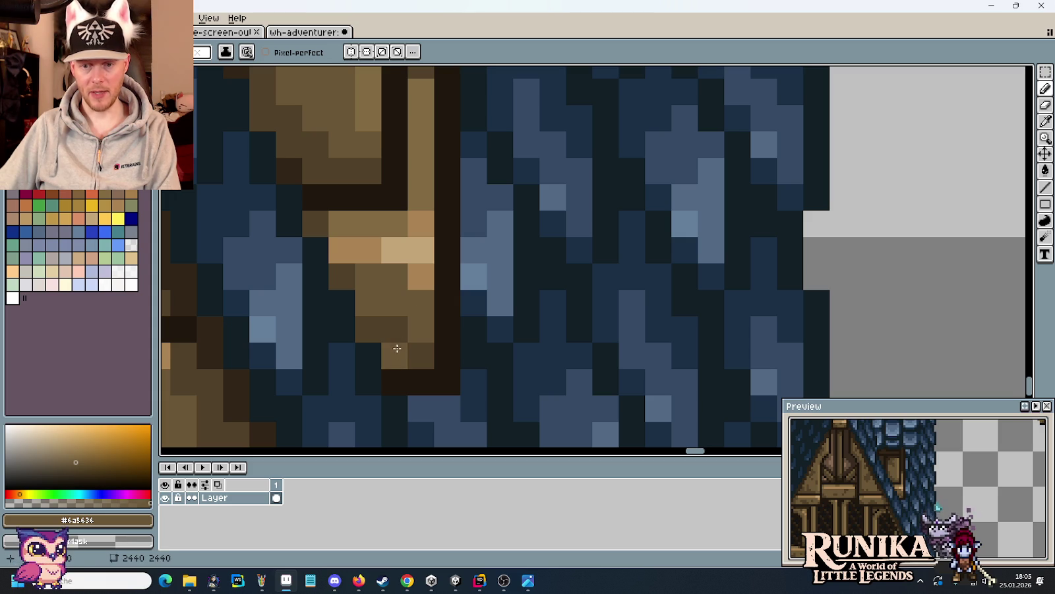
{"action": "left_click", "coordinate": [400, 318], "text": "alt"}
- Repaint the frame's lower corner pixels light wood brown, undoing one stray dot
{"action": "scroll", "coordinate": [447, 349], "scroll_direction": "down", "scroll_amount": 3}
{"action": "scroll", "coordinate": [416, 326], "scroll_direction": "up", "scroll_amount": 2}
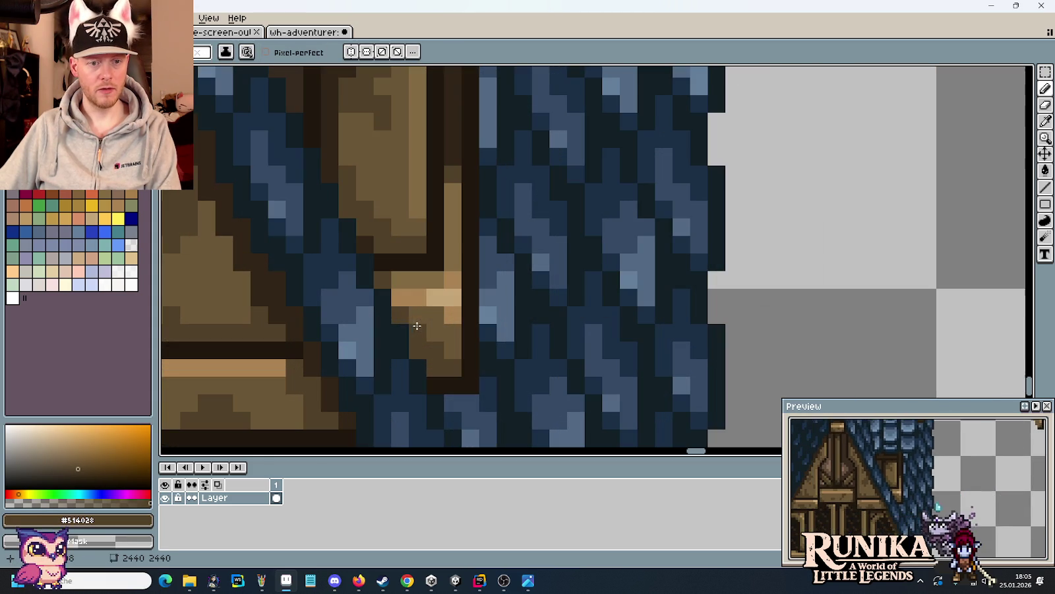
{"action": "left_click", "coordinate": [412, 279], "text": "alt"}
{"action": "left_click", "coordinate": [402, 300], "text": "alt"}
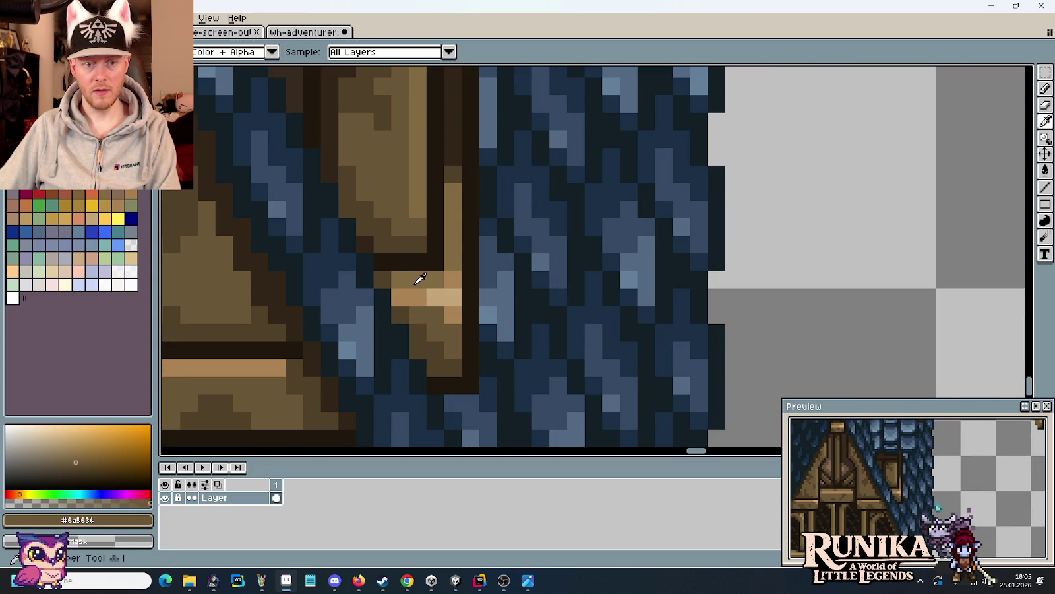
{"action": "left_click", "coordinate": [406, 294], "text": "alt"}
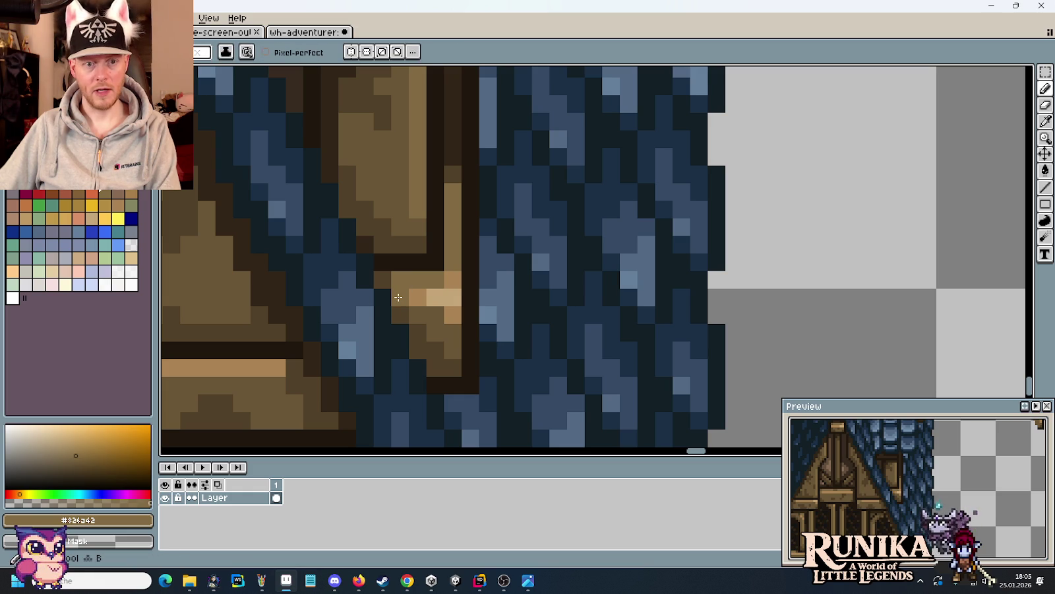
{"action": "left_click", "coordinate": [400, 297]}
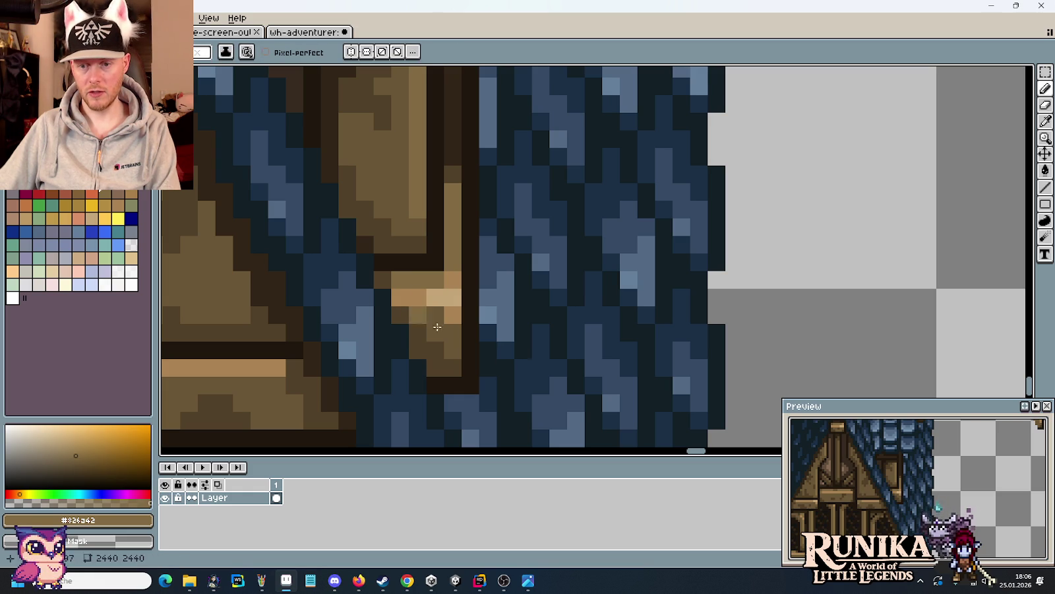
{"action": "key", "text": "ctrl+z"}
{"action": "left_click_drag", "start_coordinate": [400, 300], "coordinate": [409, 347]}
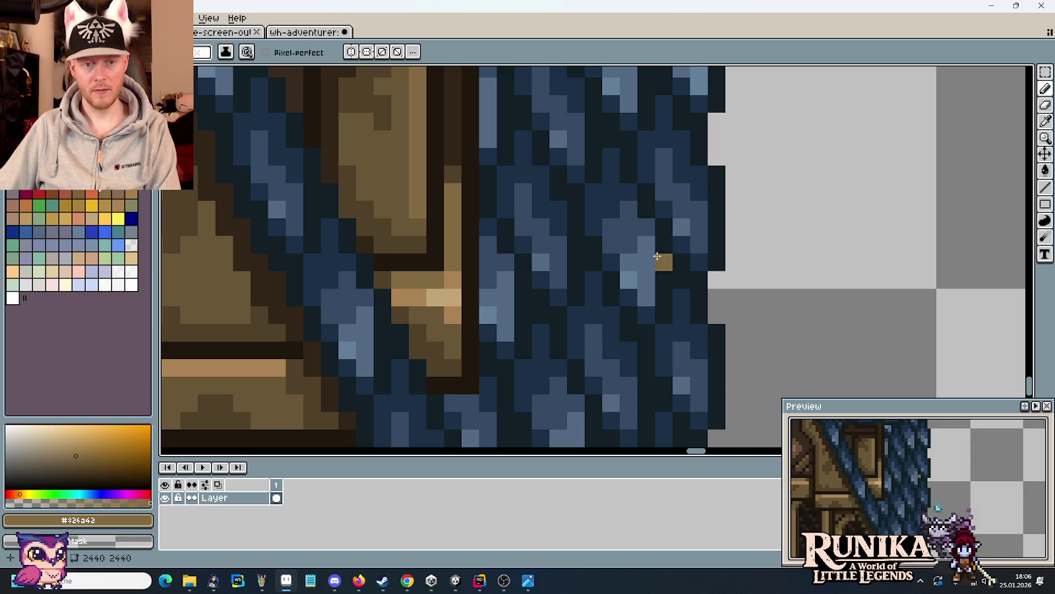
{"action": "left_click", "coordinate": [399, 280], "text": "alt"}
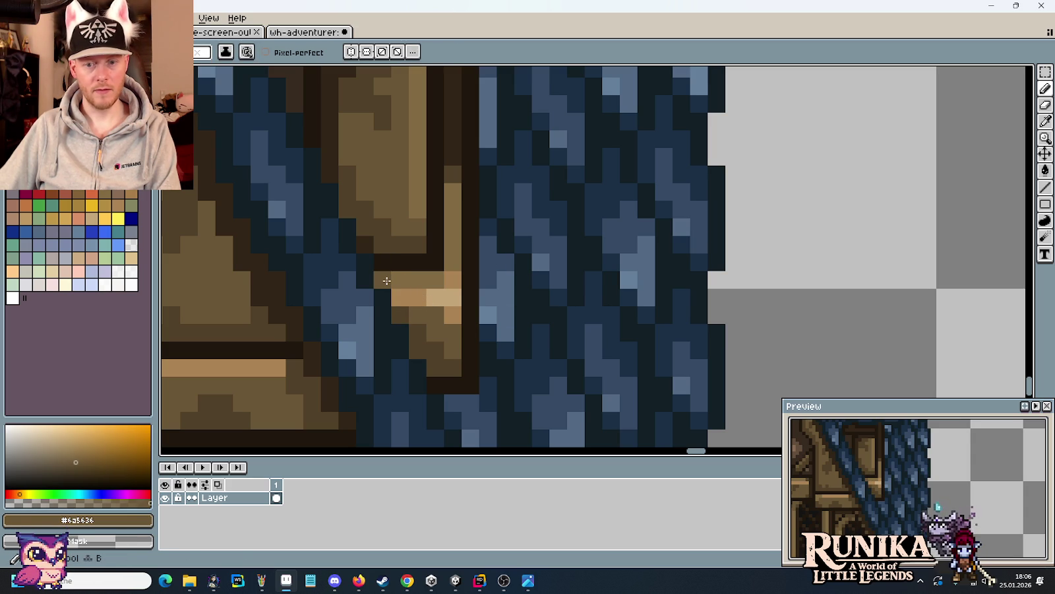
{"action": "scroll", "coordinate": [528, 312], "scroll_direction": "down", "scroll_amount": 2}
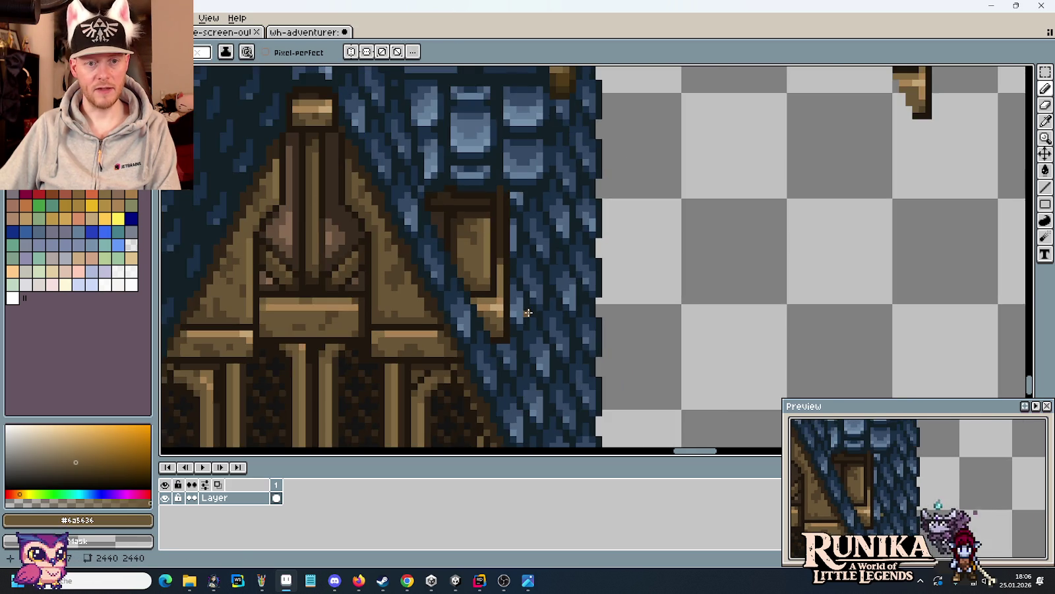
{"action": "scroll", "coordinate": [724, 202], "scroll_direction": "right", "scroll_amount": 3}
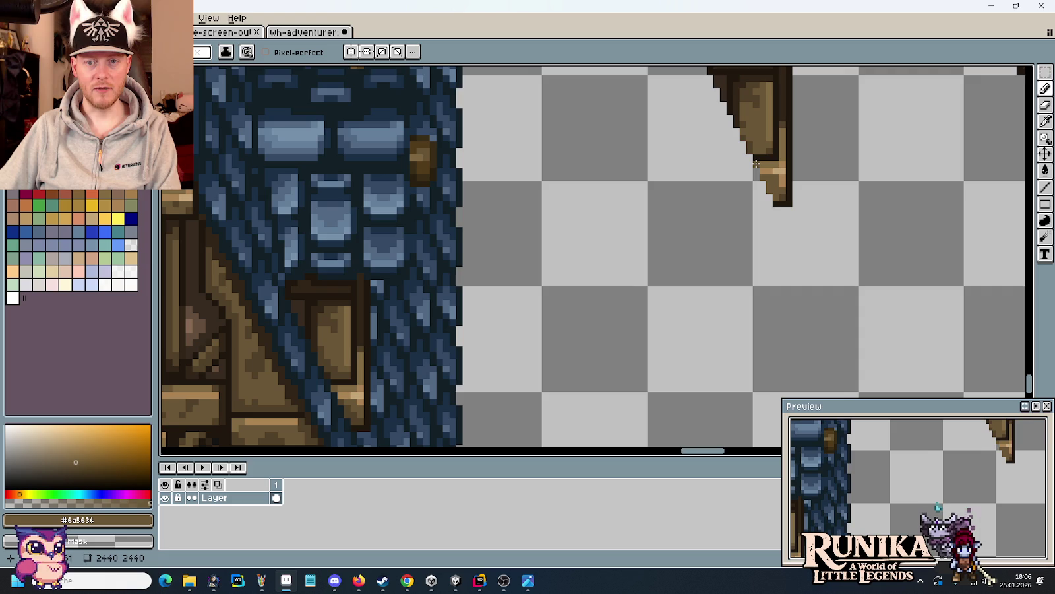
{"action": "scroll", "coordinate": [756, 164], "scroll_direction": "left", "scroll_amount": 2}
{"action": "scroll", "coordinate": [671, 245], "scroll_direction": "down", "scroll_amount": 1}
{"action": "key", "text": "b"}
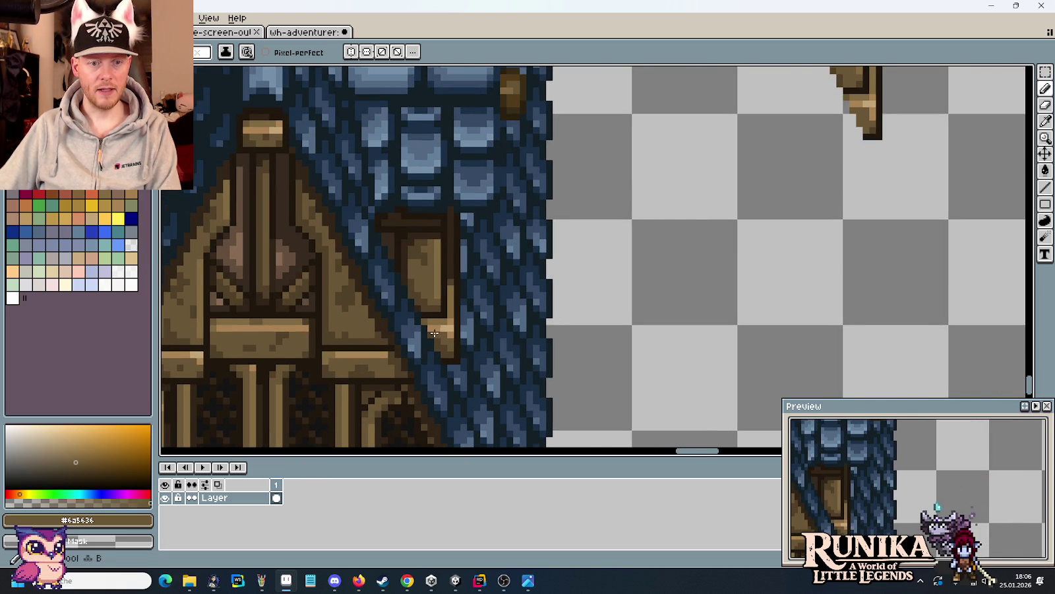
{"action": "left_click", "coordinate": [430, 334], "text": "alt"}
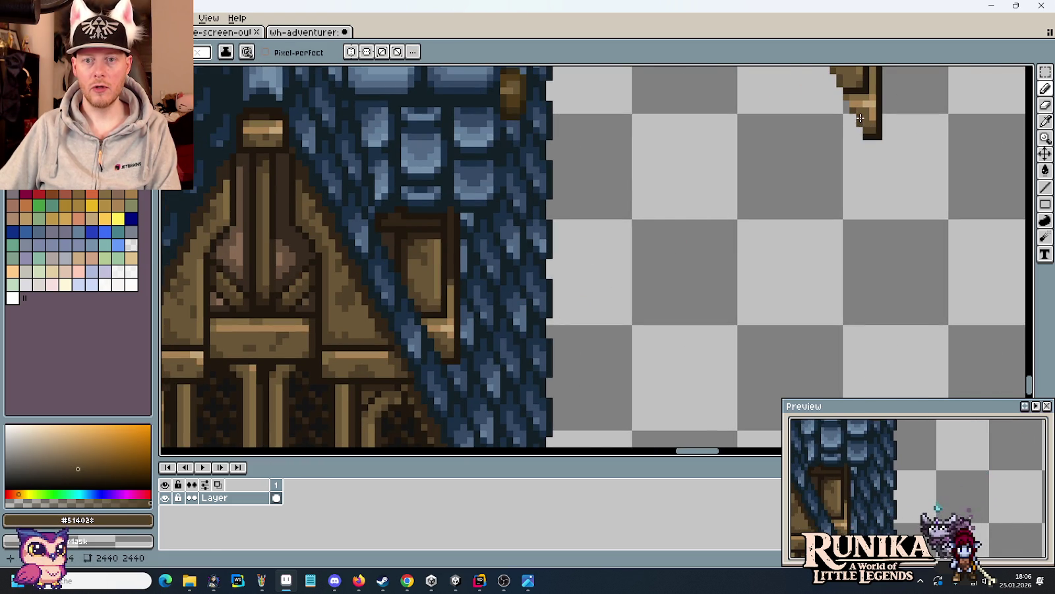
{"action": "left_click", "coordinate": [869, 119], "text": "alt"}
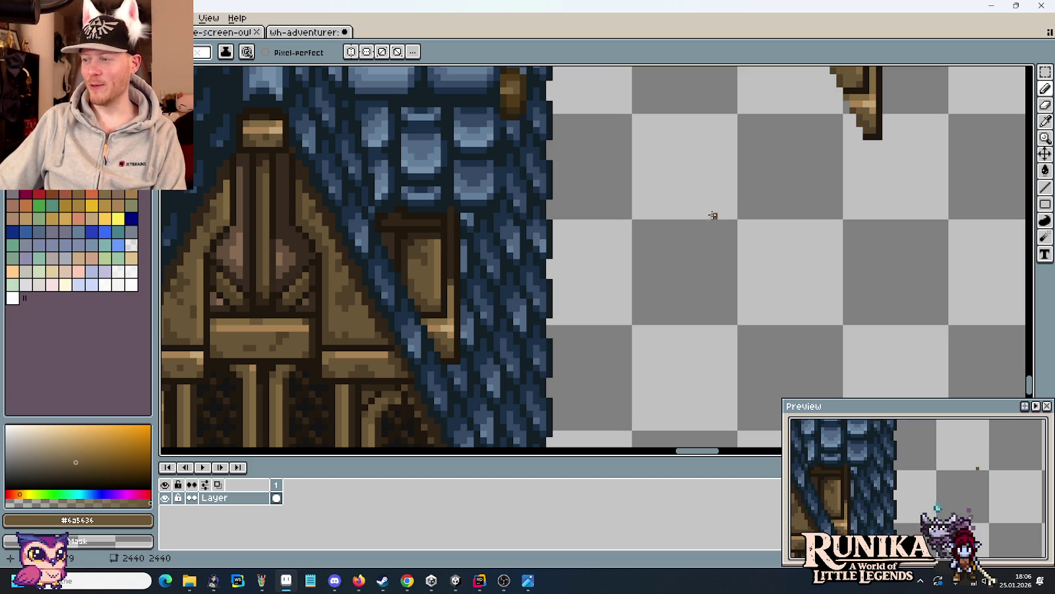
{"action": "left_click_drag", "start_coordinate": [699, 144], "coordinate": [671, 224]}
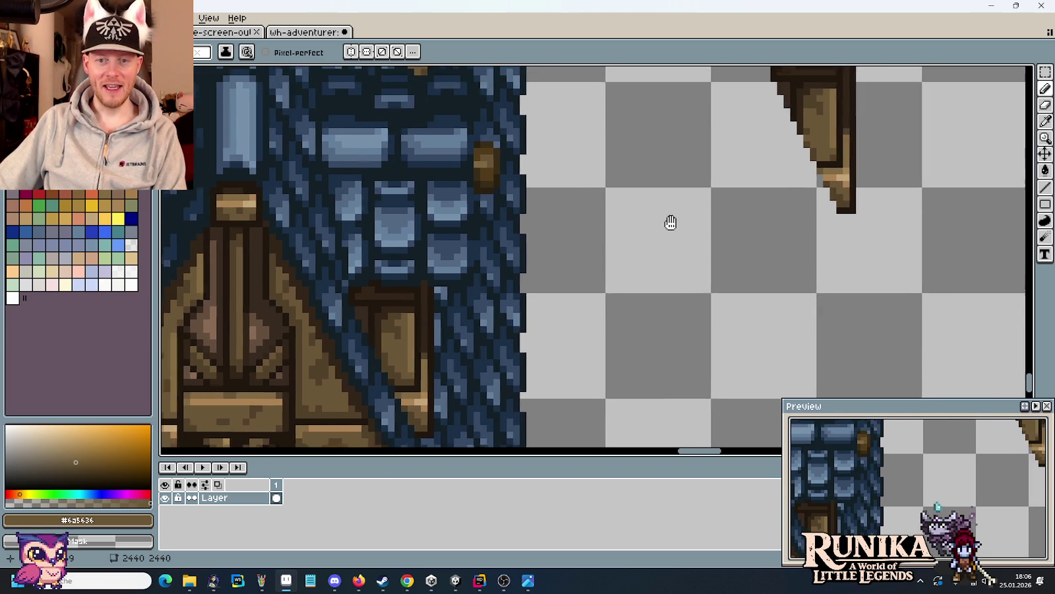
{"action": "key", "text": "i"}
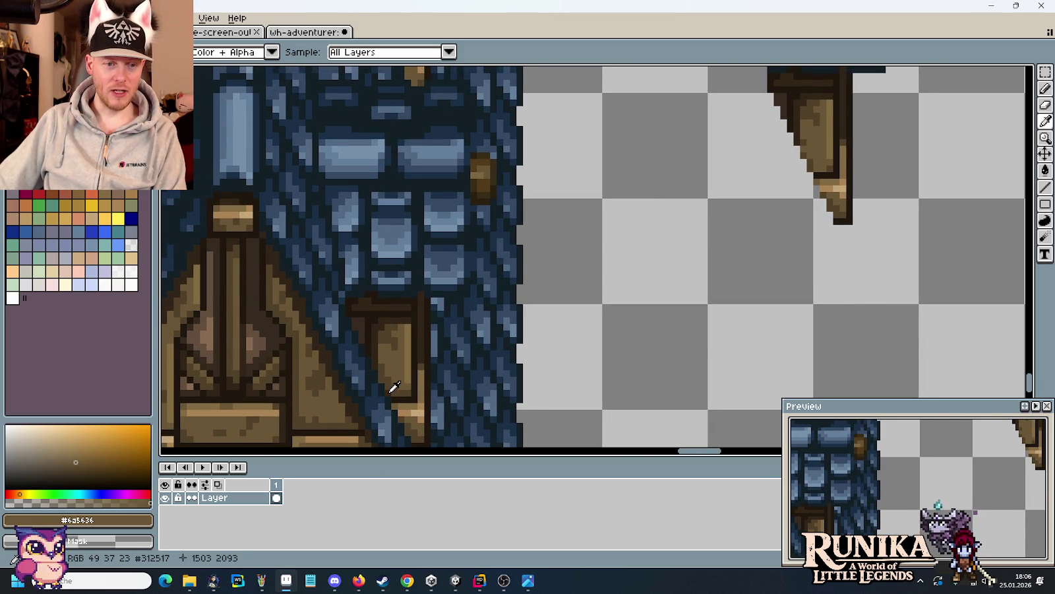
- Eyedrop the #514028 mid-dark wood brown, zoom out, and switch to the Rectangular Marquee
{"action": "left_click", "coordinate": [388, 384]}
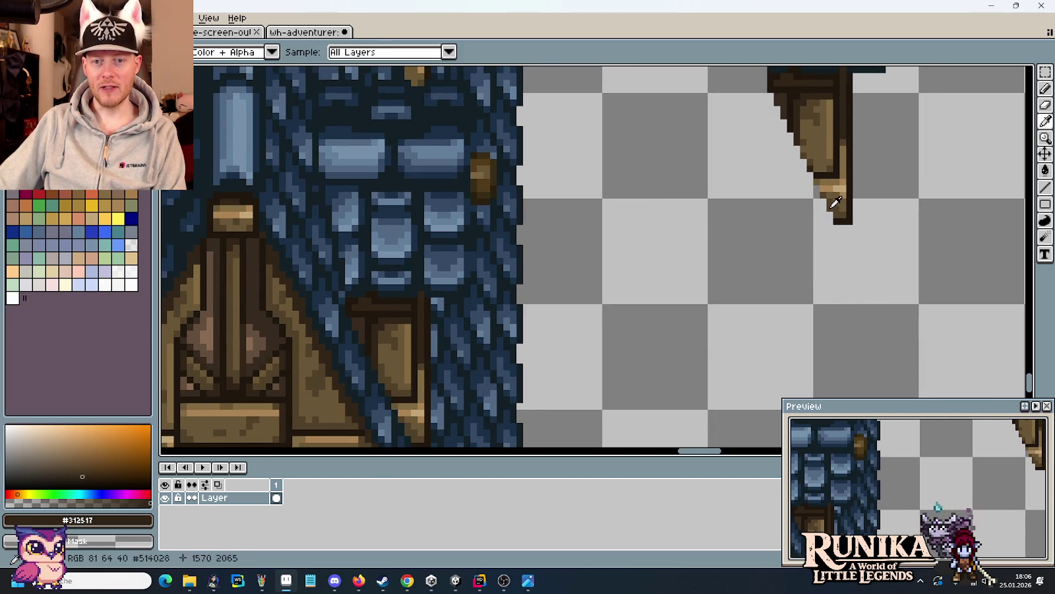
{"action": "left_click", "coordinate": [828, 179]}
{"action": "key", "text": "b"}
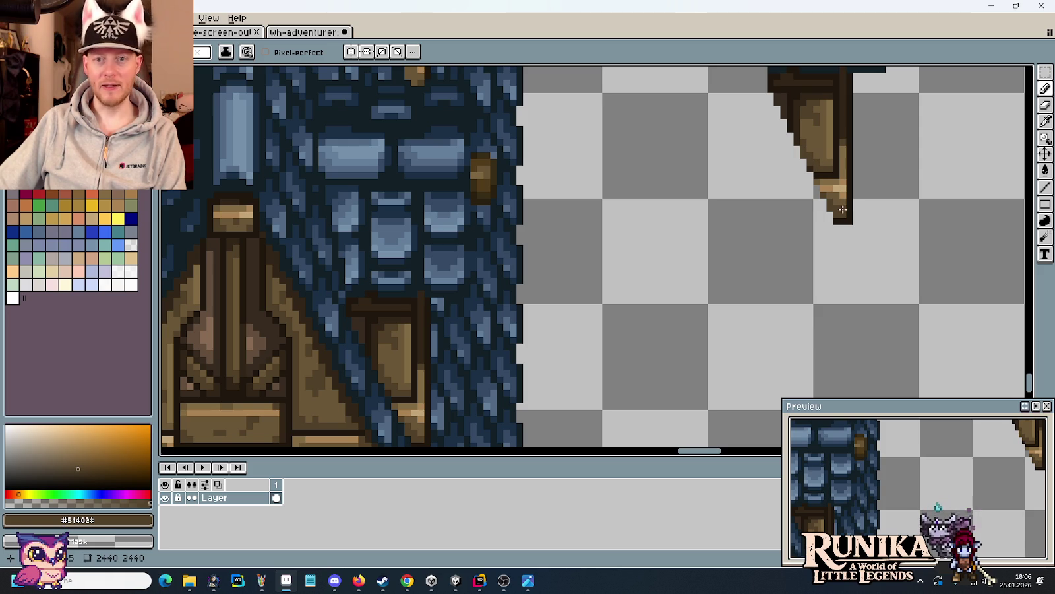
{"action": "scroll", "coordinate": [786, 234], "scroll_direction": "down", "scroll_amount": 2}
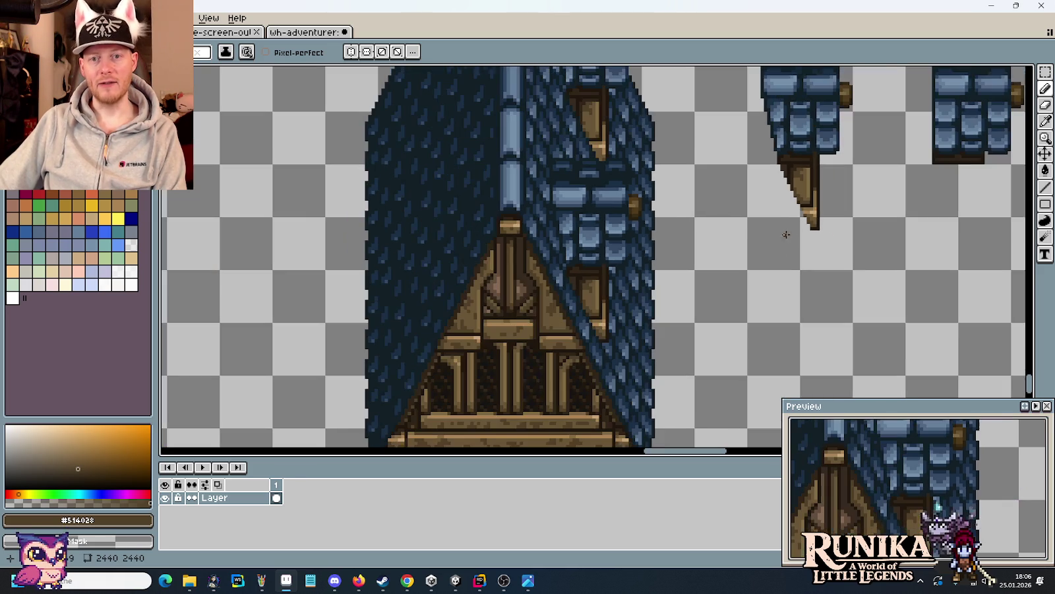
{"action": "scroll", "coordinate": [767, 158], "scroll_direction": "up", "scroll_amount": 1}
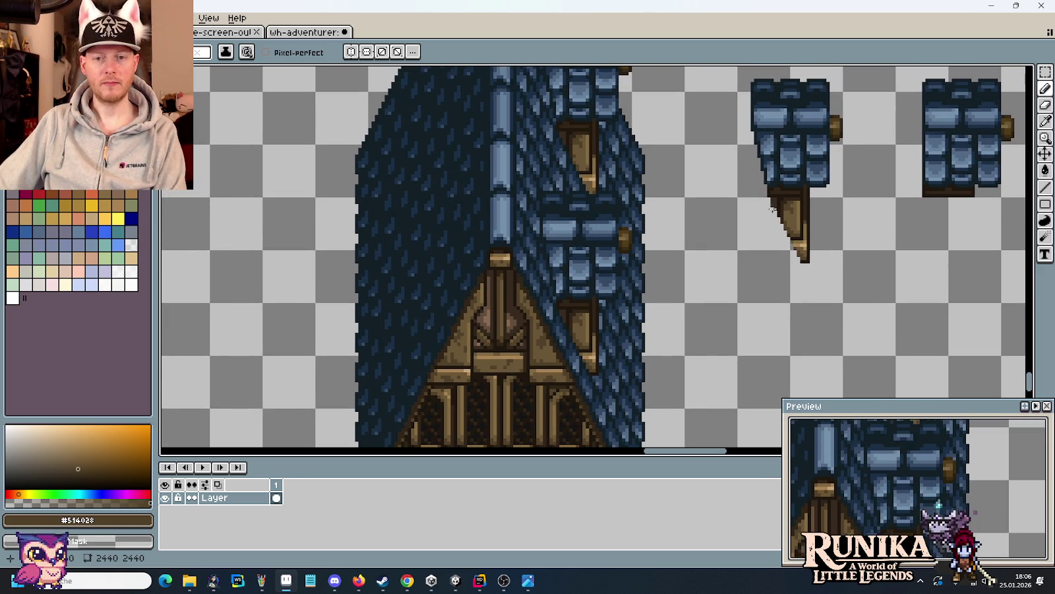
{"action": "key", "text": "m"}
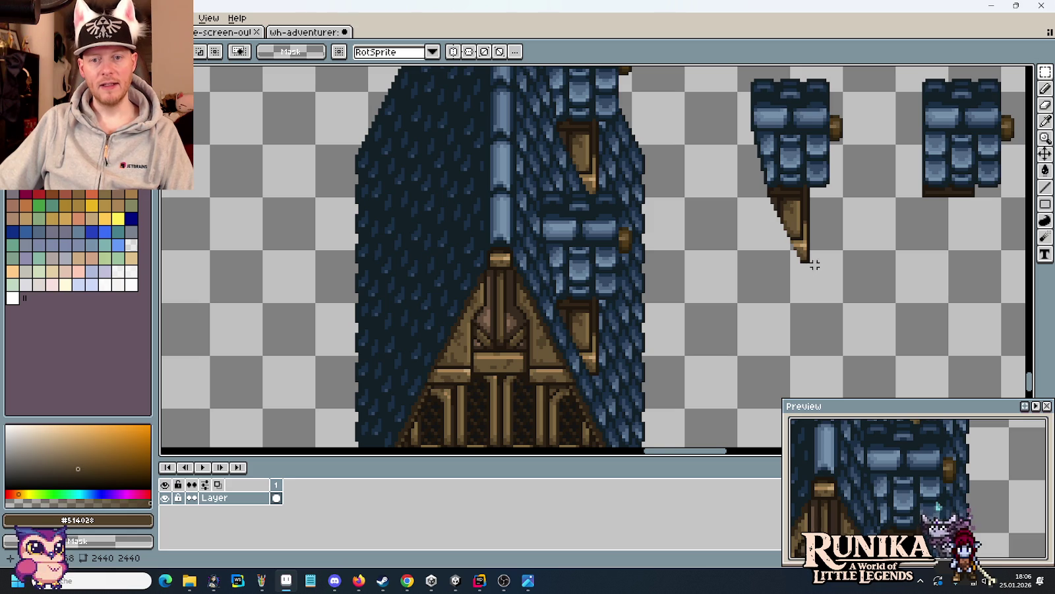
{"action": "left_click_drag", "start_coordinate": [852, 275], "coordinate": [771, 84]}
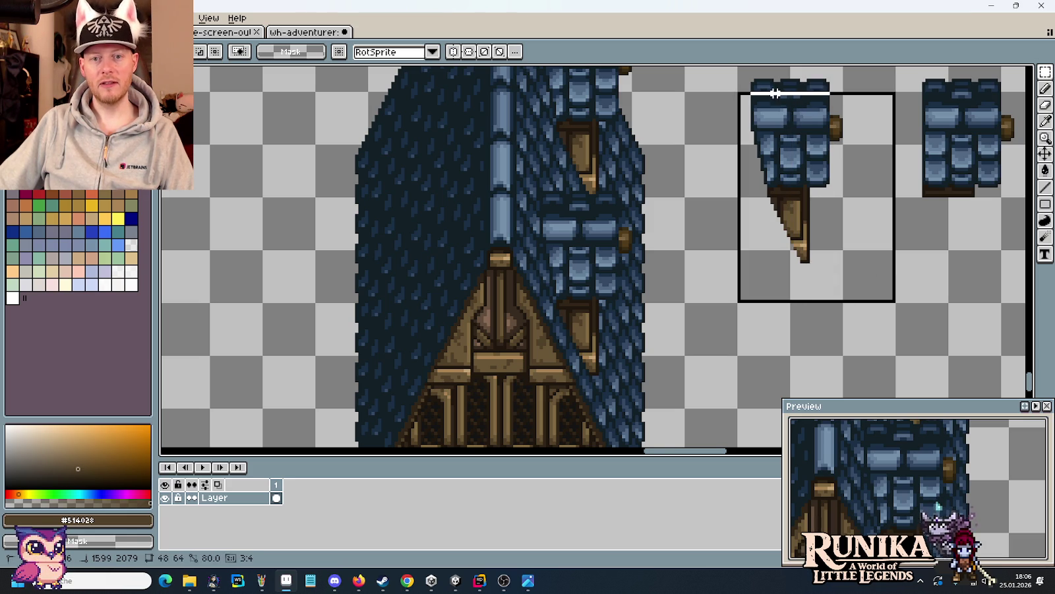
{"action": "scroll", "coordinate": [793, 214], "scroll_direction": "up", "scroll_amount": 2}
{"action": "scroll", "coordinate": [793, 211], "scroll_direction": "down", "scroll_amount": 2}
{"action": "left_click_drag", "start_coordinate": [848, 194], "coordinate": [647, 124]}
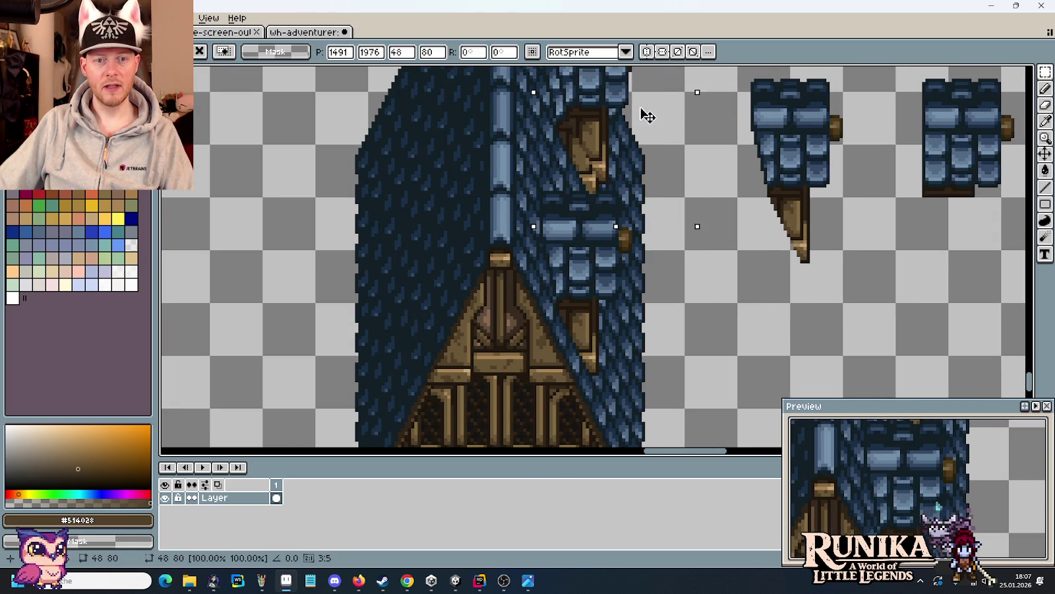
{"action": "mouse_move", "coordinate": [646, 124]}
{"action": "left_mouse_down"}
{"action": "mouse_move", "coordinate": [636, 132]}
{"action": "mouse_move", "coordinate": [648, 308]}
{"action": "mouse_move", "coordinate": [638, 309]}
{"action": "left_mouse_up"}
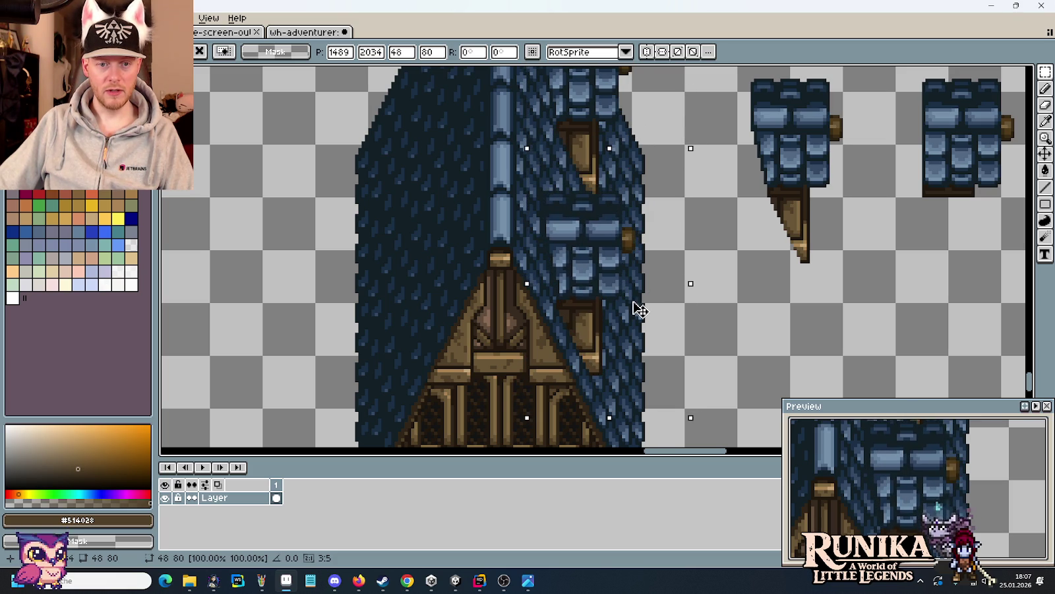
{"action": "left_click", "coordinate": [719, 325]}
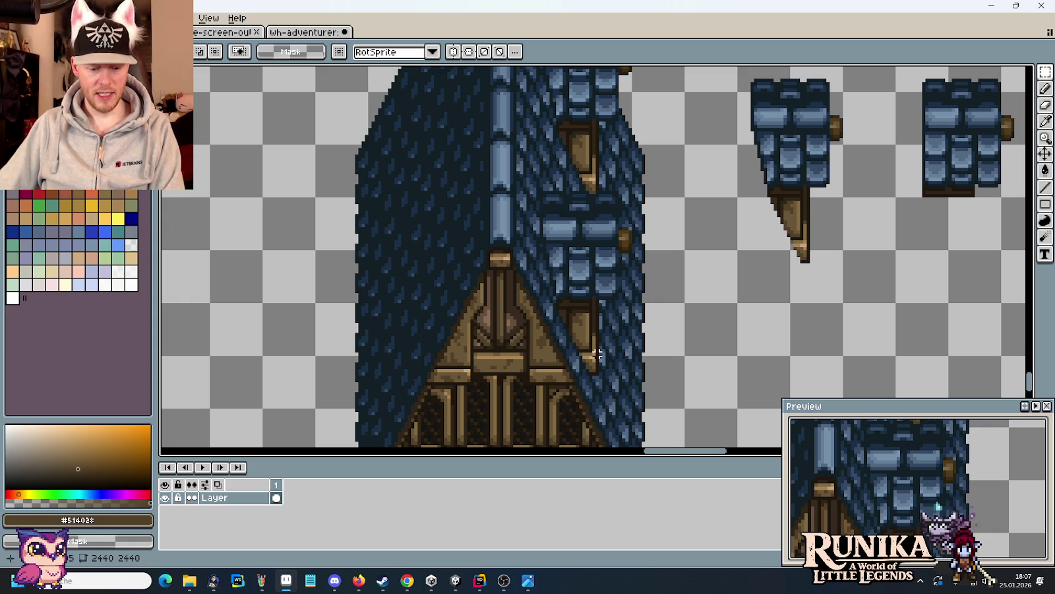
{"action": "scroll", "coordinate": [623, 353], "scroll_direction": "down", "scroll_amount": 1}
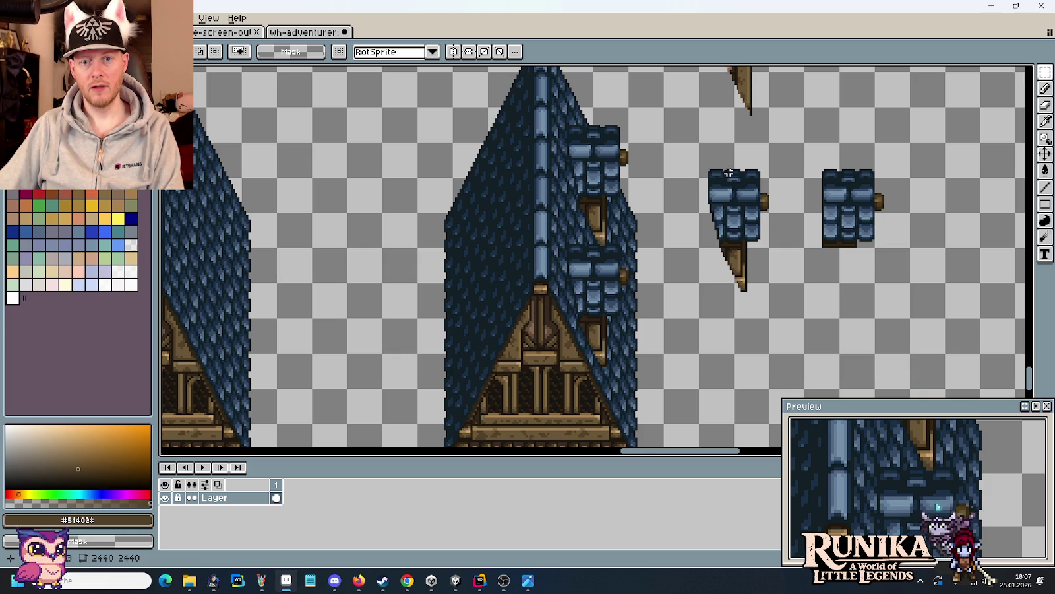
- Select blocks of tiles on the slanted dormer piece, then clear the selection
{"action": "scroll", "coordinate": [724, 230], "scroll_direction": "up", "scroll_amount": 2}
{"action": "scroll", "coordinate": [655, 277], "scroll_direction": "up", "scroll_amount": 3}
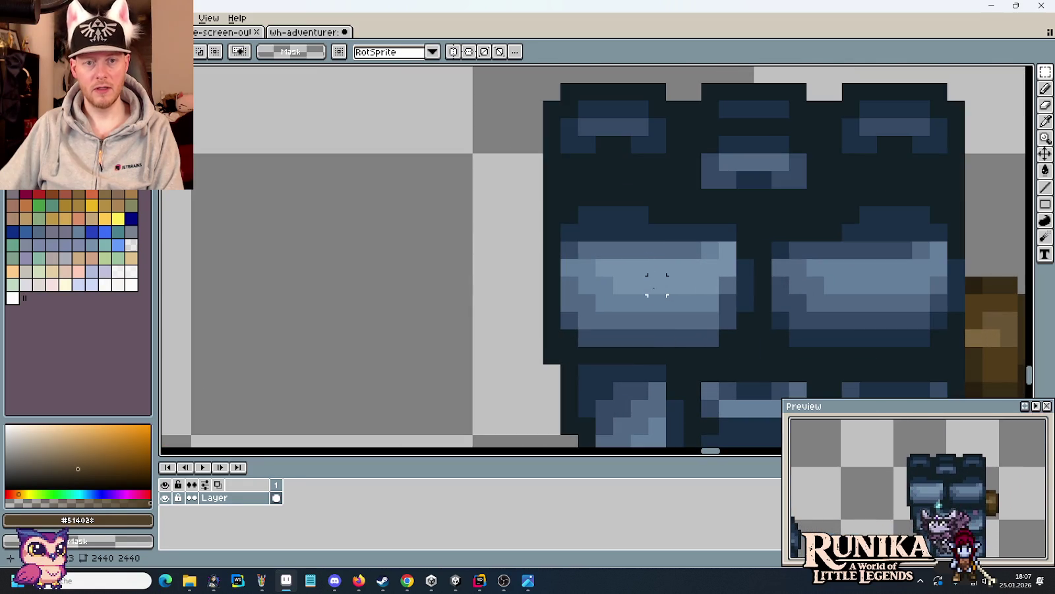
{"action": "key", "text": "i"}
{"action": "key", "text": "b"}
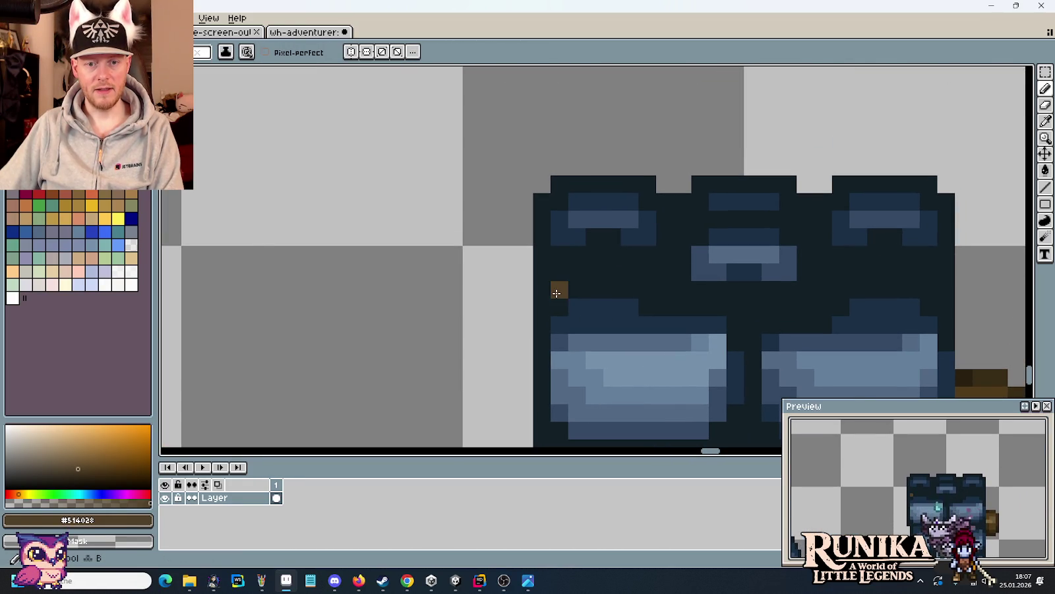
{"action": "scroll", "coordinate": [558, 288], "scroll_direction": "down", "scroll_amount": 3}
{"action": "scroll", "coordinate": [626, 333], "scroll_direction": "up", "scroll_amount": 2}
{"action": "key", "text": "m"}
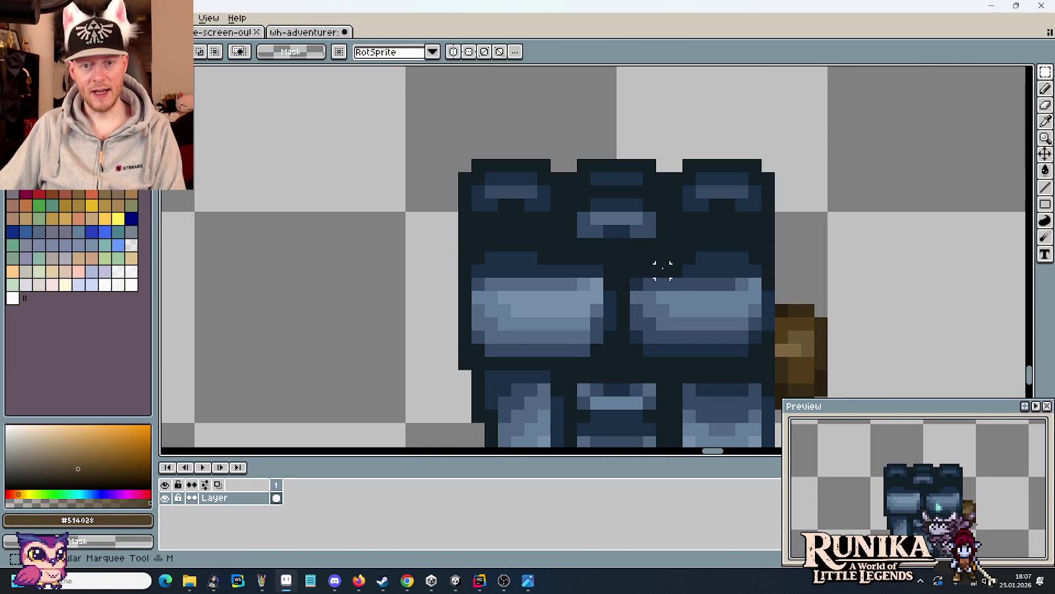
{"action": "left_click_drag", "start_coordinate": [660, 267], "coordinate": [753, 359]}
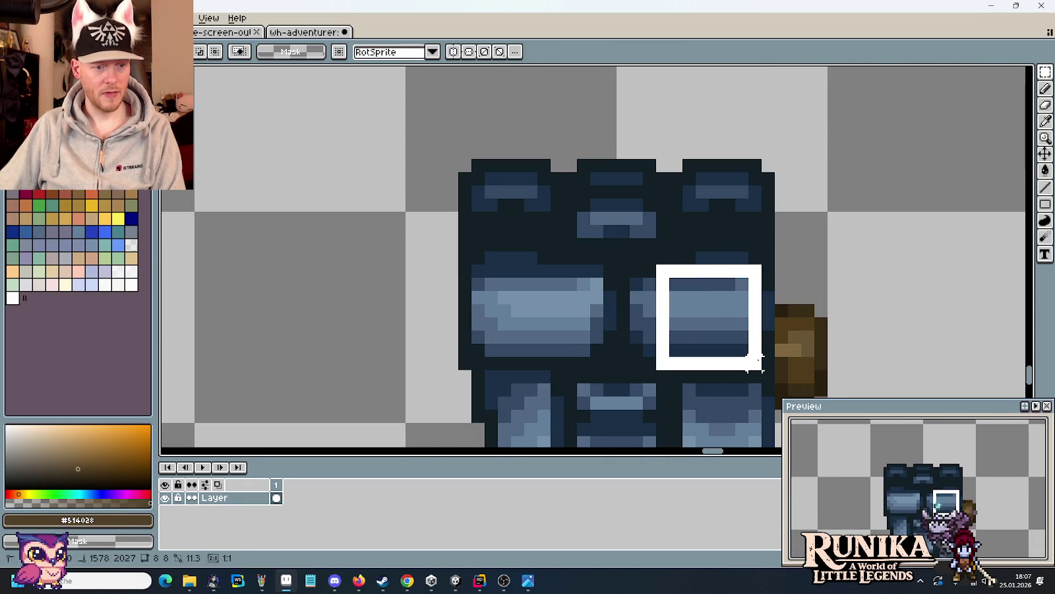
{"action": "left_click_drag", "start_coordinate": [671, 358], "coordinate": [459, 264]}
{"action": "key", "text": "ctrl+d"}
{"action": "key", "text": "b"}
- Erase three dark pixels diagonally from the dormer piece's top-left corner
{"action": "right_click", "coordinate": [465, 257]}
{"action": "right_click", "coordinate": [479, 240]}
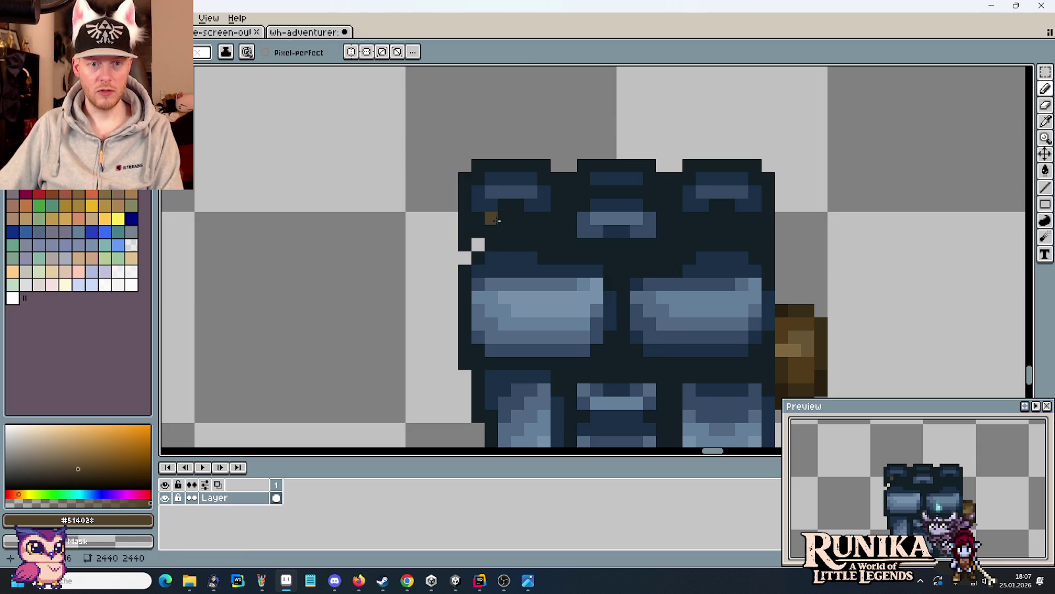
{"action": "right_click", "coordinate": [493, 228]}
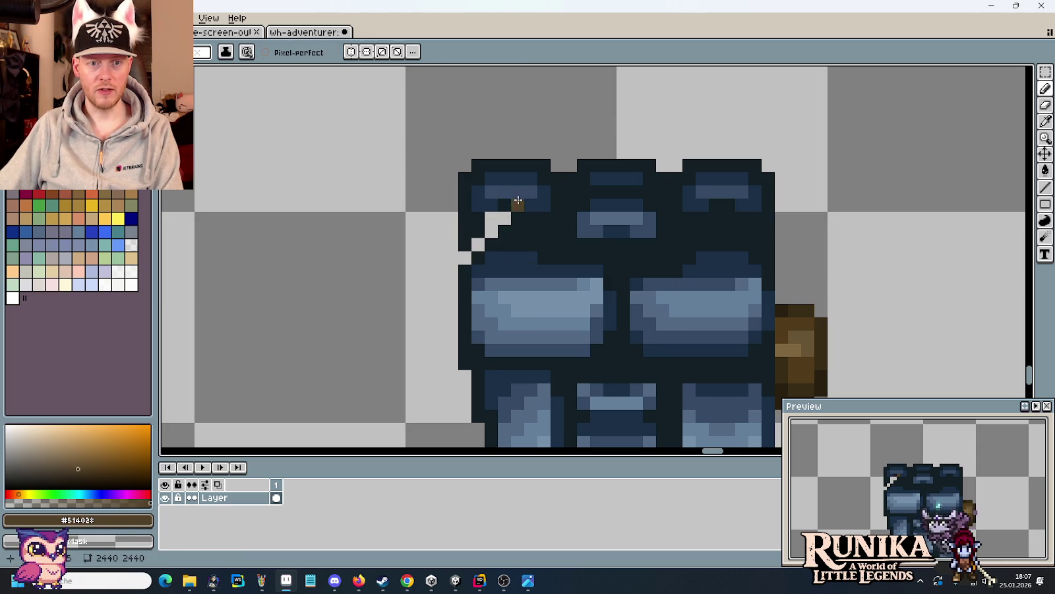
{"action": "scroll", "coordinate": [539, 181], "scroll_direction": "down", "scroll_amount": 3}
{"action": "scroll", "coordinate": [529, 367], "scroll_direction": "up", "scroll_amount": 2}
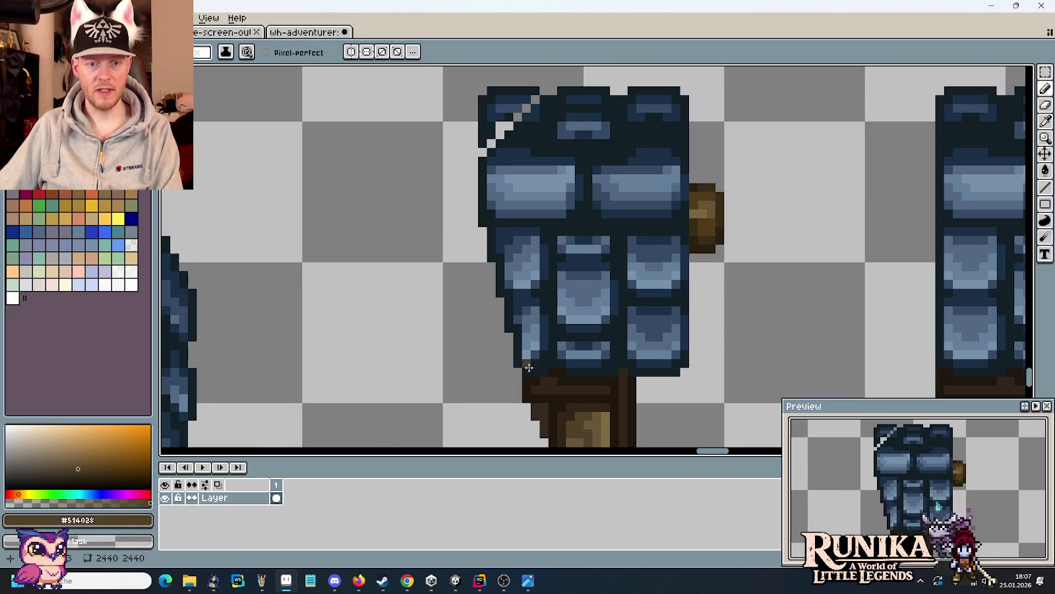
- Erase dark pixels along the piece's top-left edge and sample the #121F26 outline colour
{"action": "left_click_drag", "start_coordinate": [536, 177], "coordinate": [541, 284]}
{"action": "scroll", "coordinate": [533, 188], "scroll_direction": "up", "scroll_amount": 2}
{"action": "mouse_move", "coordinate": [530, 200]}
{"action": "left_mouse_down"}
{"action": "mouse_move", "coordinate": [460, 272]}
{"action": "mouse_move", "coordinate": [430, 226]}
{"action": "left_mouse_up"}
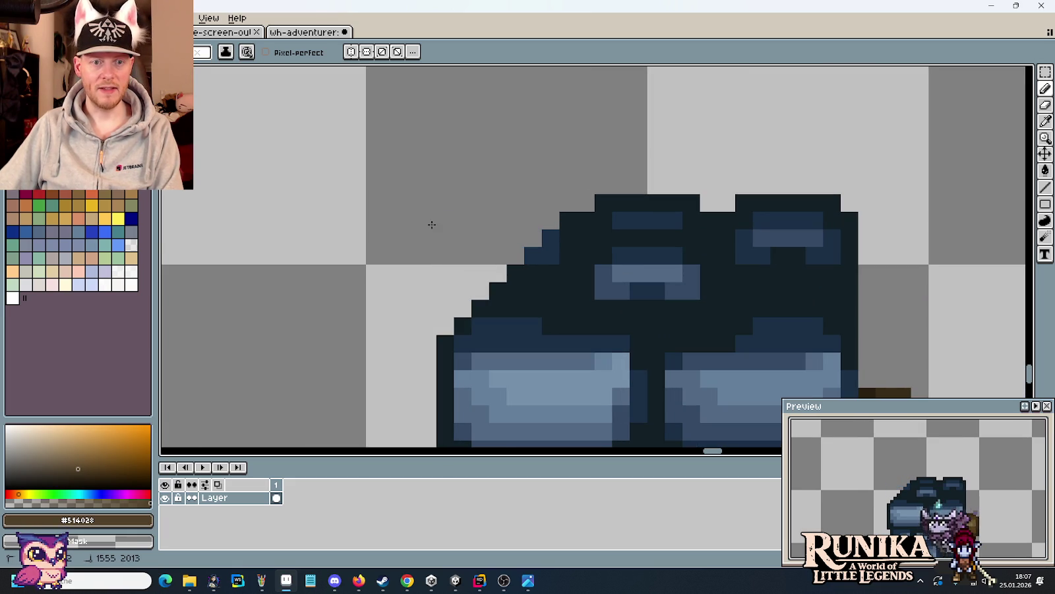
{"action": "left_click", "coordinate": [529, 271], "text": "alt"}
{"action": "key", "text": "b"}
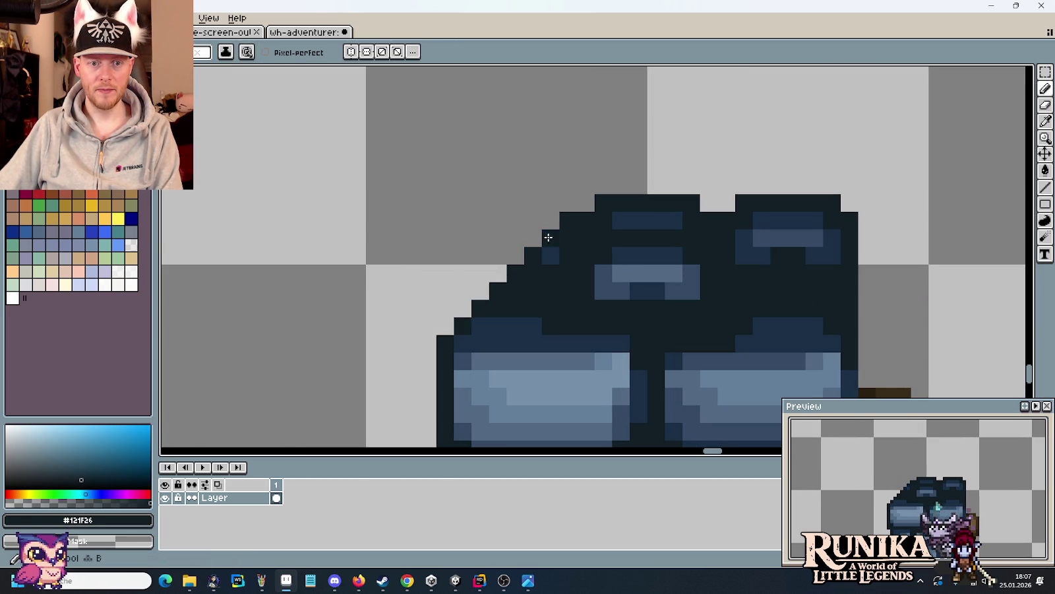
{"action": "scroll", "coordinate": [462, 221], "scroll_direction": "down", "scroll_amount": 5}
{"action": "scroll", "coordinate": [443, 239], "scroll_direction": "up", "scroll_amount": 1}
{"action": "scroll", "coordinate": [449, 237], "scroll_direction": "up", "scroll_amount": 1}
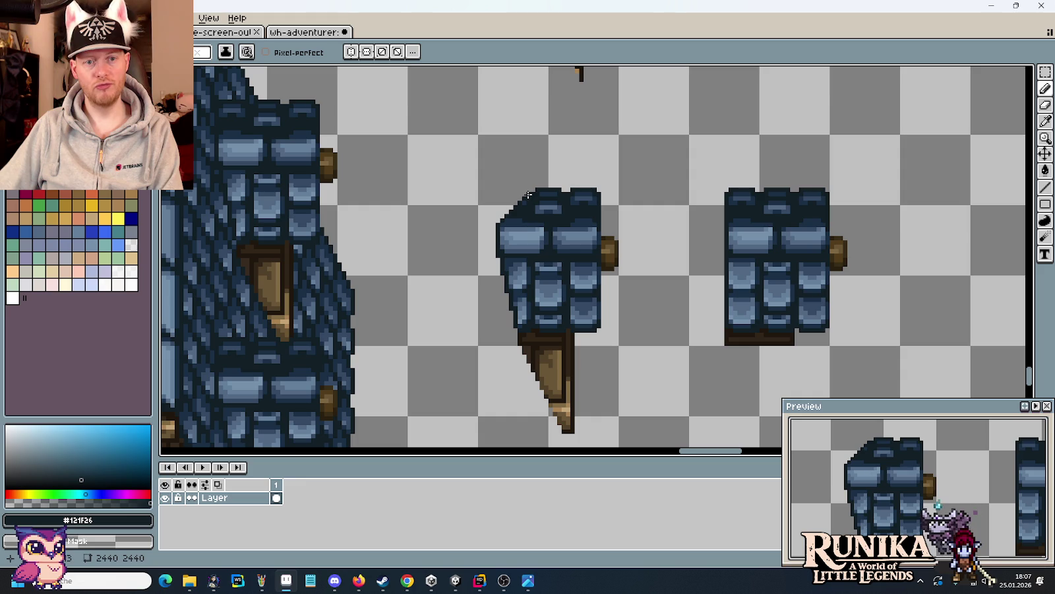
- Undo two trimming strokes, erase a smaller corner and add dark outline pixels on the upper-left edge
{"action": "key", "text": "ctrl+z"}
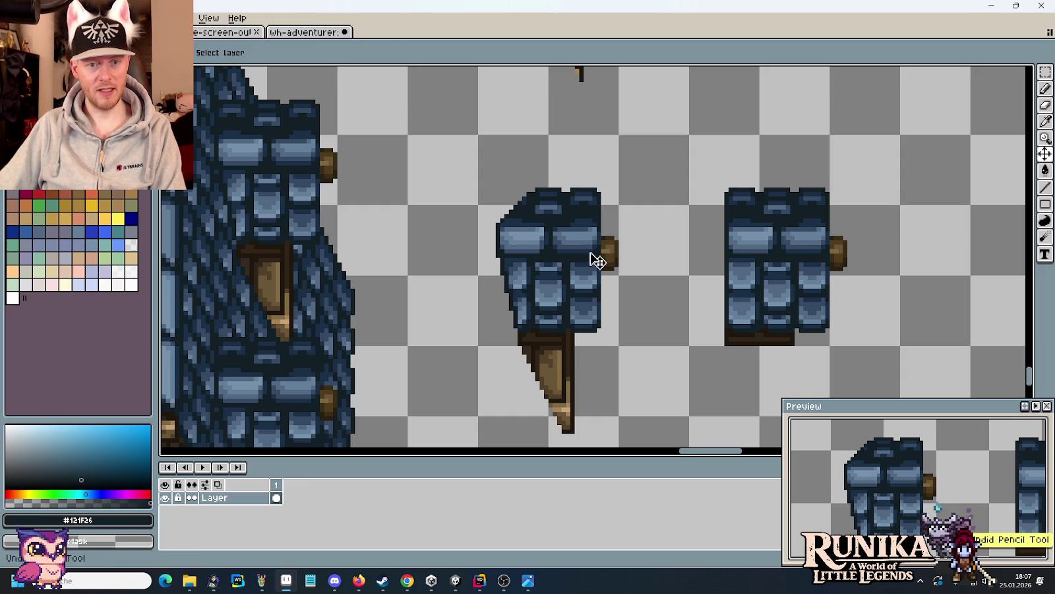
{"action": "key", "text": "ctrl+z"}
{"action": "key", "text": "ctrl+z"}
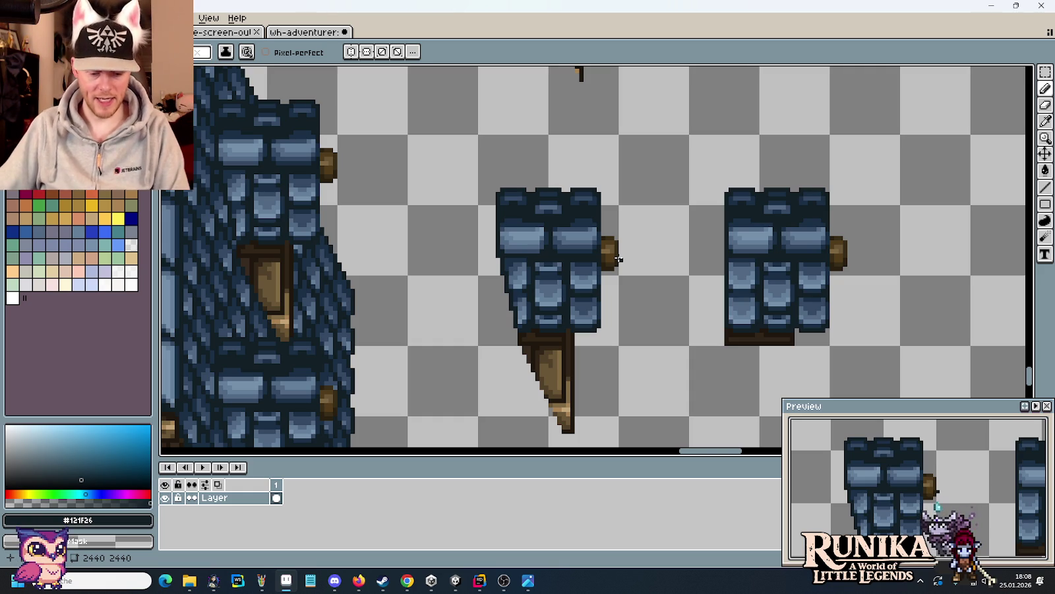
{"action": "scroll", "coordinate": [543, 352], "scroll_direction": "up", "scroll_amount": 1}
{"action": "left_click_drag", "start_coordinate": [452, 147], "coordinate": [475, 357]}
{"action": "scroll", "coordinate": [475, 354], "scroll_direction": "up", "scroll_amount": 1}
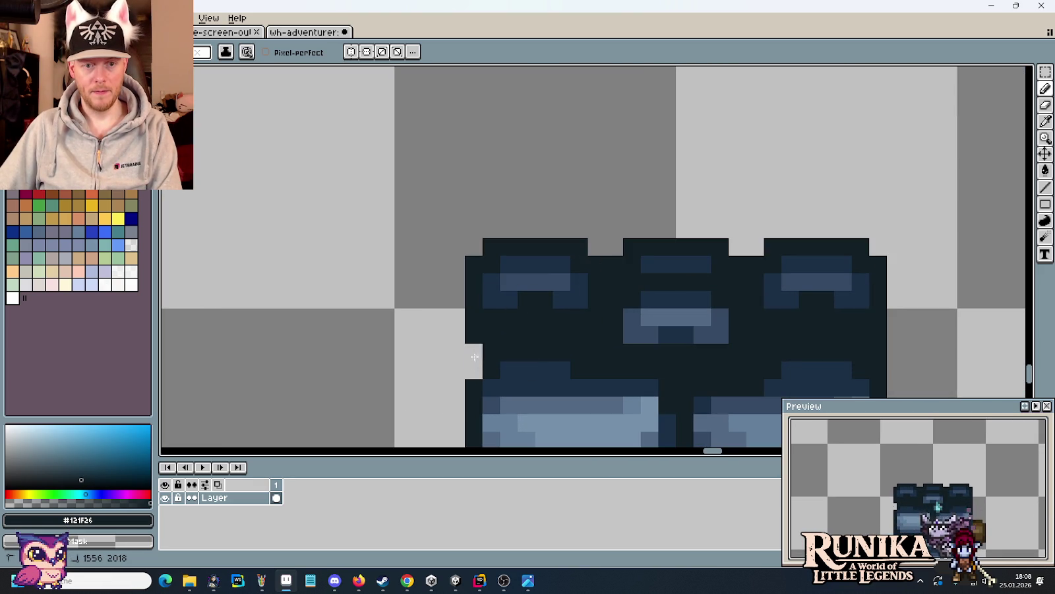
{"action": "left_click", "coordinate": [494, 338]}
{"action": "mouse_move", "coordinate": [511, 302]}
{"action": "left_mouse_down"}
{"action": "mouse_move", "coordinate": [509, 245]}
{"action": "mouse_move", "coordinate": [492, 300]}
{"action": "mouse_move", "coordinate": [488, 245]}
{"action": "mouse_move", "coordinate": [481, 285]}
{"action": "mouse_move", "coordinate": [543, 261]}
{"action": "left_mouse_up"}
{"action": "left_click", "coordinate": [481, 285]}
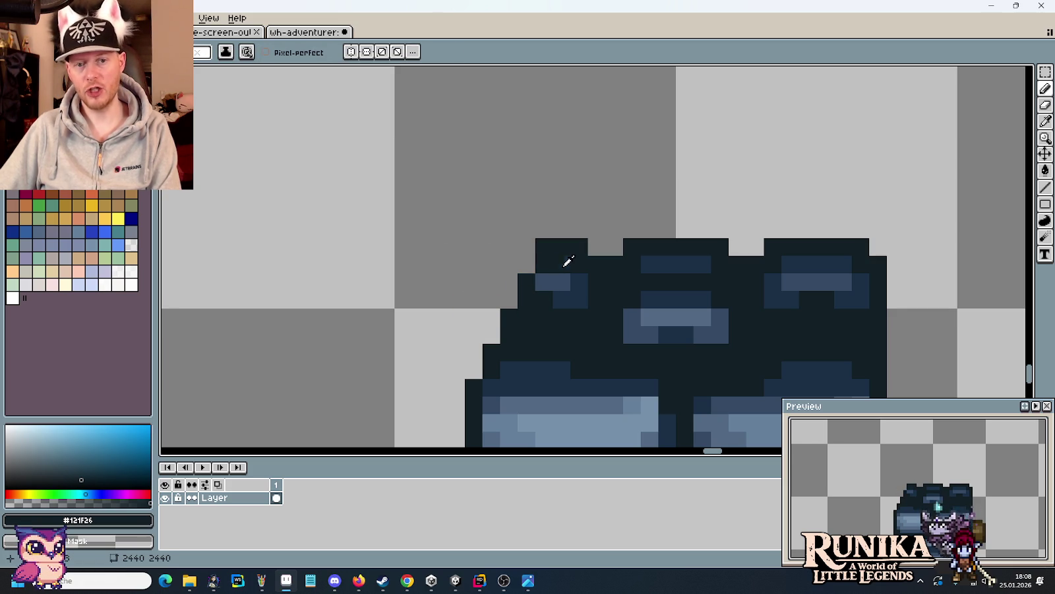
- Repaint the corner tile pixel in the lighter #344964 blue and re-pick the dark outline
{"action": "left_click", "coordinate": [548, 280], "text": "alt"}
{"action": "left_click", "coordinate": [561, 282], "text": "alt"}
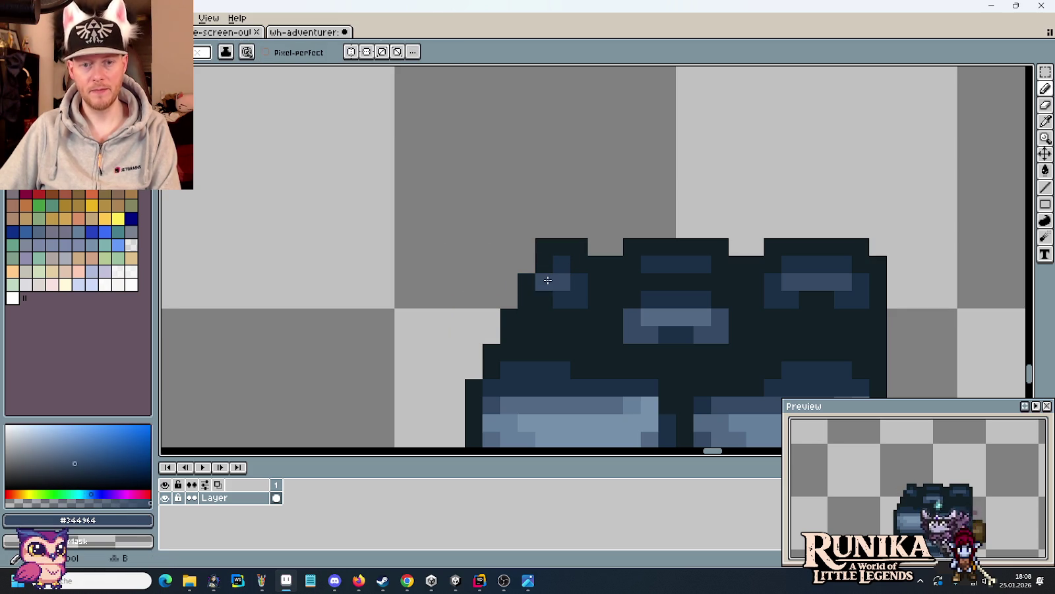
{"action": "left_click", "coordinate": [544, 281]}
{"action": "left_click", "coordinate": [583, 251], "text": "alt"}
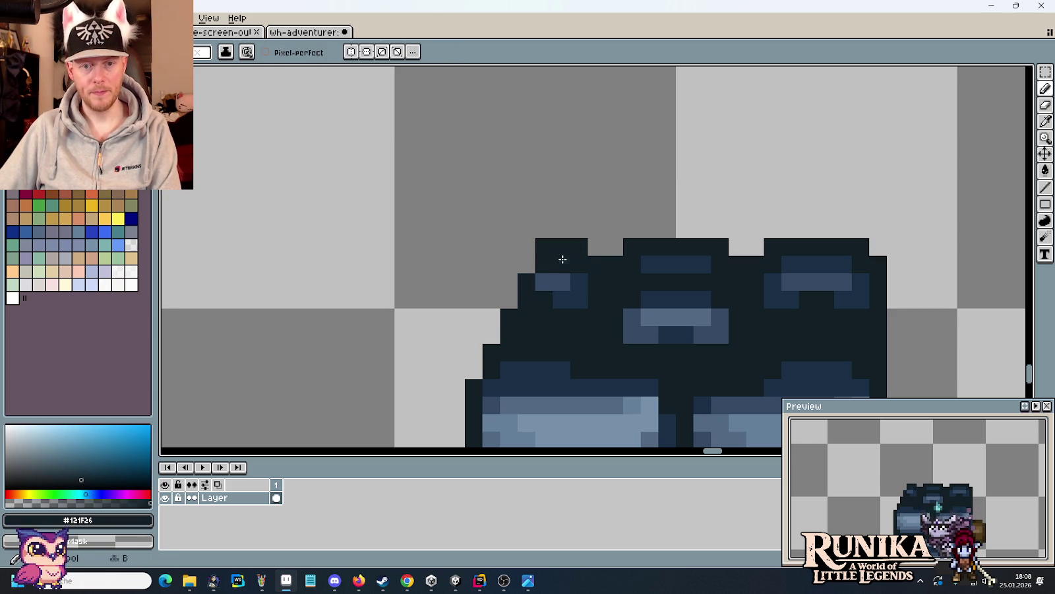
{"action": "scroll", "coordinate": [486, 212], "scroll_direction": "down", "scroll_amount": 5}
{"action": "scroll", "coordinate": [486, 212], "scroll_direction": "down", "scroll_amount": 2}
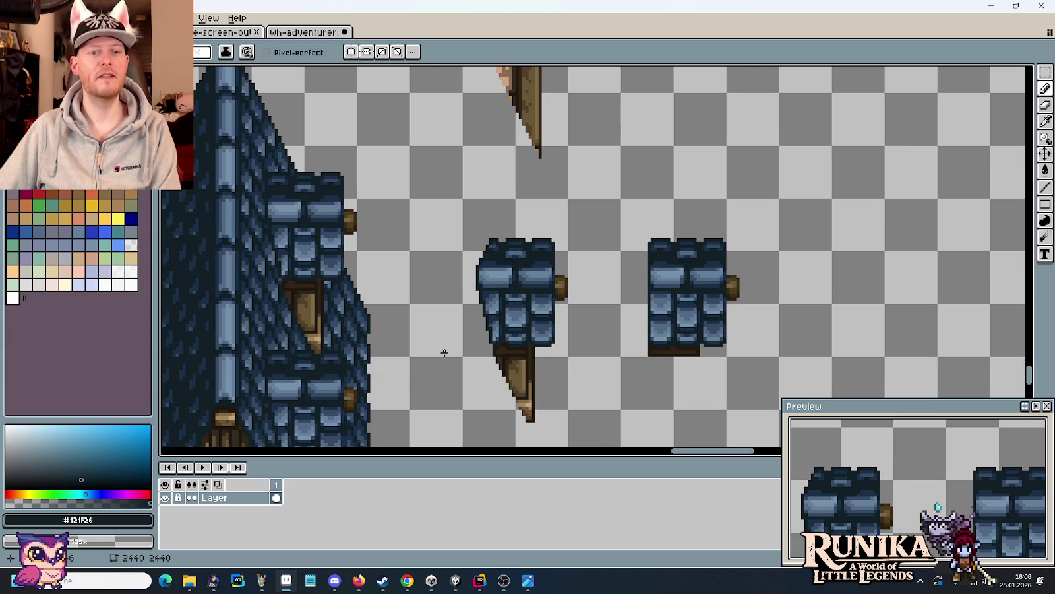
- Move two roof strips of the far-right house over its dormers, then select the spare dormer piece
{"action": "left_click_drag", "start_coordinate": [443, 351], "coordinate": [478, 275]}
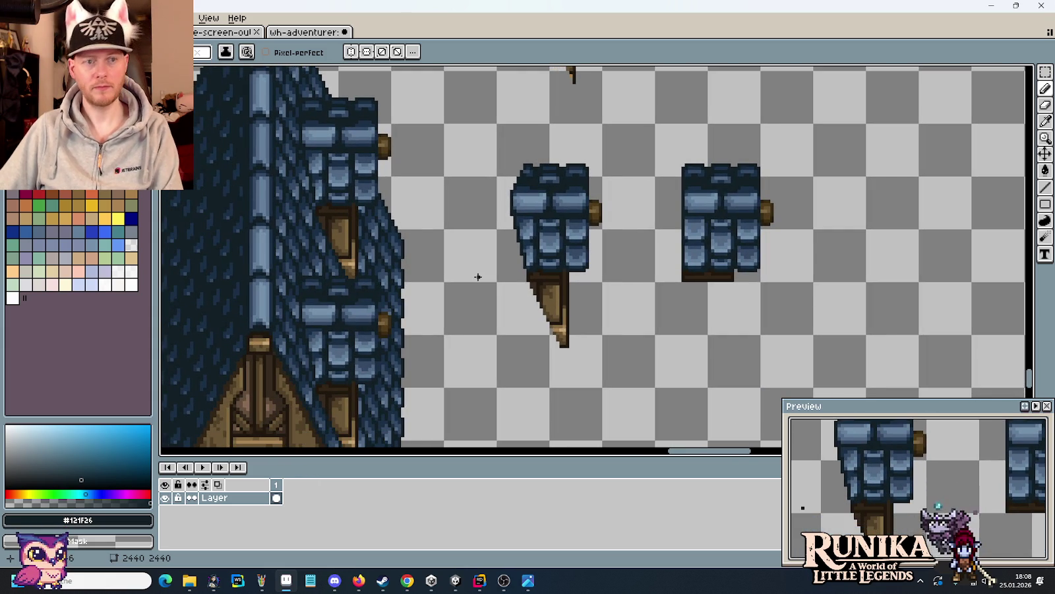
{"action": "left_click_drag", "start_coordinate": [436, 214], "coordinate": [554, 275]}
{"action": "scroll", "coordinate": [581, 280], "scroll_direction": "down", "scroll_amount": 3}
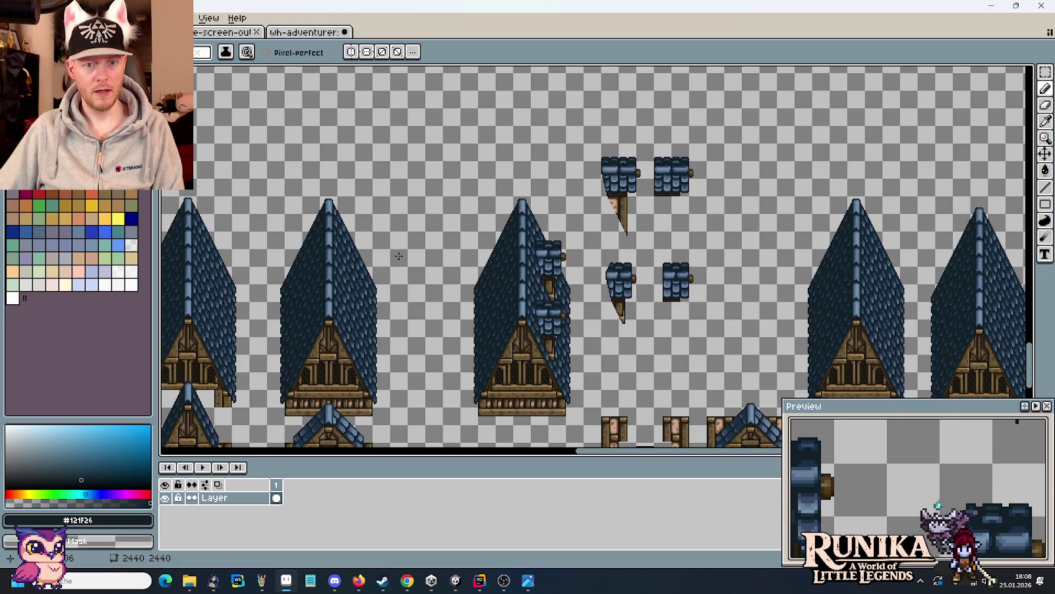
{"action": "left_click_drag", "start_coordinate": [399, 255], "coordinate": [691, 234]}
{"action": "key", "text": "m"}
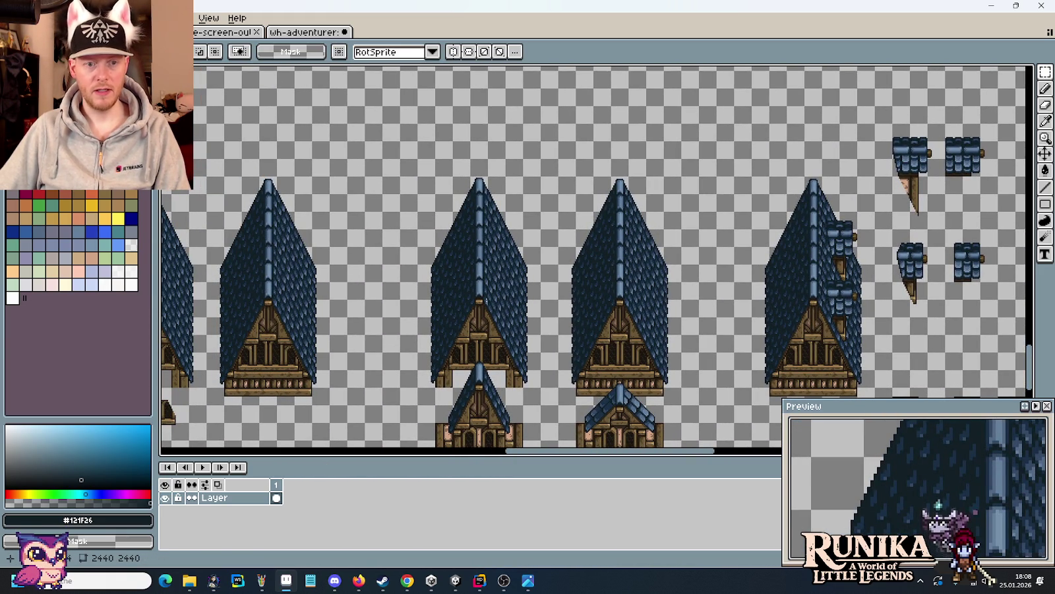
{"action": "mouse_move", "coordinate": [347, 301]}
{"action": "left_mouse_down"}
{"action": "mouse_move", "coordinate": [259, 264]}
{"action": "mouse_move", "coordinate": [201, 259]}
{"action": "mouse_move", "coordinate": [370, 290]}
{"action": "mouse_move", "coordinate": [775, 300]}
{"action": "mouse_move", "coordinate": [784, 285]}
{"action": "mouse_move", "coordinate": [806, 289]}
{"action": "left_mouse_up"}
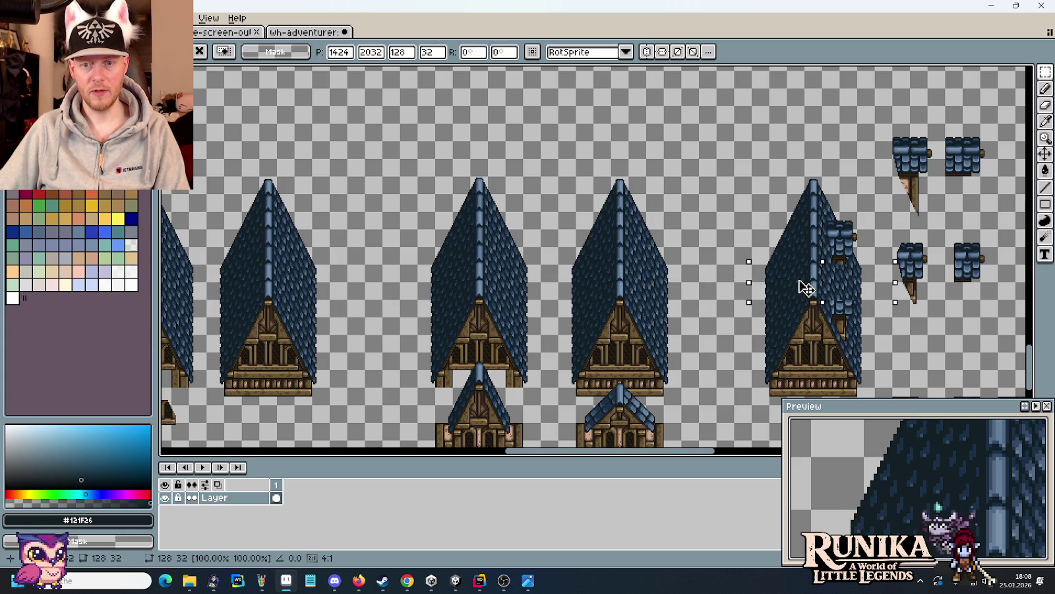
{"action": "mouse_move", "coordinate": [299, 236]}
{"action": "left_mouse_down"}
{"action": "mouse_move", "coordinate": [225, 191]}
{"action": "mouse_move", "coordinate": [823, 235]}
{"action": "left_mouse_up"}
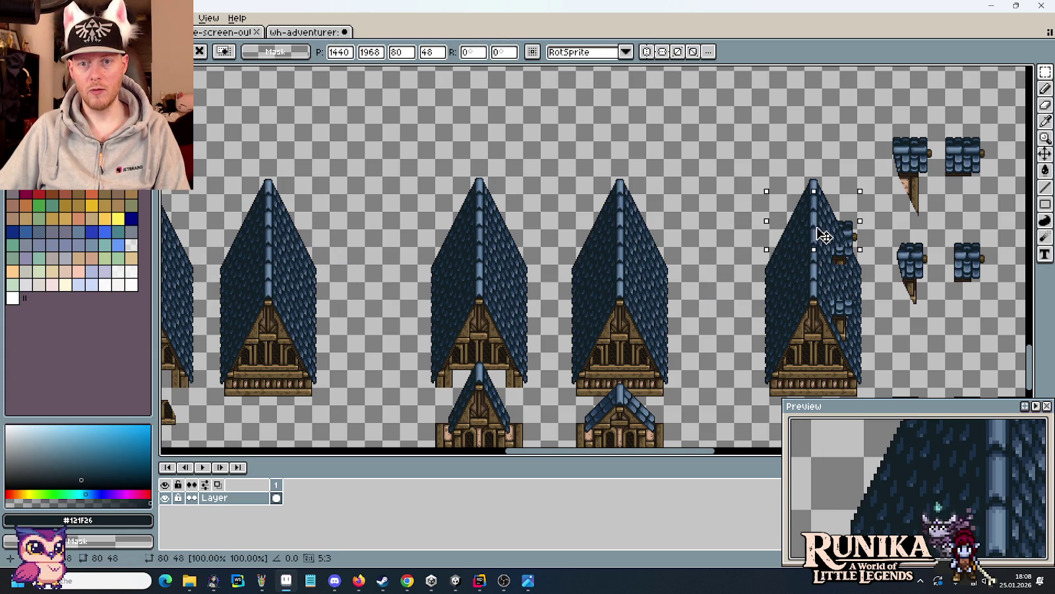
{"action": "key", "text": "Return"}
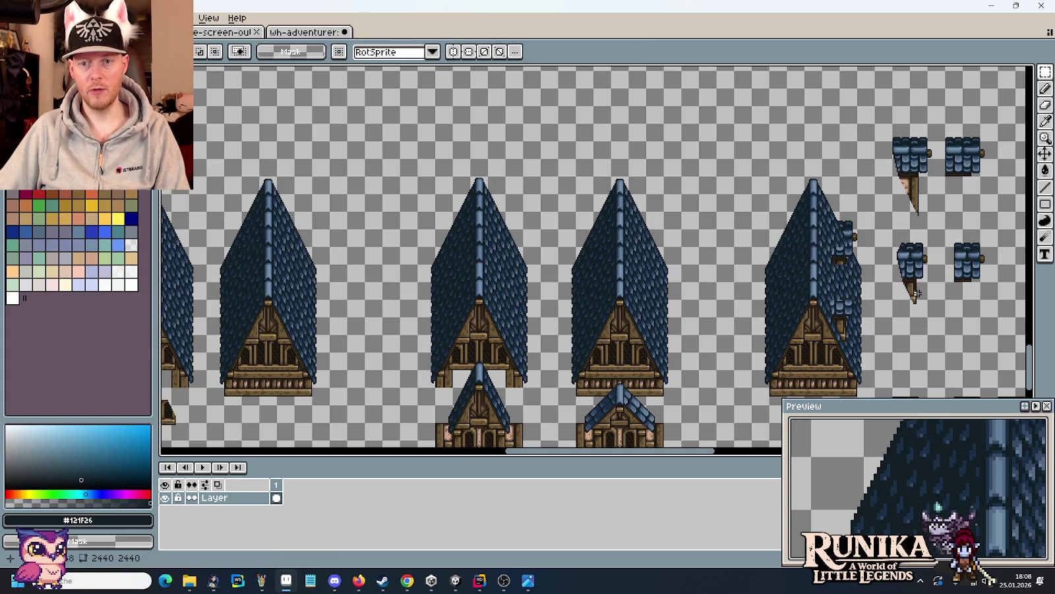
{"action": "scroll", "coordinate": [798, 315], "scroll_direction": "up", "scroll_amount": 2}
{"action": "scroll", "coordinate": [798, 315], "scroll_direction": "up", "scroll_amount": 2}
{"action": "left_click_drag", "start_coordinate": [853, 358], "coordinate": [700, 99]}
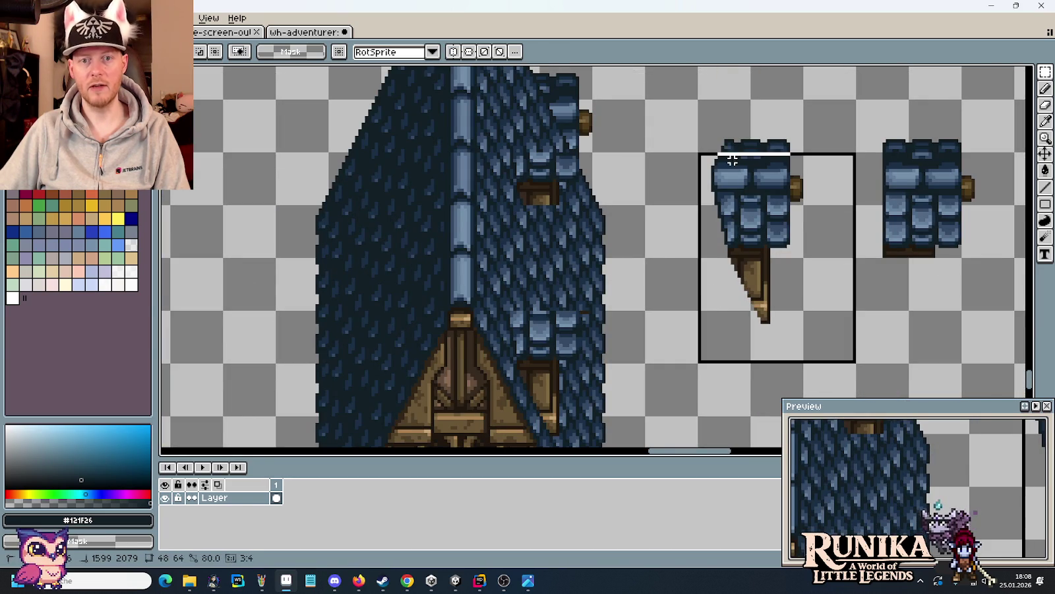